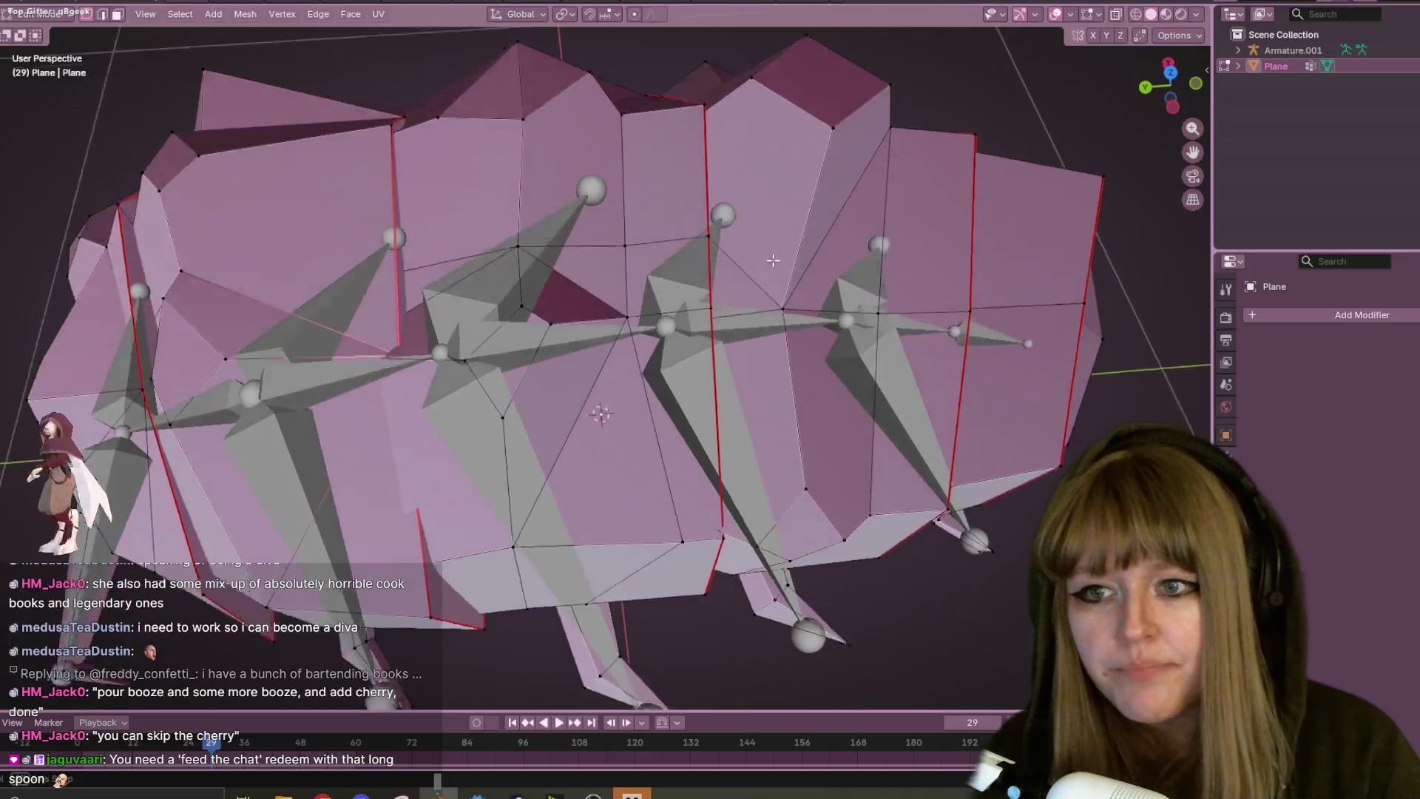
- Move one vertex of the pink pillbug body to a new position
key(g)
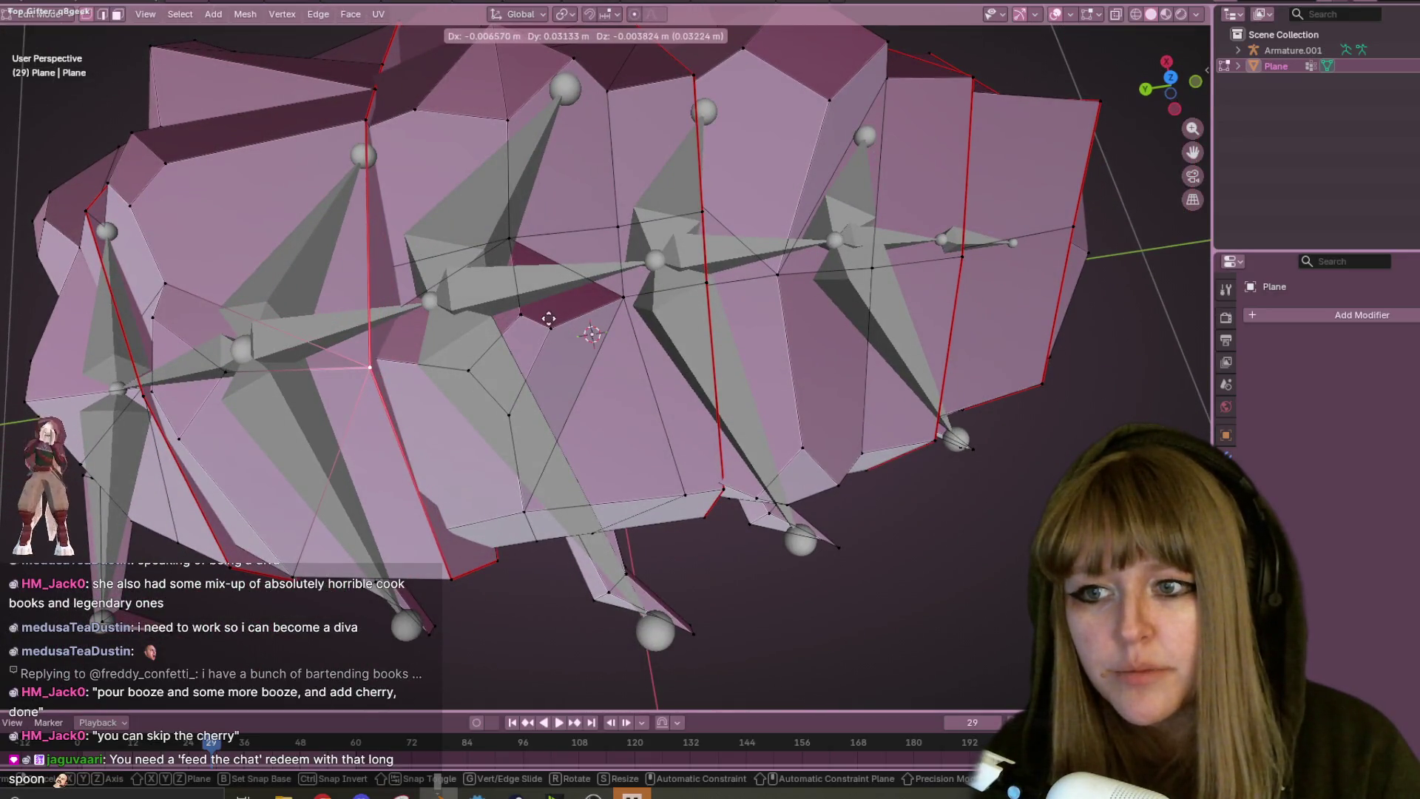
click(545, 311)
middle_drag(545, 311, 565, 286)
scroll(708, 332, down, 5)
middle_drag(699, 334, 631, 247)
- In Object Mode, select the armature and the body mesh together for parenting
key(Tab)
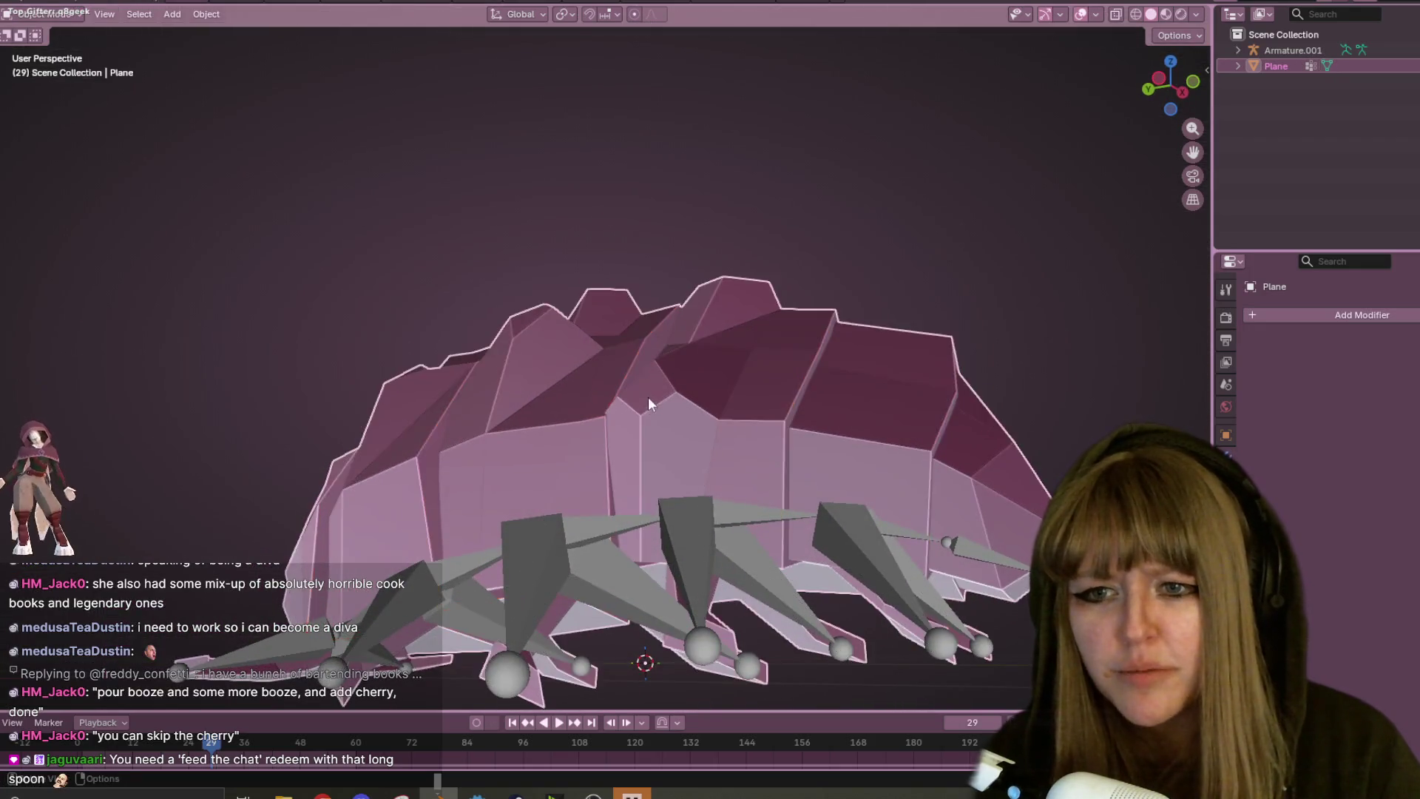
scroll(650, 398, down, 6)
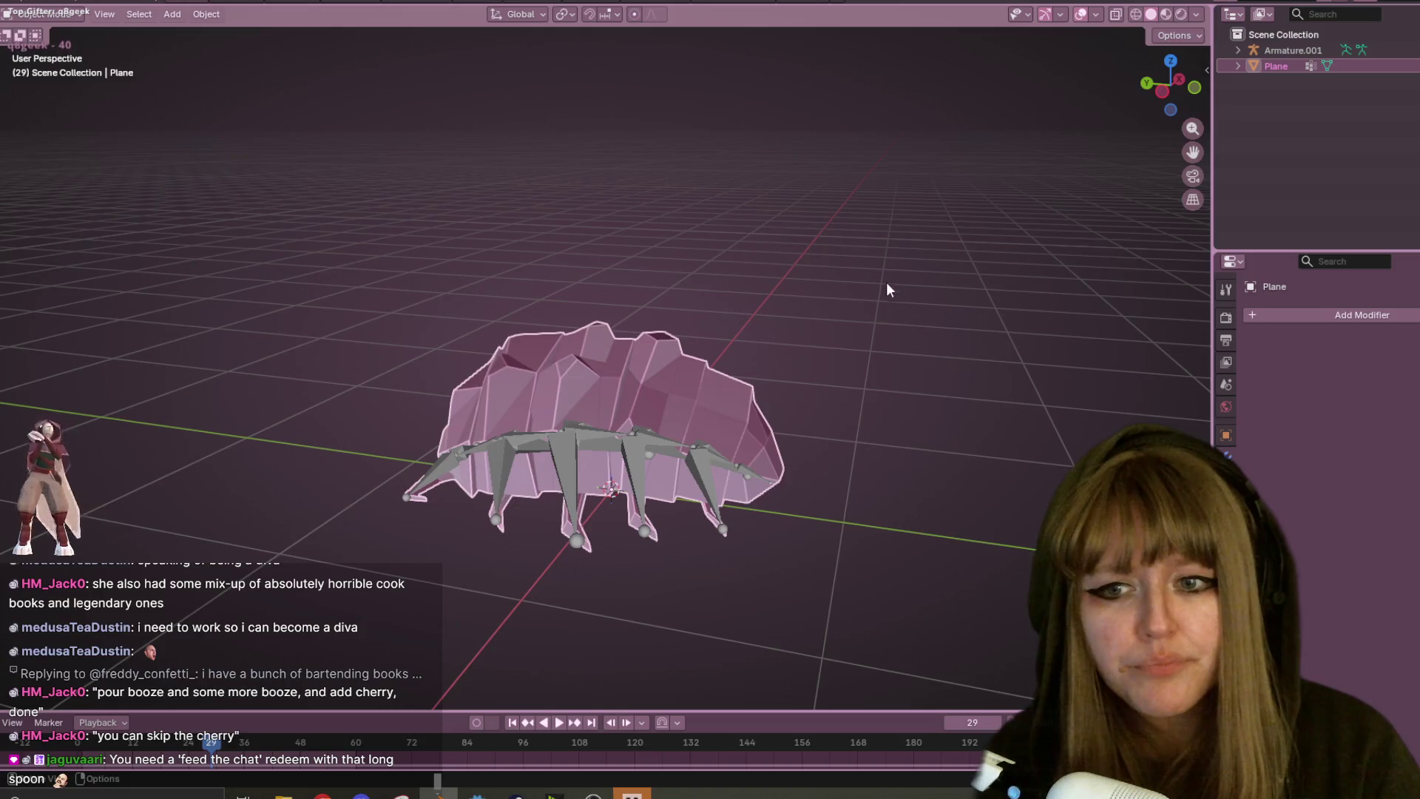
middle_drag(886, 281, 827, 325)
click(557, 442)
shift+click(656, 375)
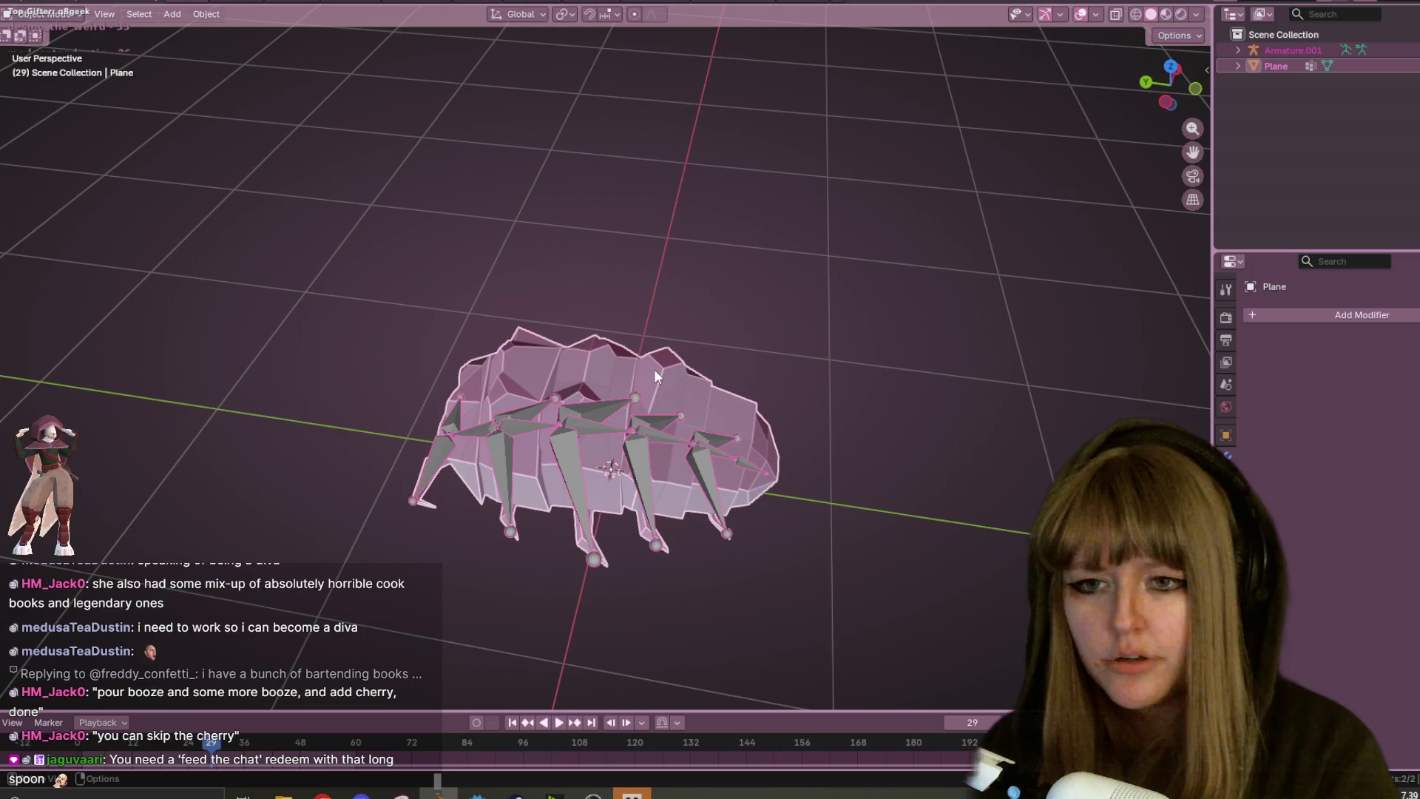
key(ctrl+p)
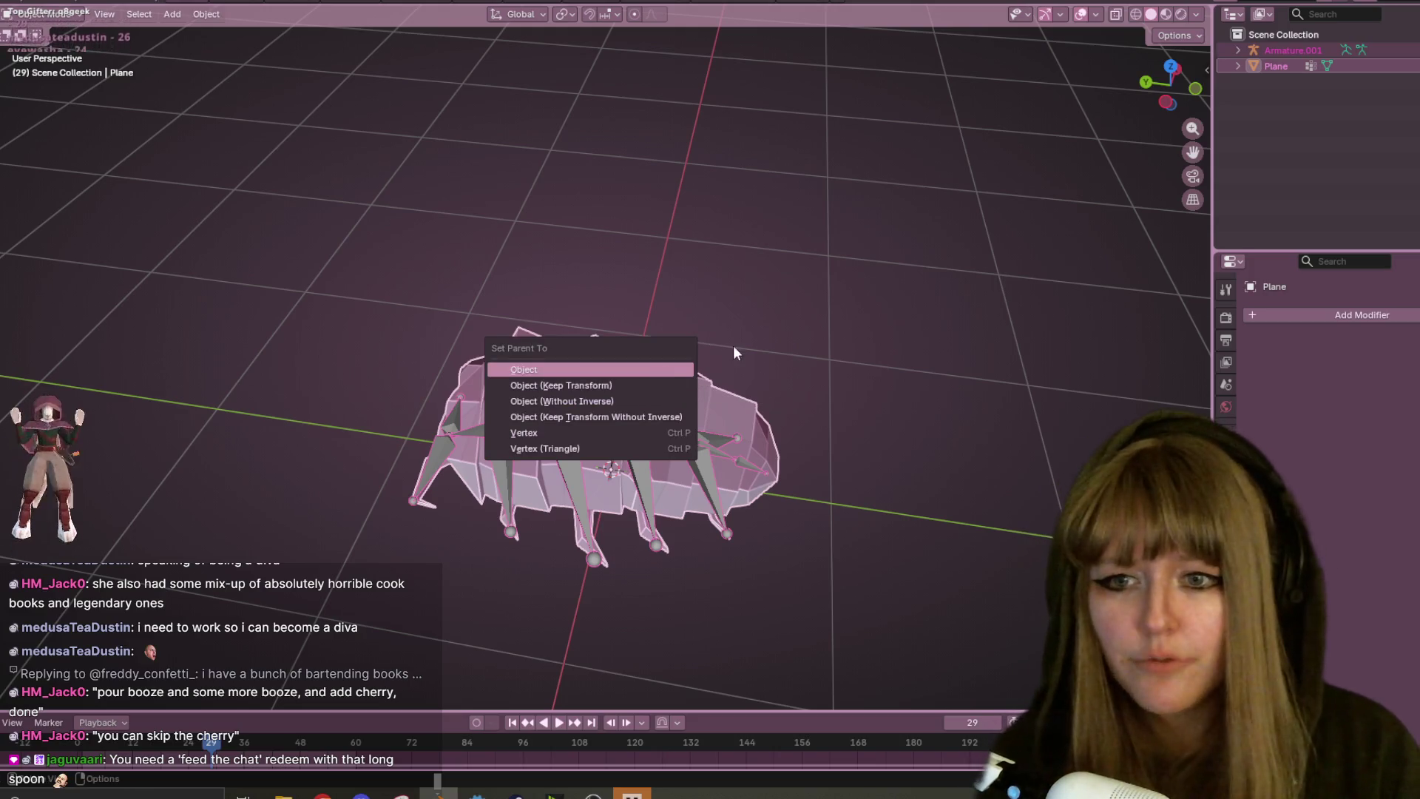
click(744, 354)
click(726, 474)
click(733, 405)
shift+click(562, 404)
key(ctrl+p)
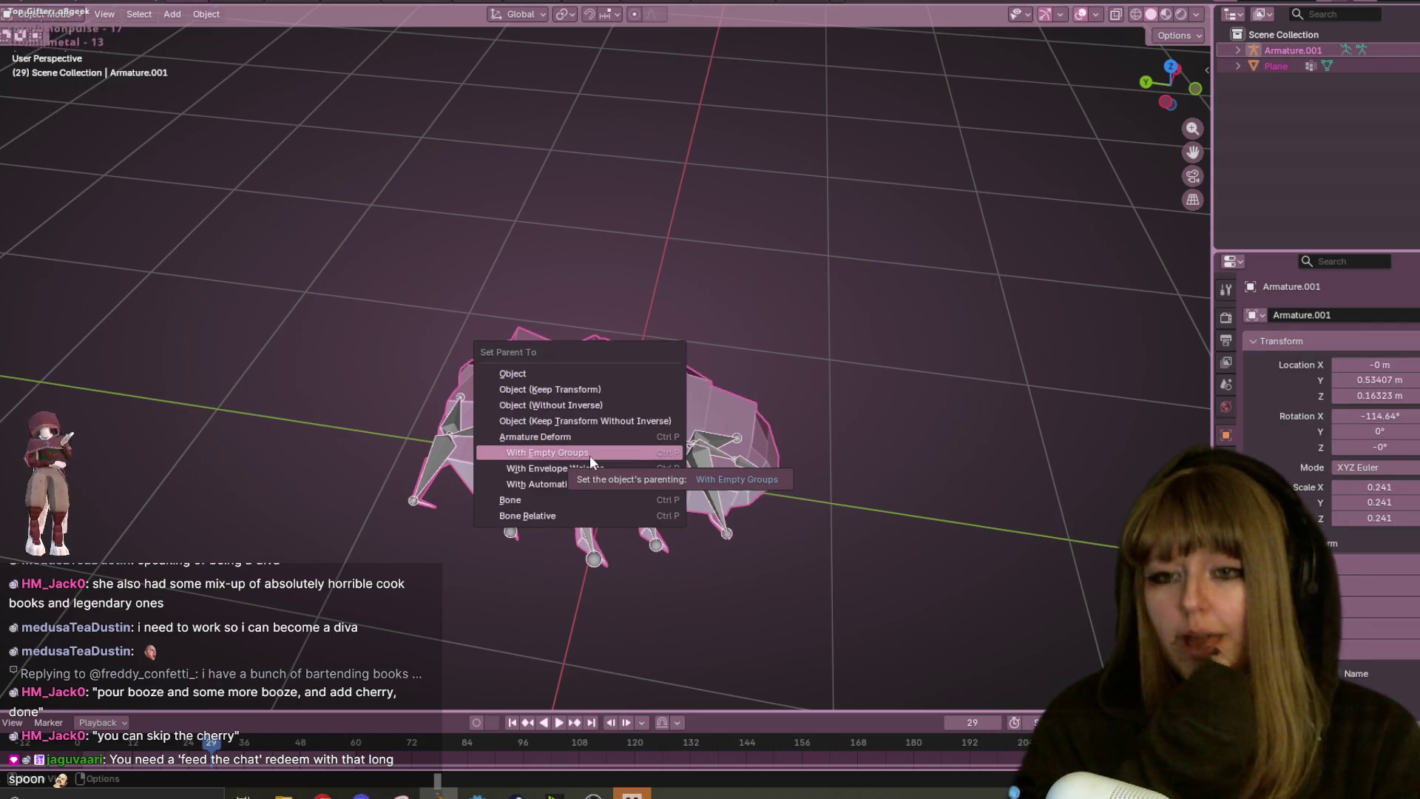
click(865, 407)
click(1238, 51)
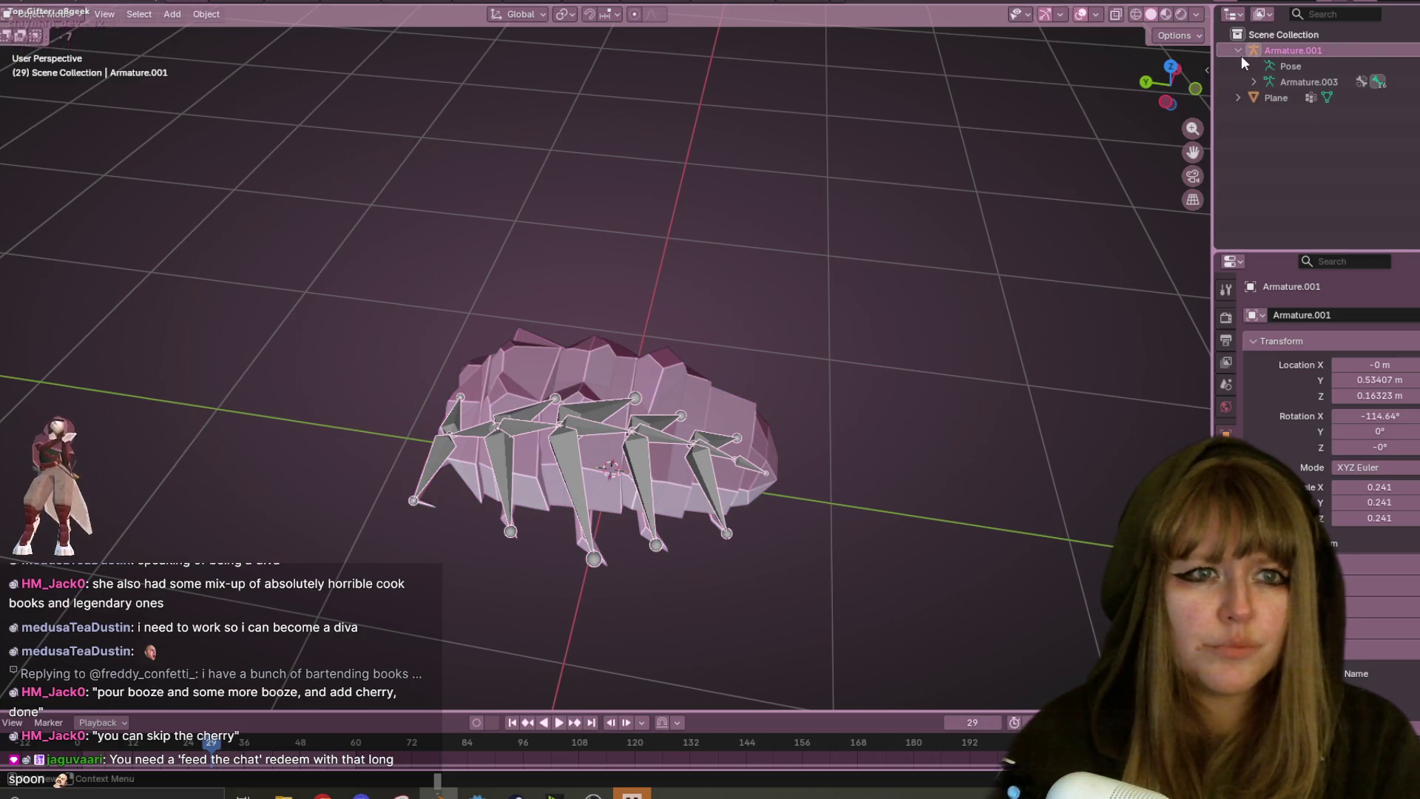
- Expand the armature's top bone and Bone.001's child bones in the Outliner
click(1253, 81)
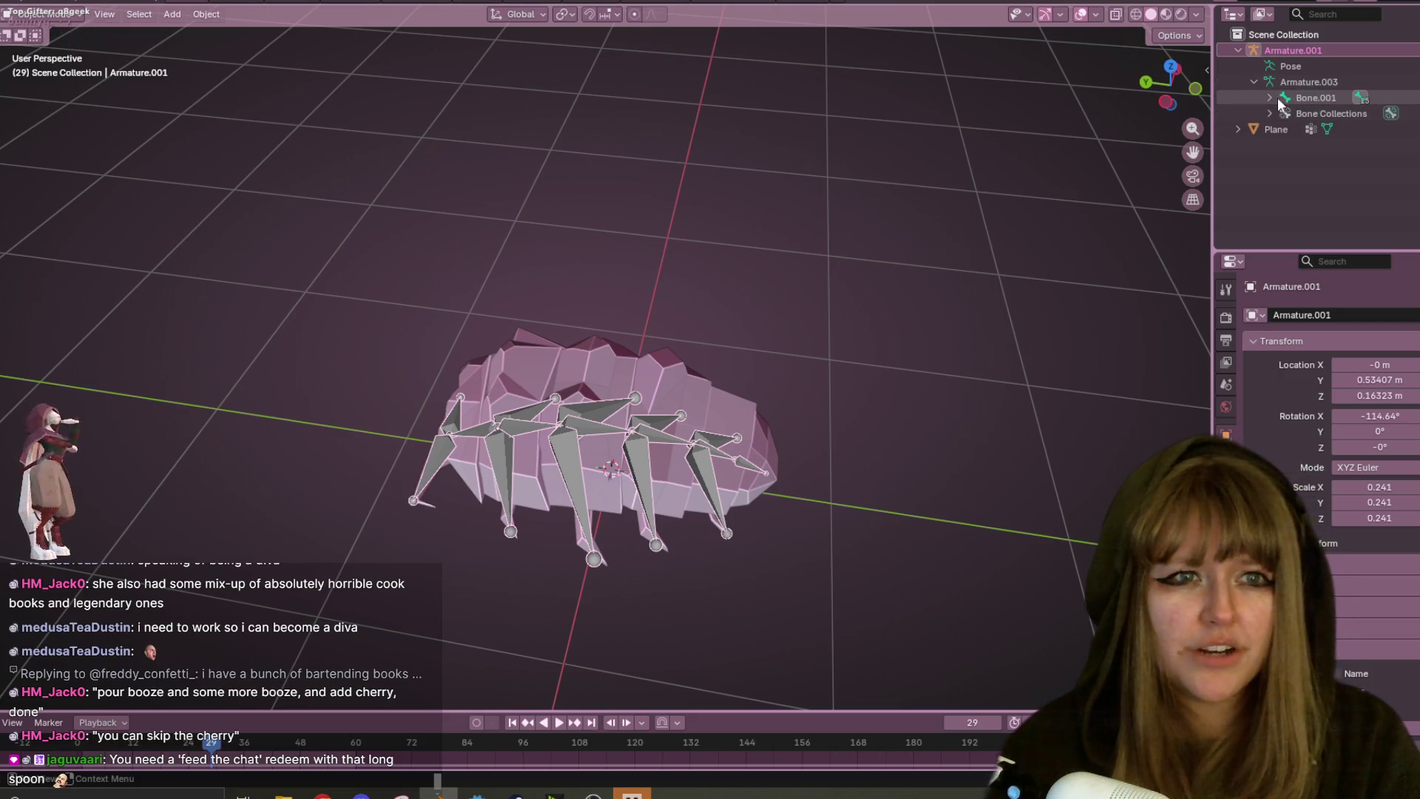
click(1269, 97)
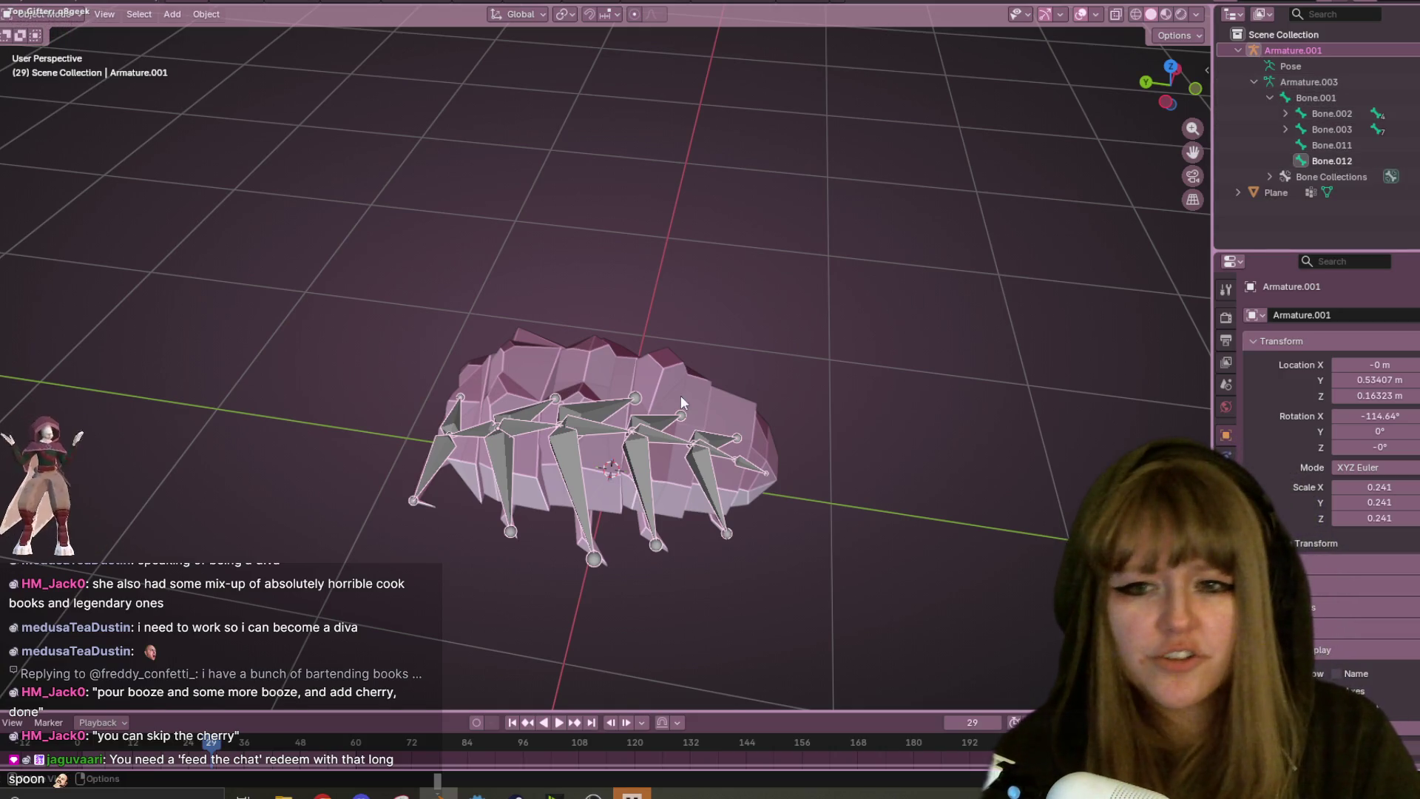
right_click(482, 438)
- Put the armature in Edit Mode, select Bone.002, and re-expand Bone.001's children
key(Tab)
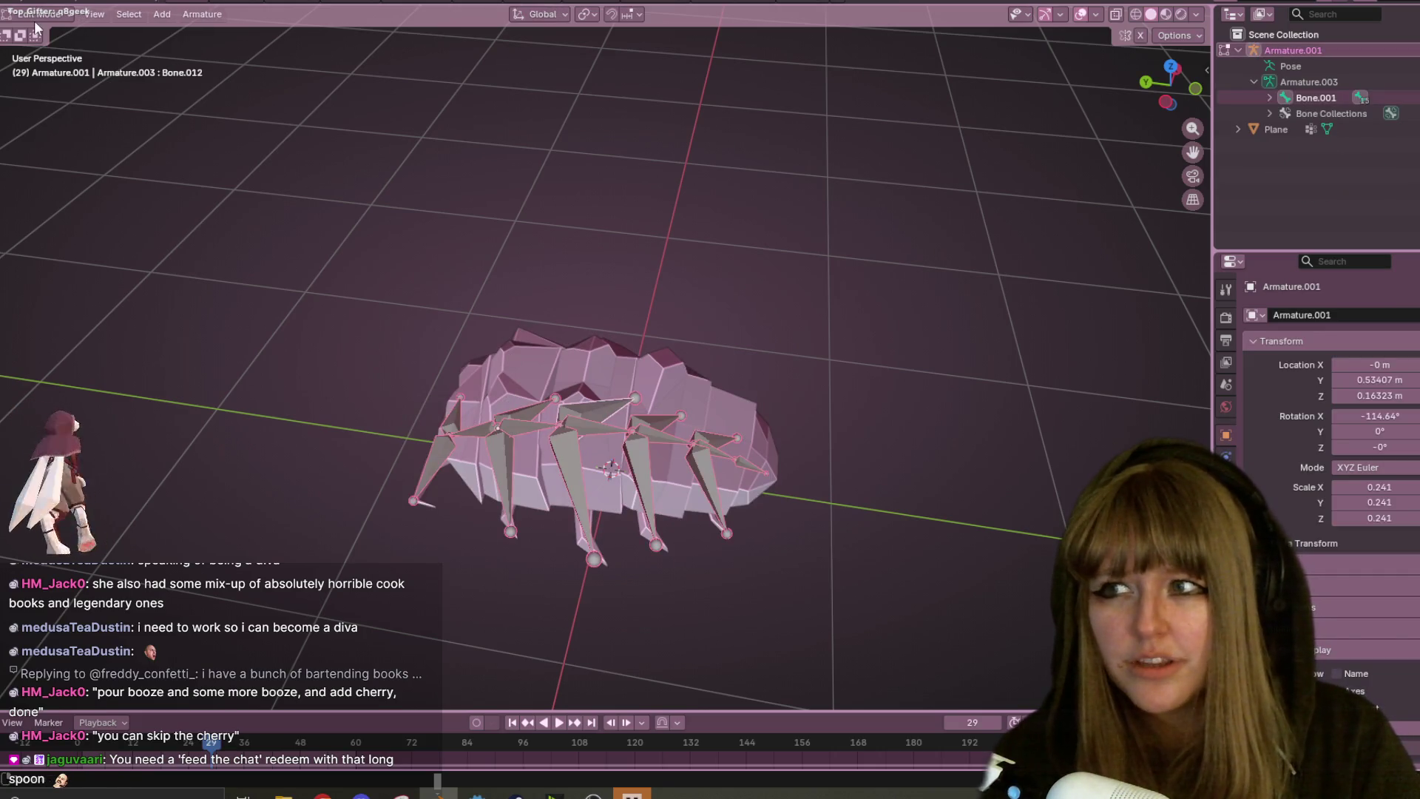
click(488, 408)
click(451, 444)
click(1255, 83)
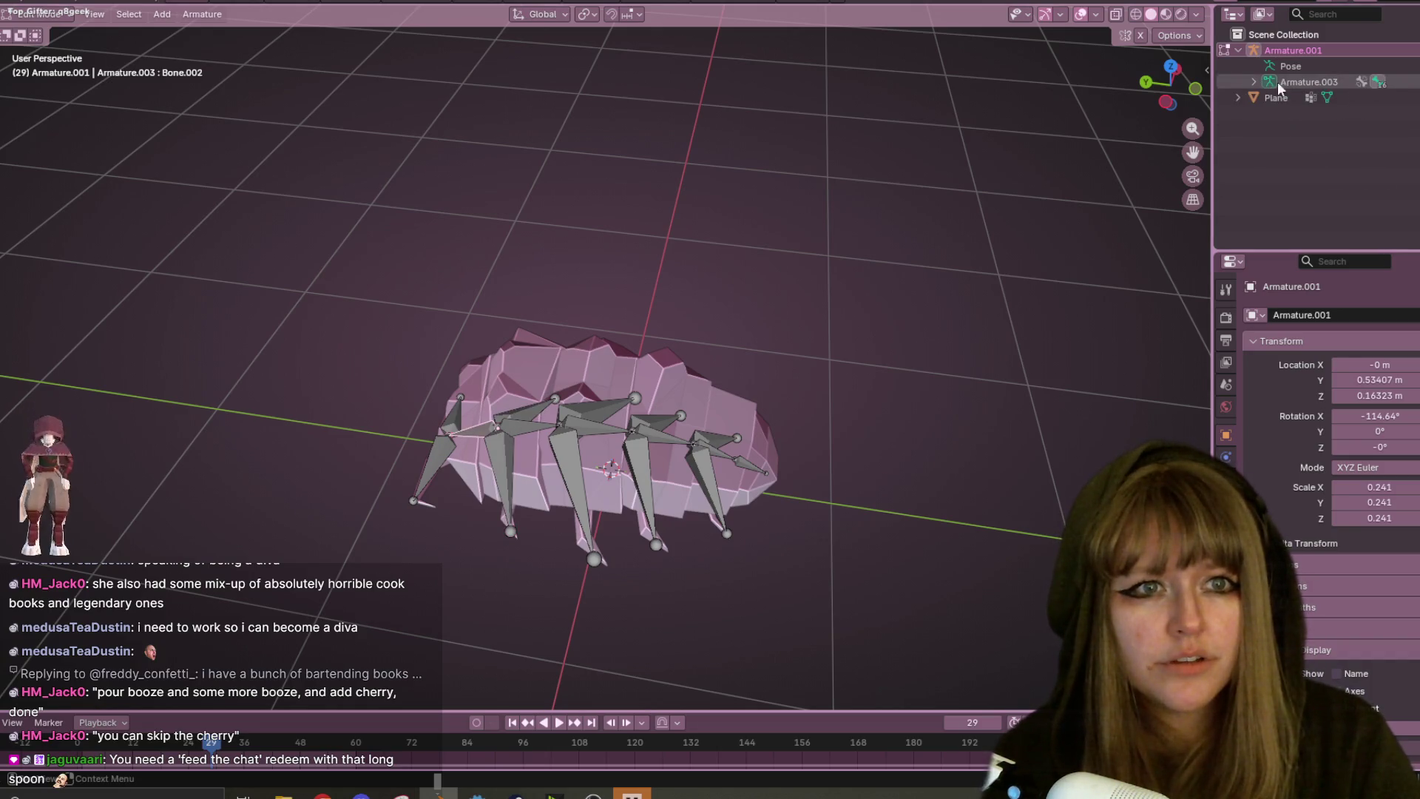
click(1255, 82)
click(1343, 98)
click(1269, 98)
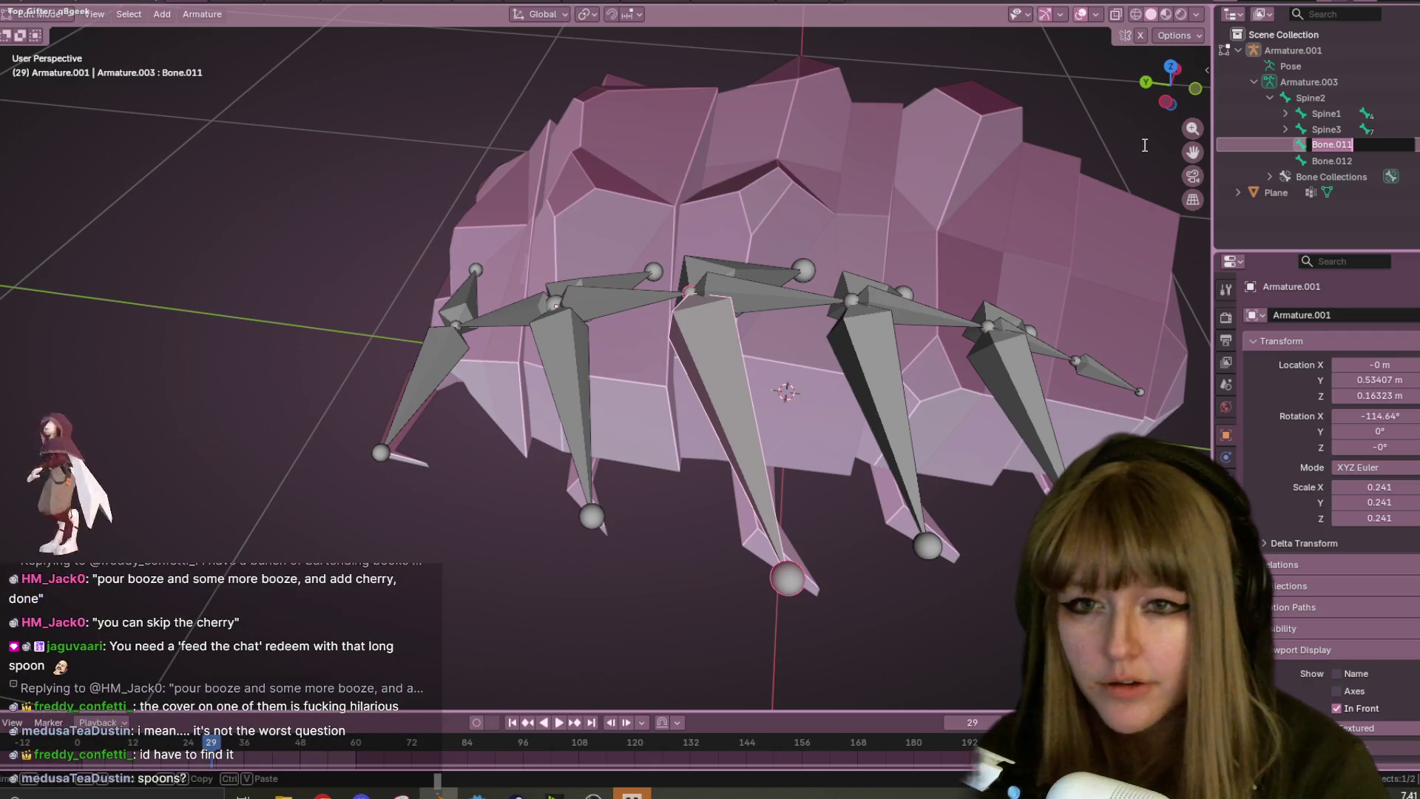
- Rename Bone.011 to Lleg2 and Bone.012 to Rleg2
text(L)
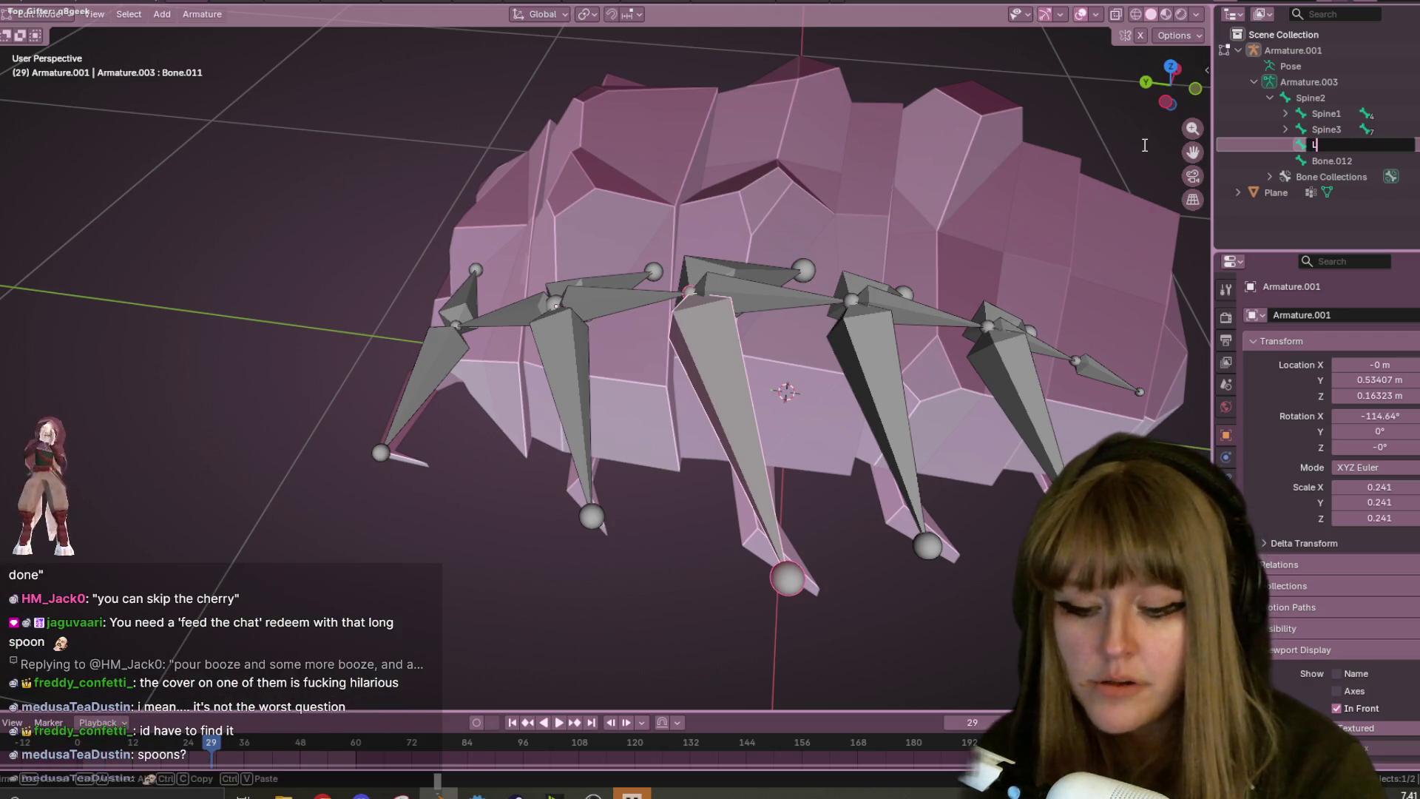
text(eg2)
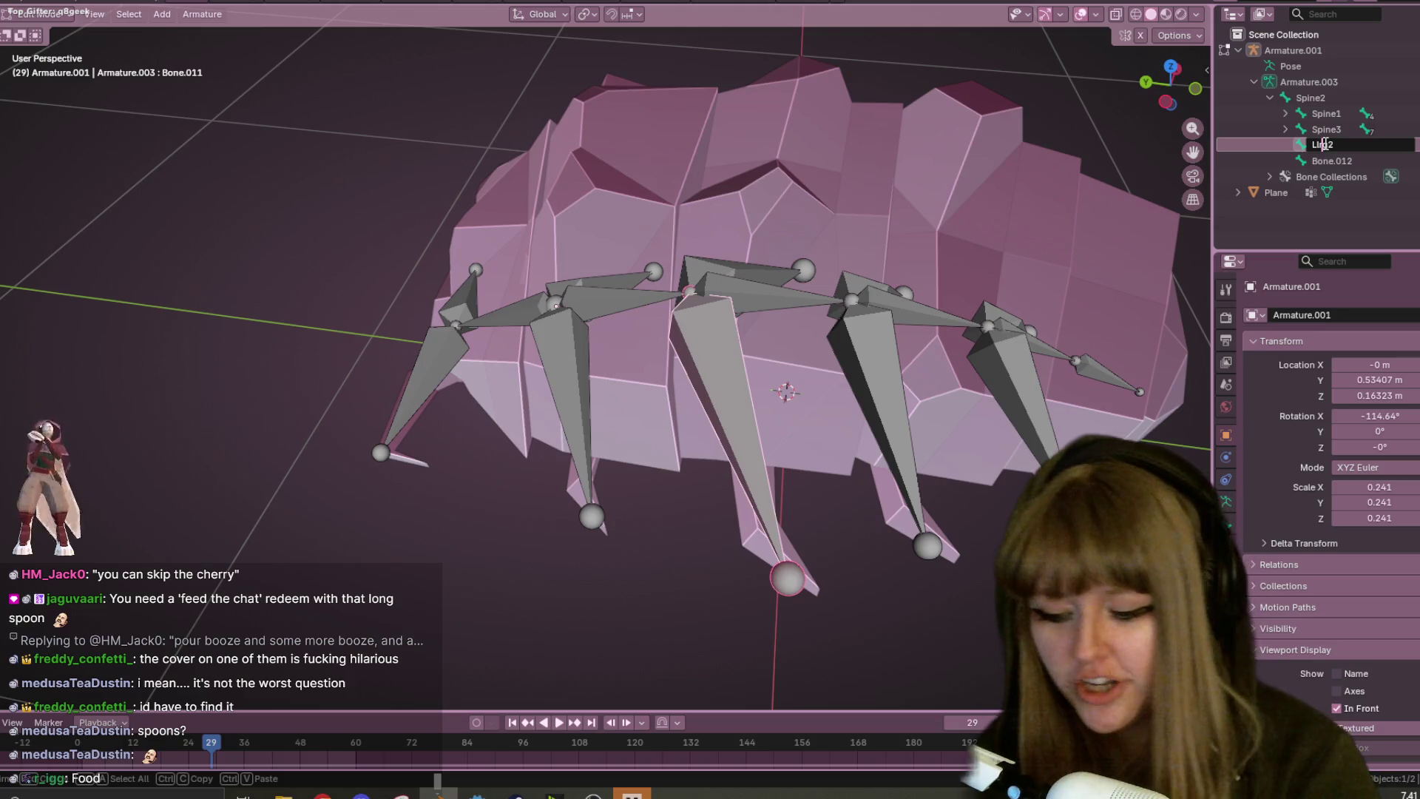
text(l)
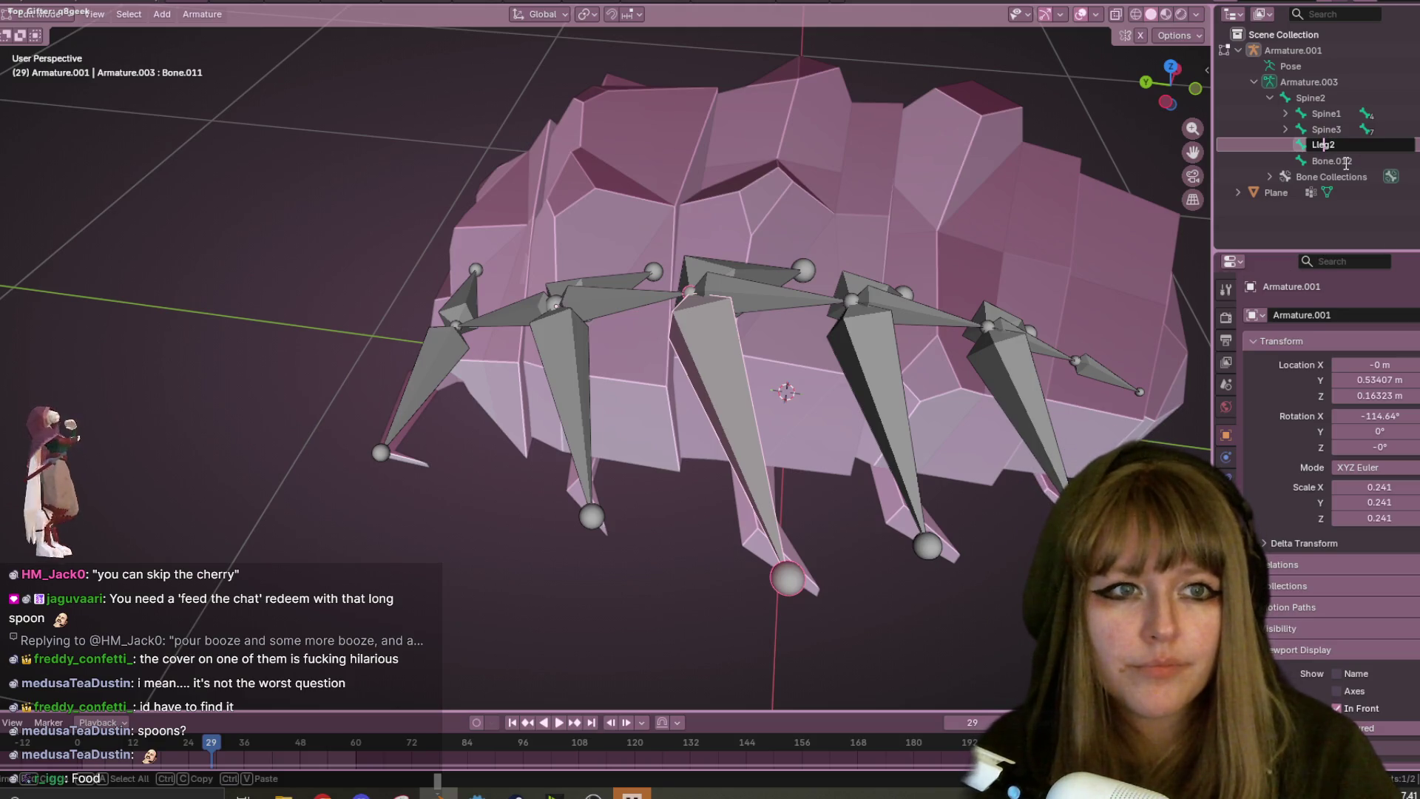
key(Return)
click(1358, 169)
double_click(1341, 163)
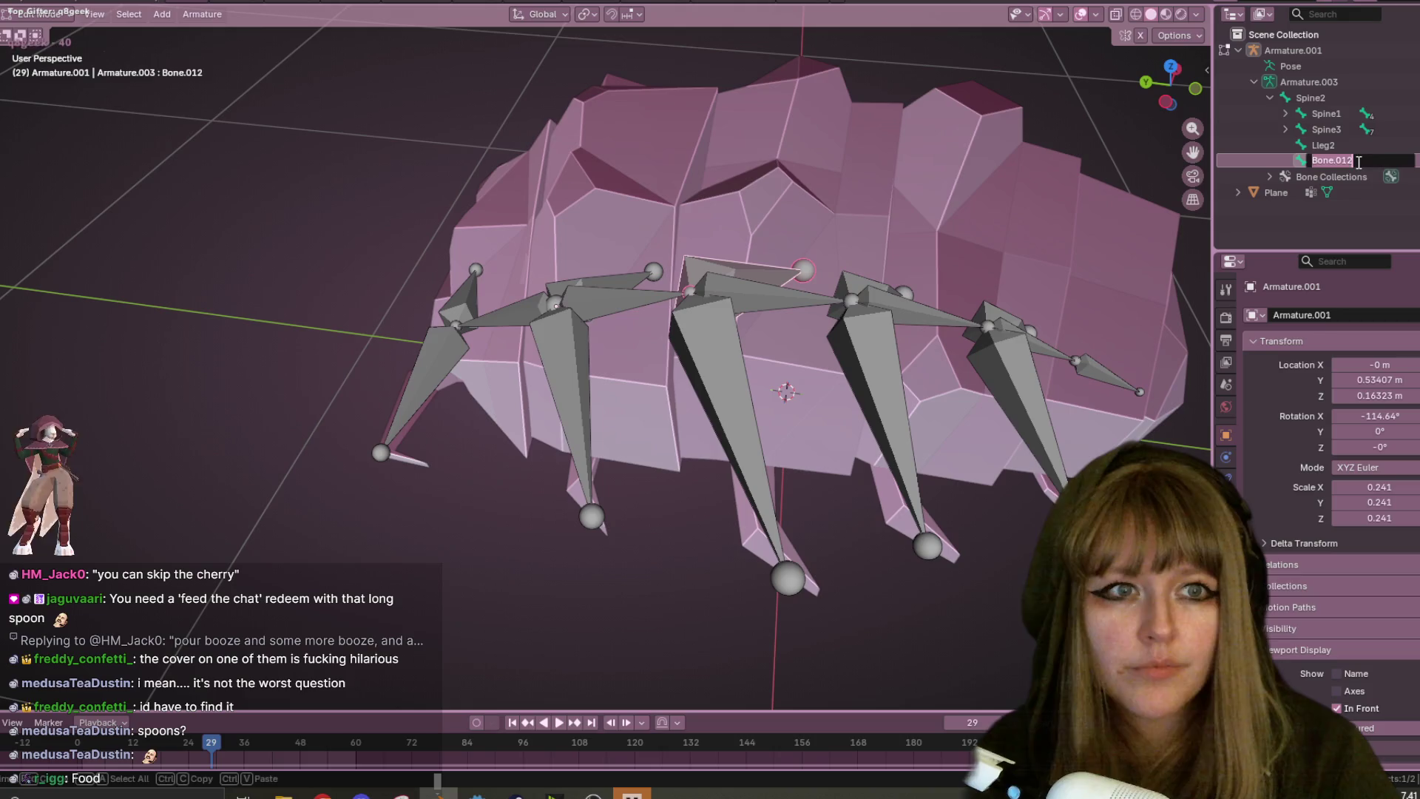
text(Rleg2)
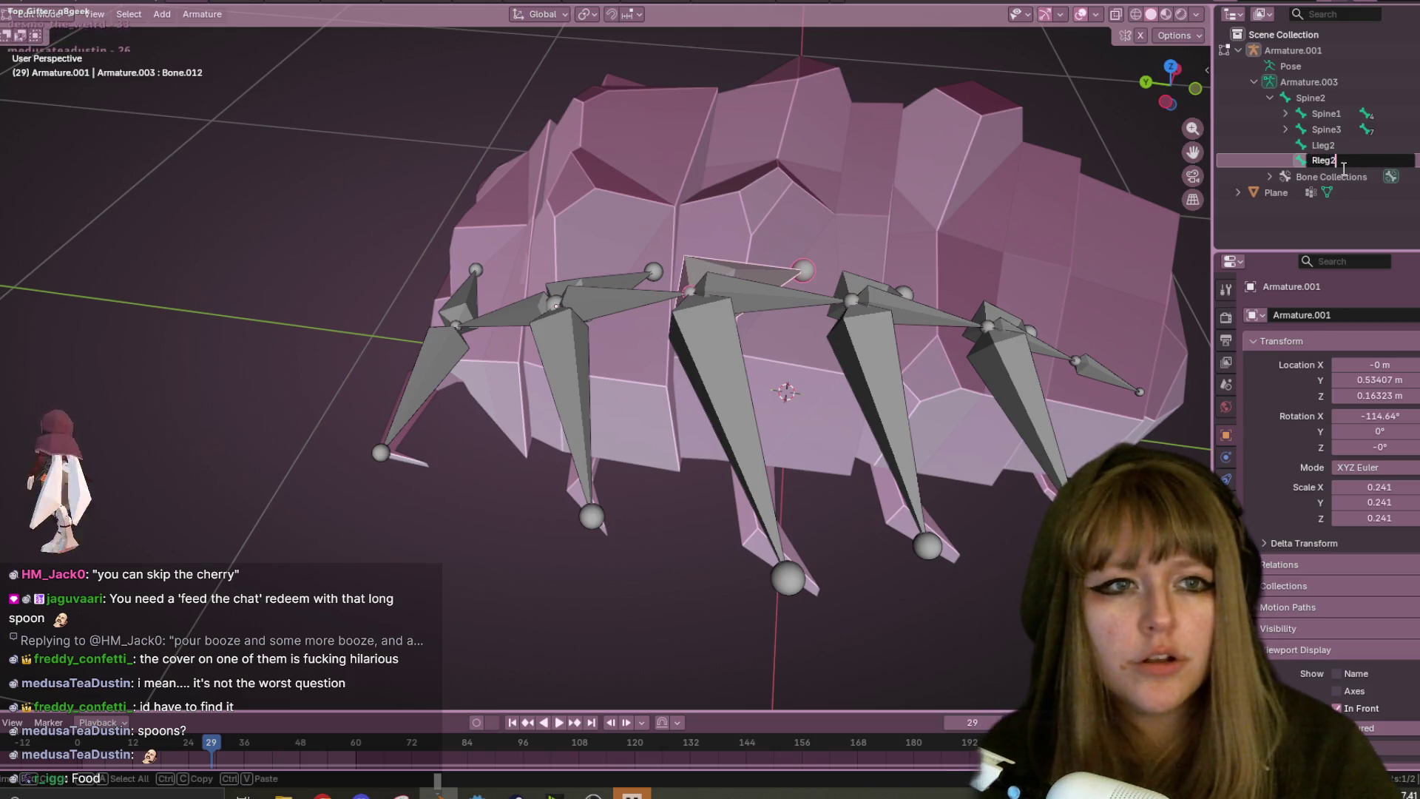
key(Return)
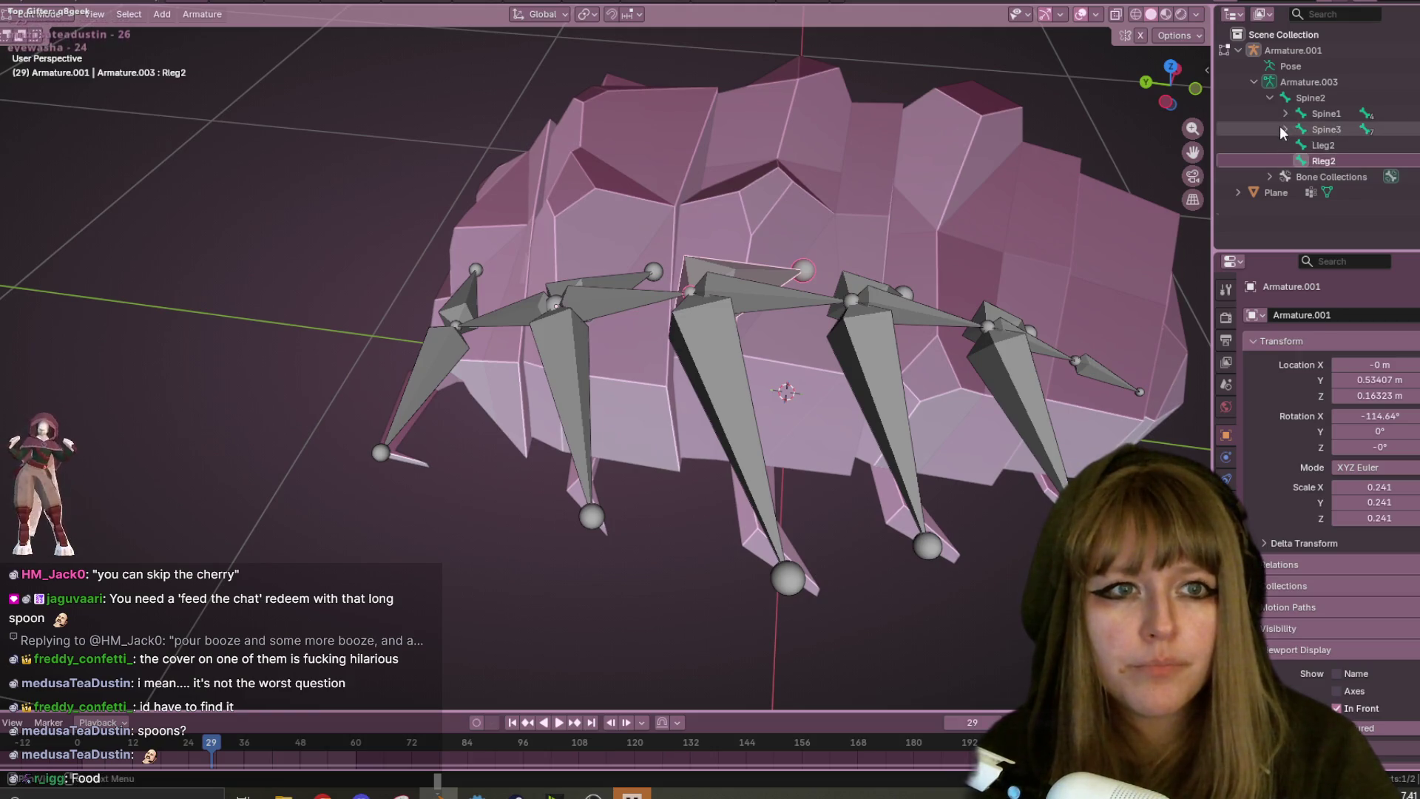
- Rename Bone.004 to Spine4 and Bone.013 to Lleg3, and start naming Bone.014 Rleg3
click(1285, 129)
click(1350, 146)
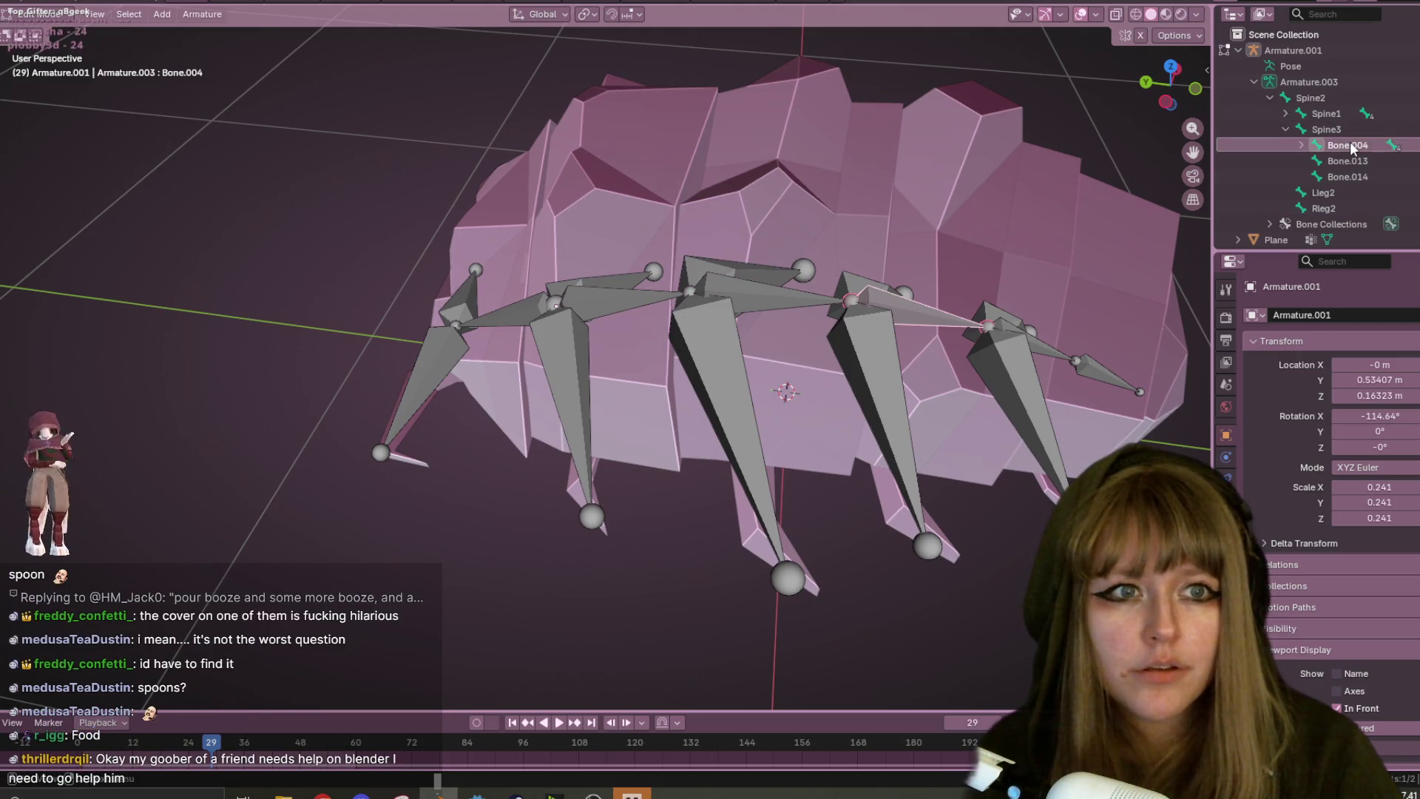
double_click(1348, 146)
text(Spine)
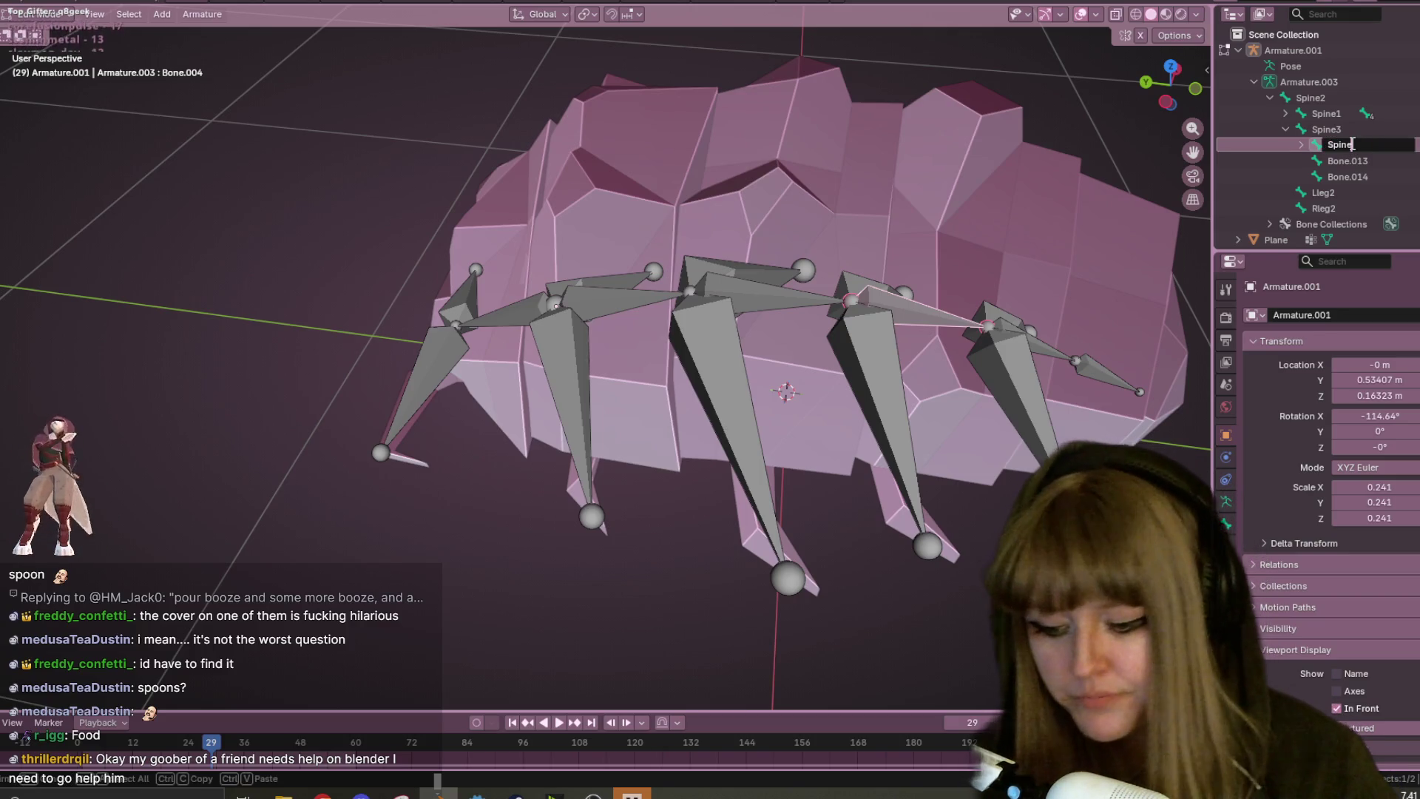
text(4)
key(Return)
click(1362, 160)
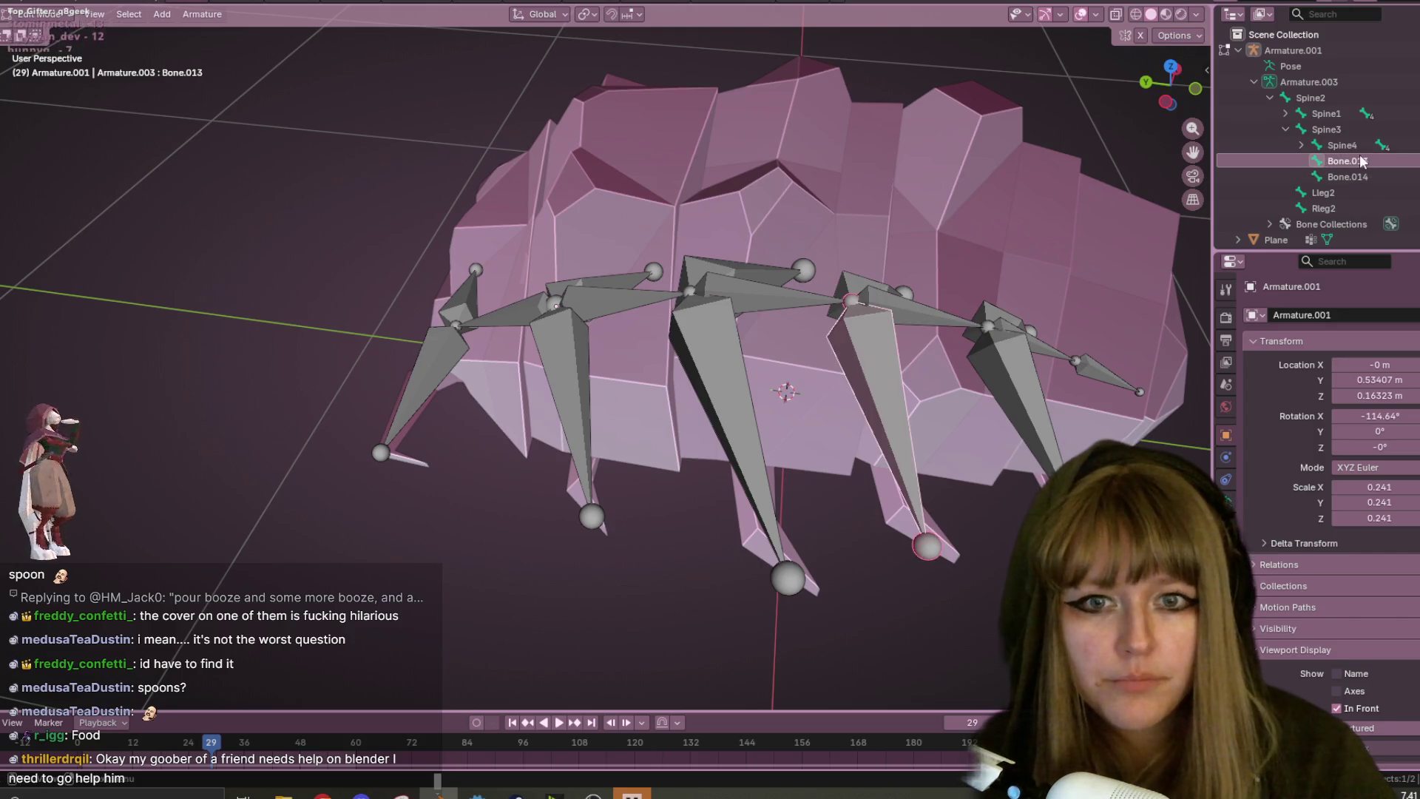
double_click(1362, 161)
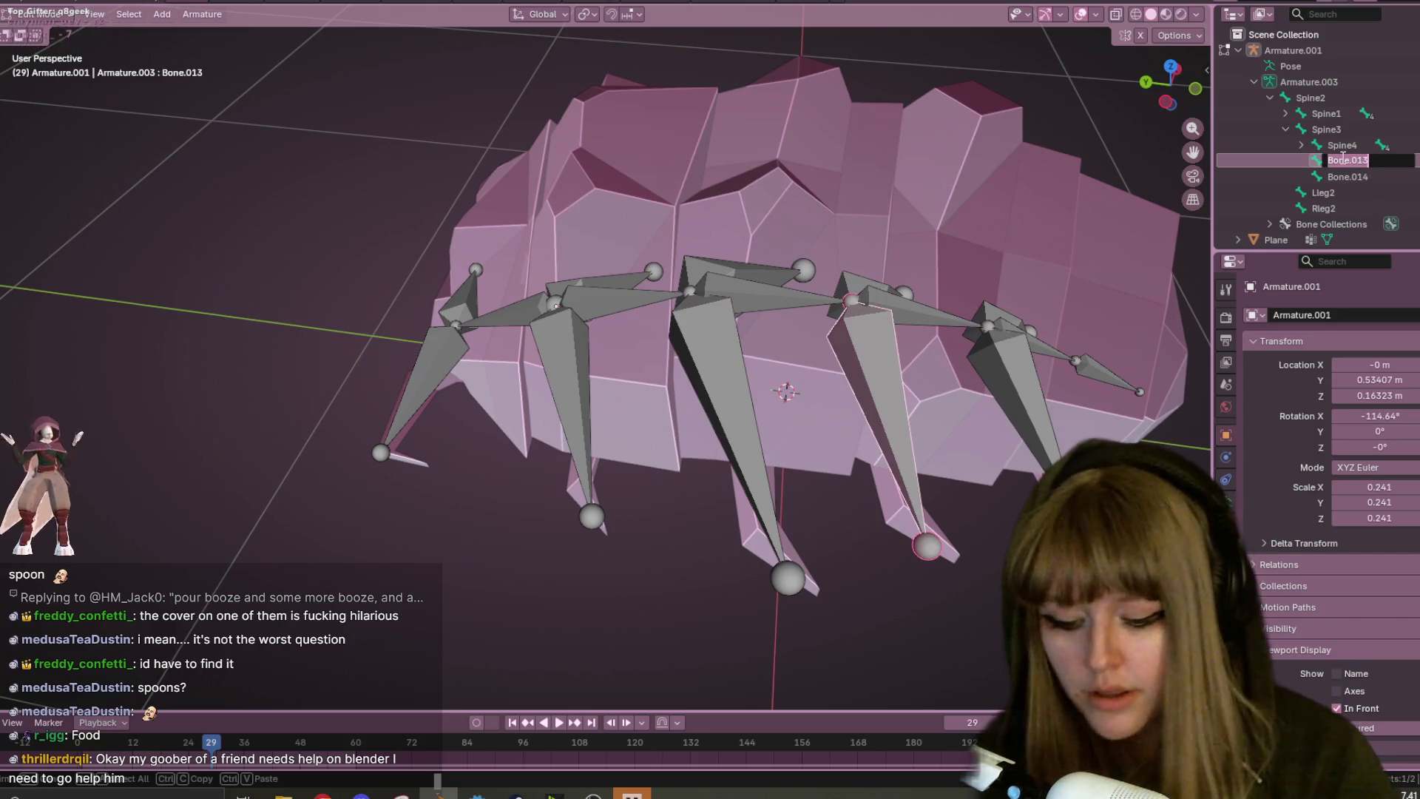
text(Lle)
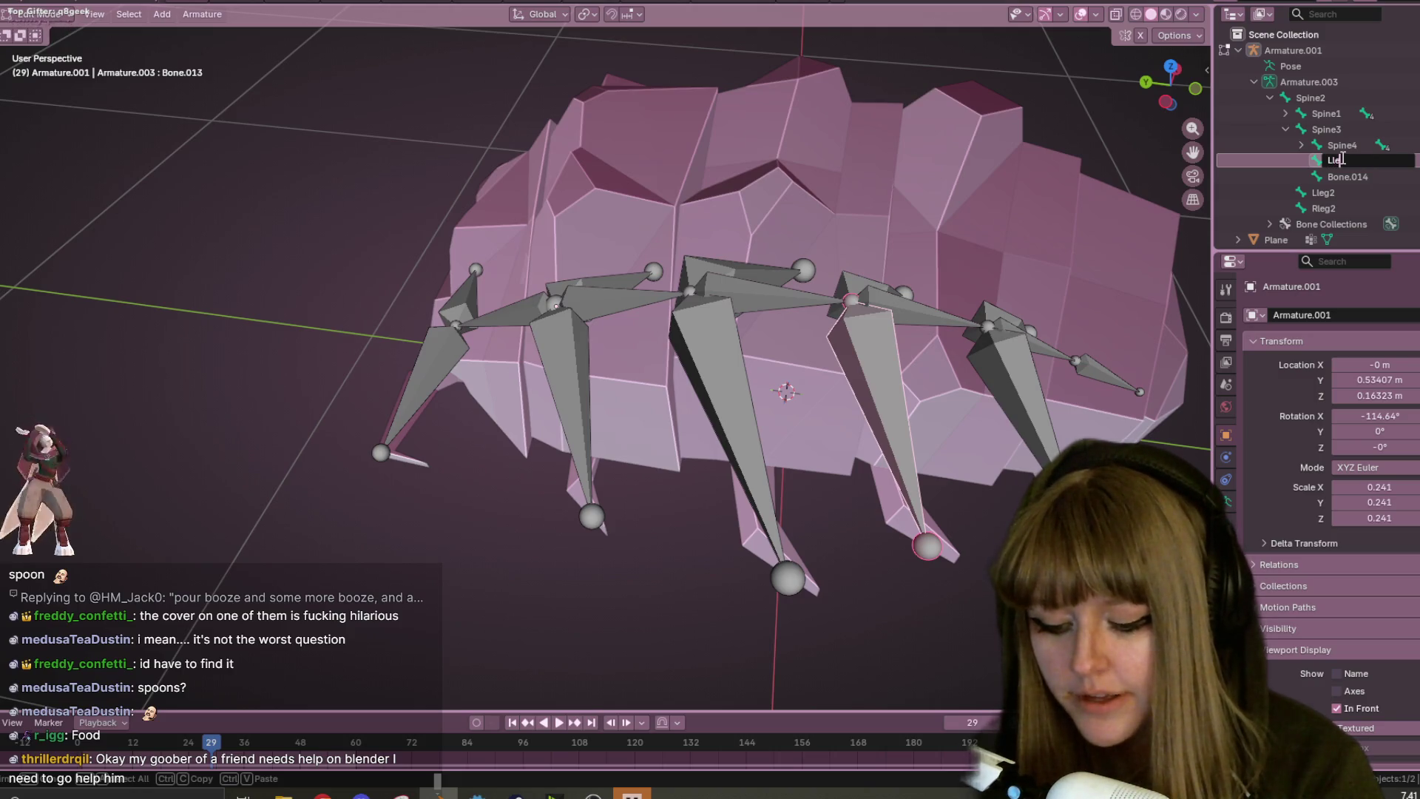
text(g3)
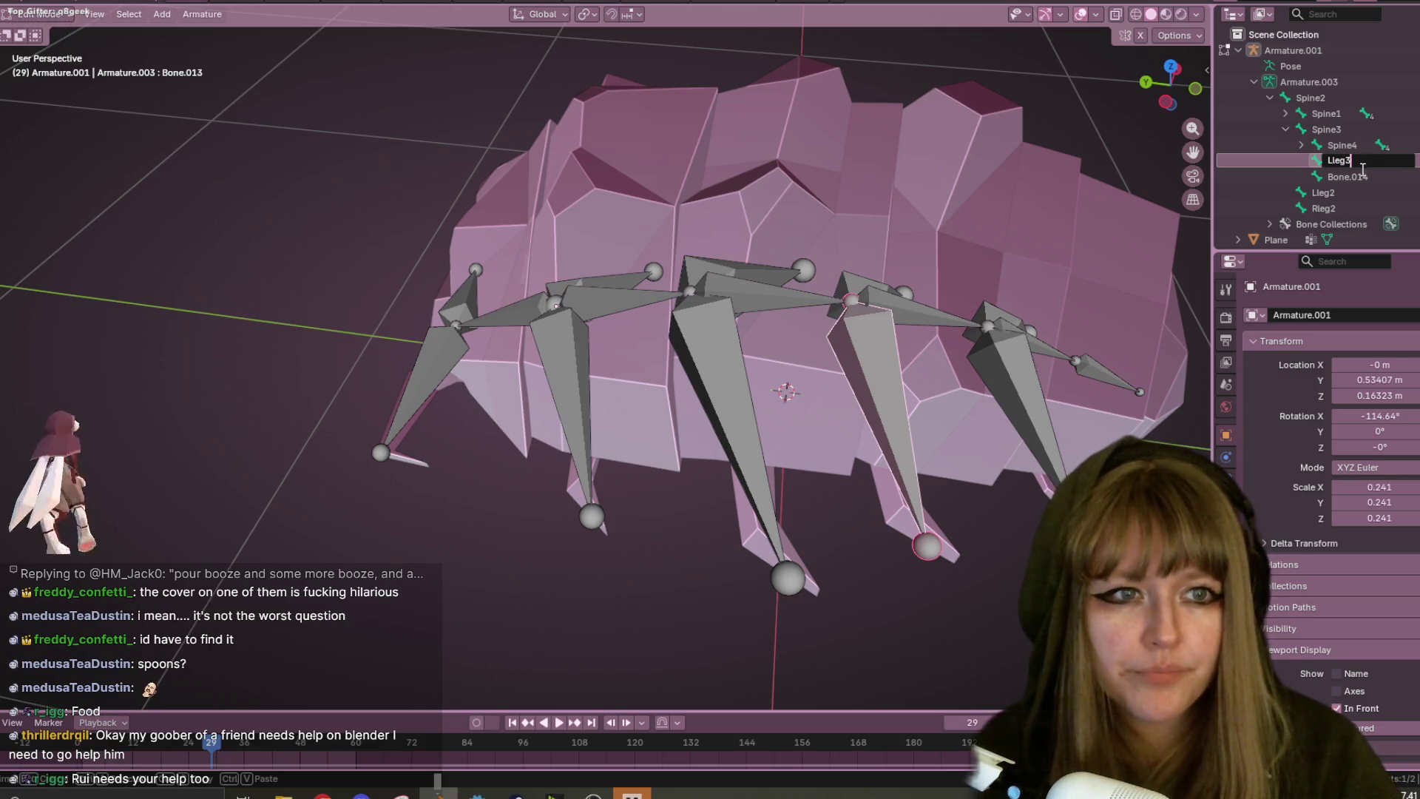
key(Return)
click(1361, 179)
double_click(1361, 178)
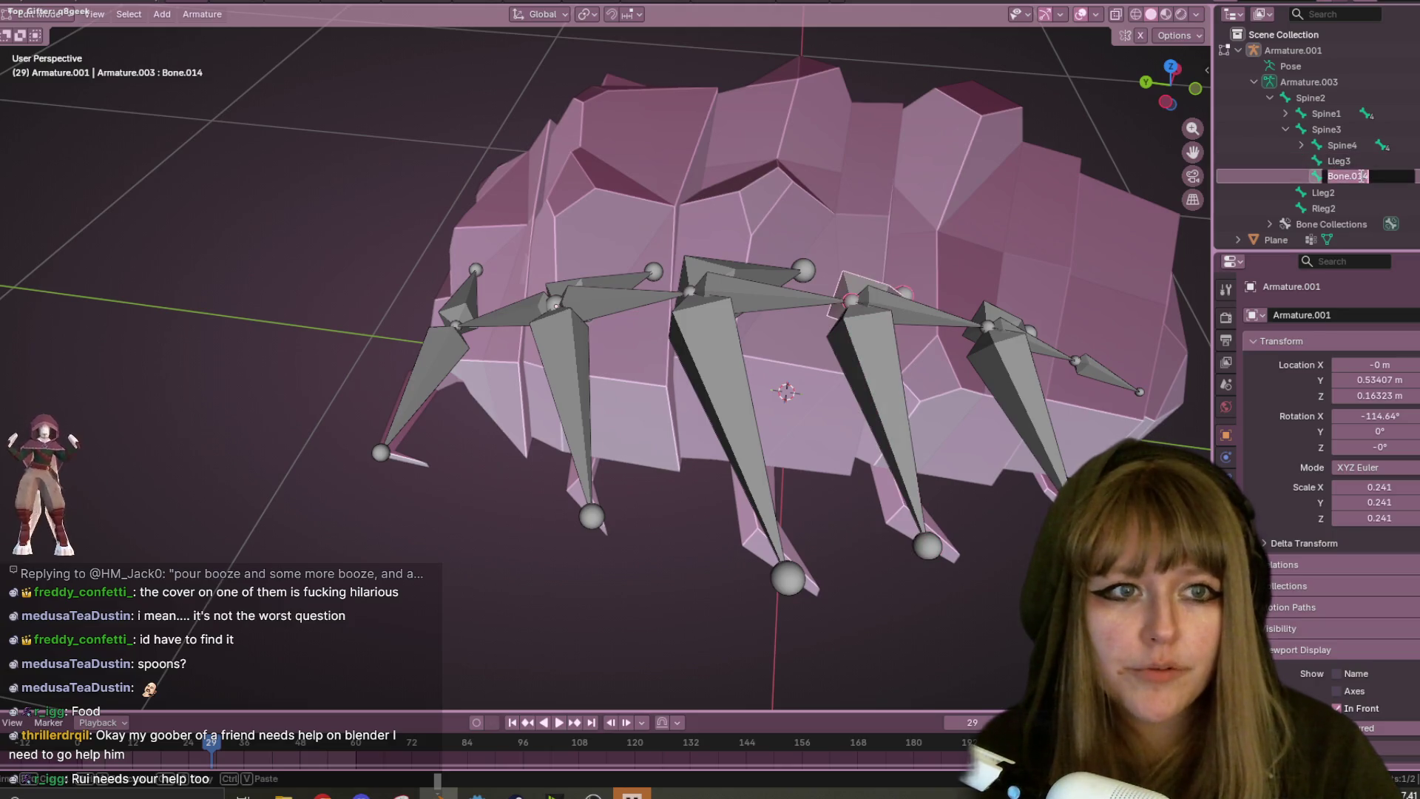
text(Rleg3)
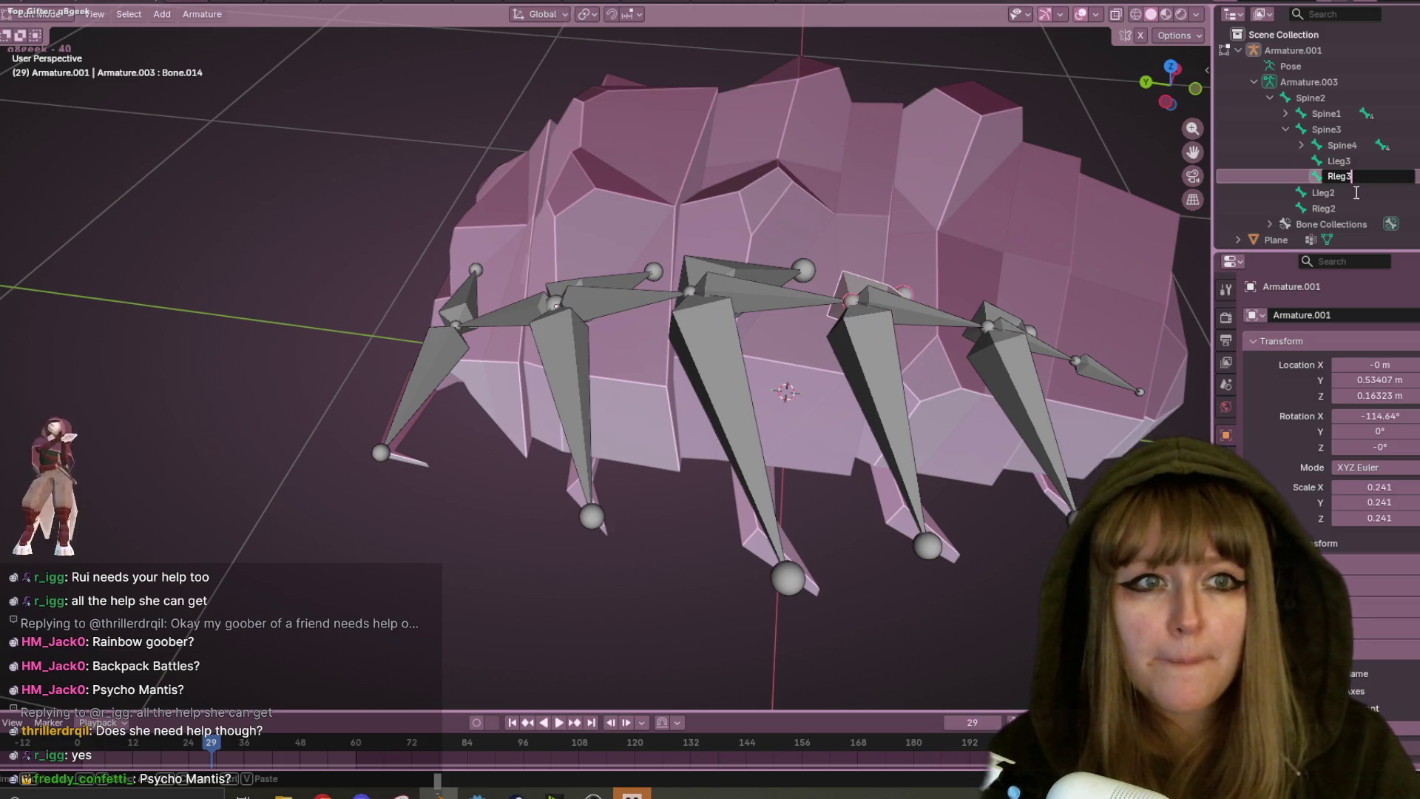
- Confirm the Rleg3 name and rename Spine4's child Bone.005 to Spine5
key(Return)
click(1302, 145)
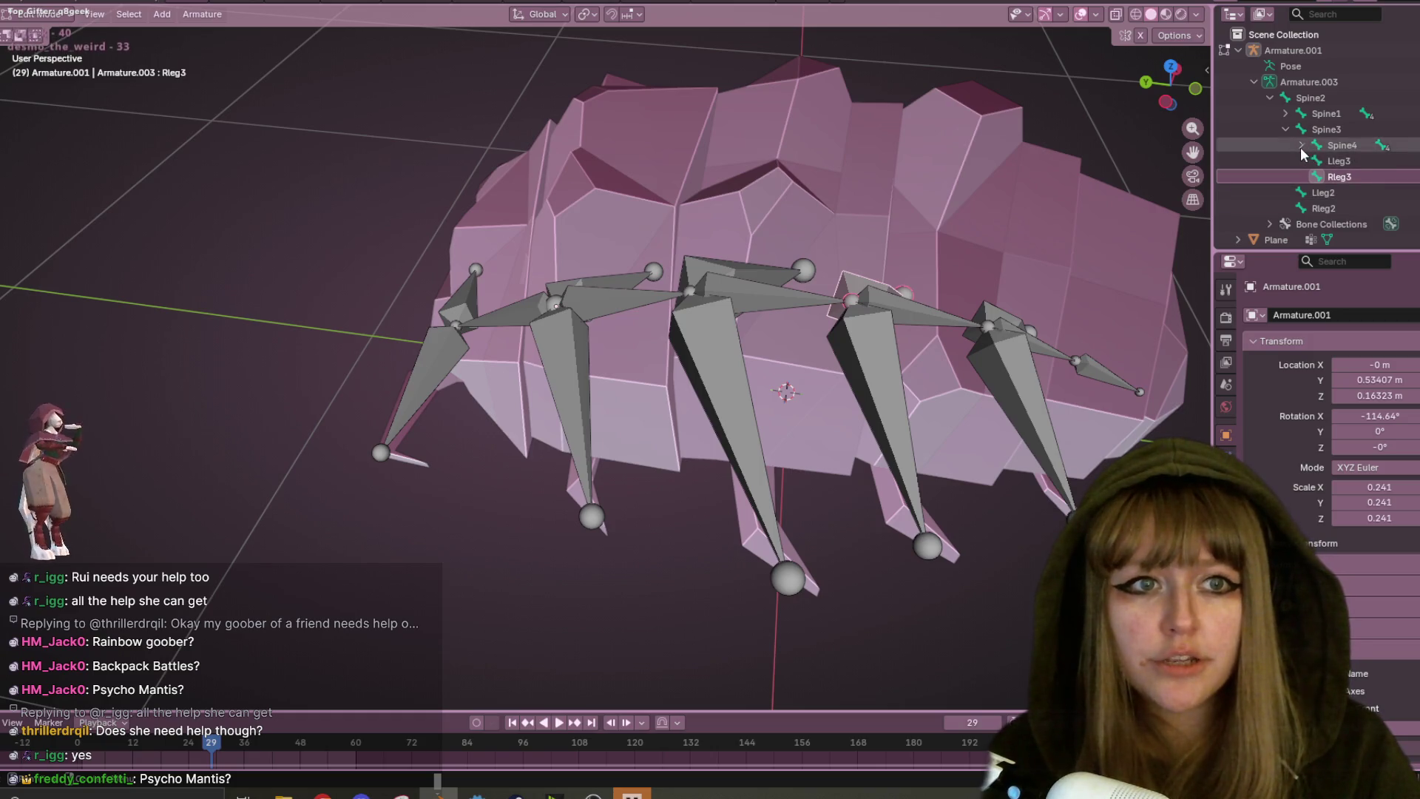
click(1363, 161)
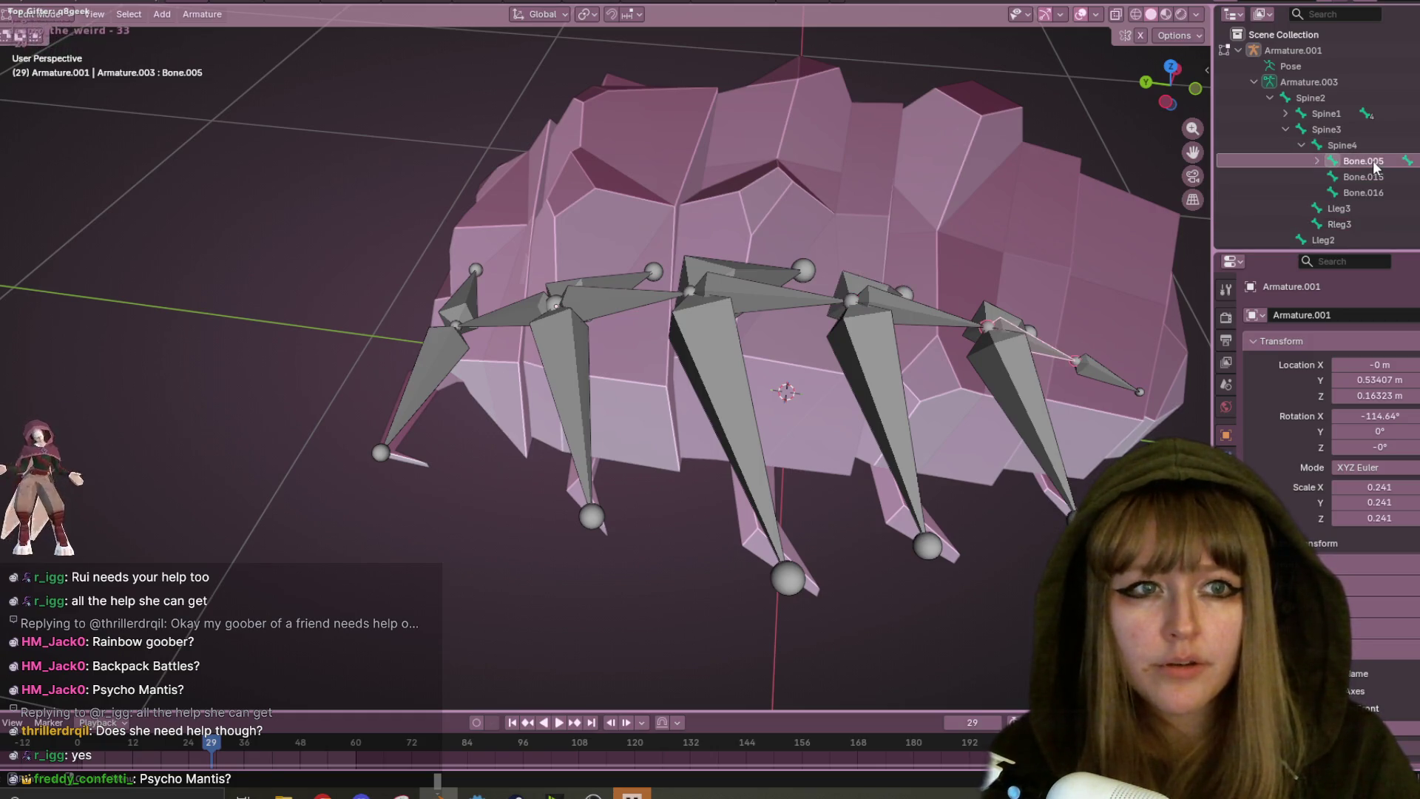
double_click(1375, 164)
scroll(1375, 163, down, 2)
text(Spi)
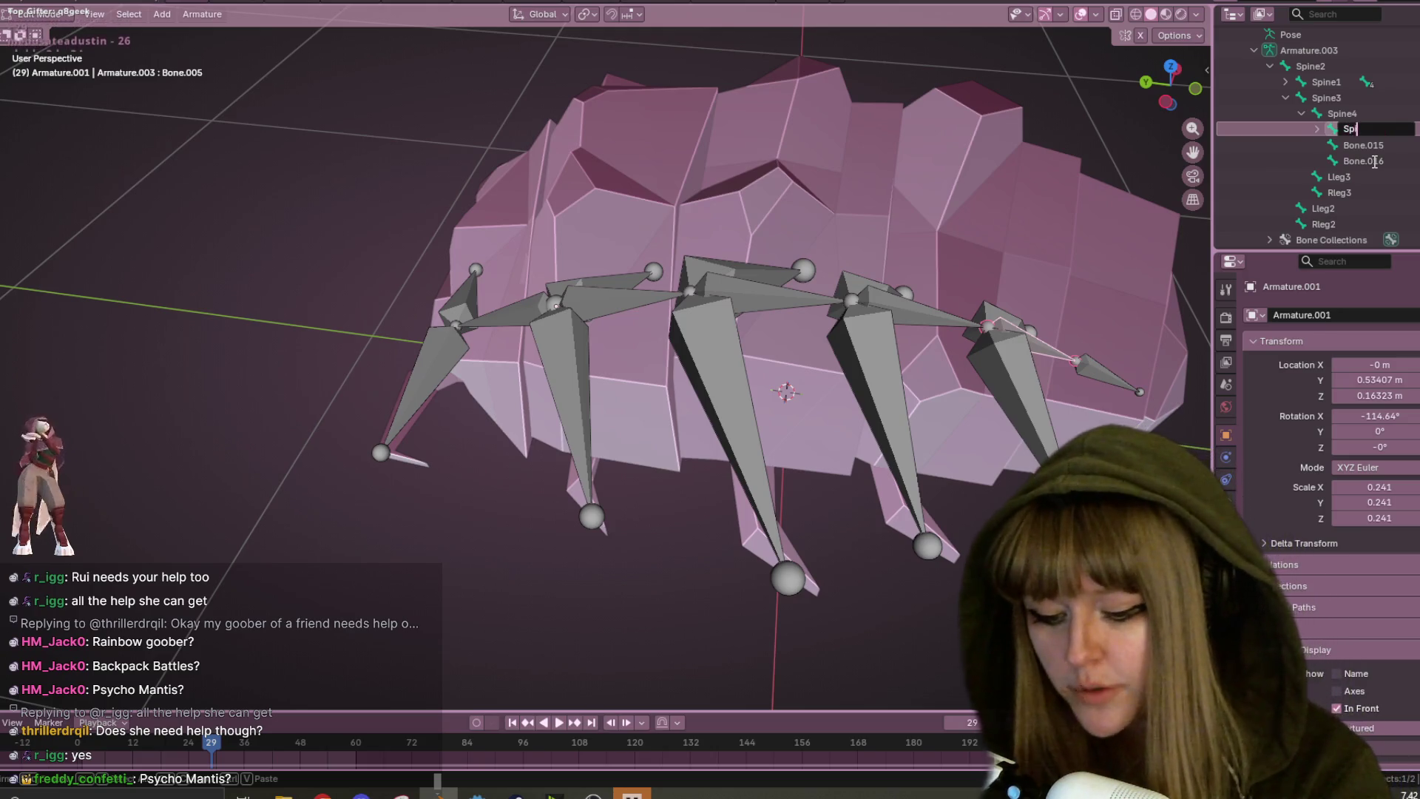
text(ne5)
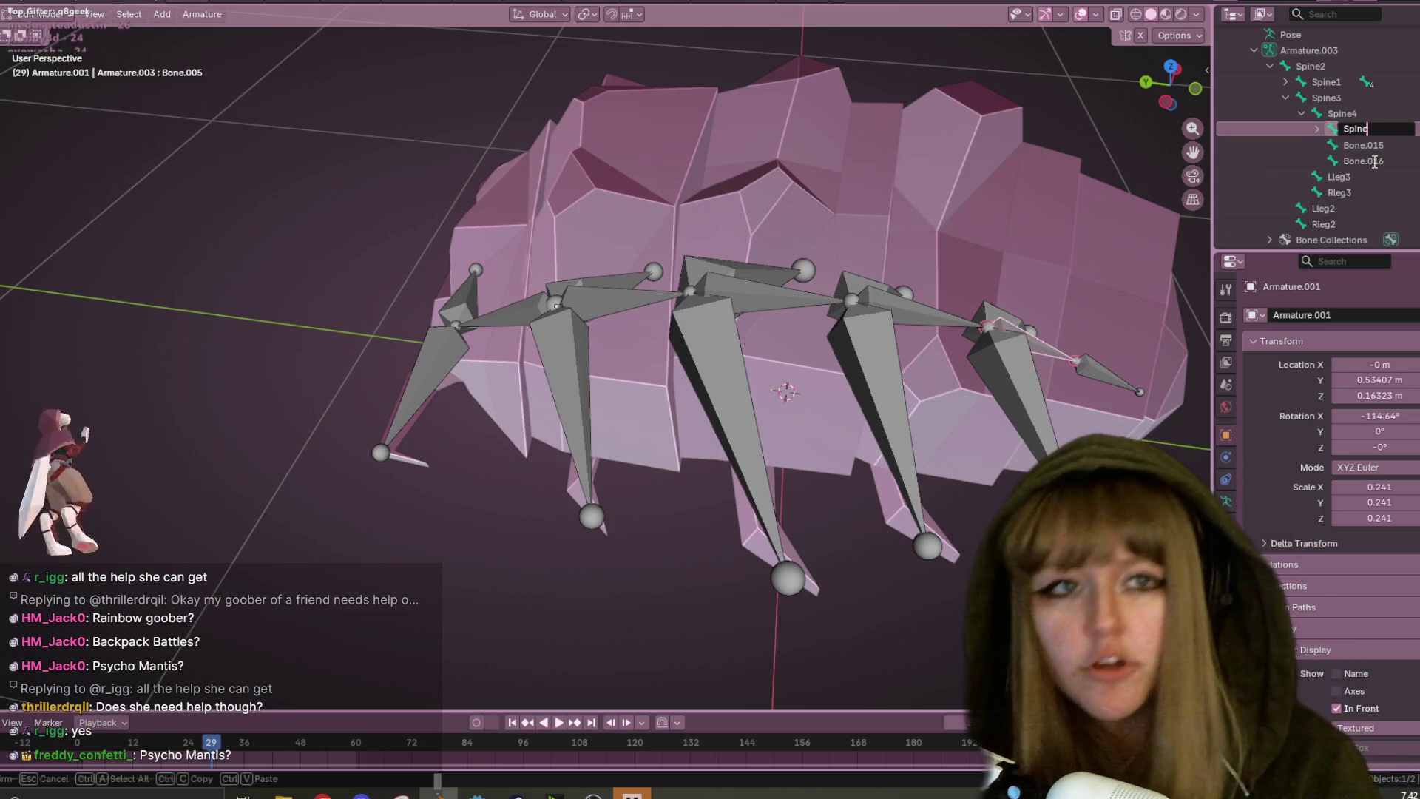
key(Return)
- Rename Spine5's child Bone.006 to Spine6
click(1318, 128)
click(1377, 146)
scroll(1377, 148, down, 1)
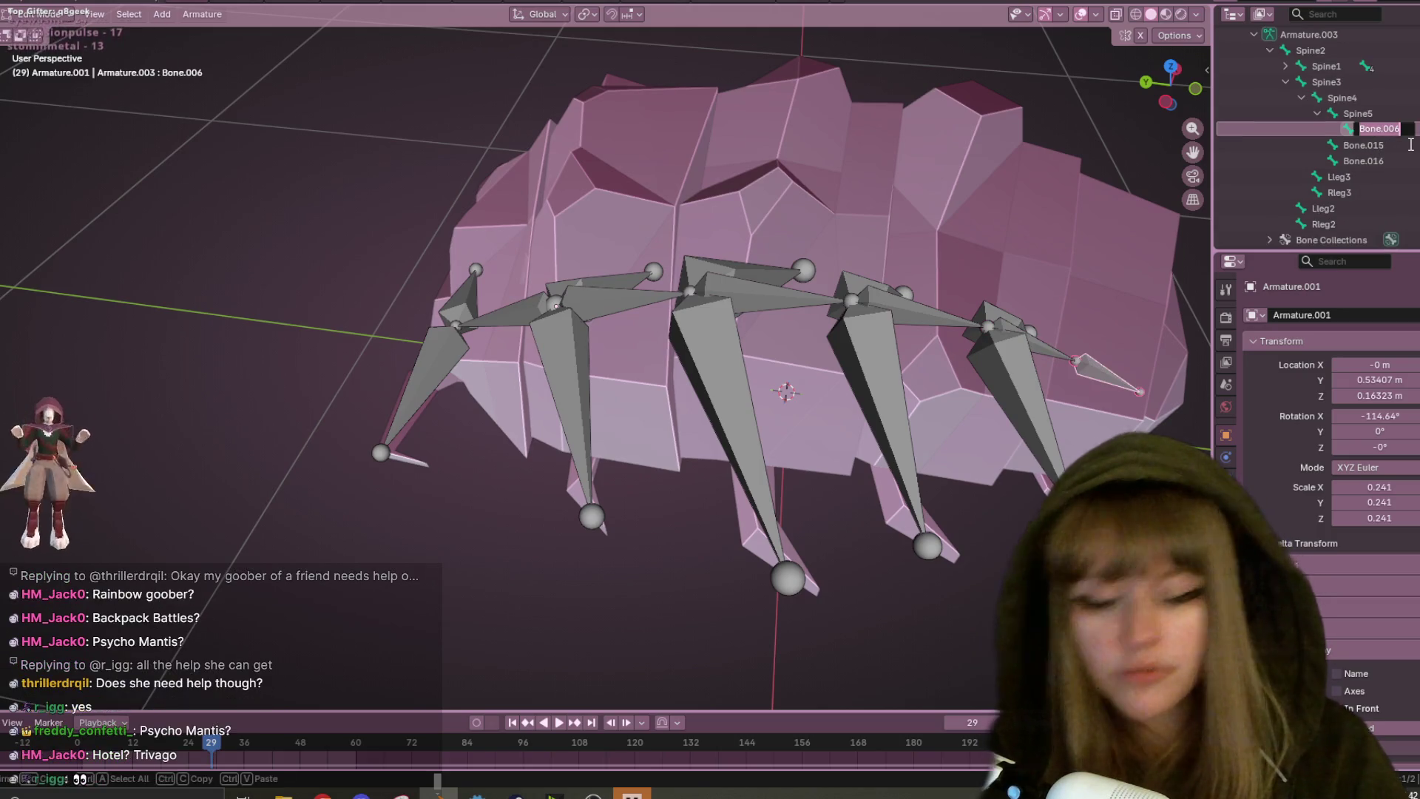
key(F2)
text(Spine6)
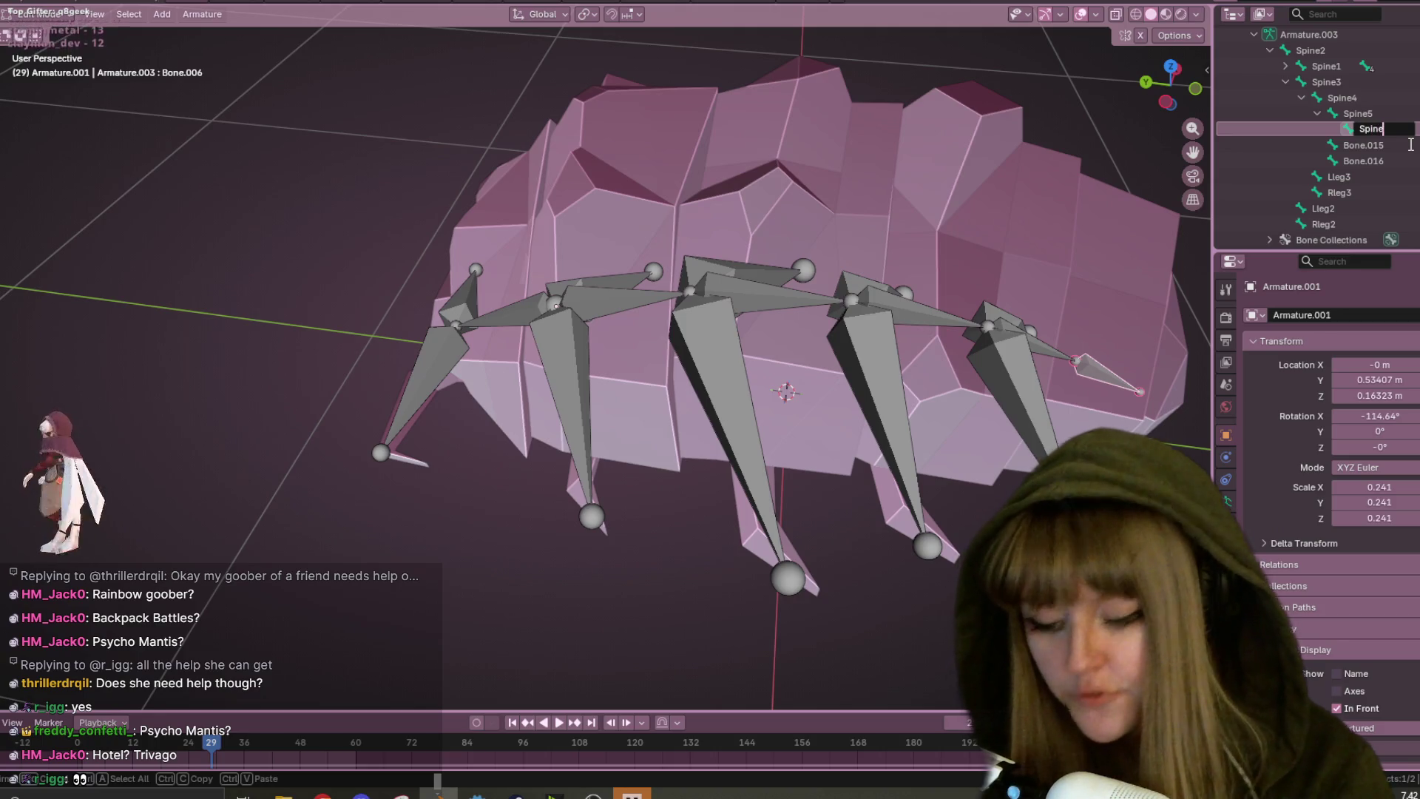
key(Return)
- Rename Bone.015 to Lleg4 and Bone.016 to rleg4
click(1368, 145)
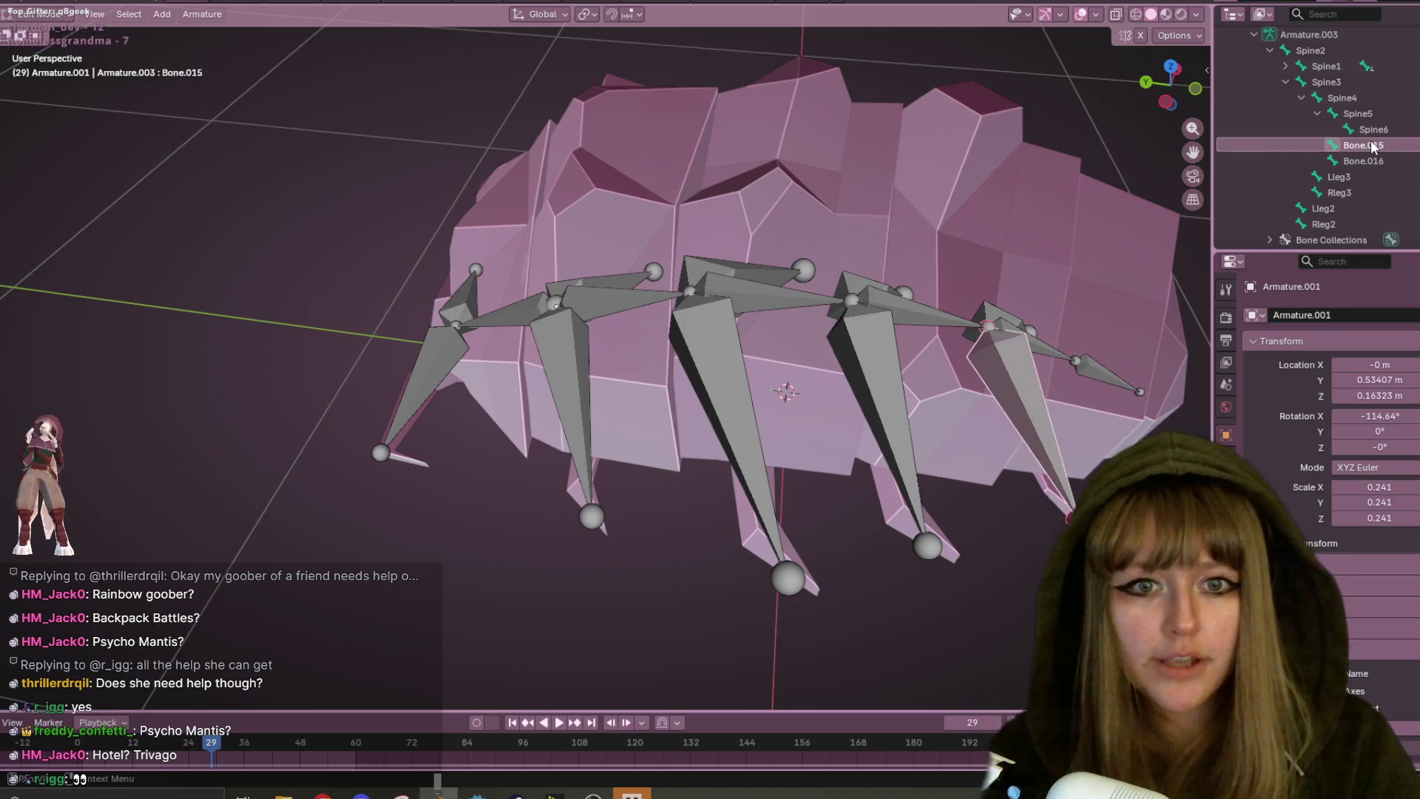
scroll(1366, 144, down, 1)
key(F2)
text(Lleg)
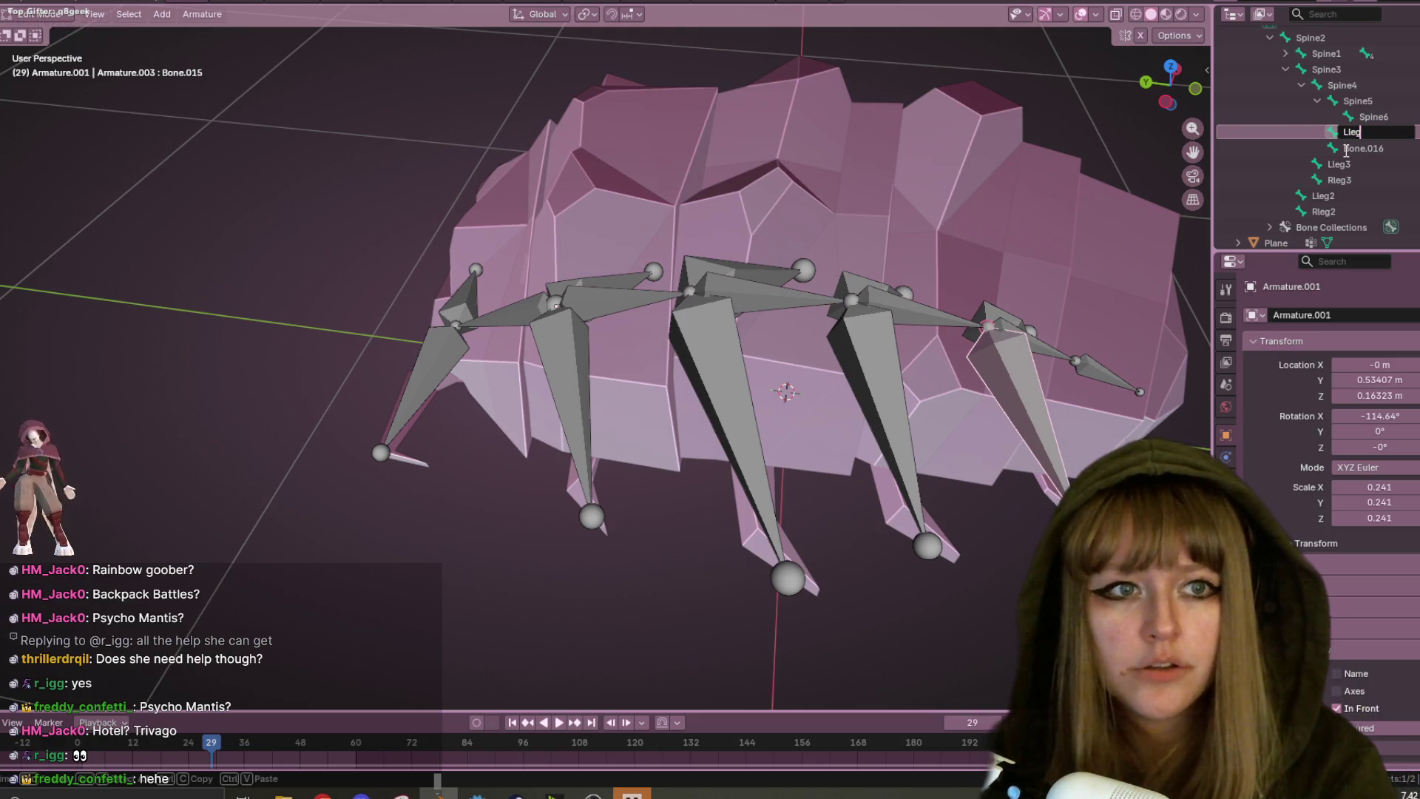
text(4)
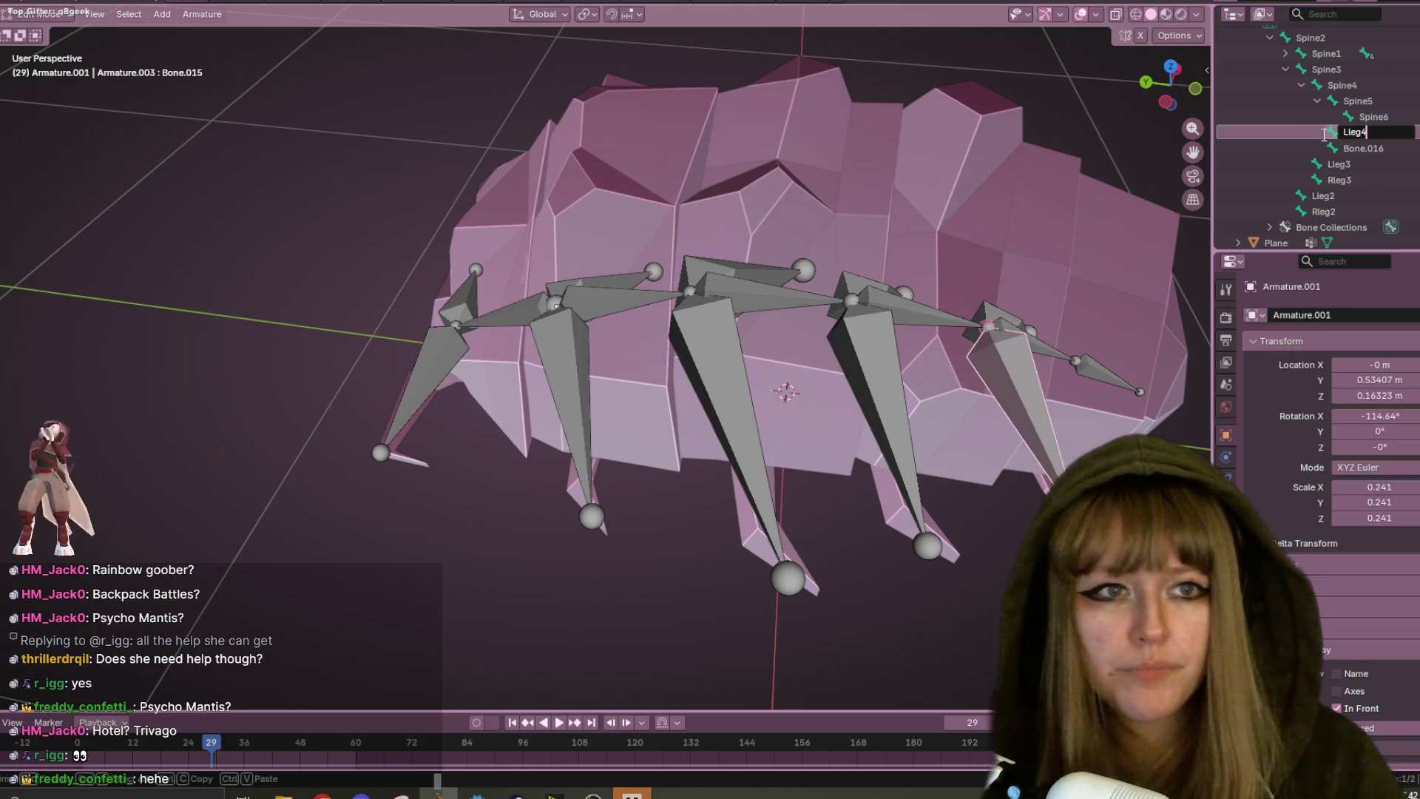
key(Return)
double_click(1365, 149)
text(rleg)
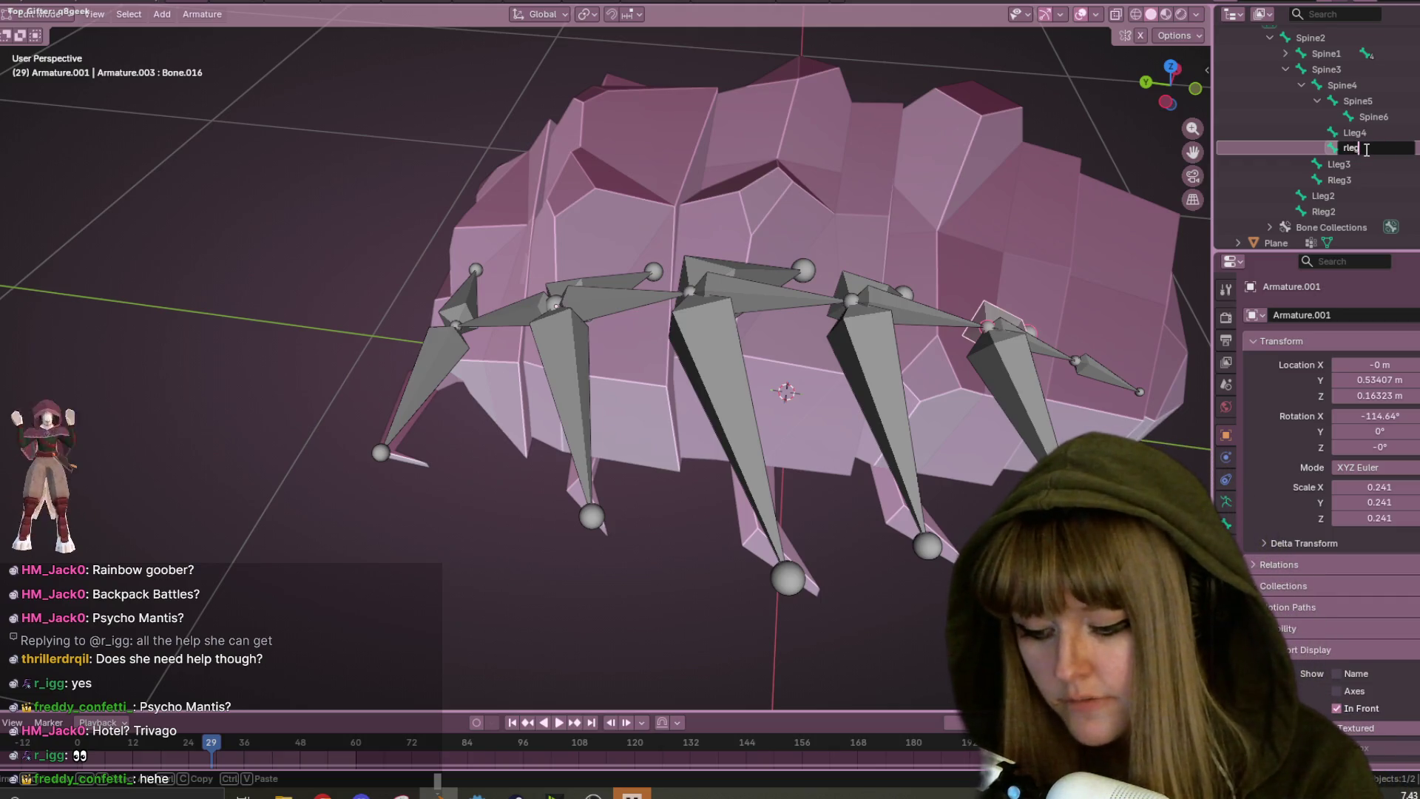
text(4)
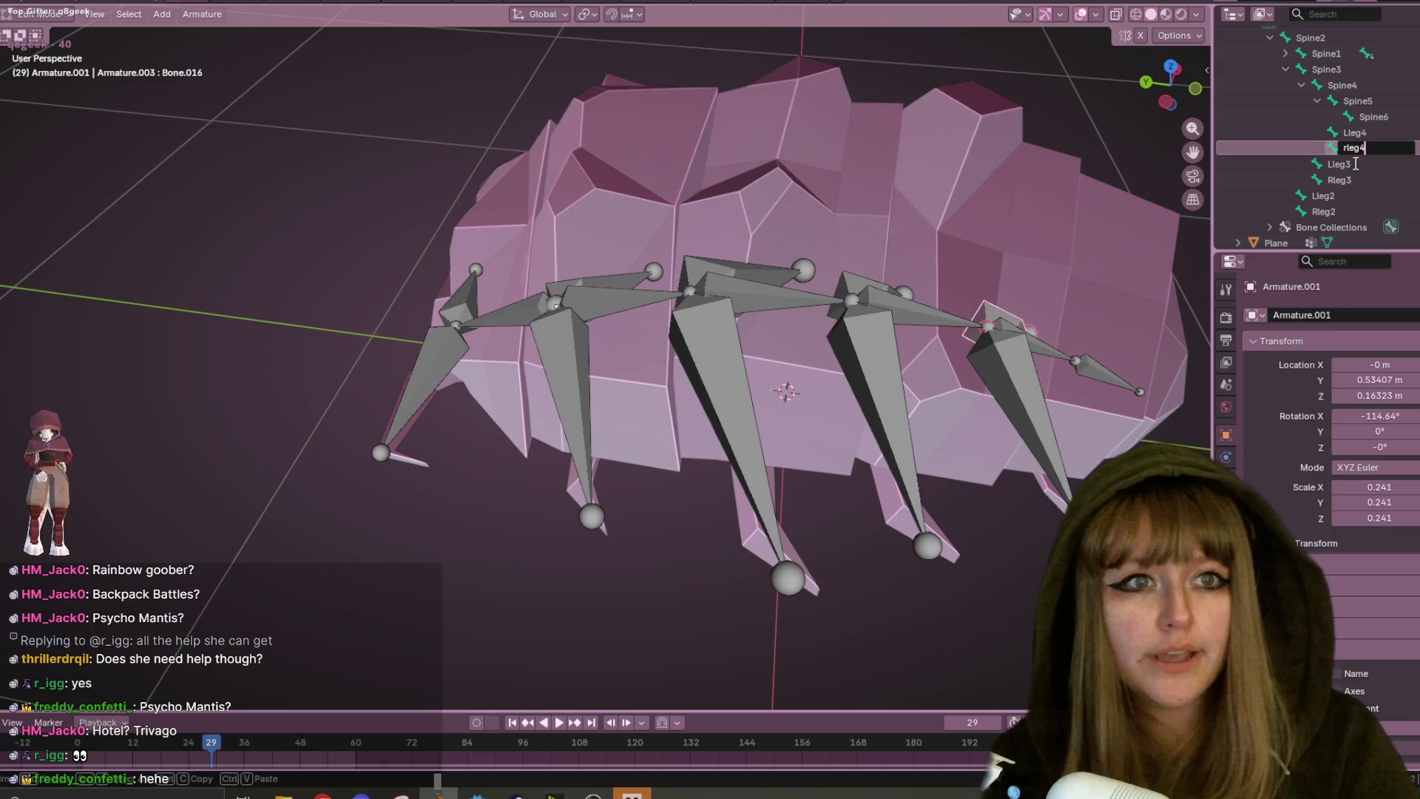
key(Return)
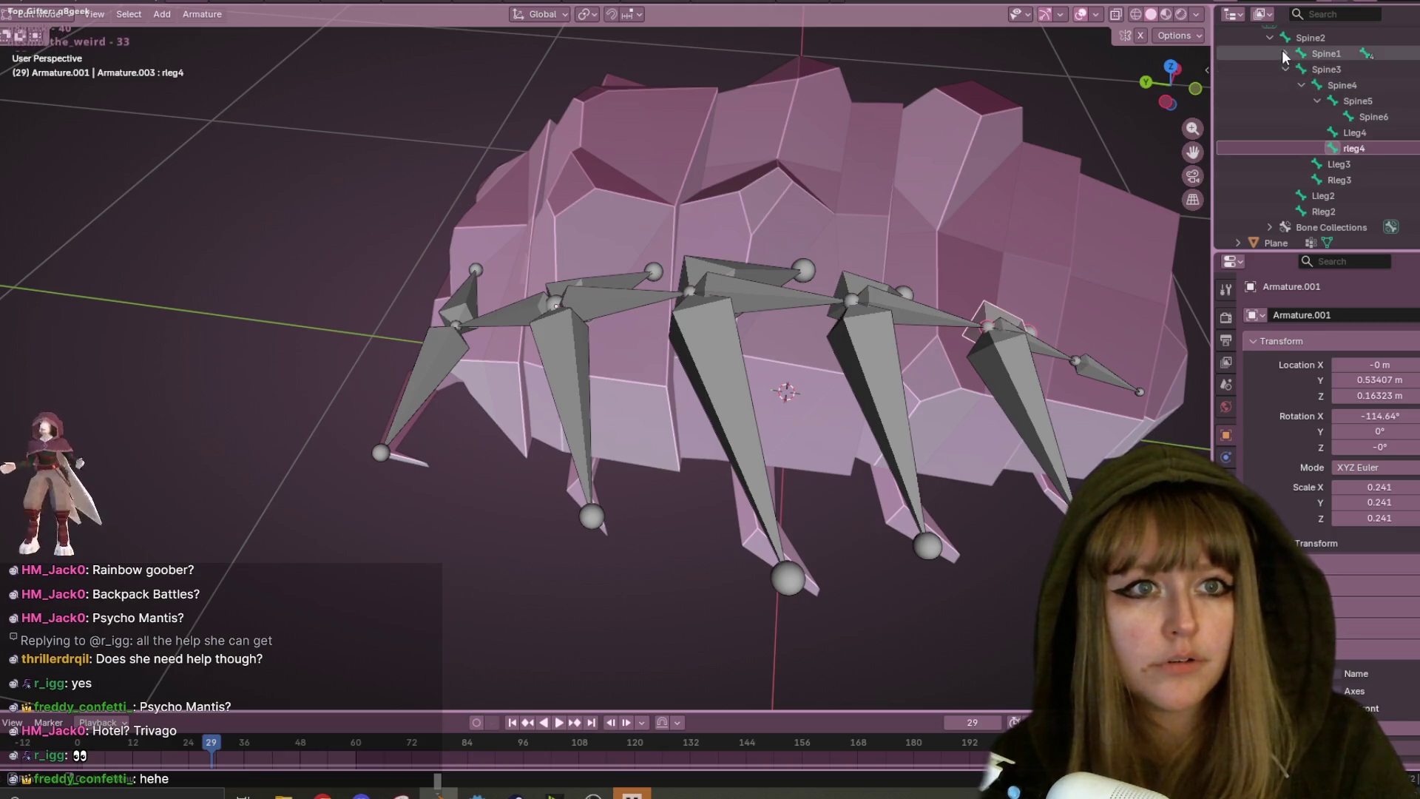
- Rename Spine1's child bones Bone.007 and Bone.008 to Antenna and AntennaRight
click(1286, 54)
click(1339, 69)
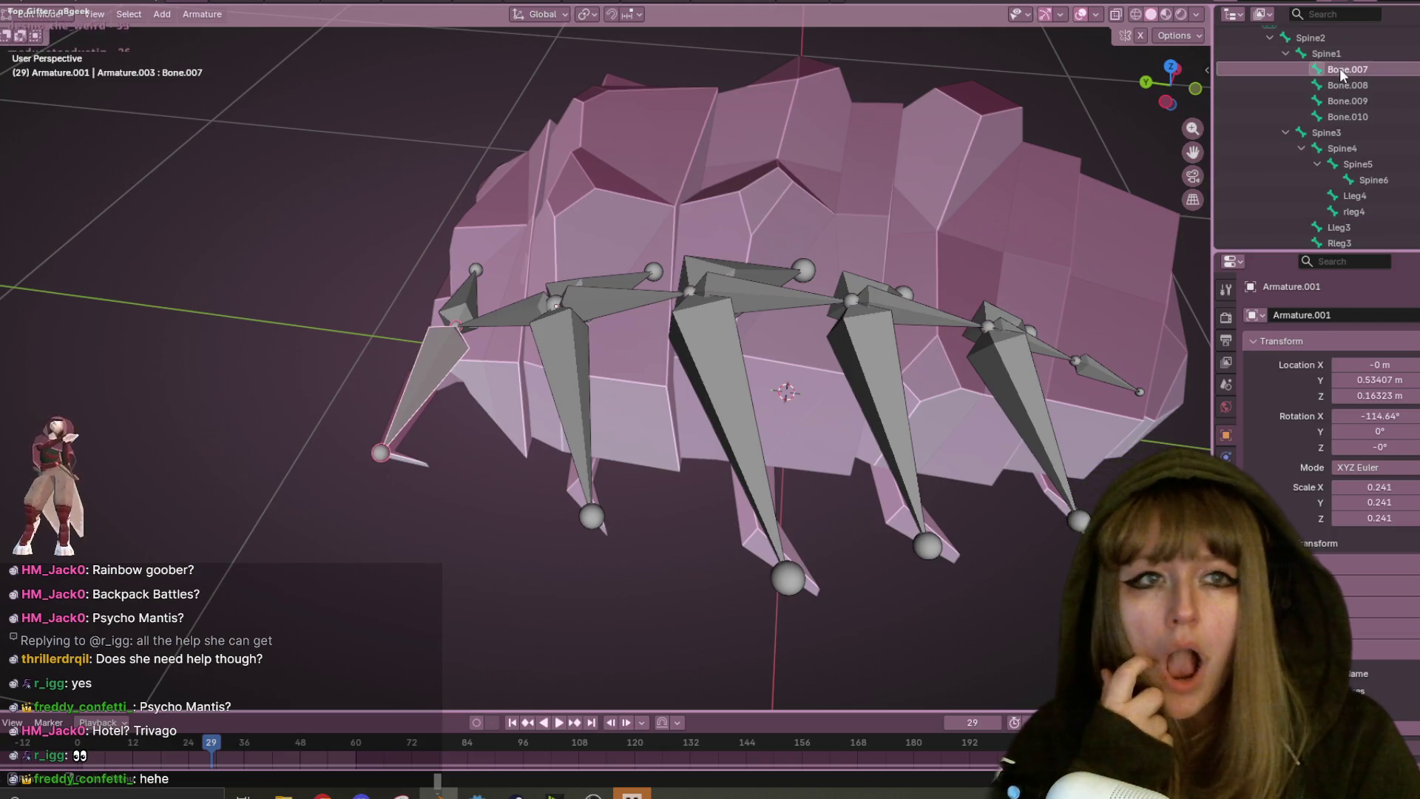
double_click(1339, 68)
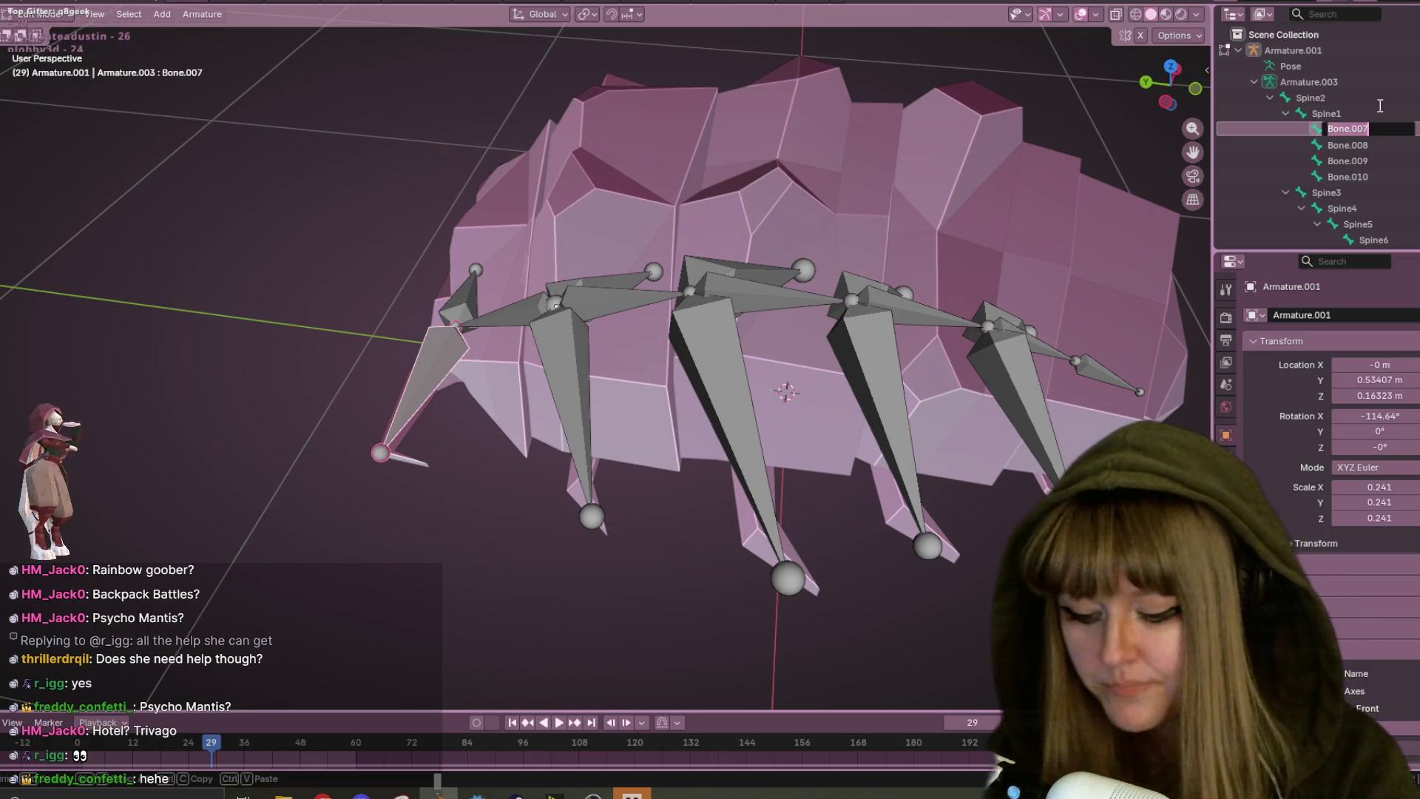
text(Antenna)
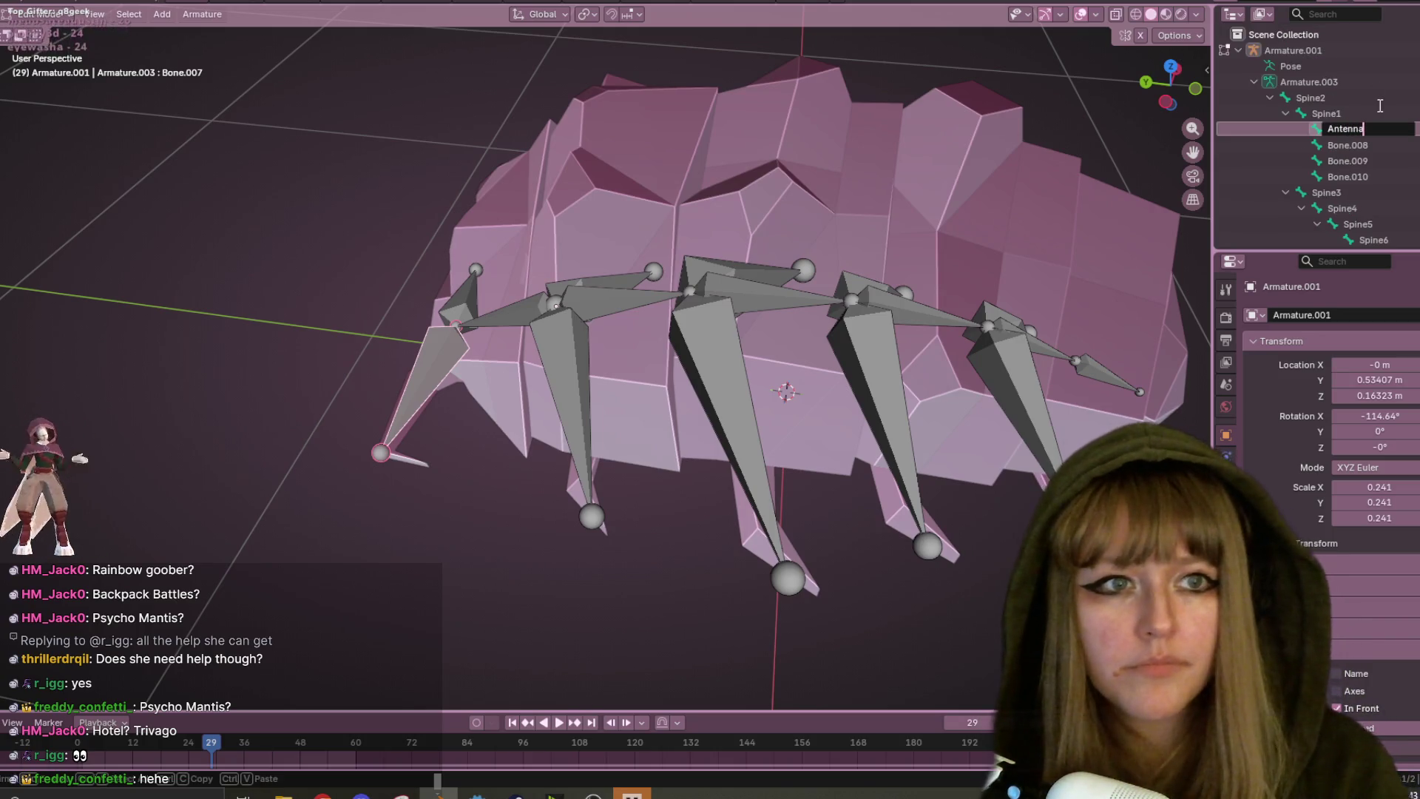
key(Return)
click(1356, 143)
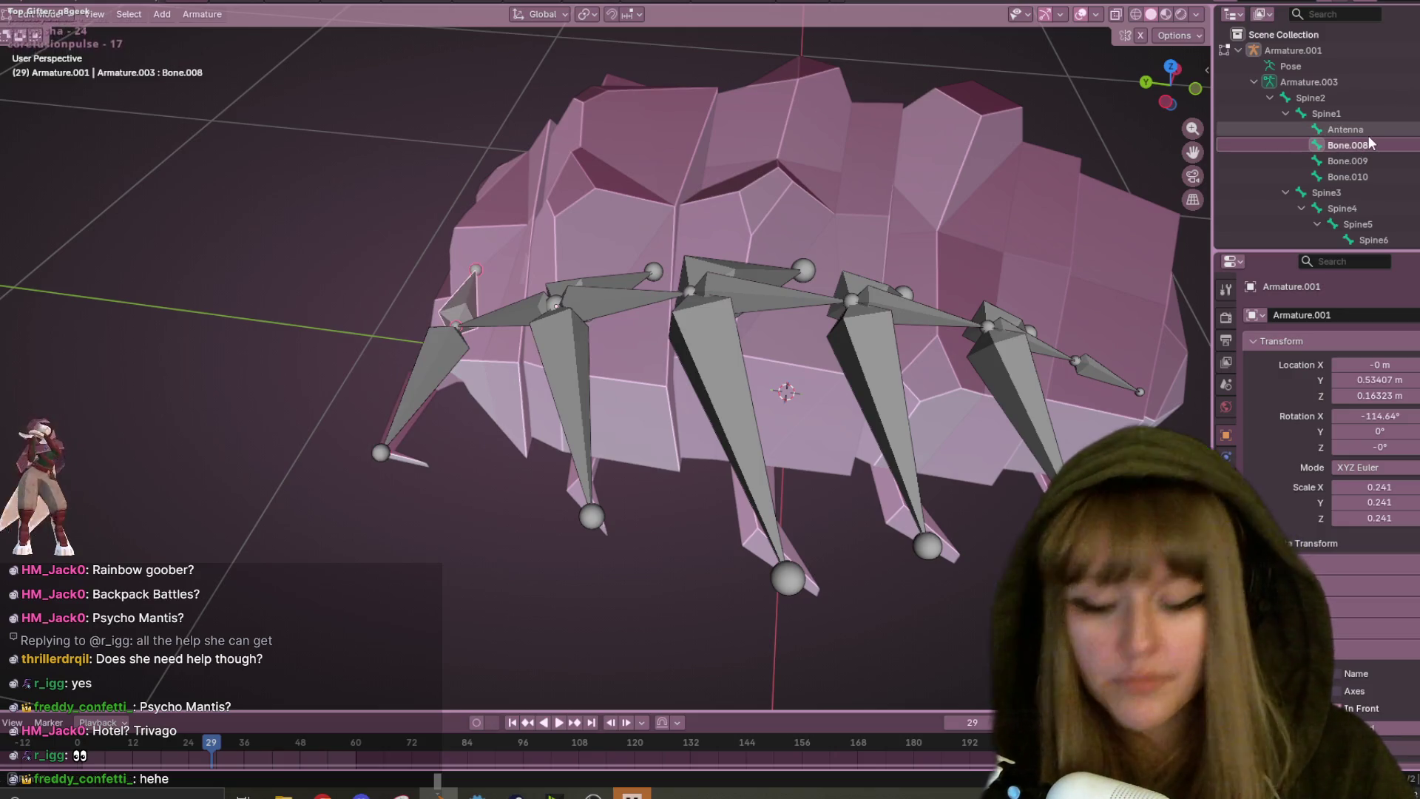
double_click(1361, 144)
scroll(1351, 144, down, 1)
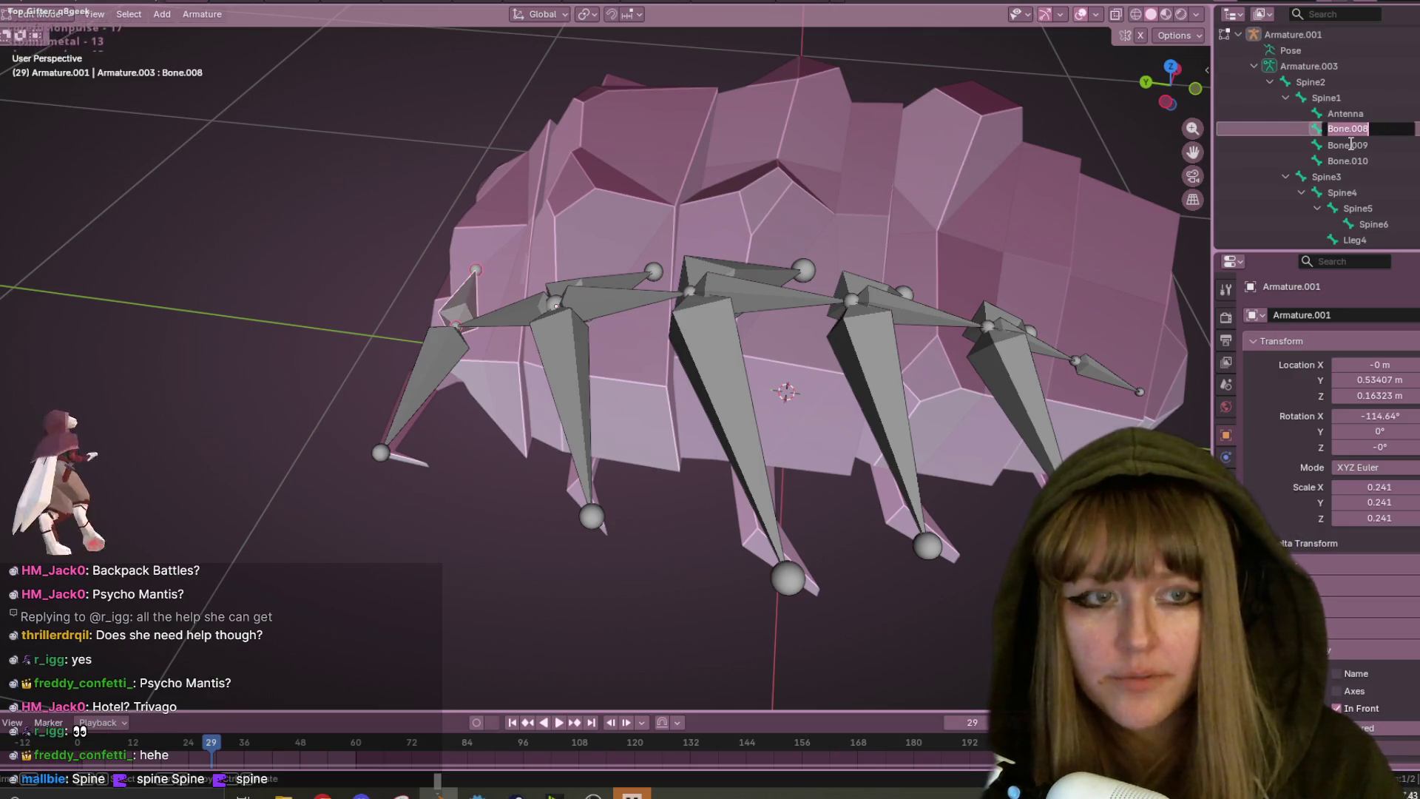
text(Antenn)
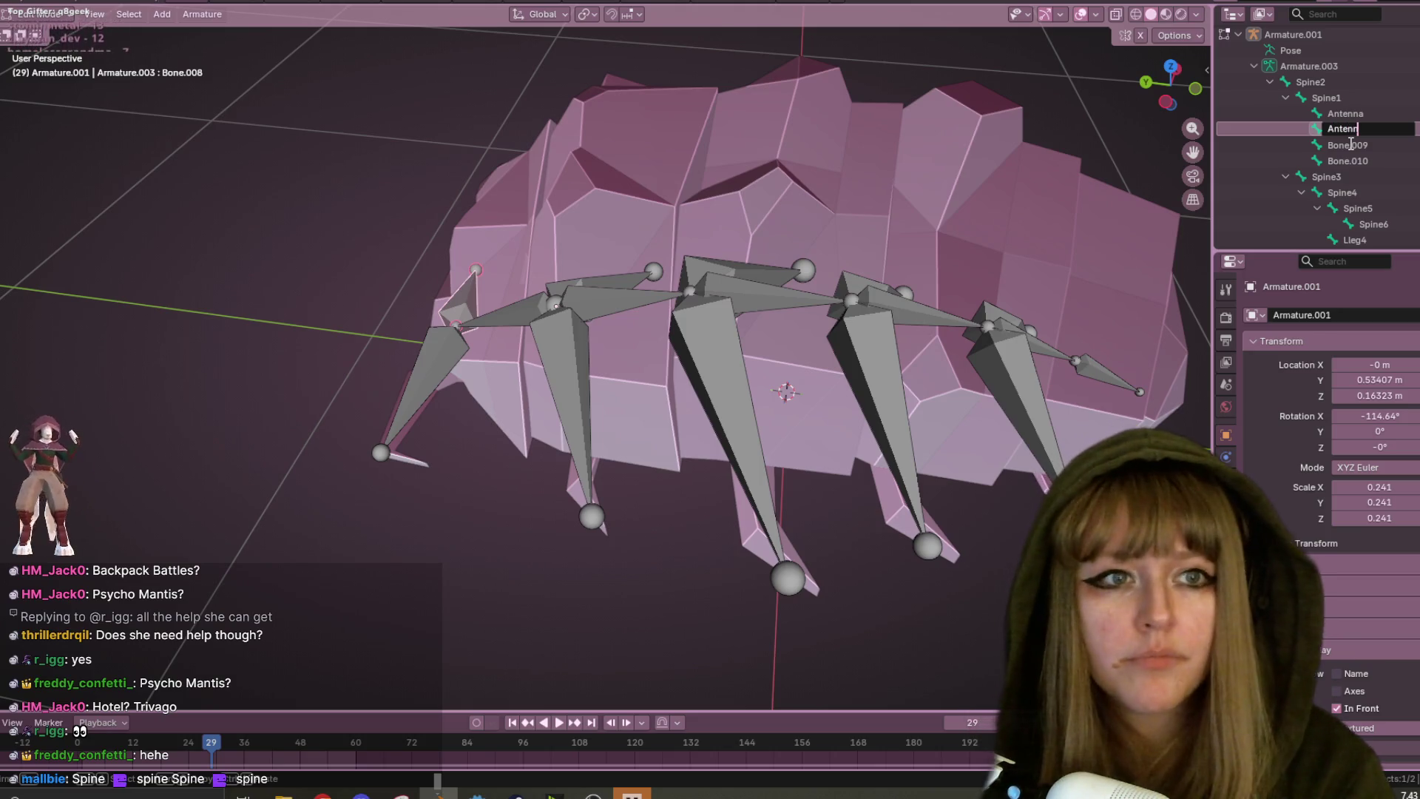
key(Return)
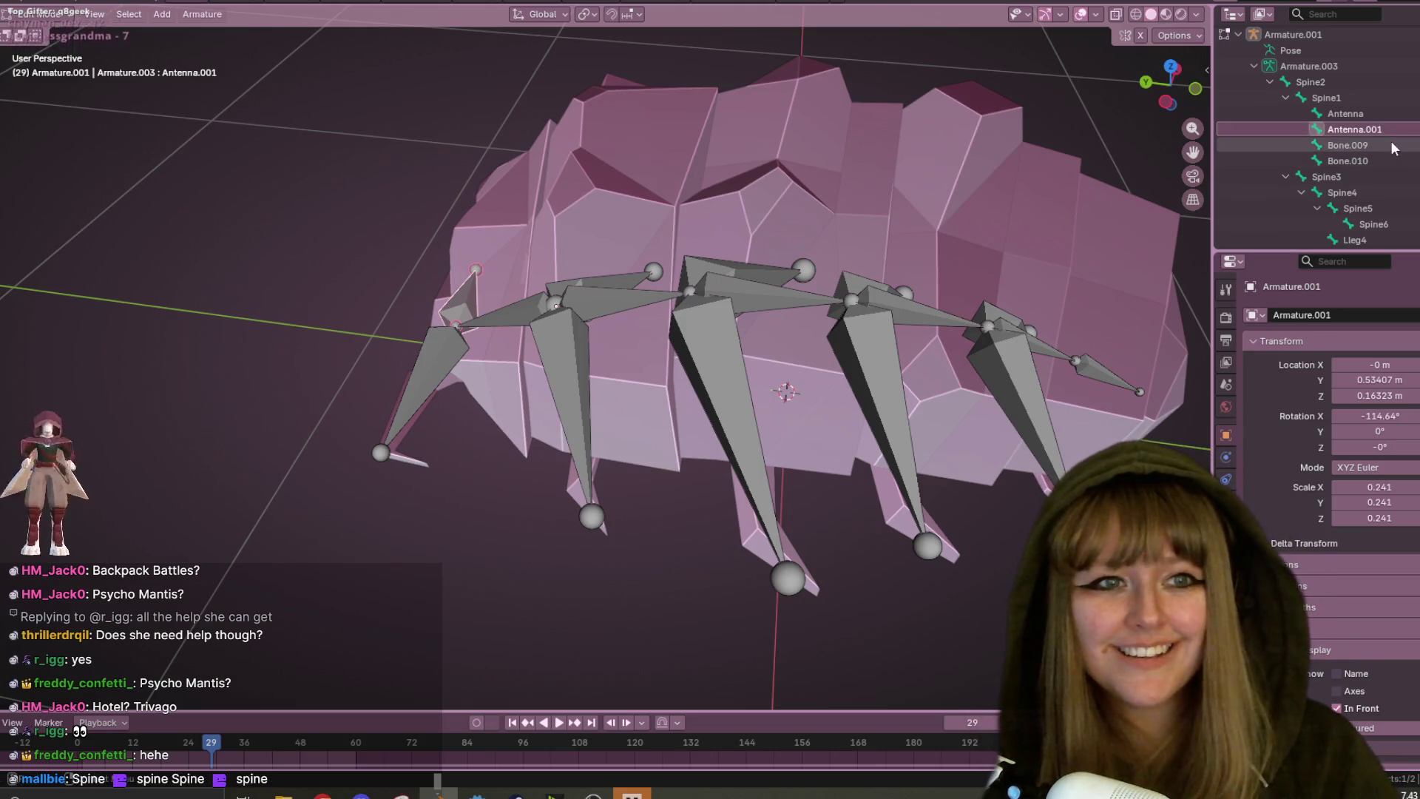
click(1394, 146)
double_click(1374, 129)
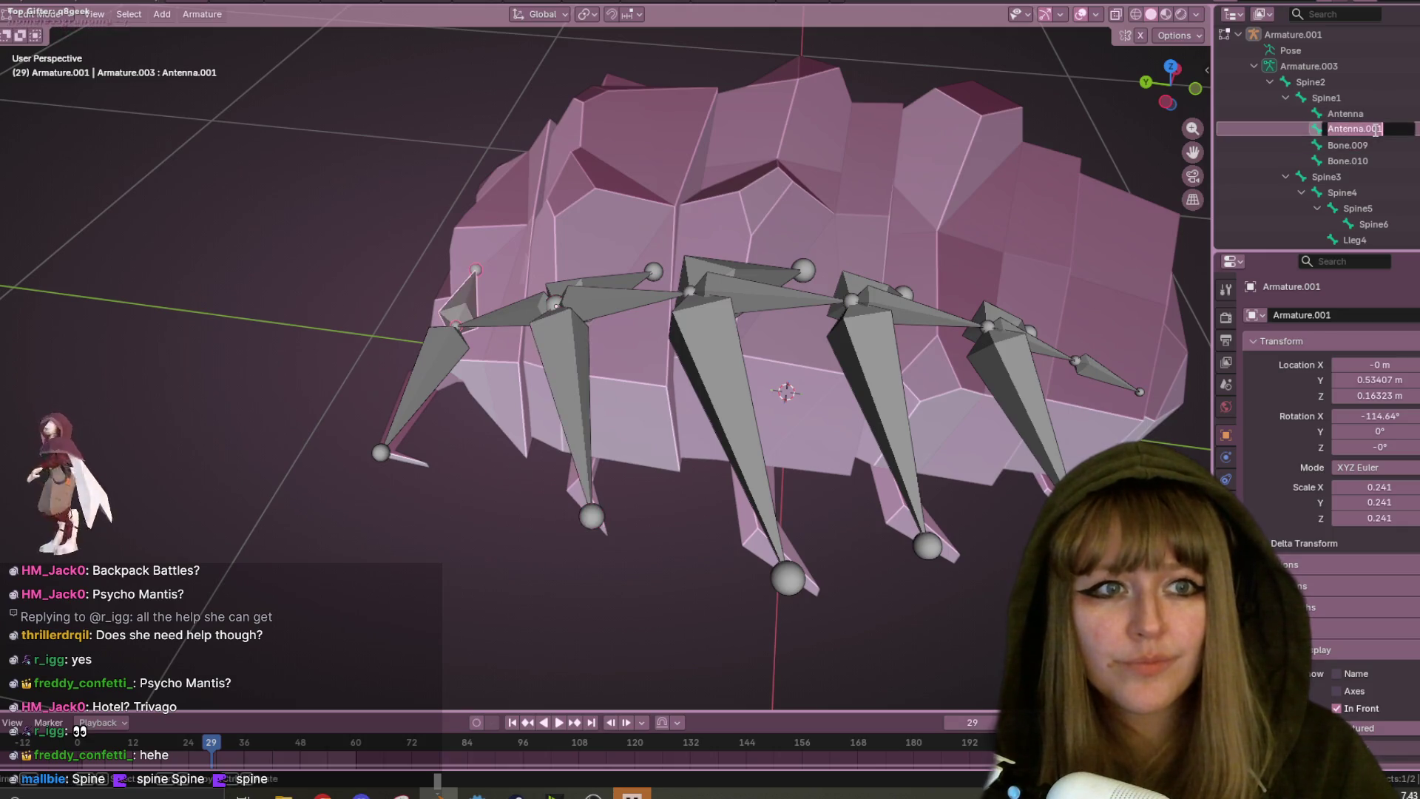
drag(1392, 128, 1367, 129)
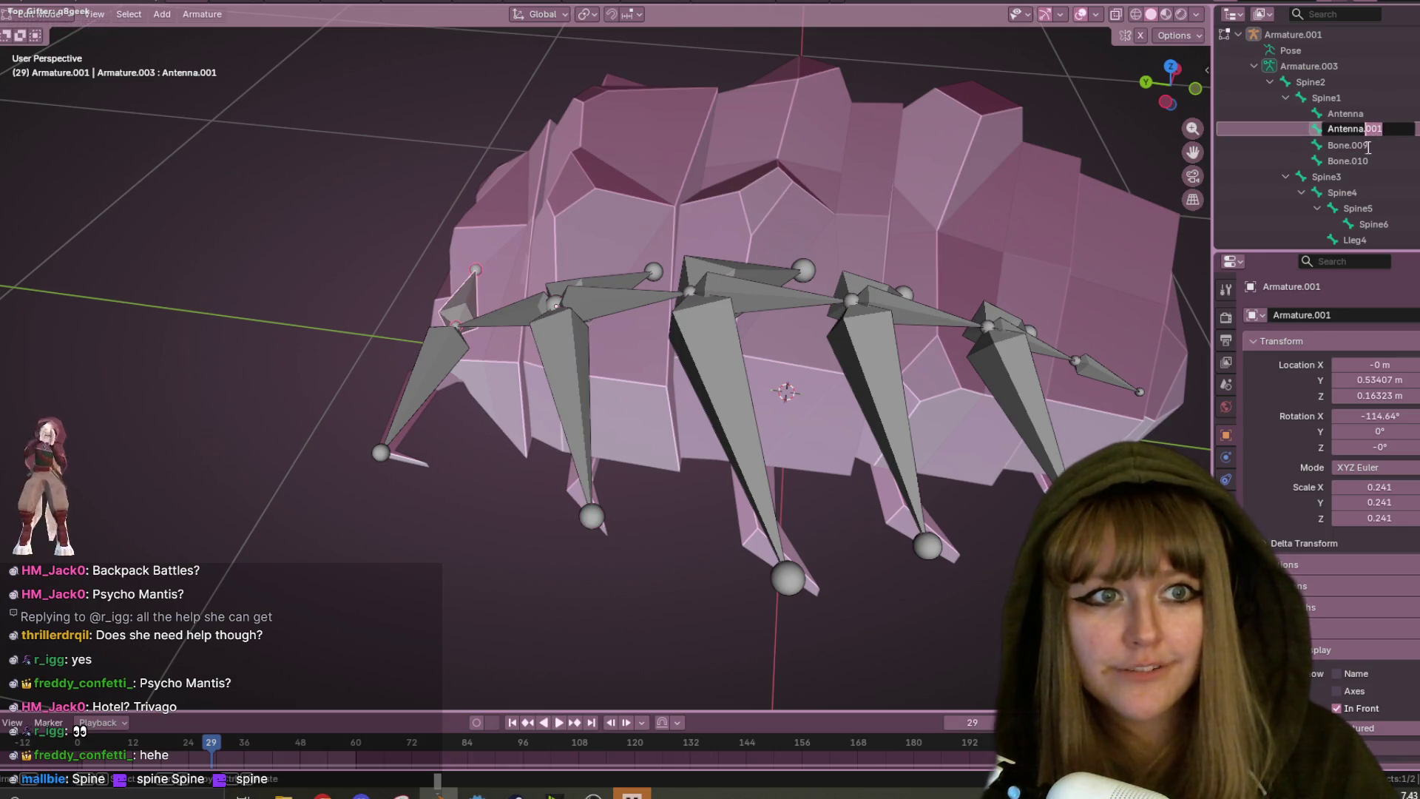
text(R)
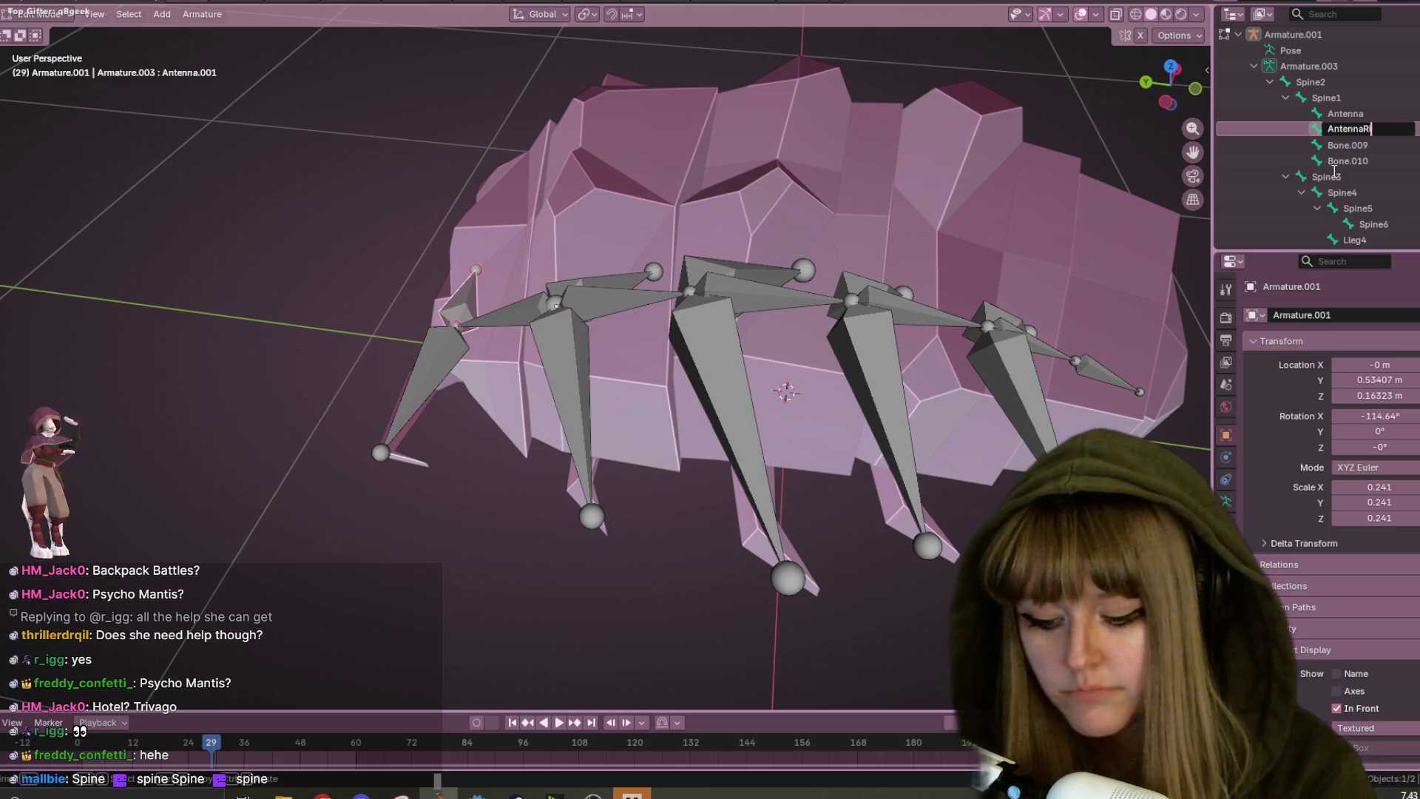
text(ight)
click(1378, 142)
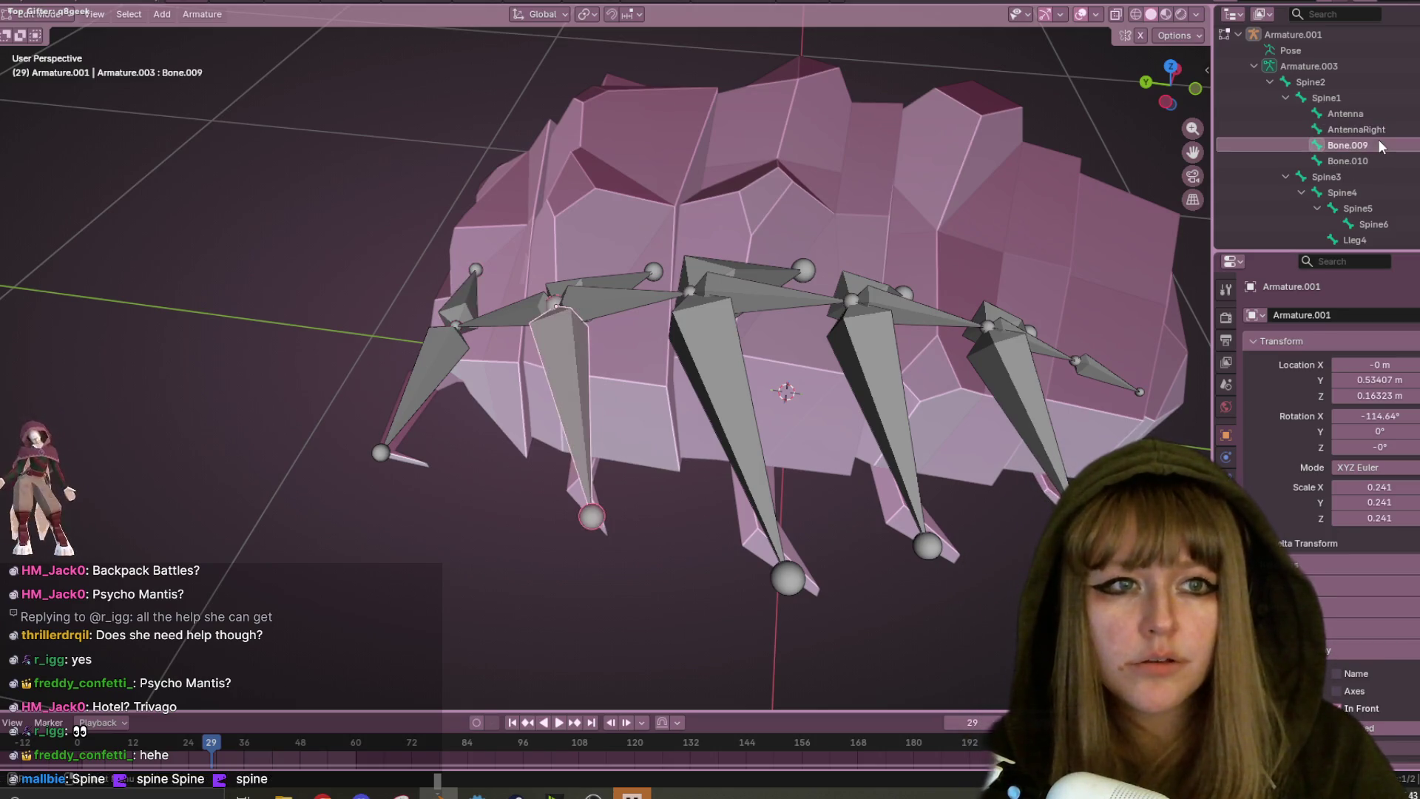
- Rename Bone.009 to Lleg1 and Bone.010 to Rleg1
scroll(1378, 139, down, 1)
double_click(1389, 129)
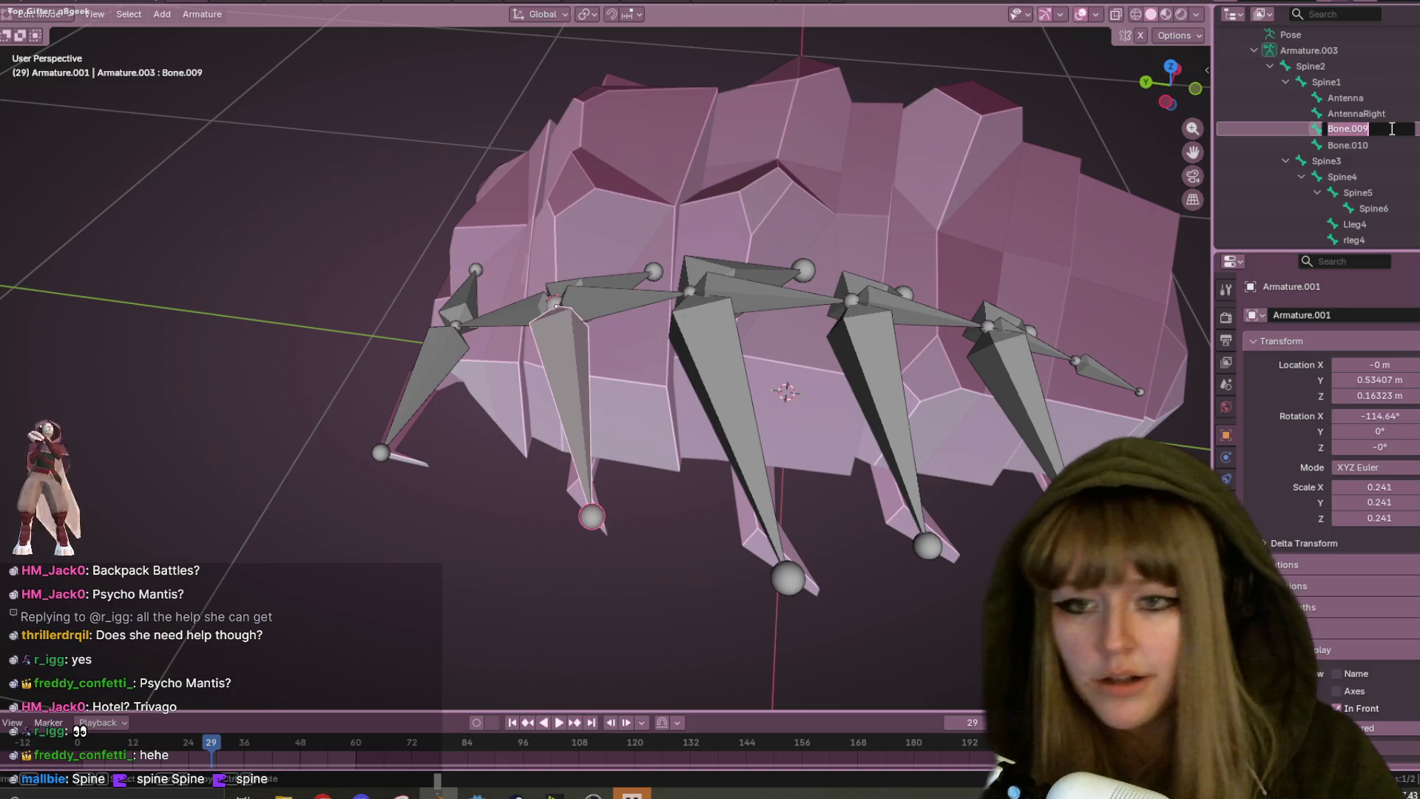
text(L)
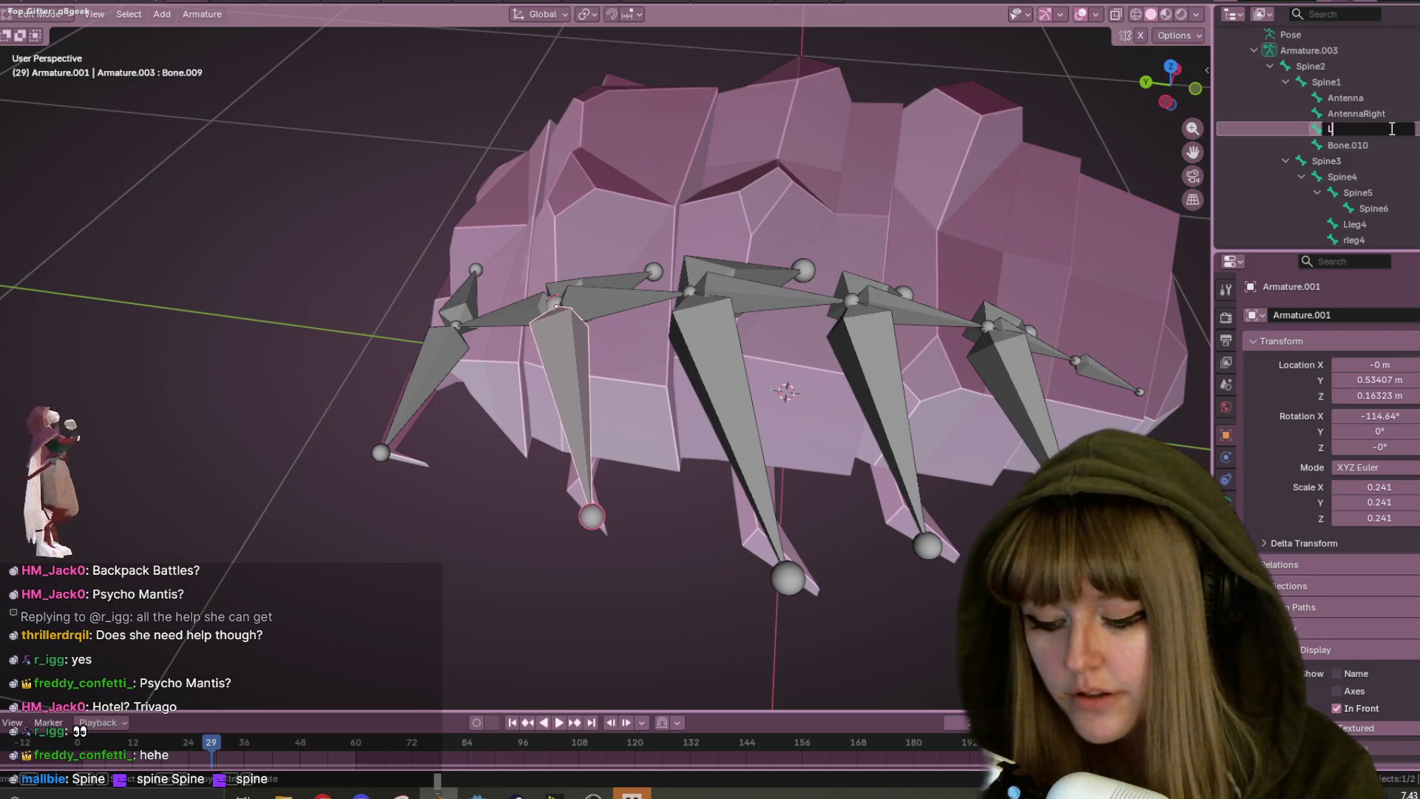
key(Return)
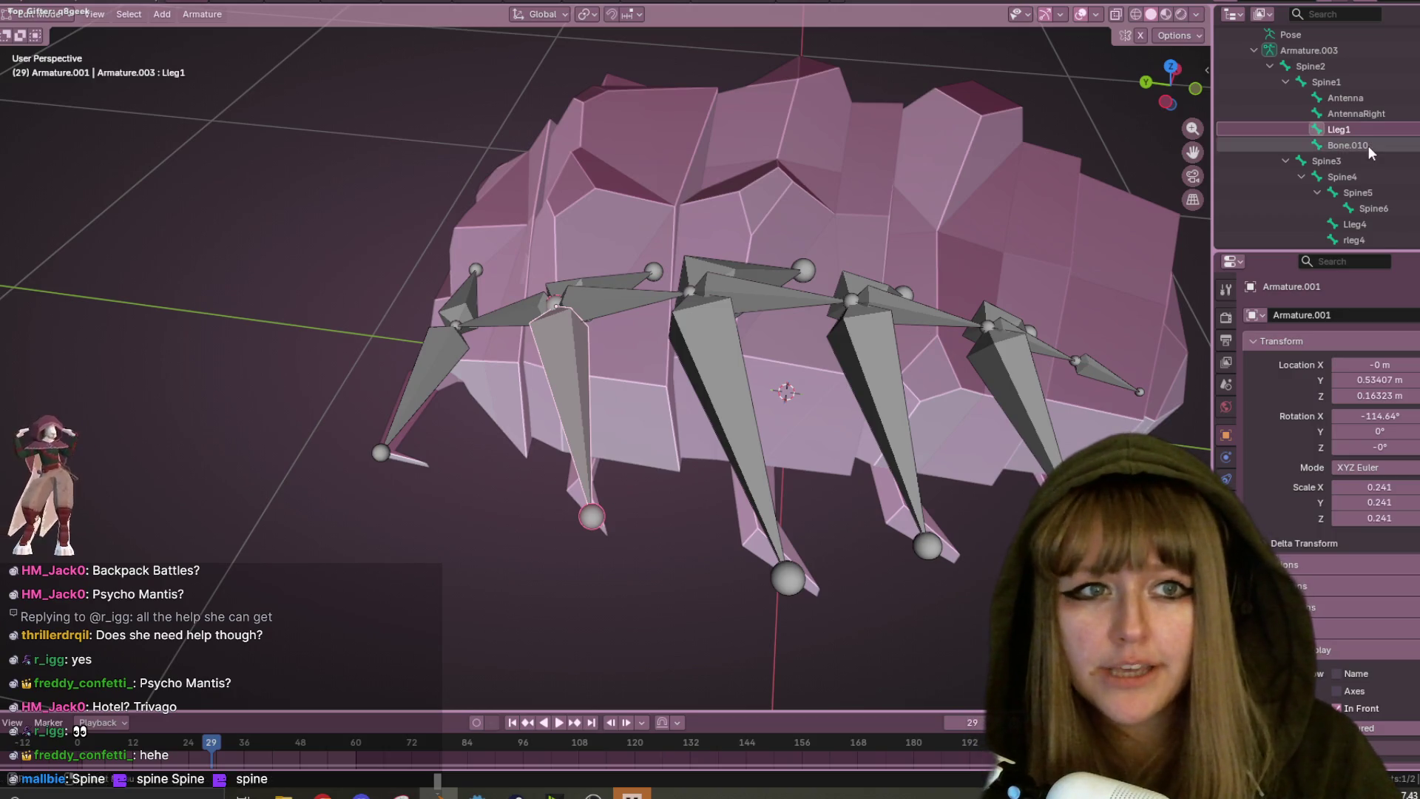
scroll(1374, 145, down, 1)
ctrl+click(1370, 128)
text(R)
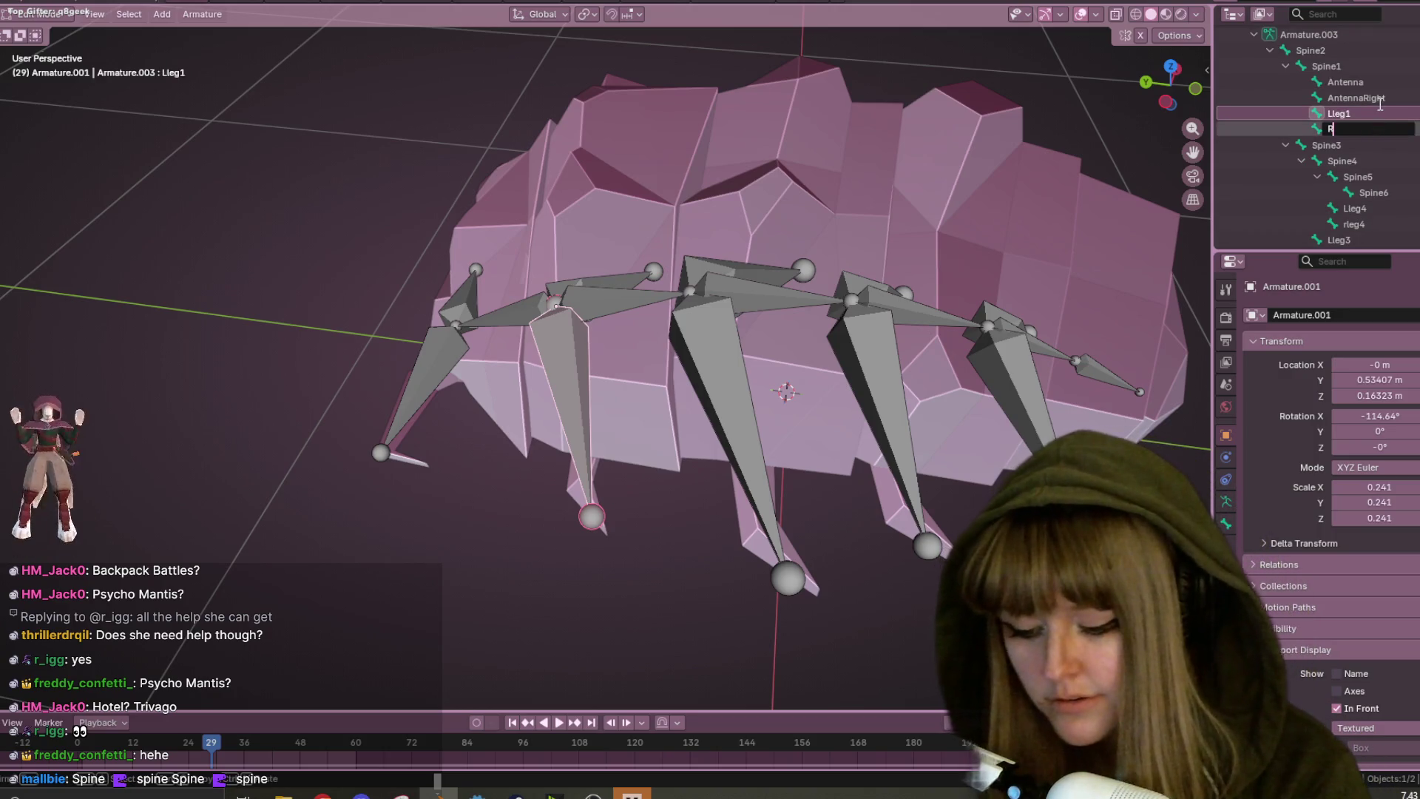
text(leg1)
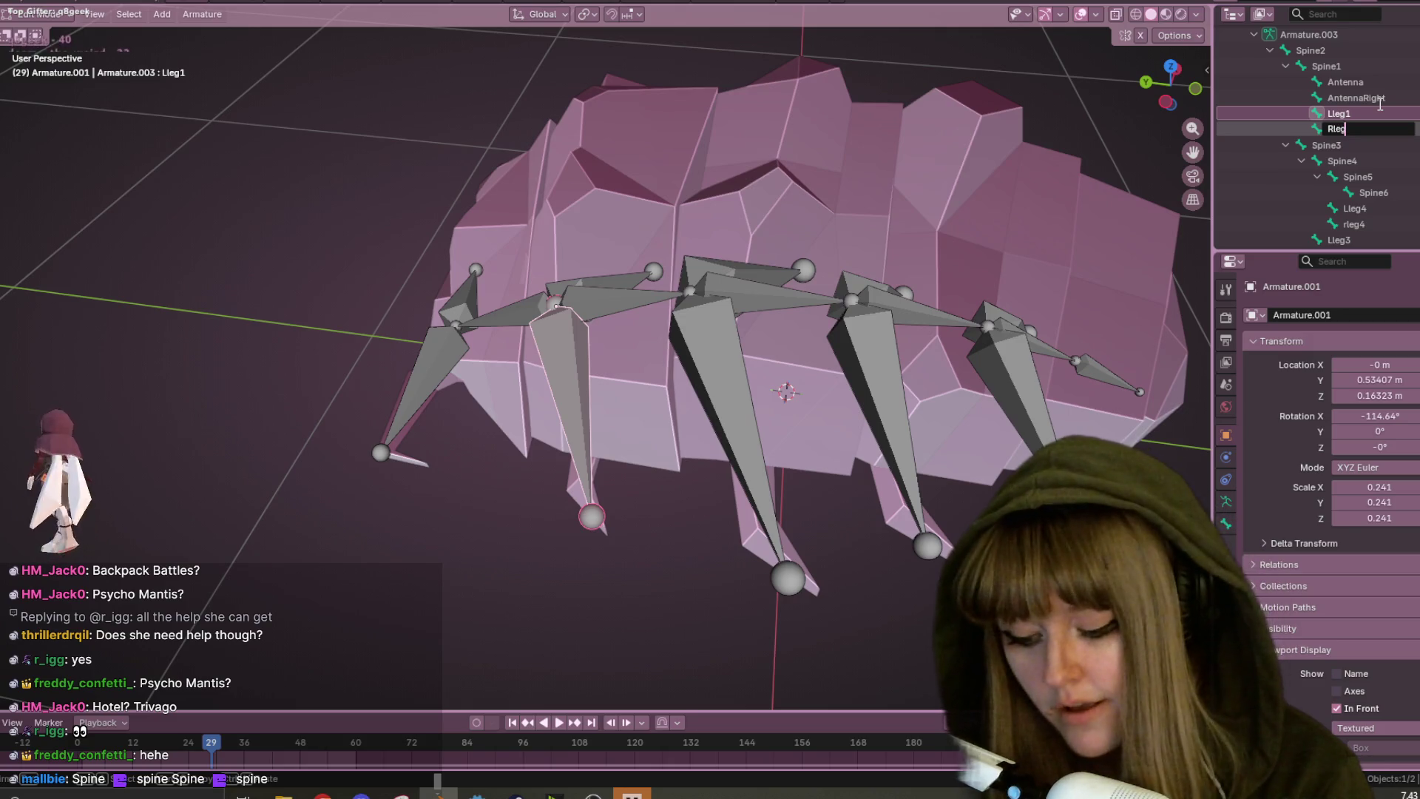
key(Return)
scroll(1330, 151, down, 5)
- Expand the bone collections, view the whole pillbug, and save RolyPolyOrphan.blend
click(1275, 213)
scroll(1327, 184, down, 1)
scroll(1344, 145, up, 10)
scroll(813, 259, down, 6)
mouse_move(829, 244)
middle_down()
mouse_move(871, 251)
mouse_move(878, 308)
middle_up()
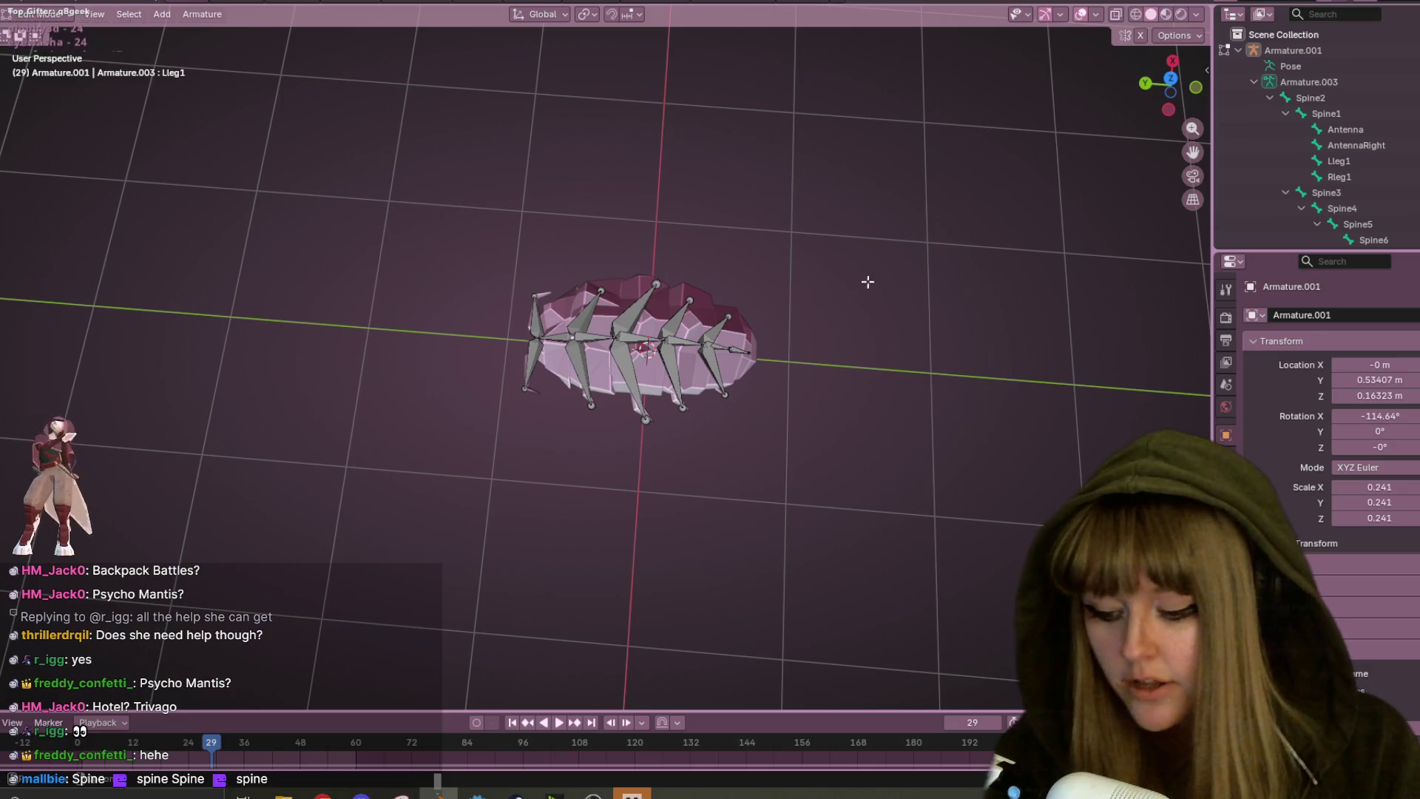
key(ctrl+s)
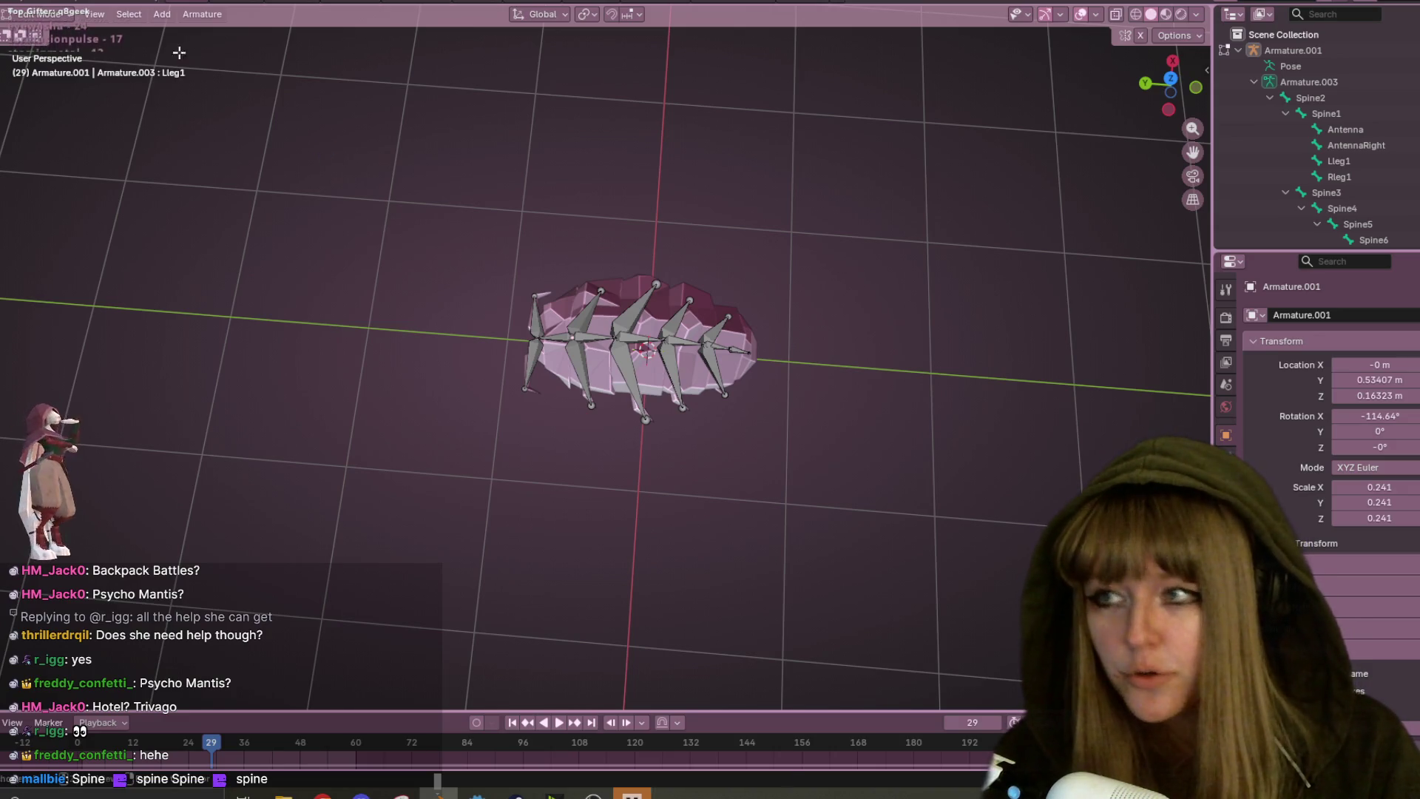
- Switch the armature from Edit Mode to Object Mode and zoom in on it
click(44, 14)
click(54, 39)
scroll(498, 286, up, 3)
mouse_move(498, 286)
middle_down()
mouse_move(597, 330)
mouse_move(730, 335)
mouse_move(642, 260)
middle_up()
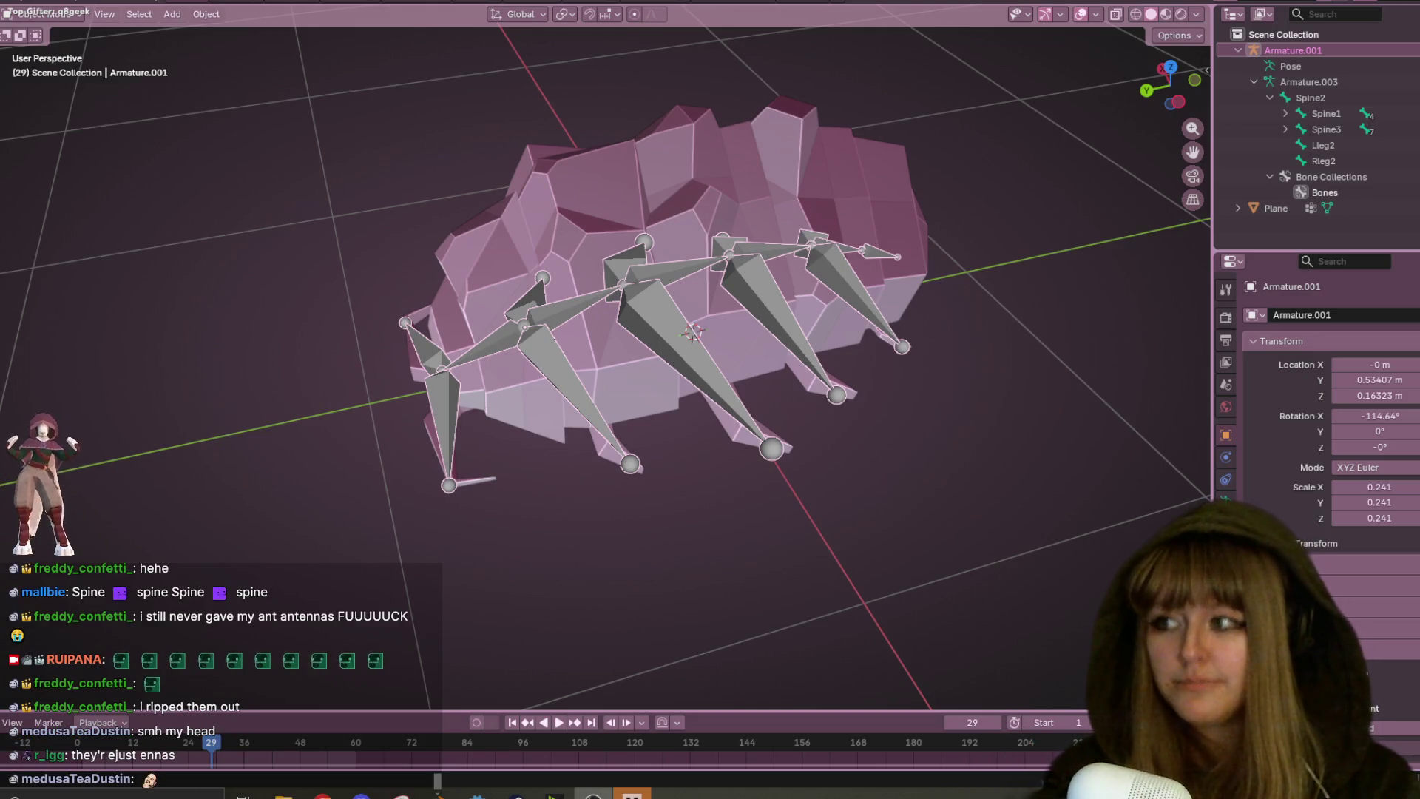
- Select the pillbug mesh and armature and apply plain object parenting
click(731, 205)
click(746, 251)
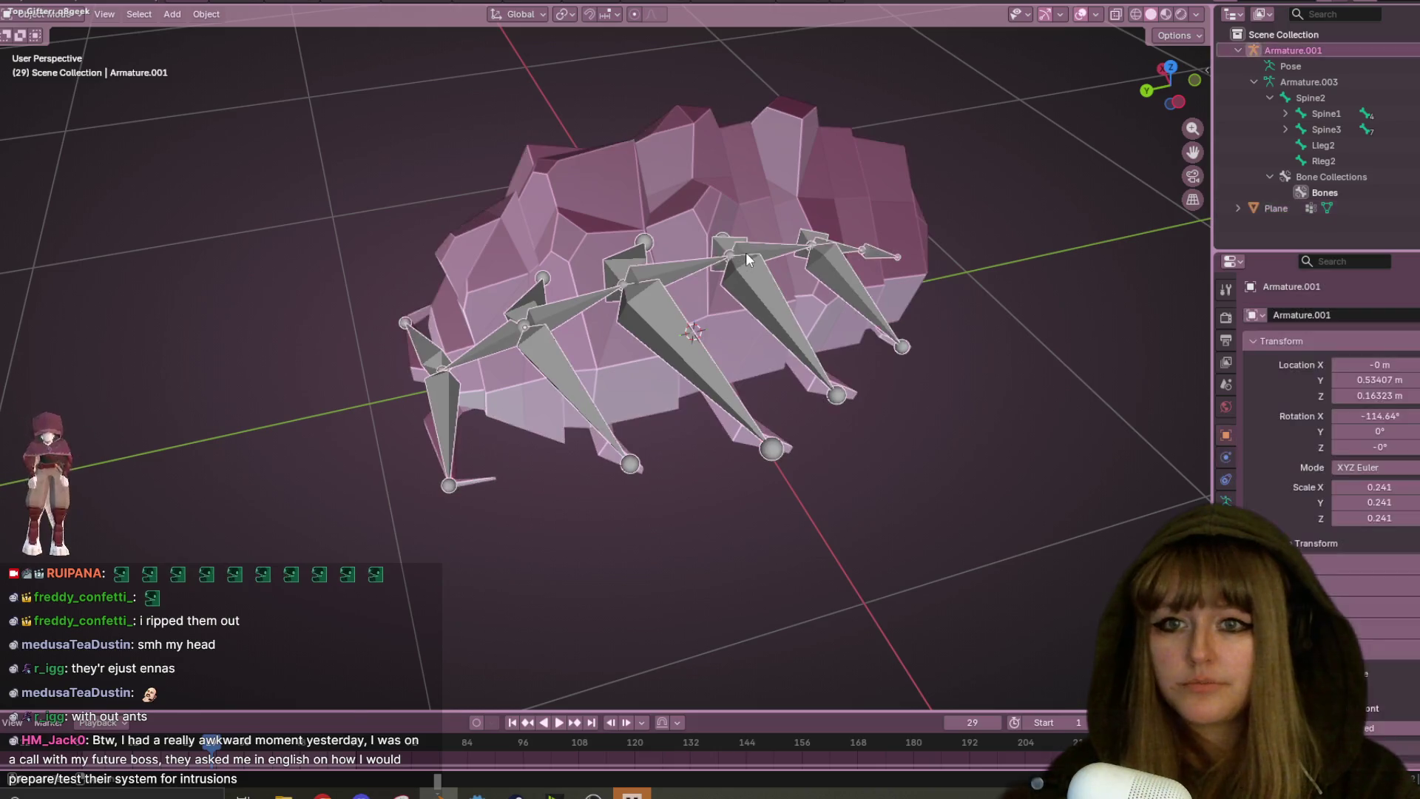
shift+click(747, 190)
key(ctrl+p)
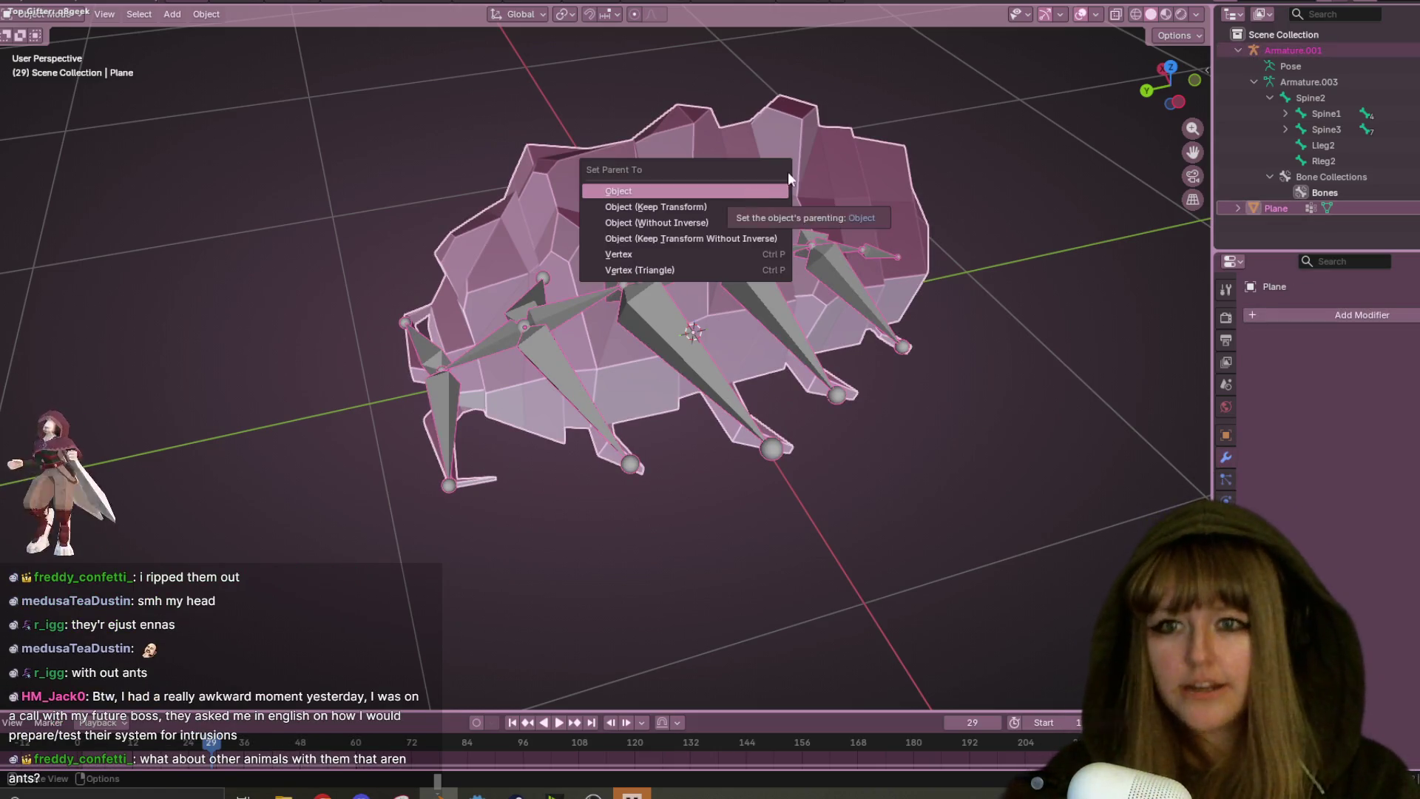
click(767, 191)
- Reparent the mesh to the armature With Automatic Weights, keeping only the armature selected
shift+click(835, 245)
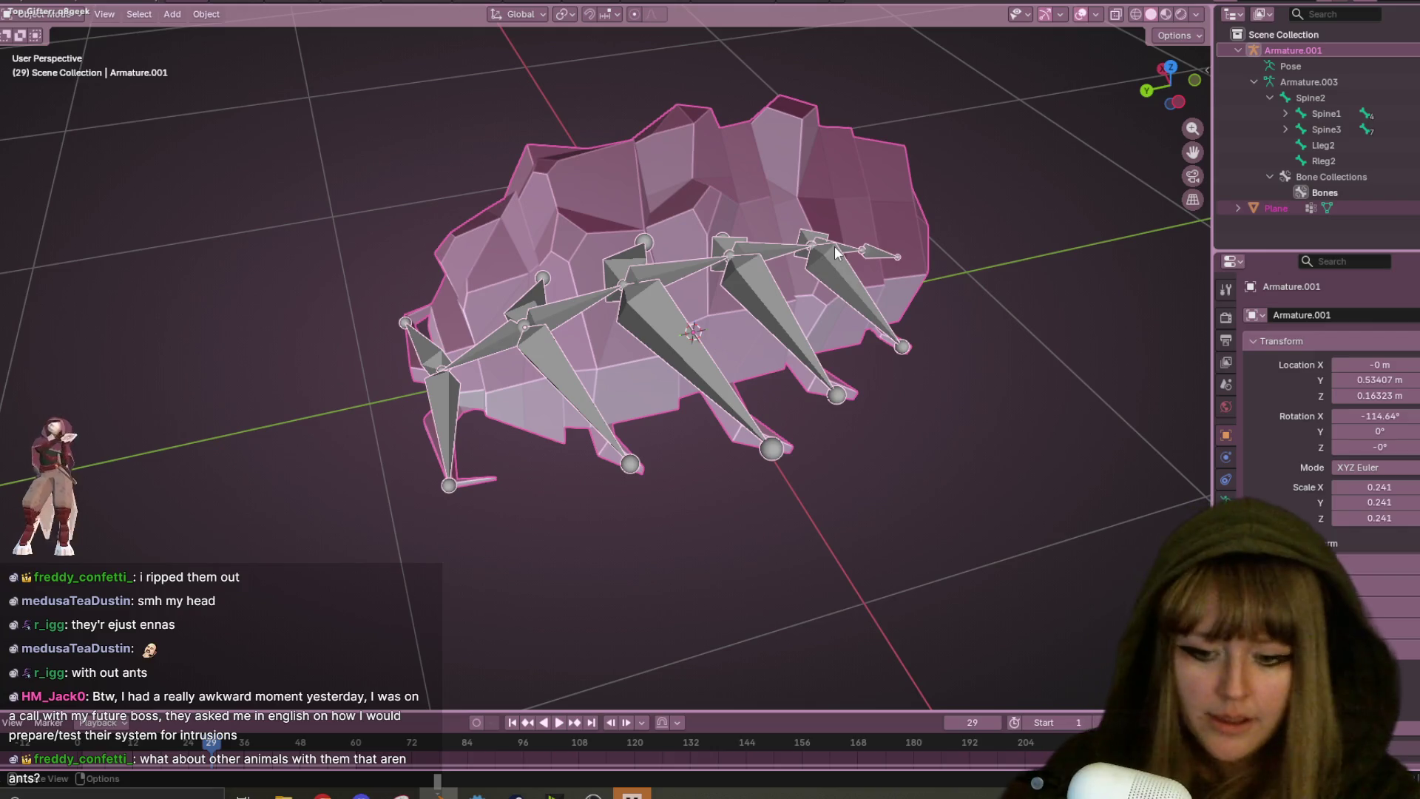
key(ctrl+p)
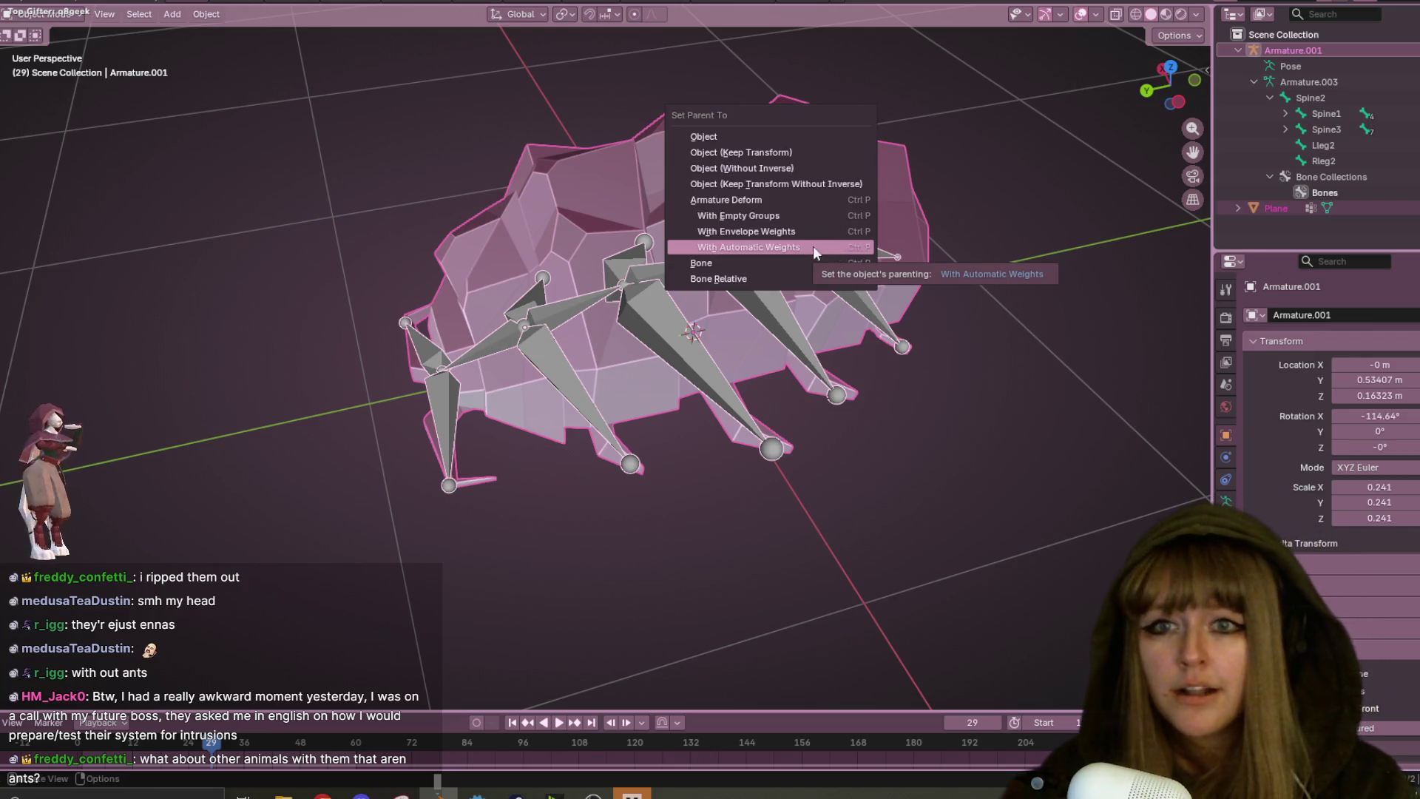
click(819, 248)
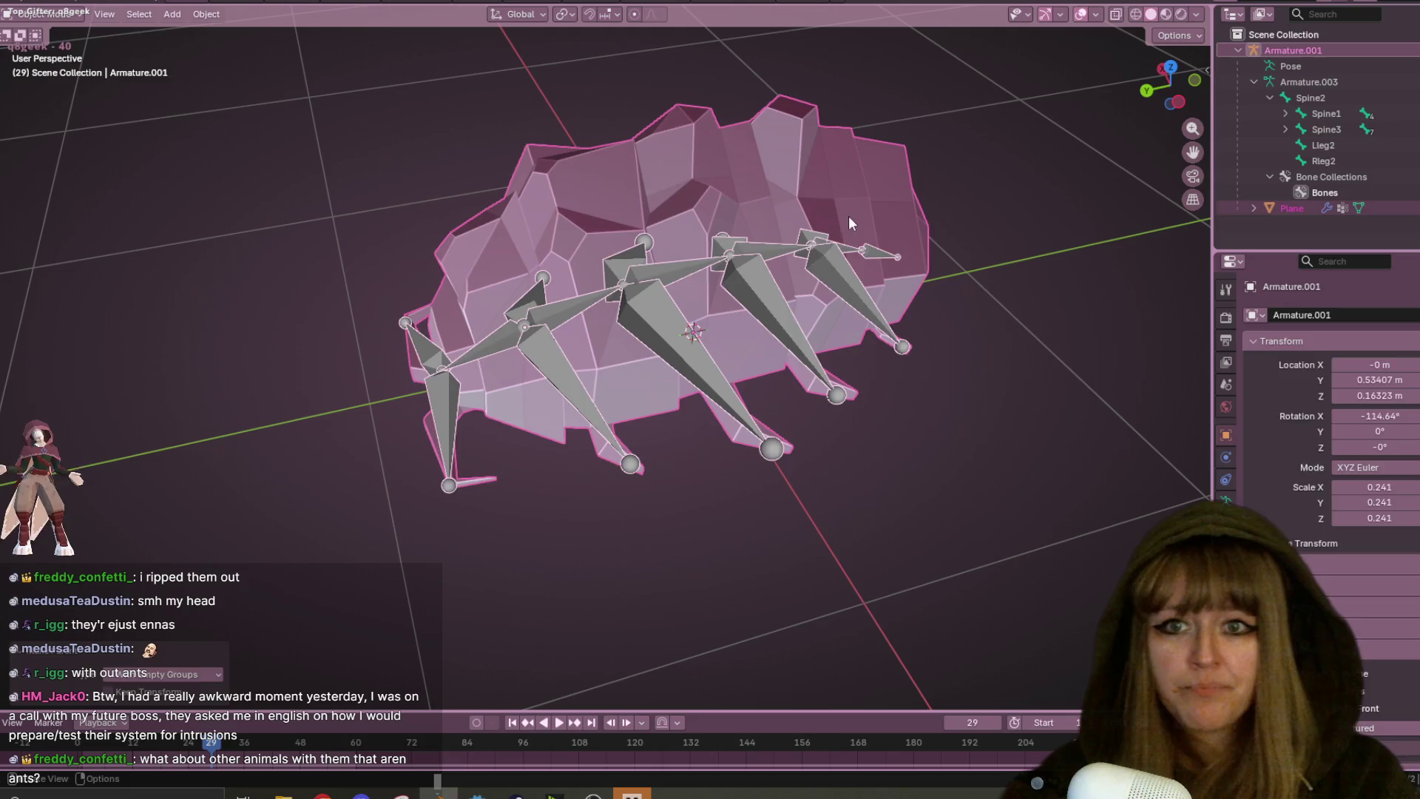
click(730, 229)
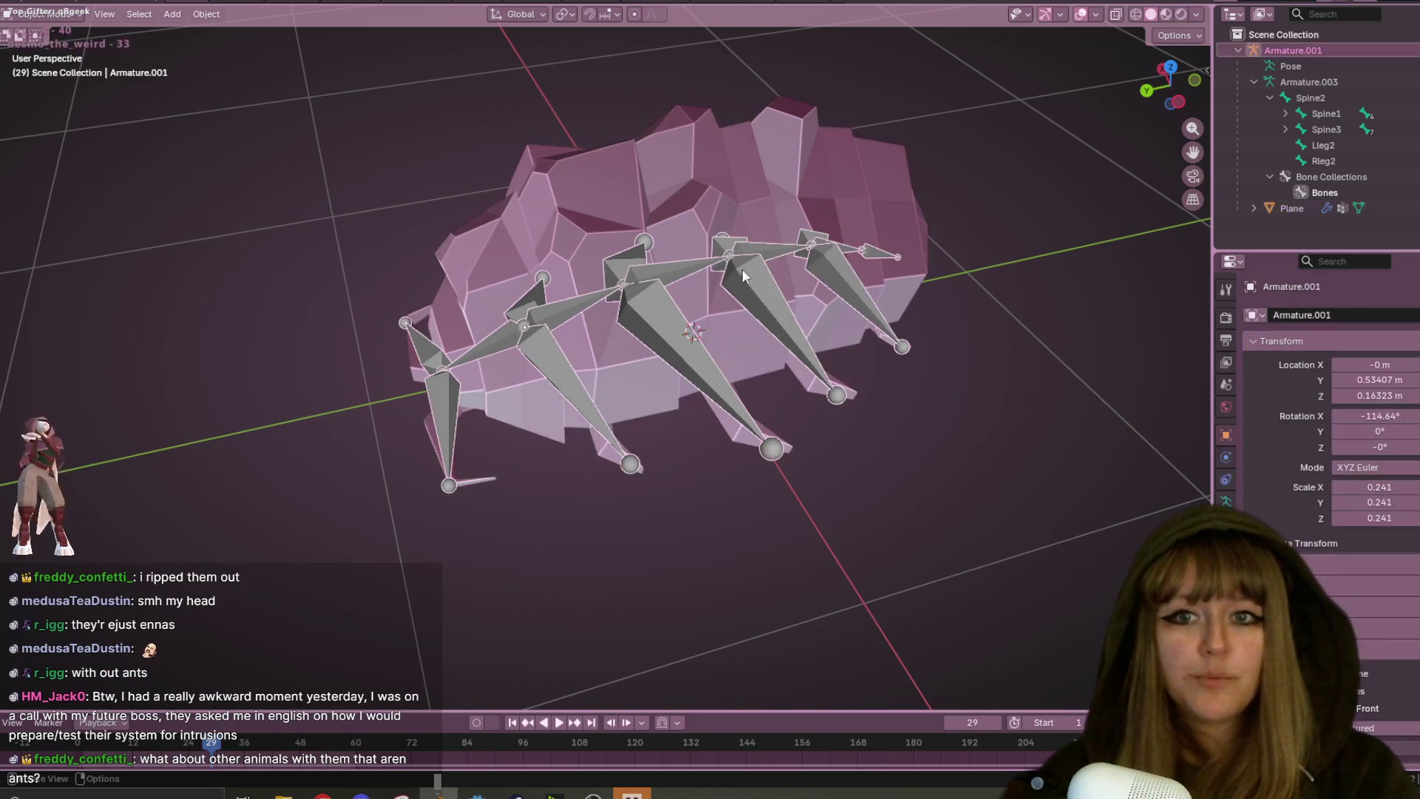
click(1227, 499)
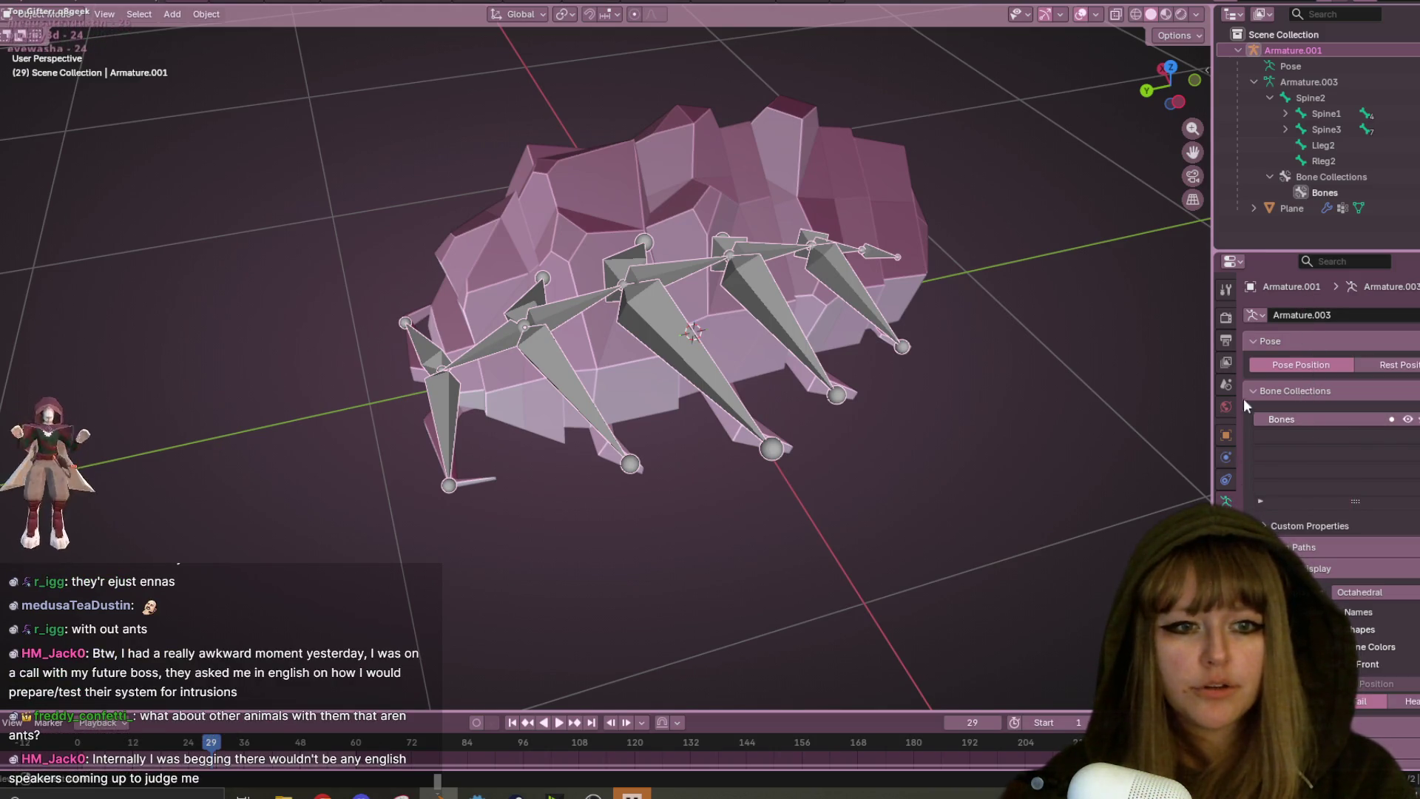
- Select the bug mesh and browse its vertex groups Bone.001, Bone.002 and Spine2
click(752, 197)
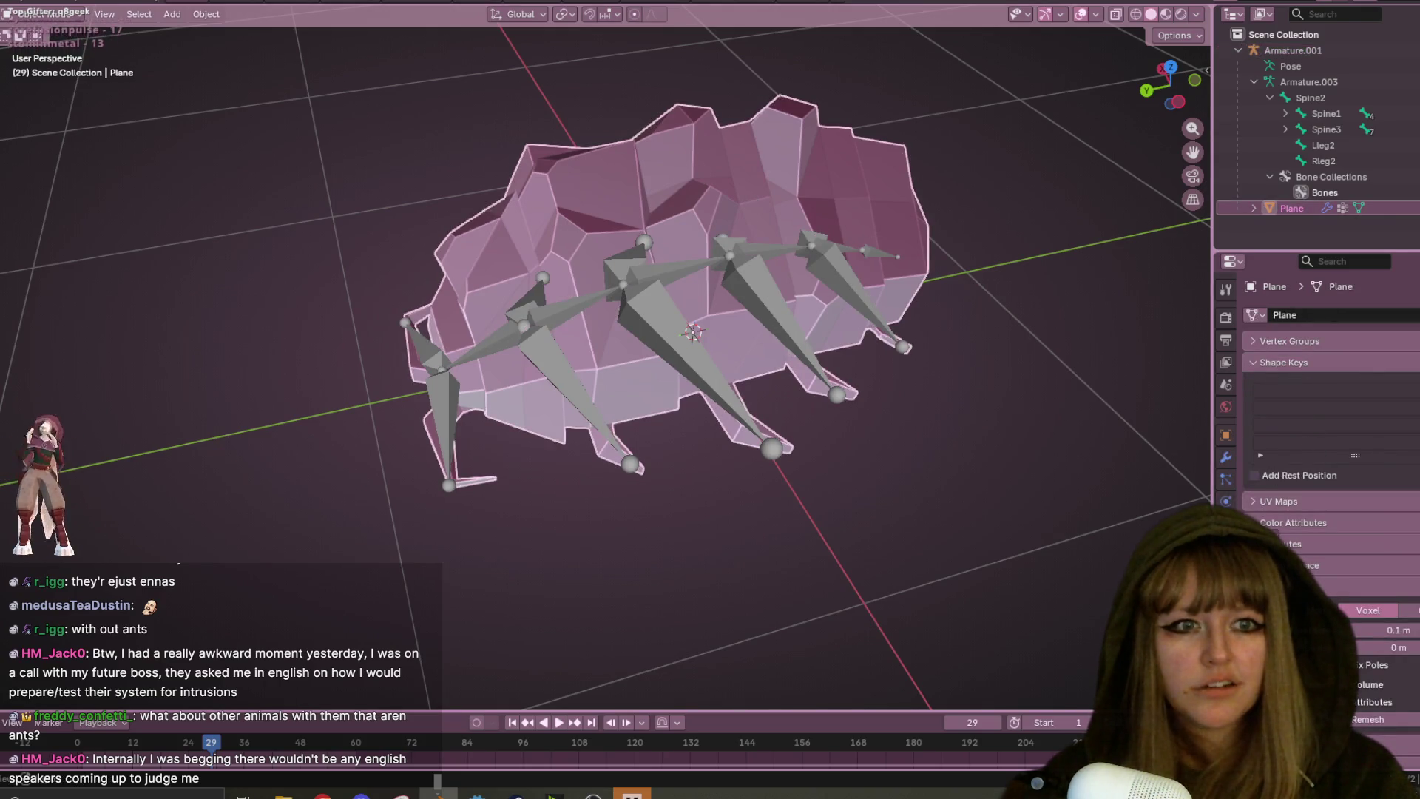
click(1269, 346)
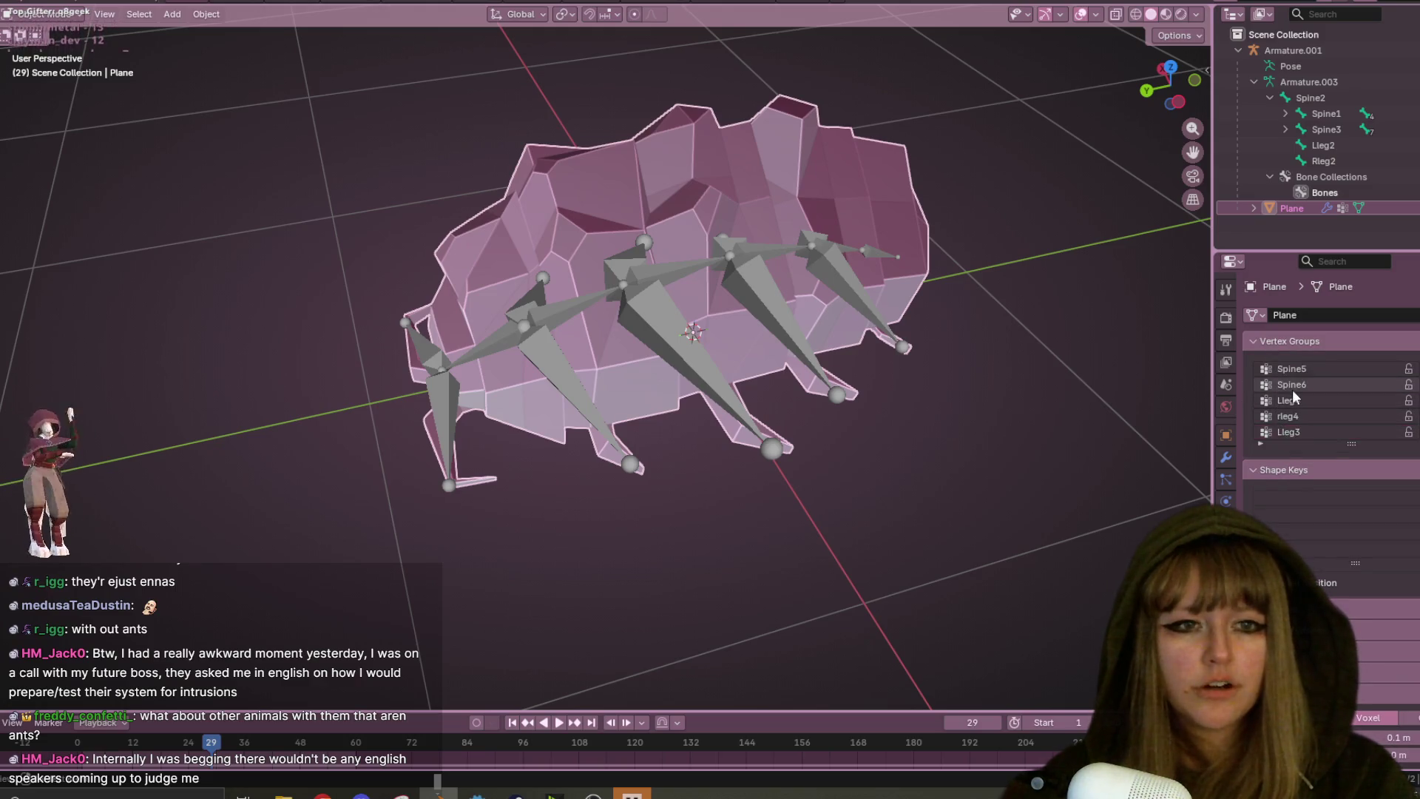
scroll(1289, 379, up, 5)
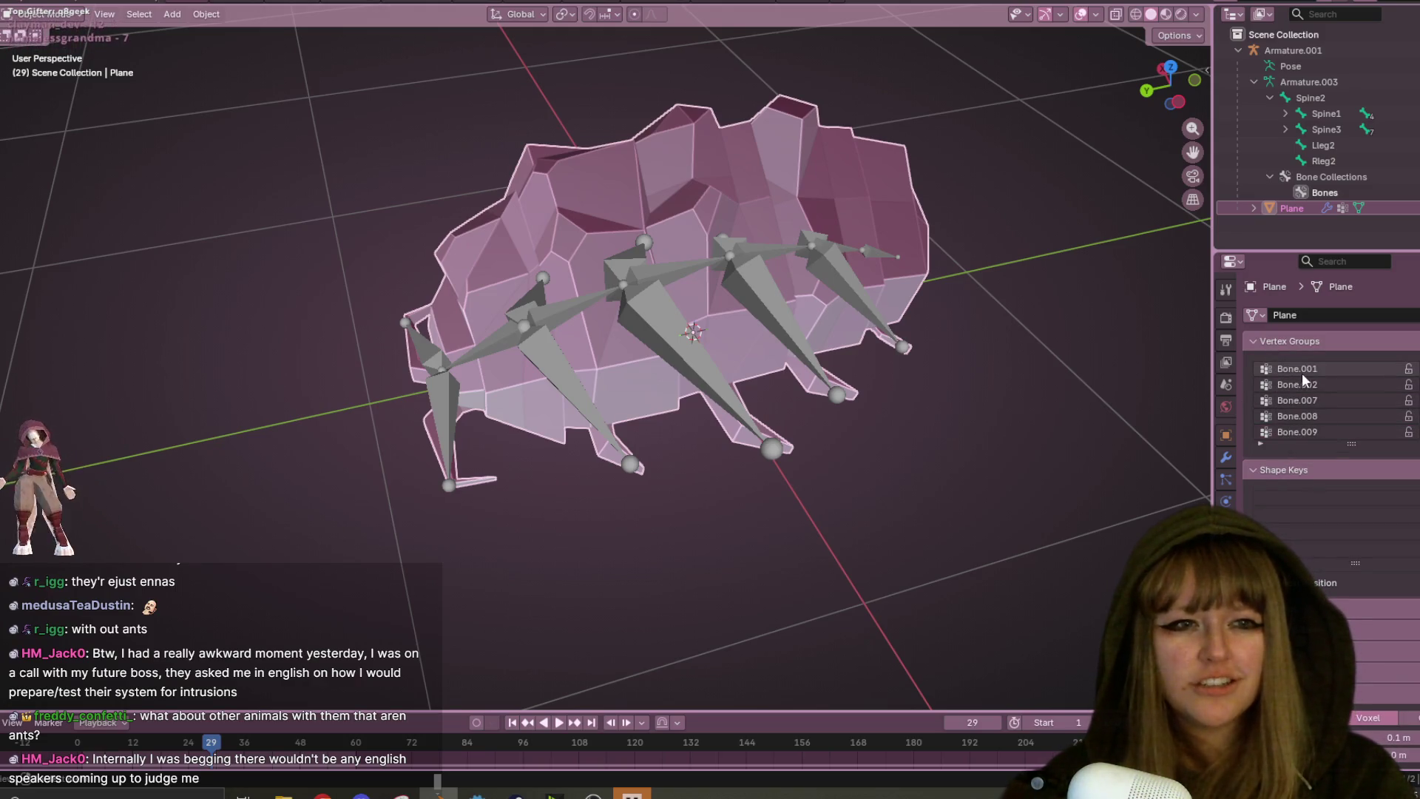
click(1302, 370)
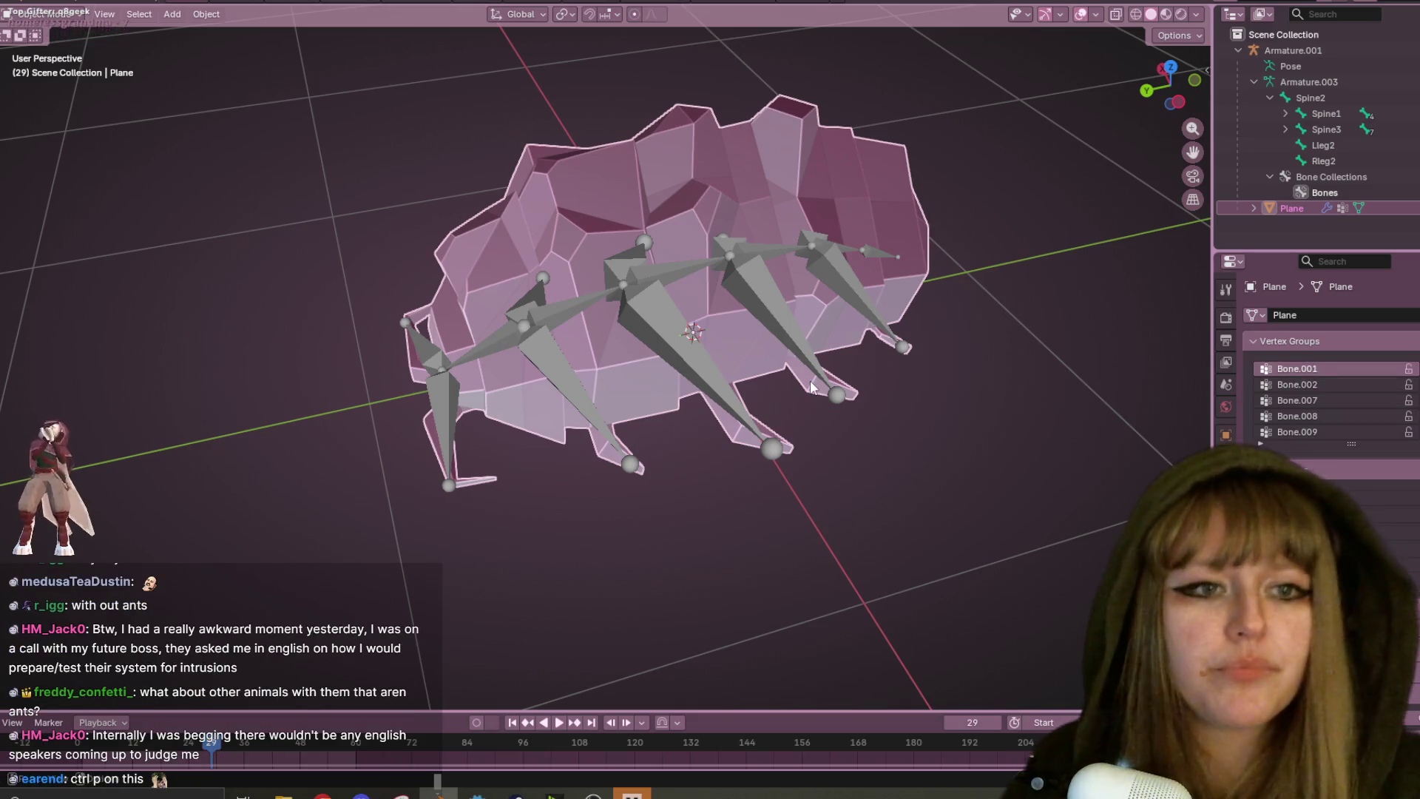
scroll(1327, 406, down, 4)
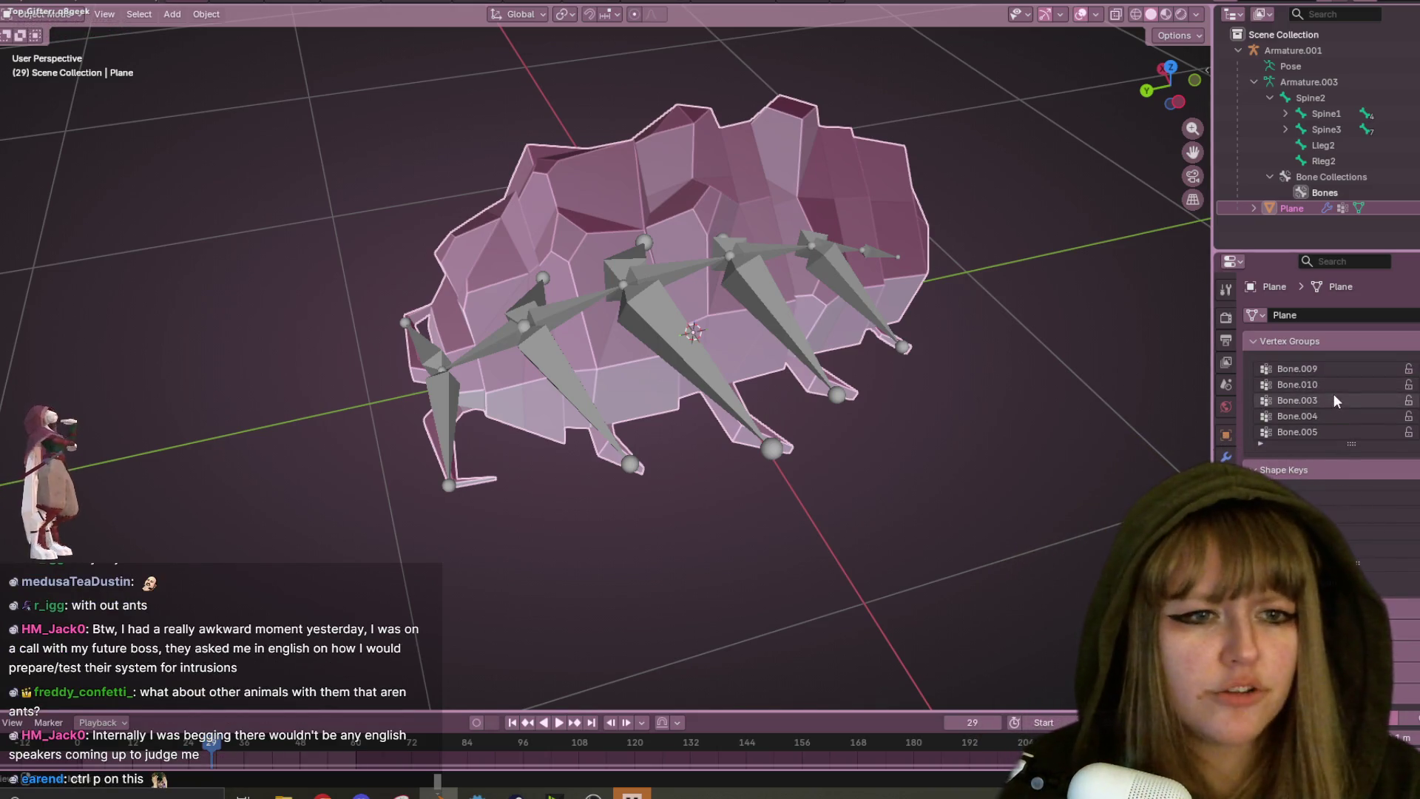
scroll(1349, 392, down, 3)
scroll(1354, 371, up, 5)
click(1342, 367)
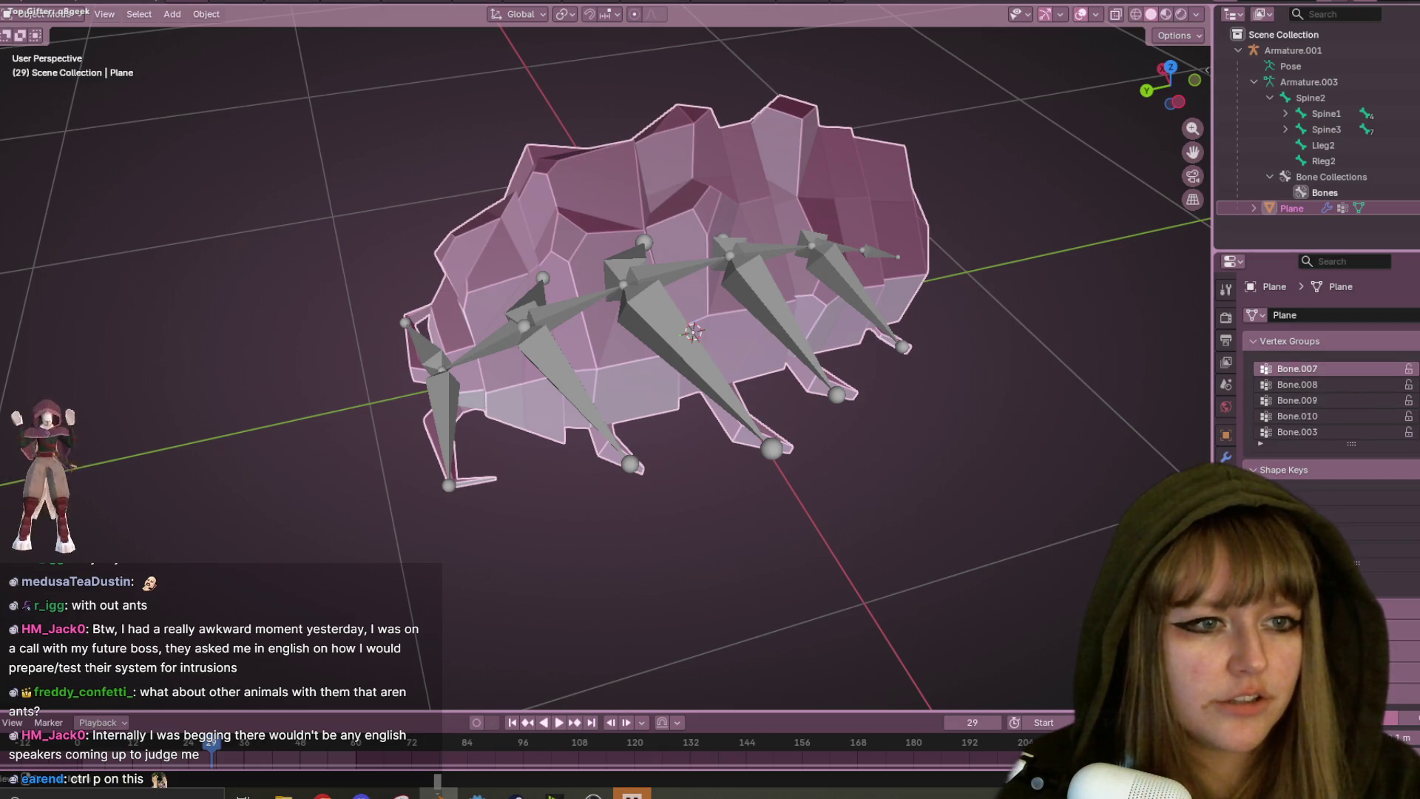
scroll(1327, 399, down, 5)
scroll(1307, 371, down, 5)
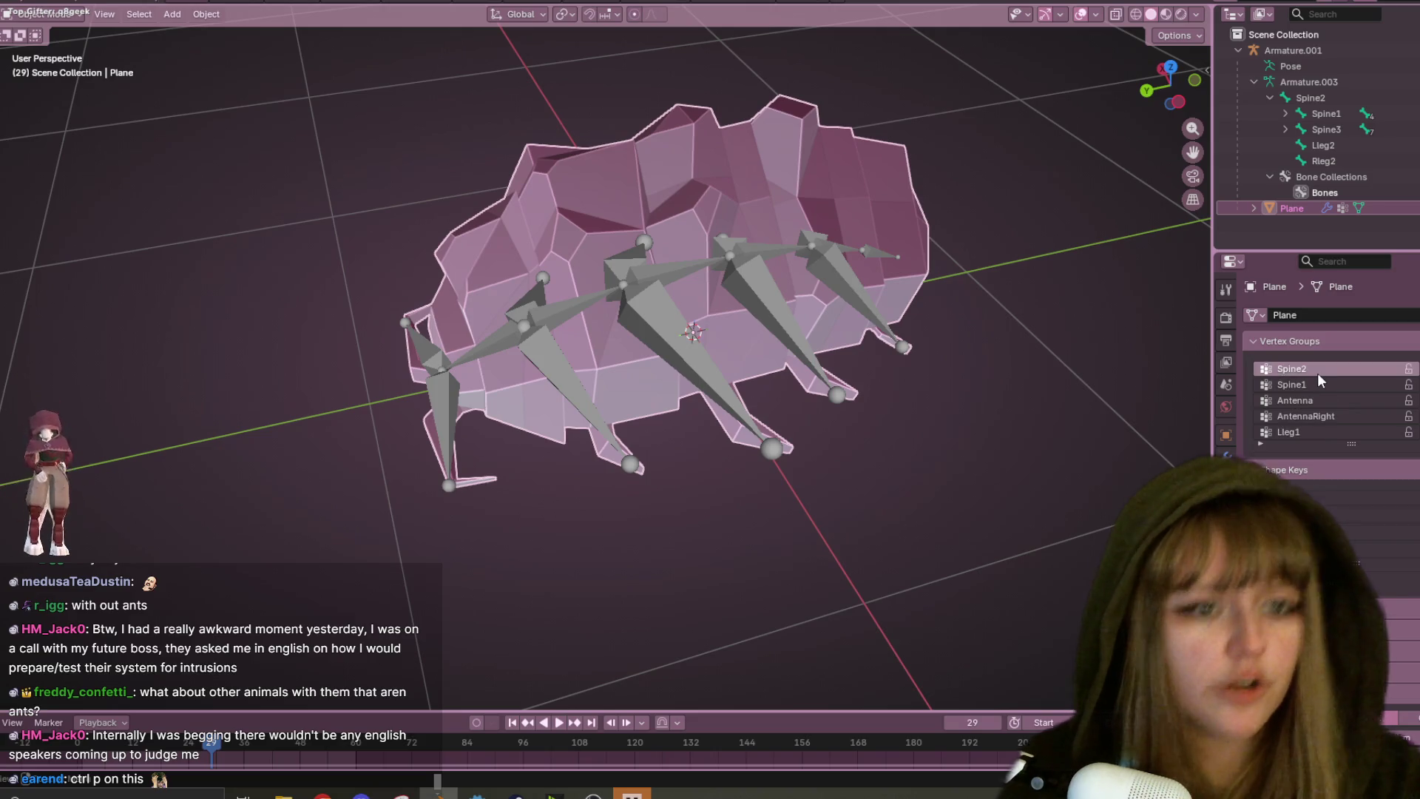
scroll(1314, 376, up, 5)
click(1327, 369)
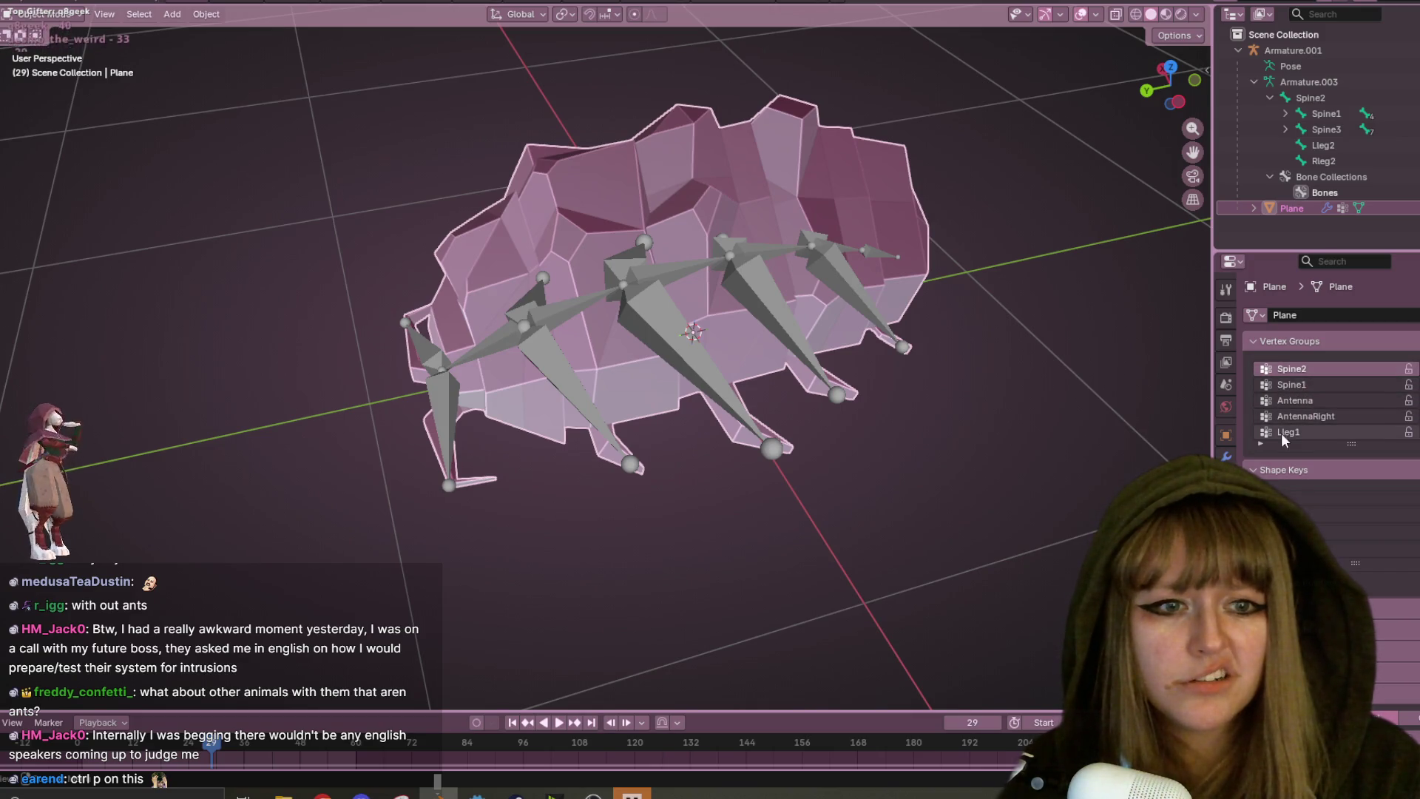
- Reveal the vertex group filter options, then select the armature and show Lleg1's bone settings
click(1267, 470)
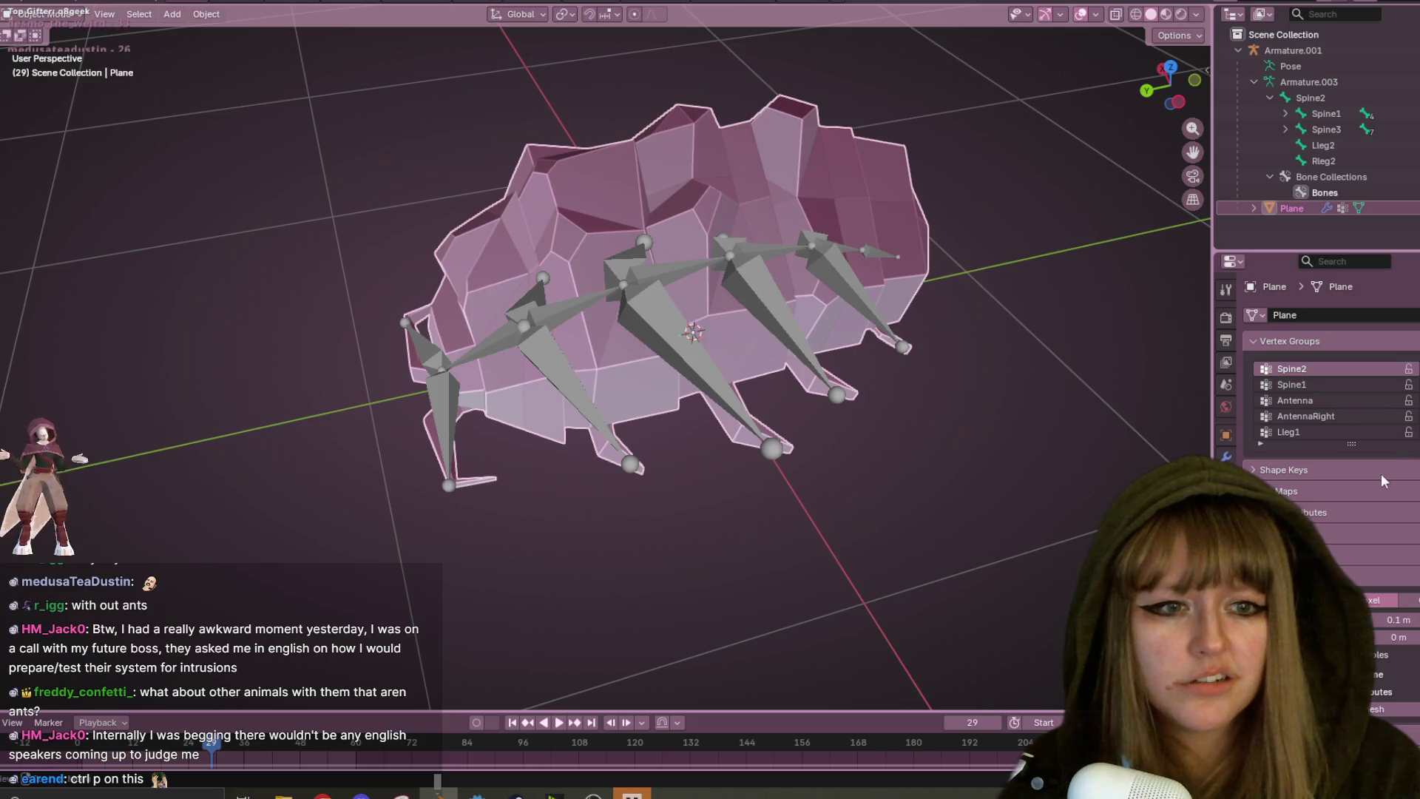
scroll(1321, 382, down, 1)
scroll(1321, 382, up, 1)
click(1260, 442)
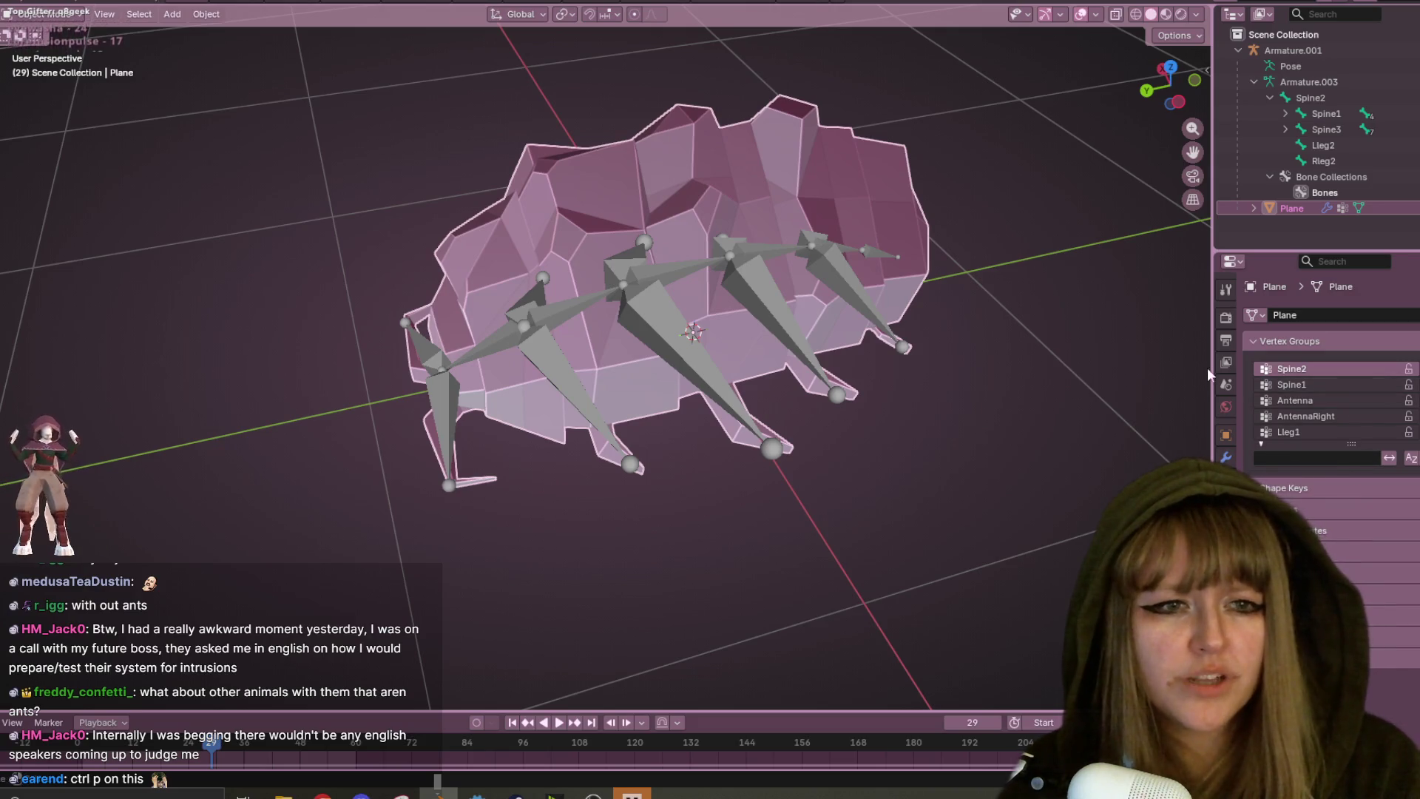
click(1226, 502)
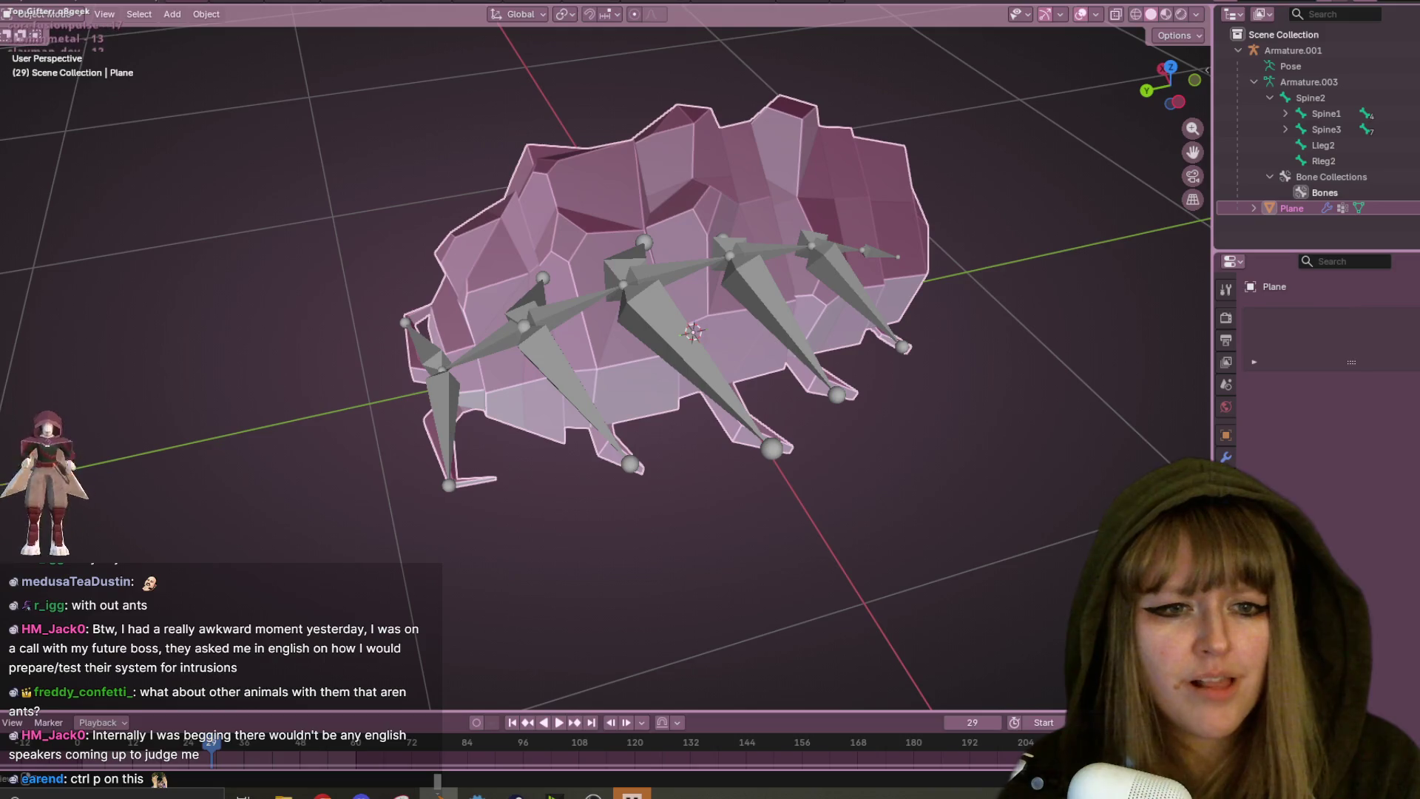
click(747, 284)
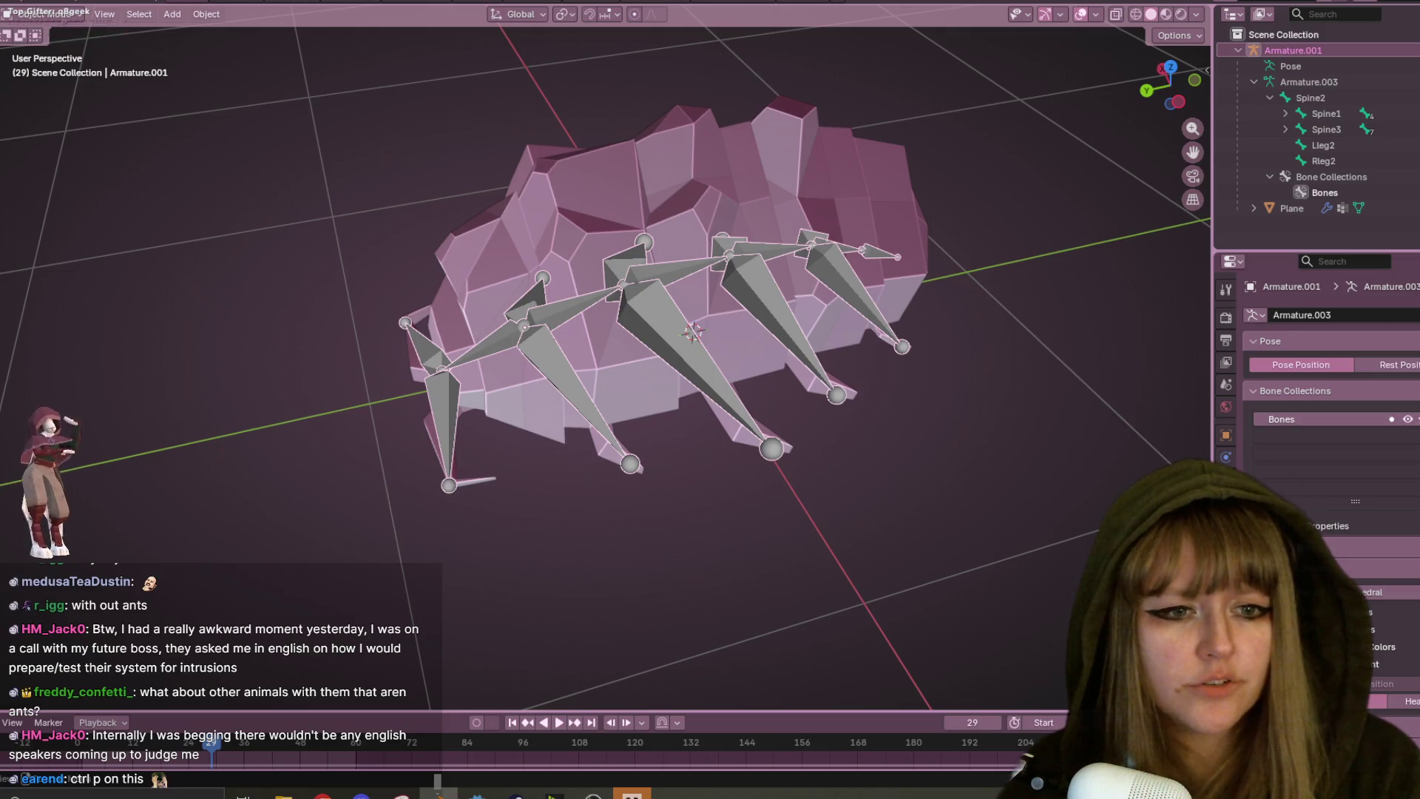
click(1225, 523)
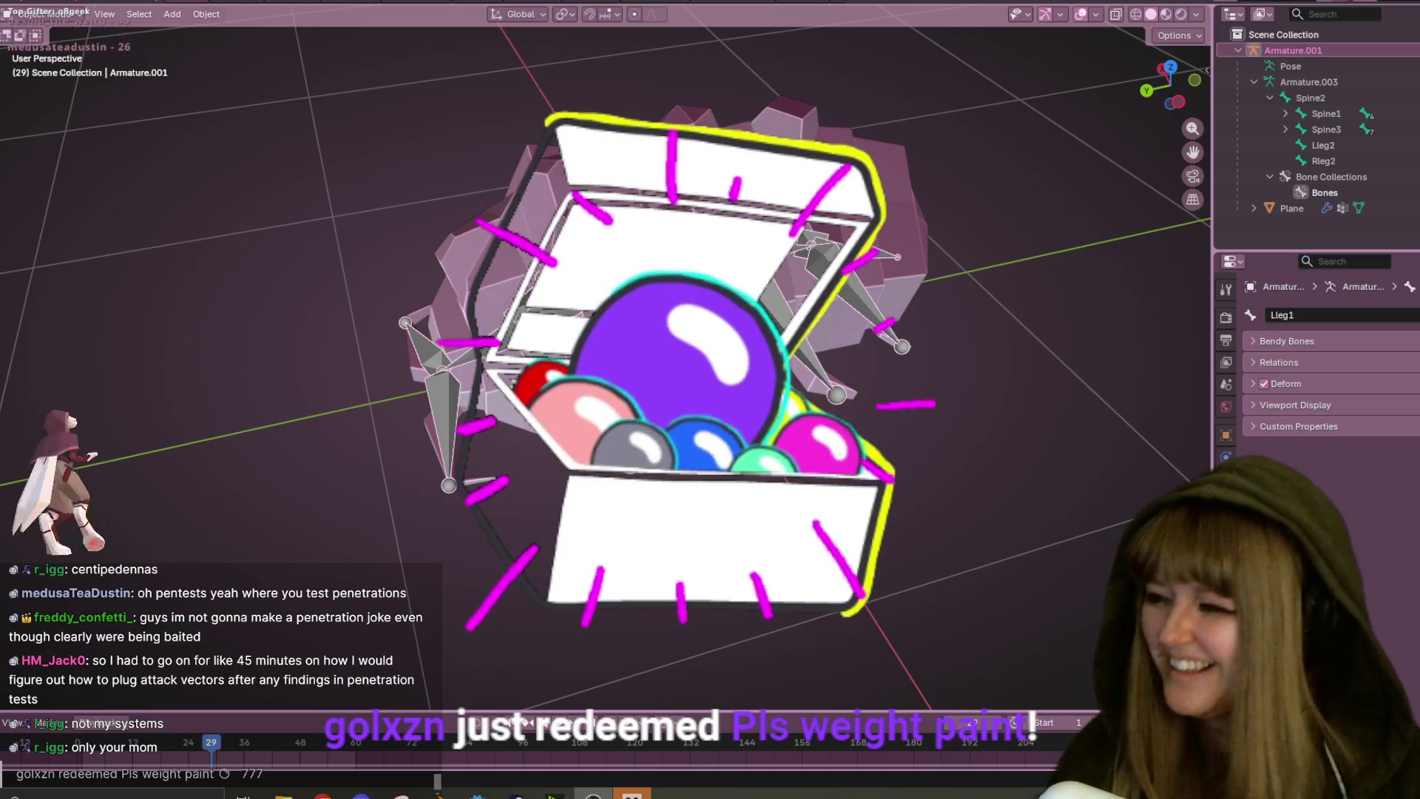
scroll(747, 357, up, 4)
scroll(747, 358, down, 5)
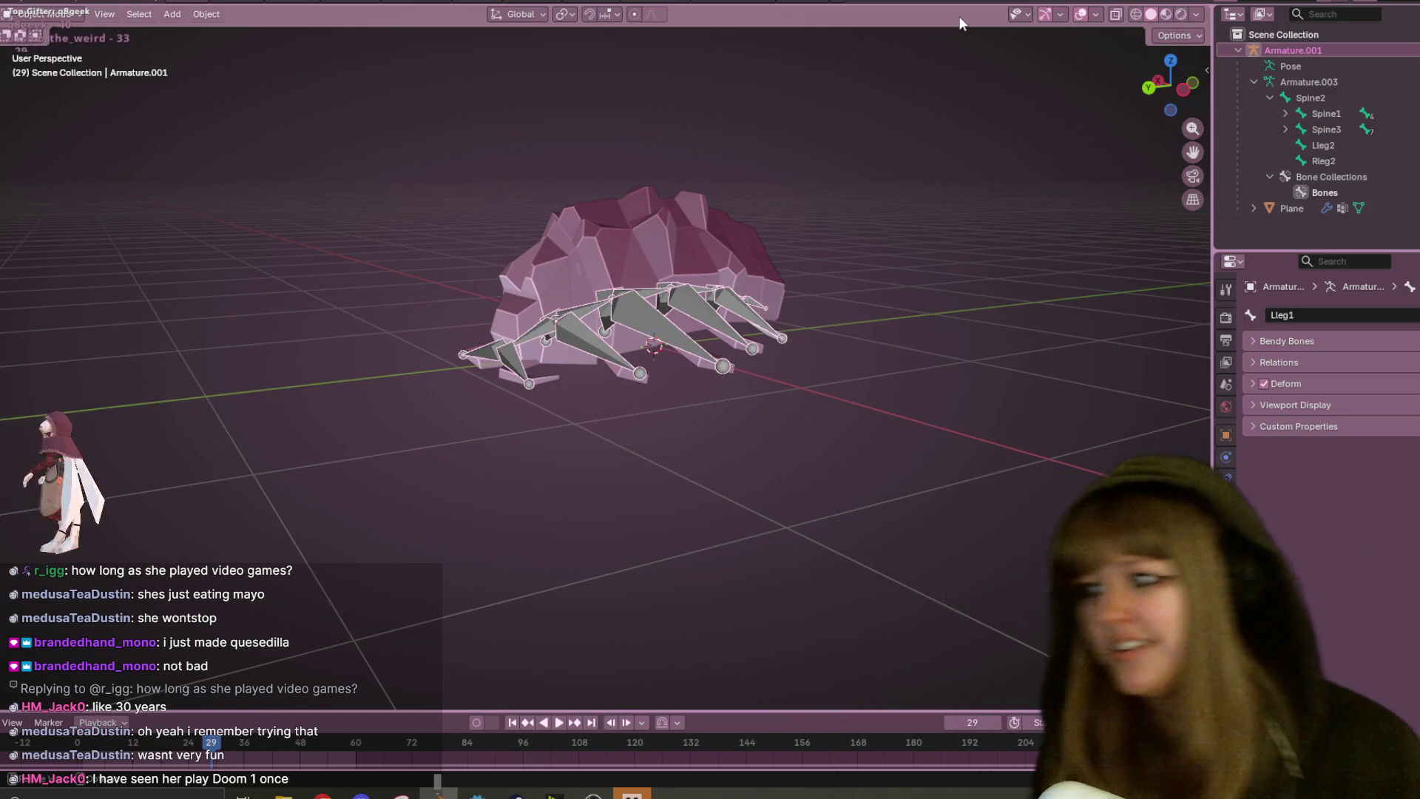
middle_drag(881, 273, 725, 317)
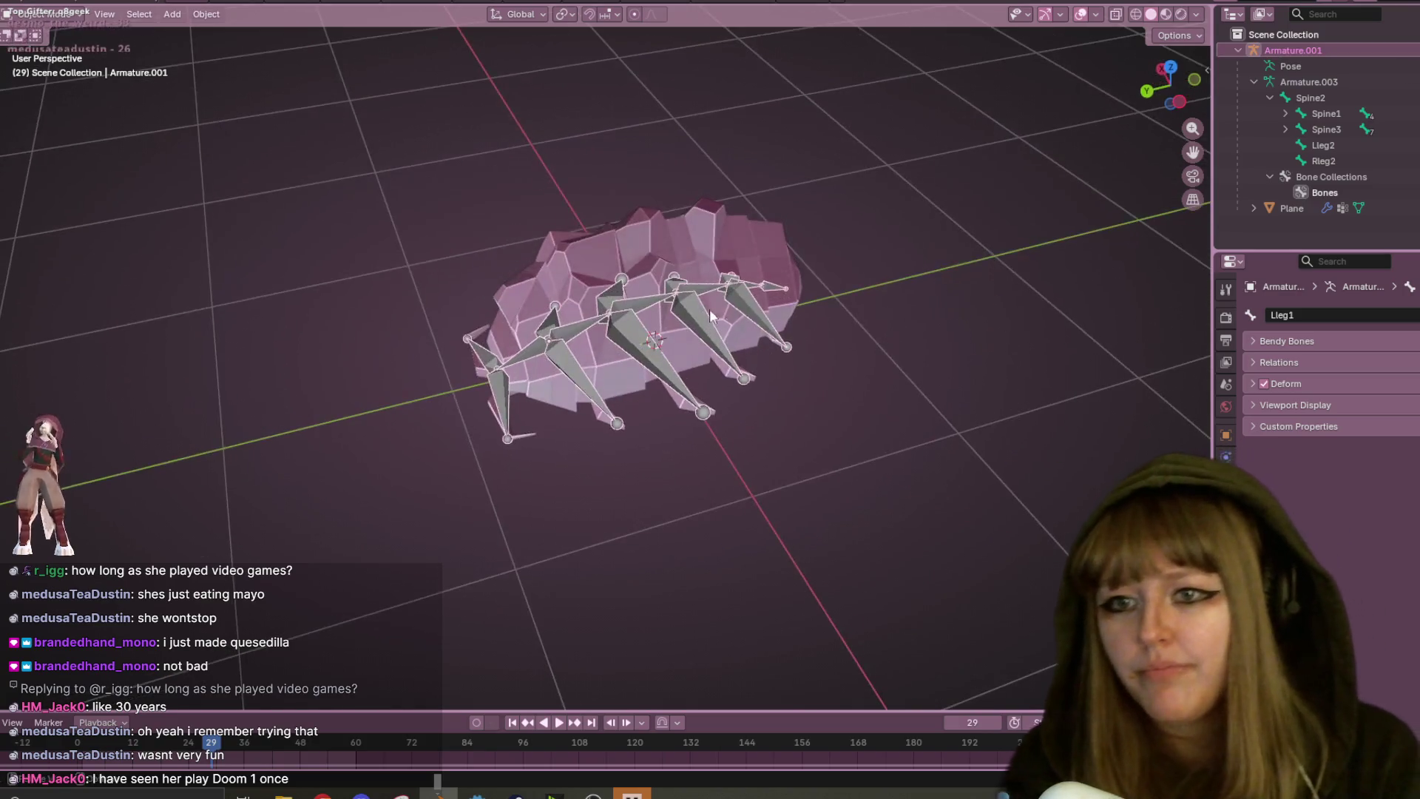
click(682, 250)
middle_drag(682, 250, 726, 198)
mouse_move(646, 315)
middle_down()
mouse_move(731, 285)
mouse_move(745, 331)
middle_up()
click(753, 324)
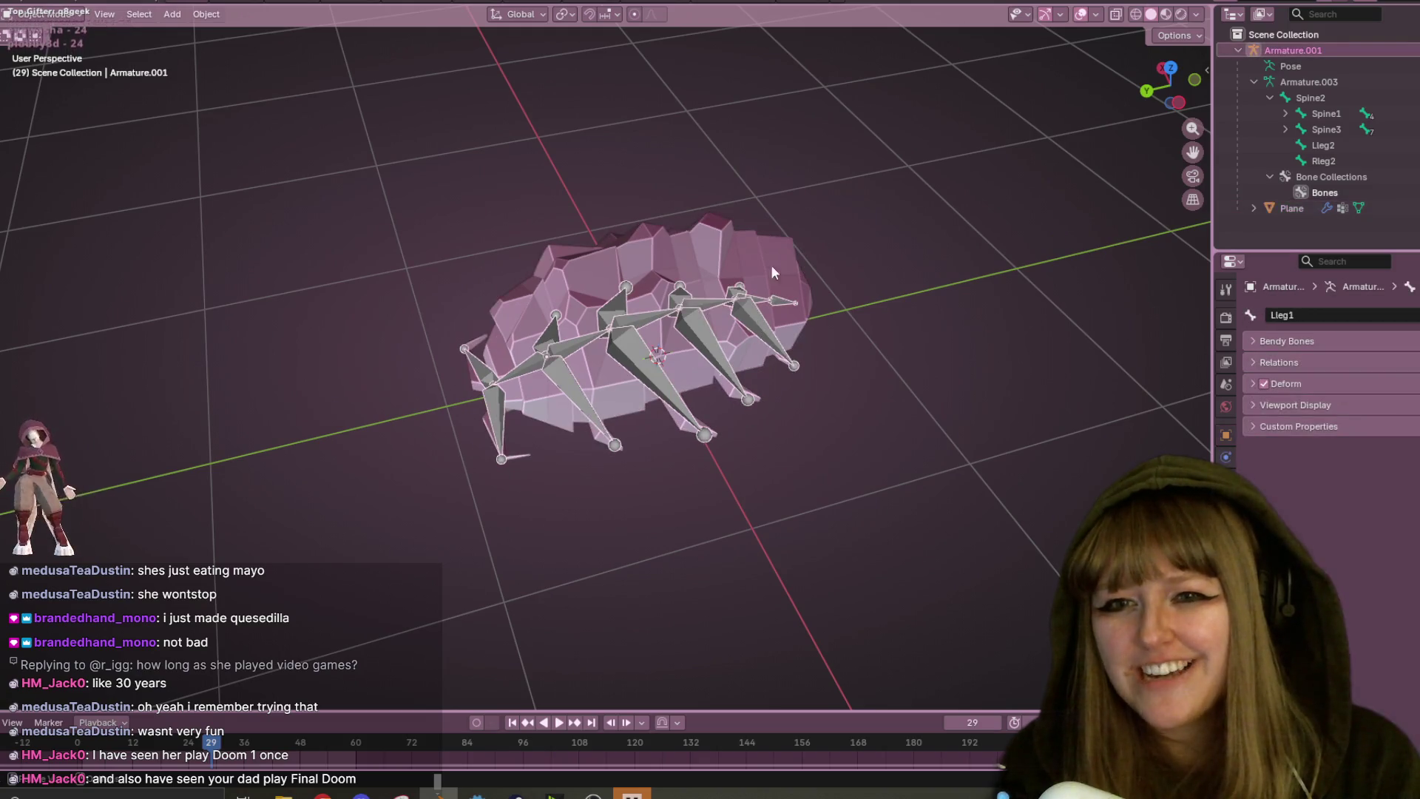
middle_drag(916, 247, 579, 219)
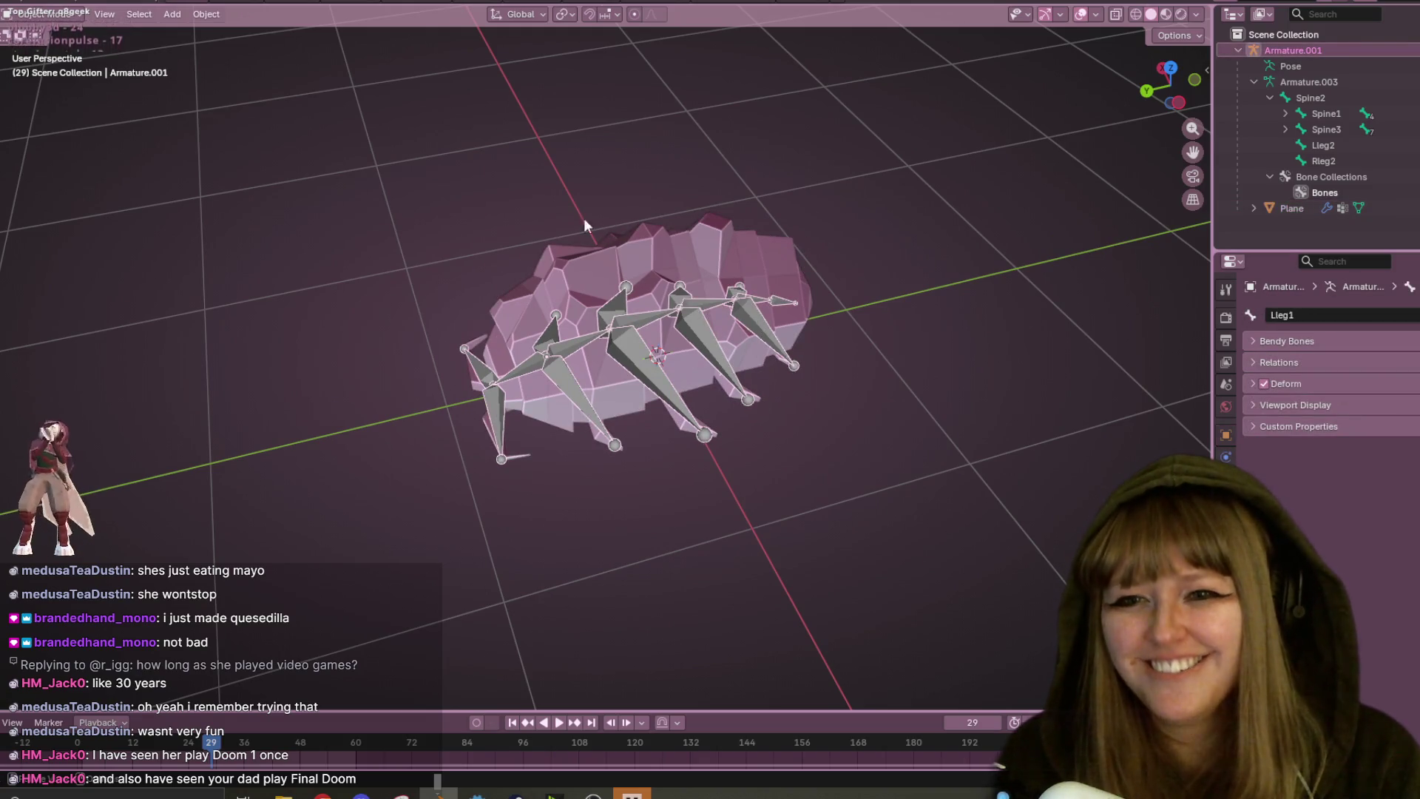
middle_drag(837, 248, 743, 208)
click(798, 321)
click(797, 321)
- Select the armature with the bug mesh, show Armature Data, then make the mesh active
mouse_move(800, 271)
middle_down()
mouse_move(826, 214)
mouse_move(667, 233)
middle_up()
click(667, 233)
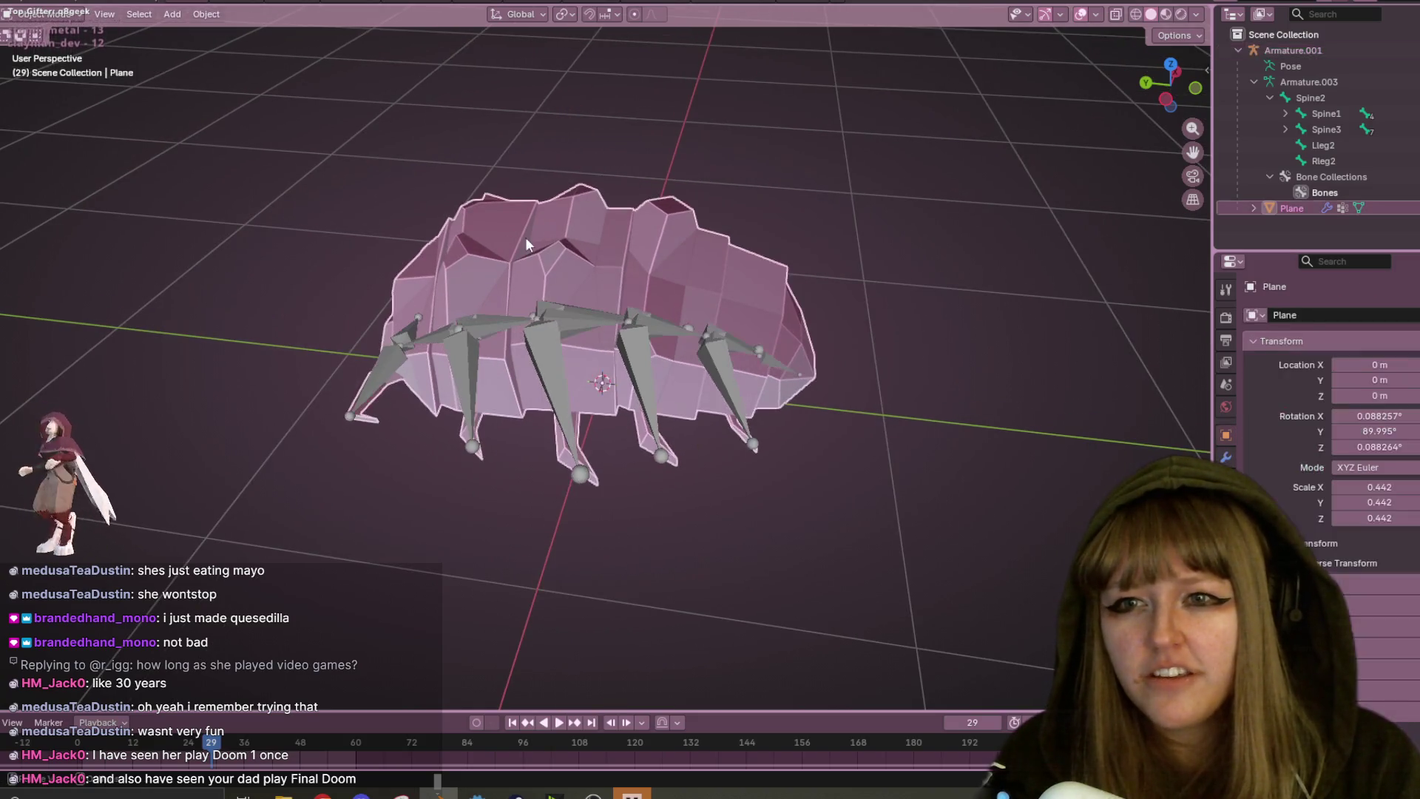
click(636, 317)
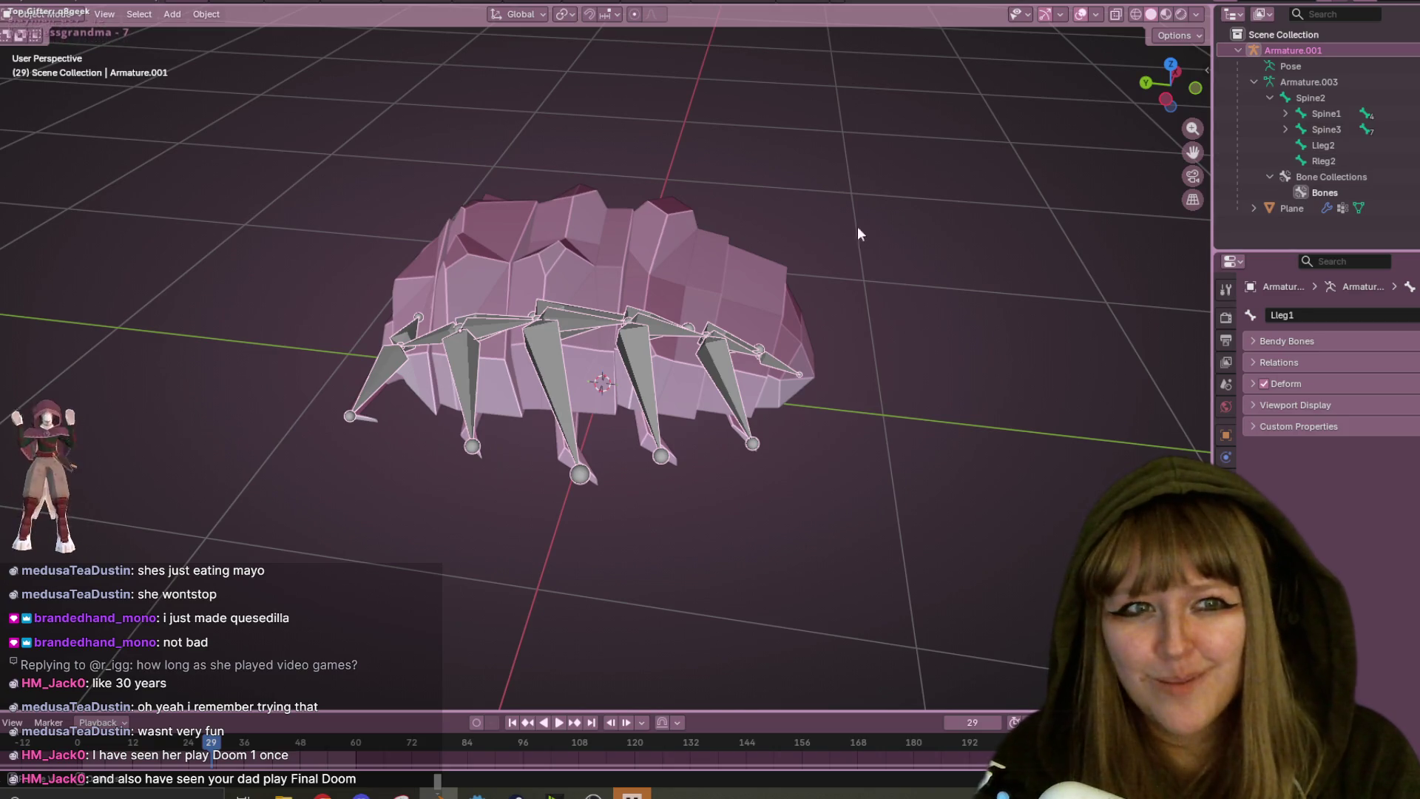
key(ctrl+z)
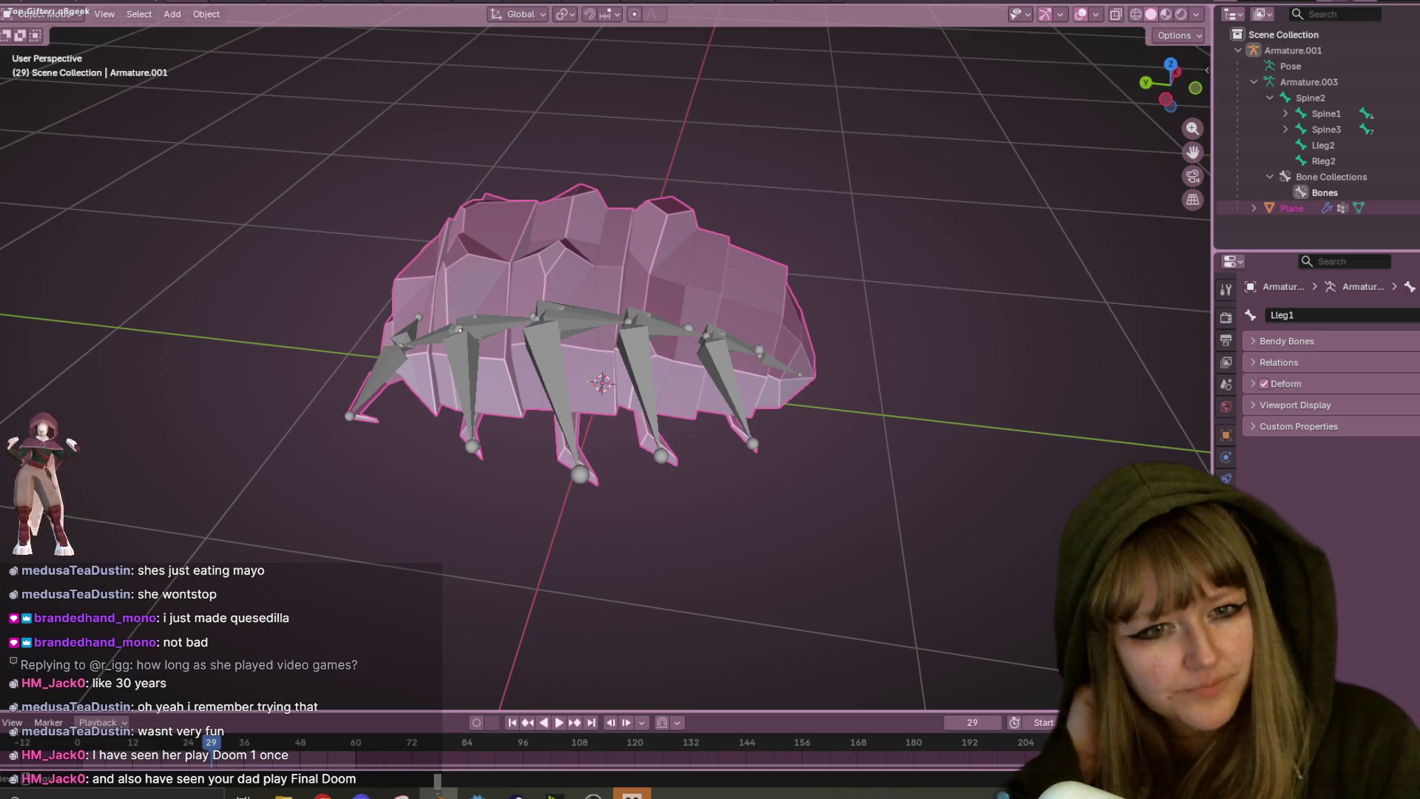
click(1226, 501)
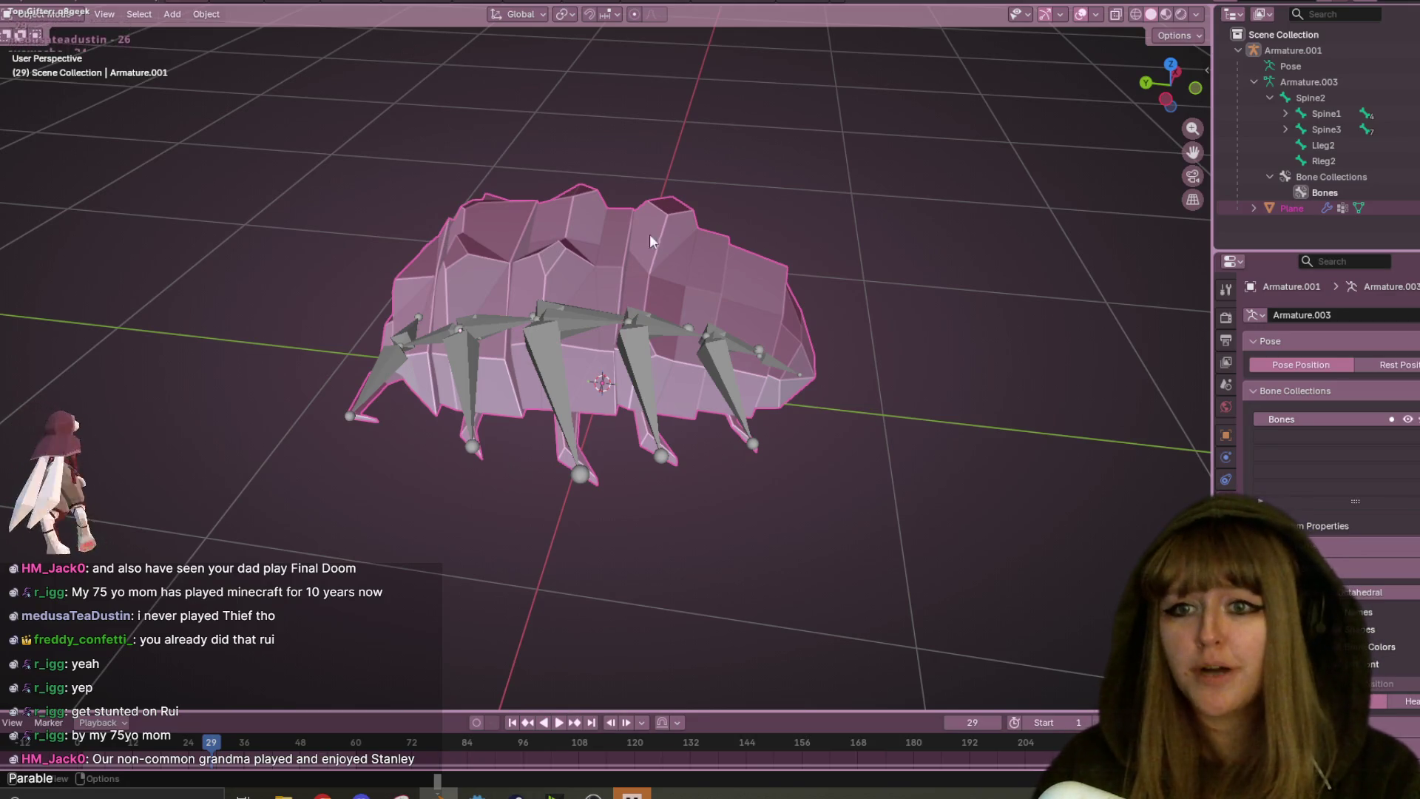
click(657, 277)
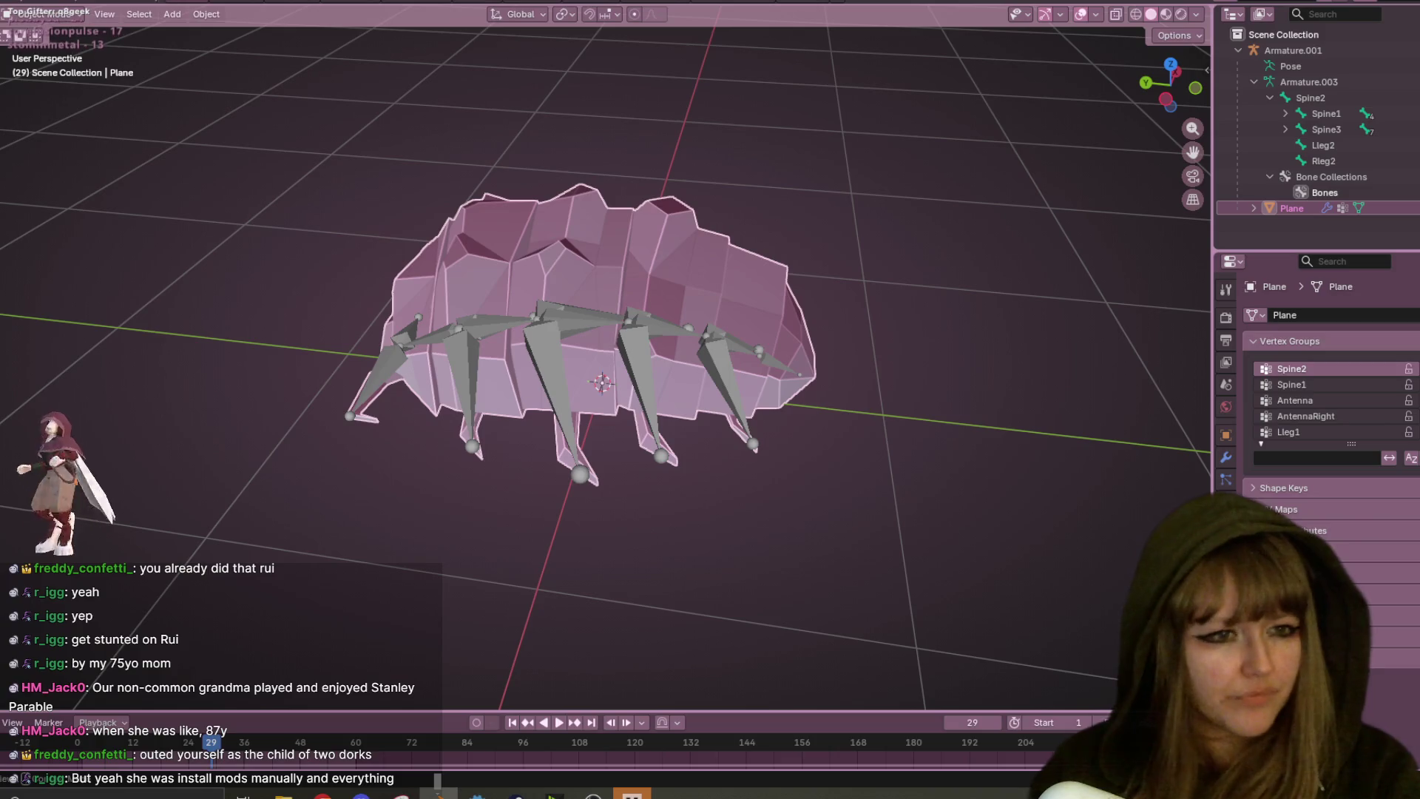
- Check the mesh's Armature modifier, then return to its vertex group list and filter field
right_click(1372, 363)
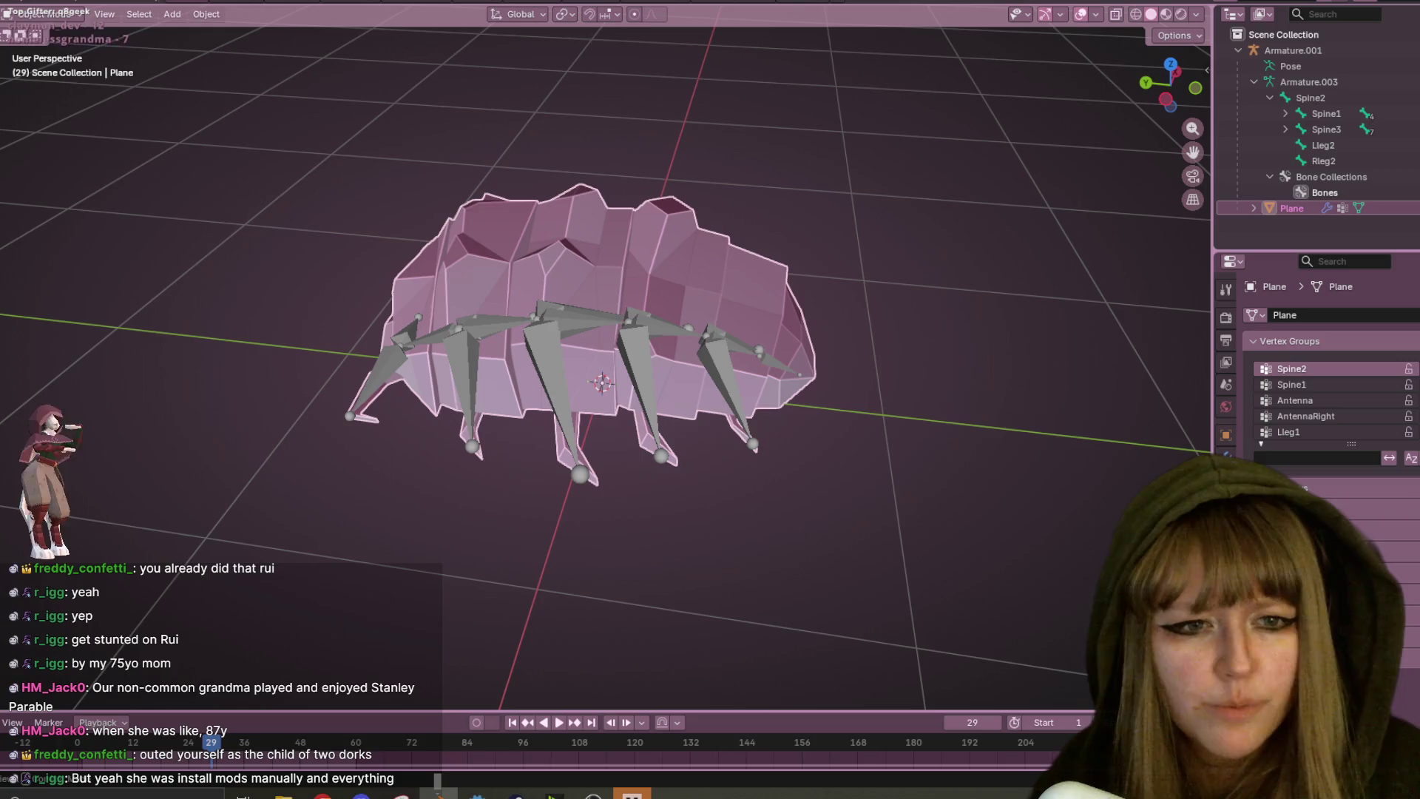
click(1227, 455)
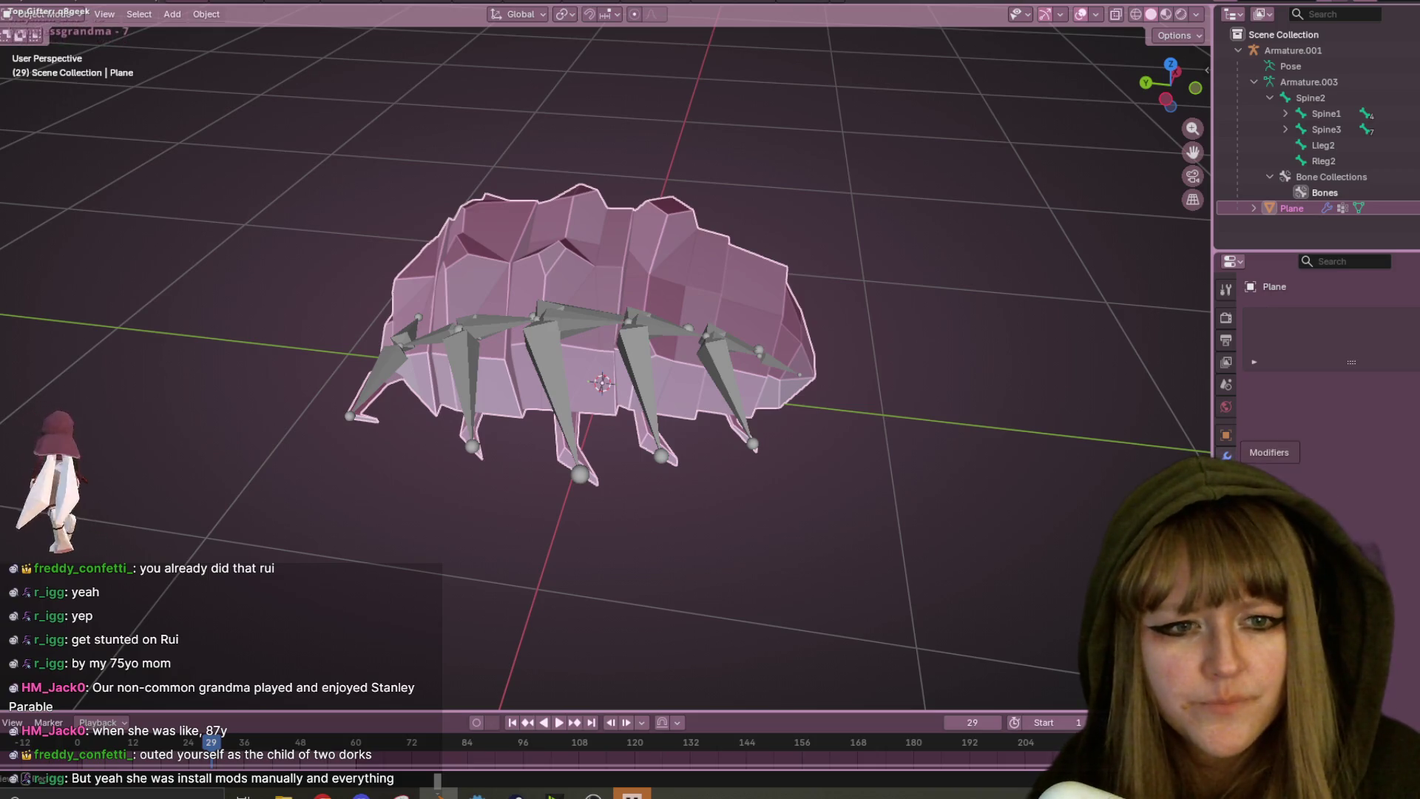
click(1226, 434)
click(1226, 503)
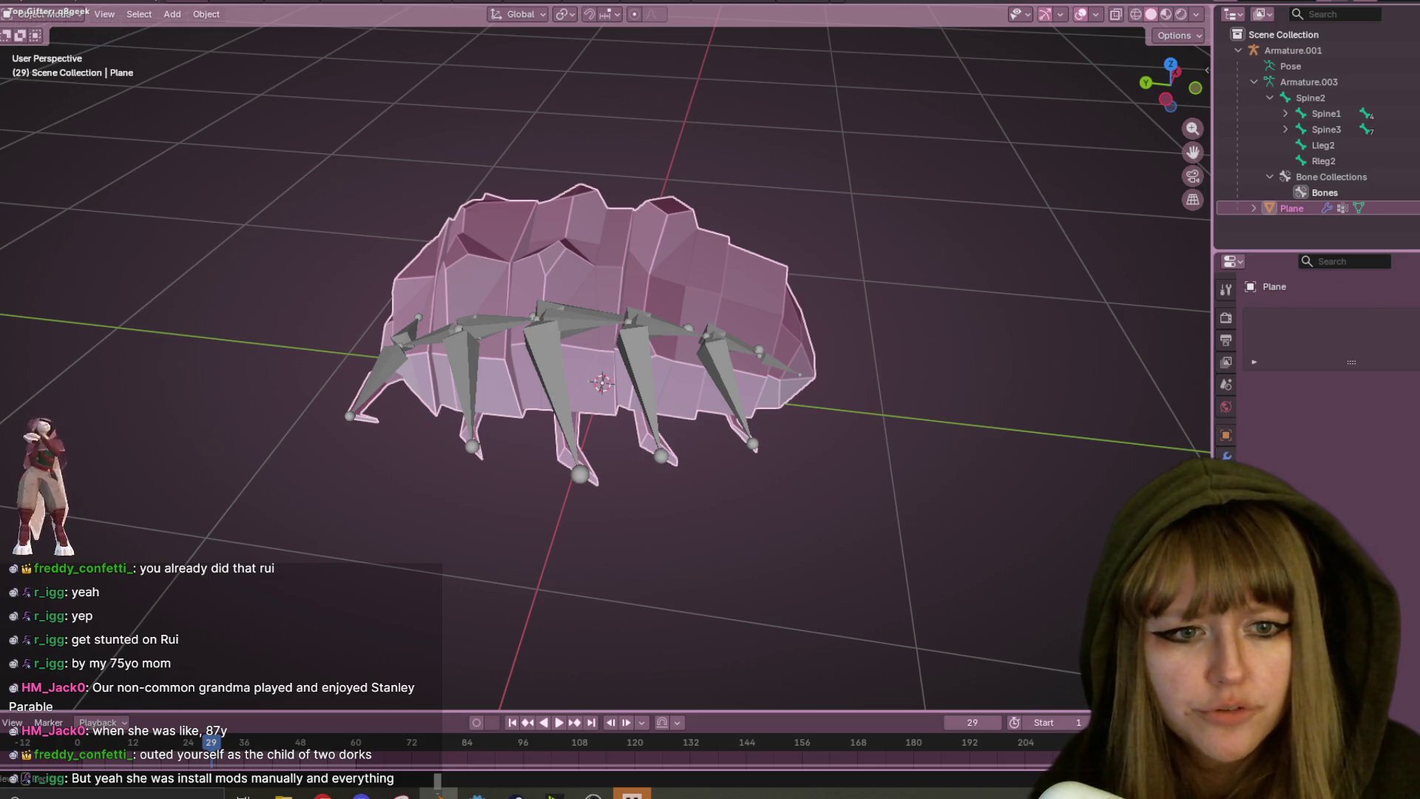
click(1227, 547)
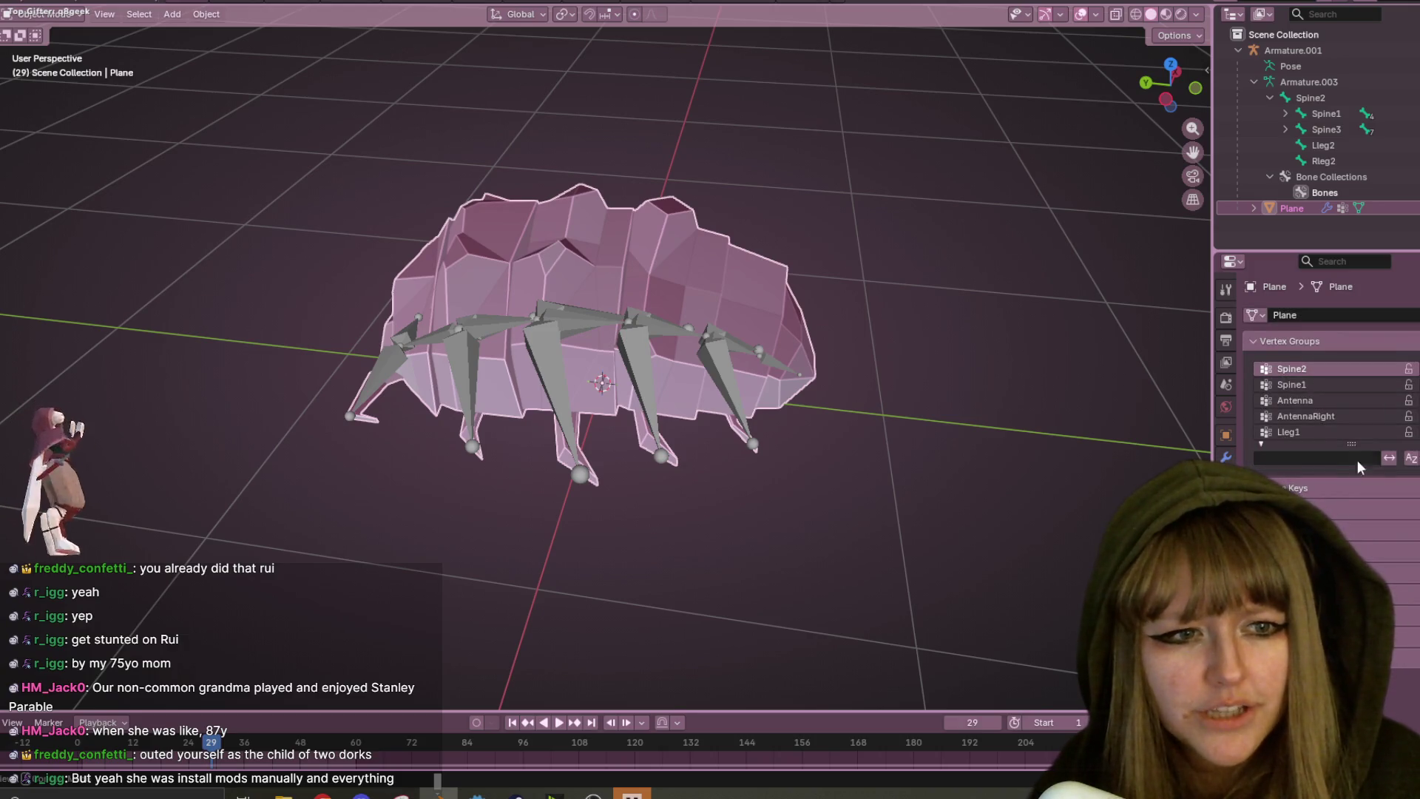
click(1266, 457)
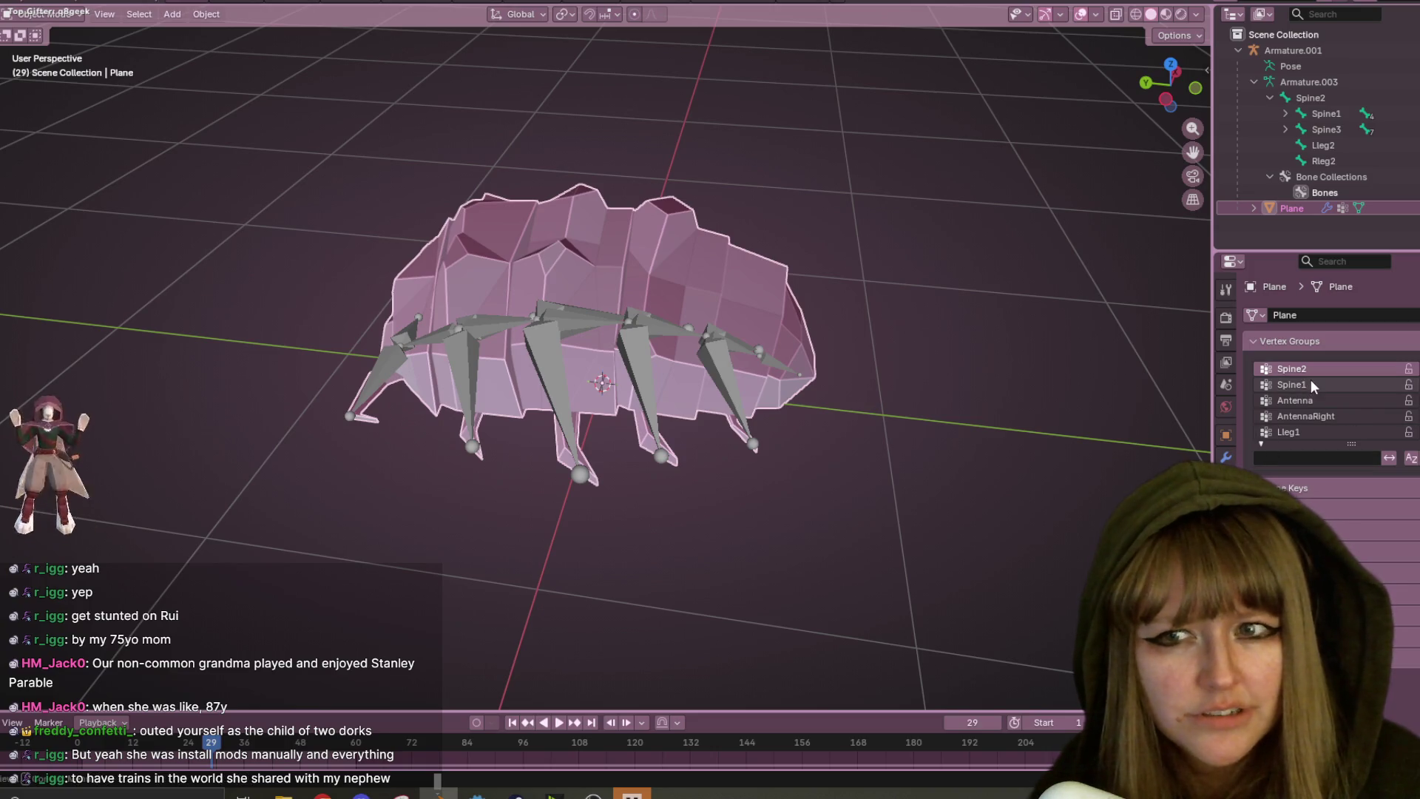
middle_drag(222, 148, 46, 35)
click(45, 13)
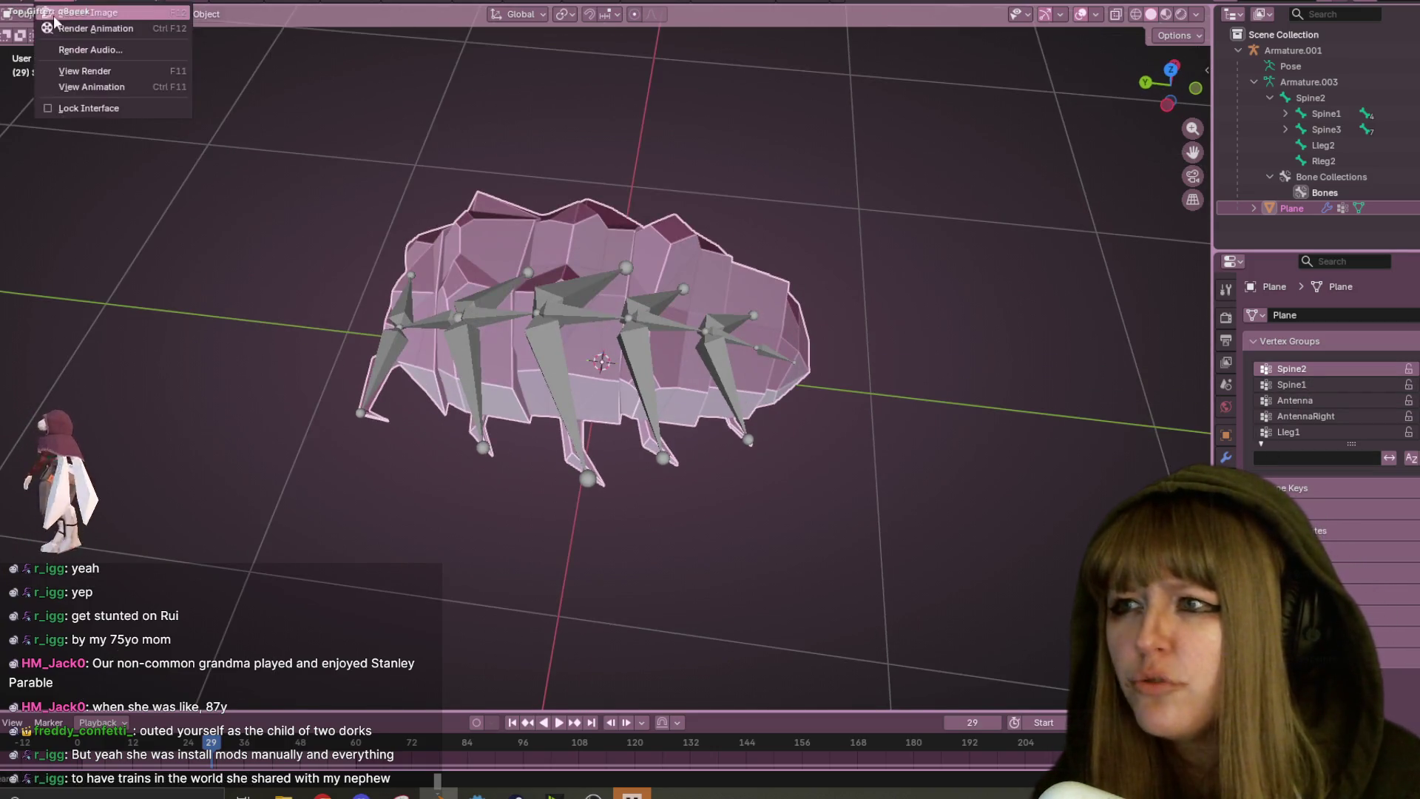
- In Edit Mode, make Spine1 the active vertex group and select the front-left body section
click(56, 56)
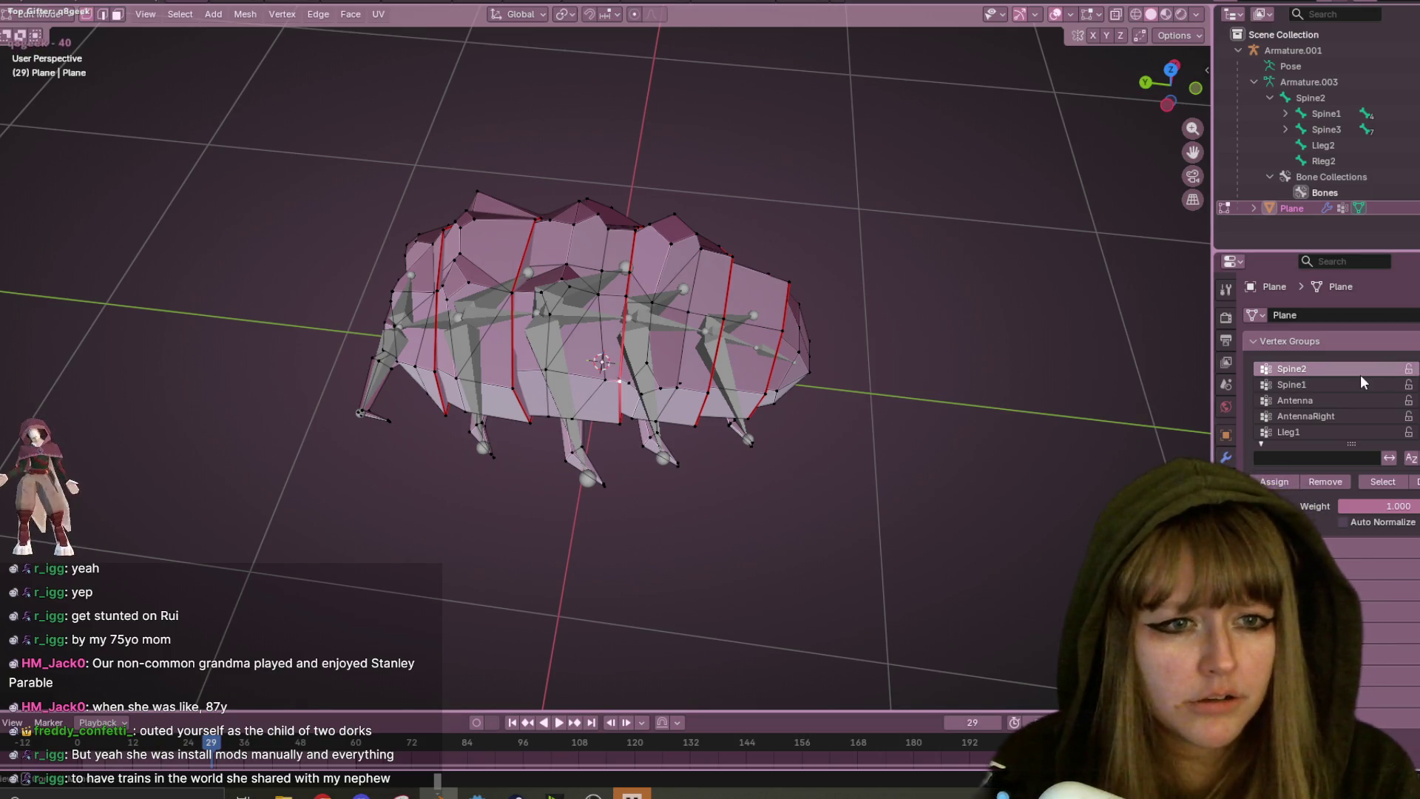
middle_drag(562, 318, 462, 329)
key(l)
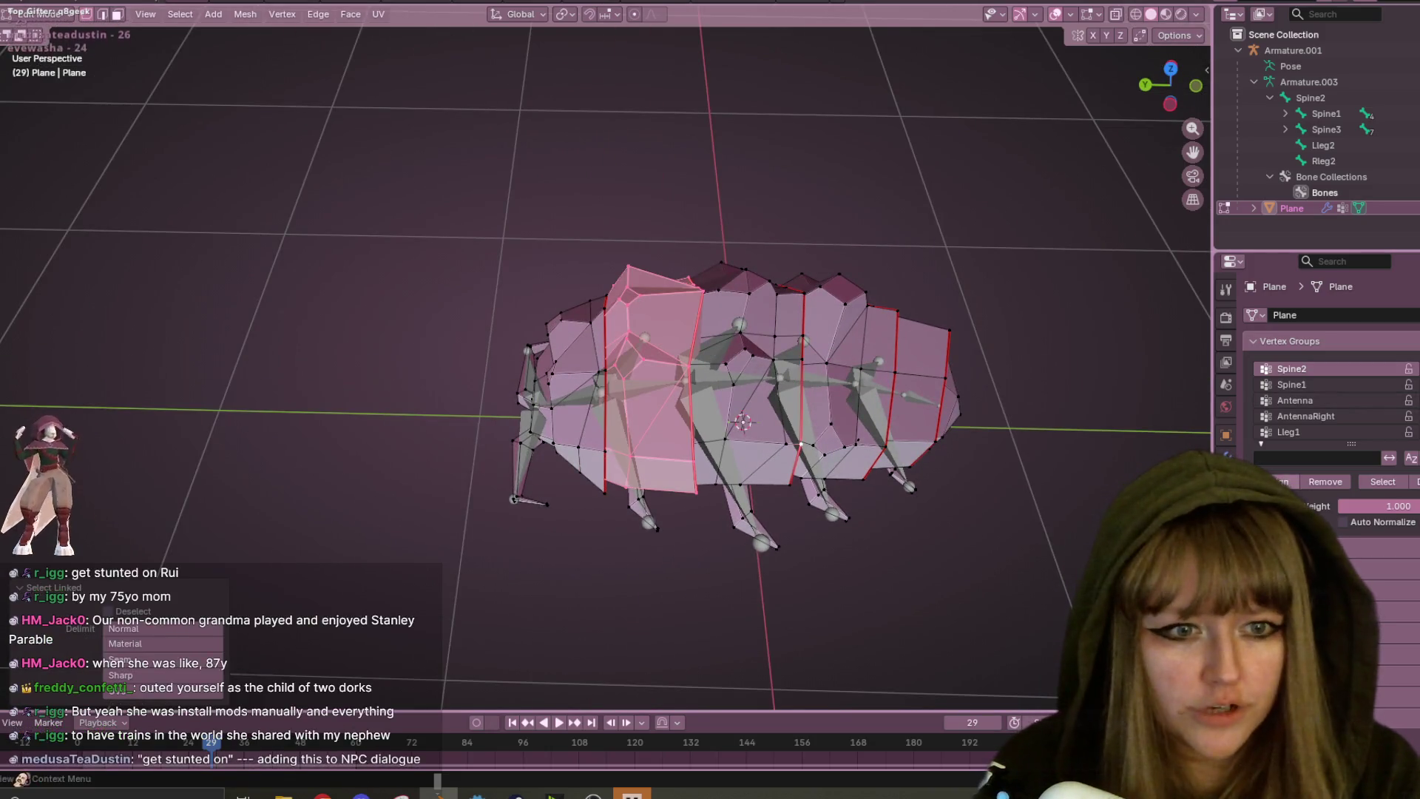
click(1318, 384)
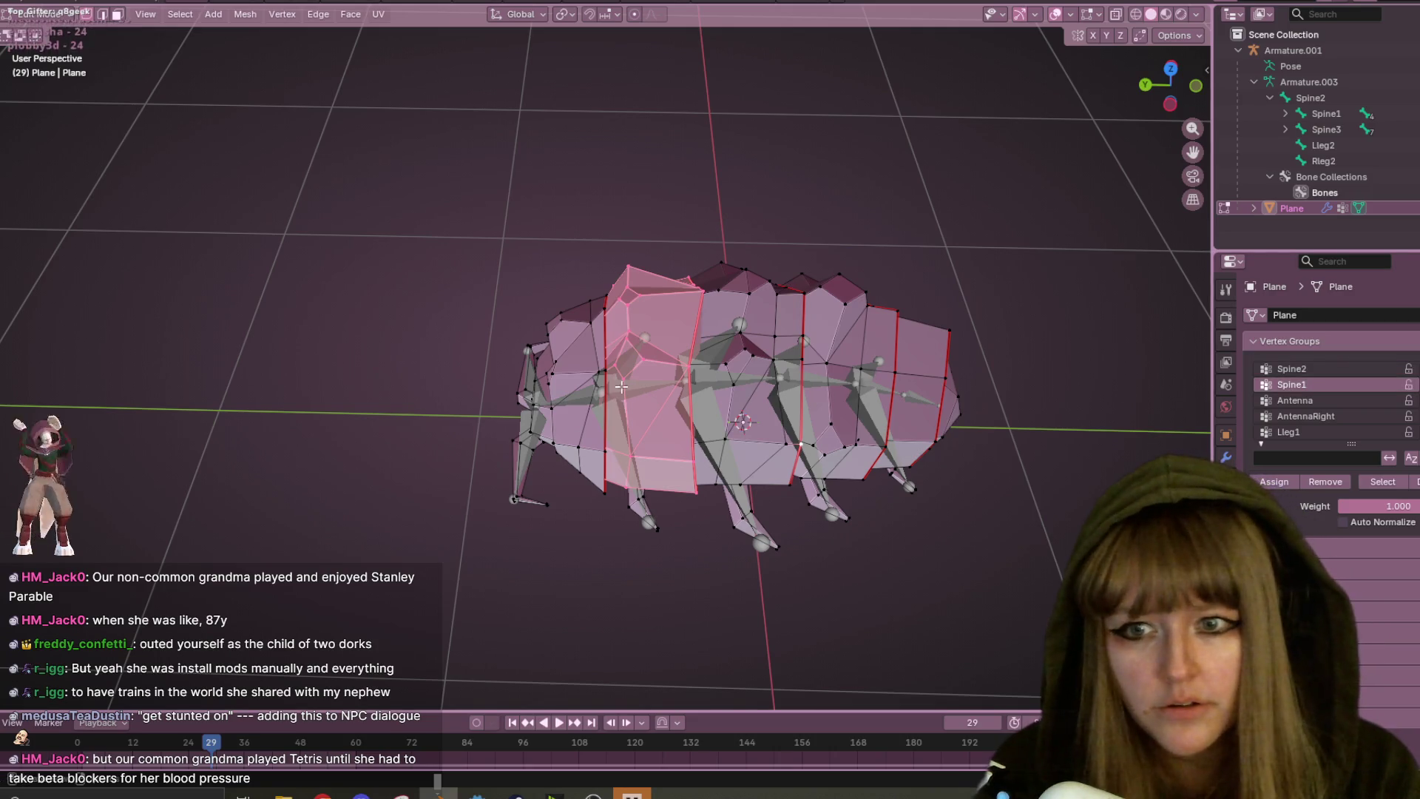
key(l)
key(ctrl+z)
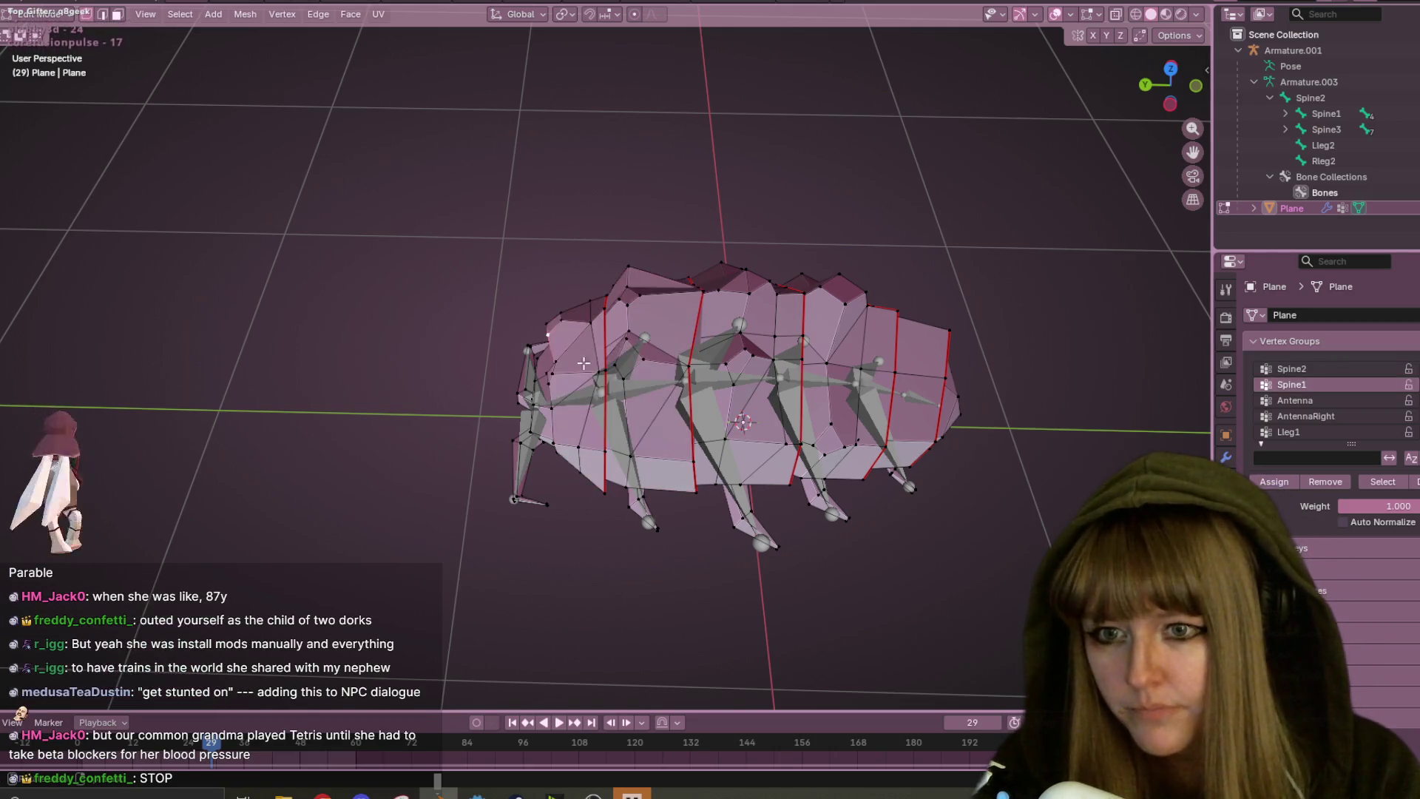
key(l)
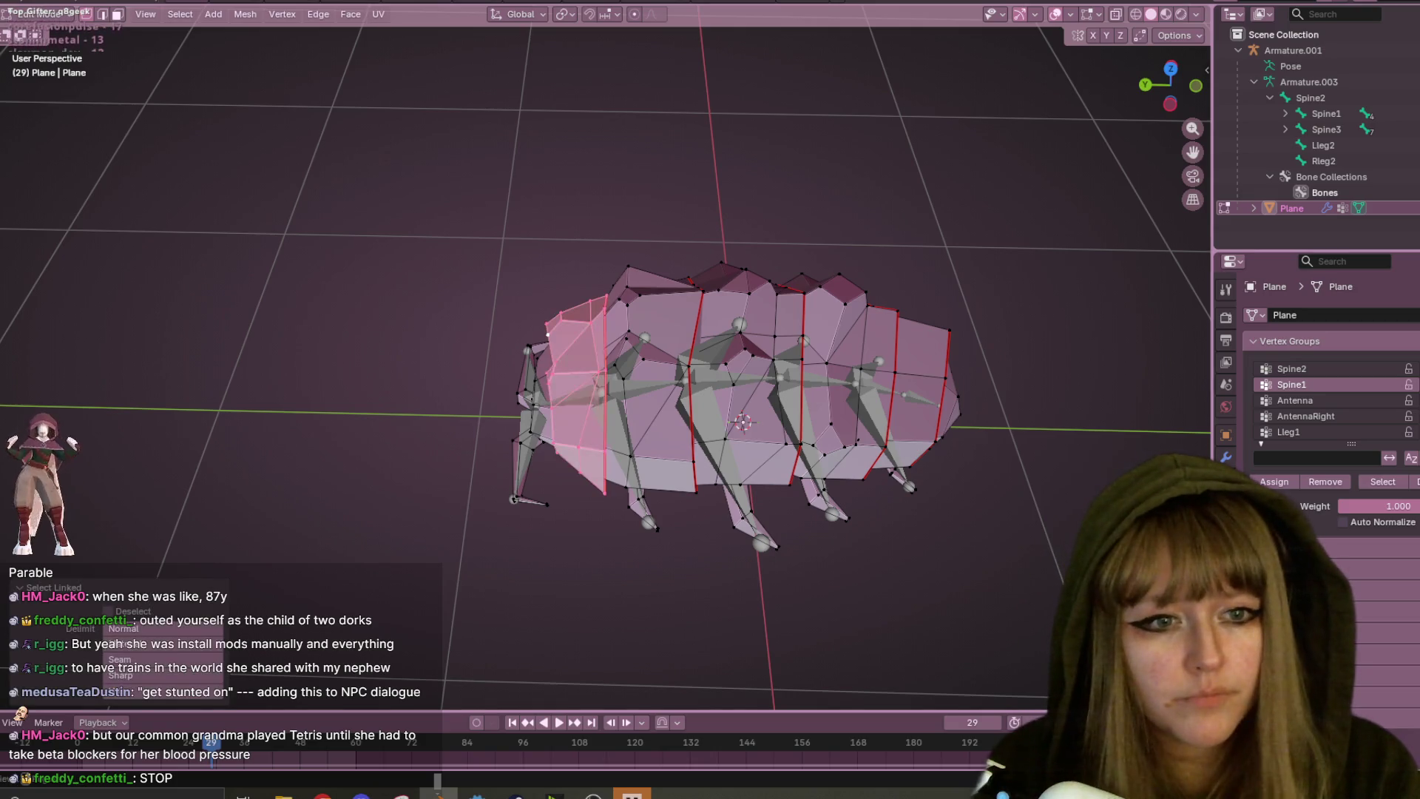
- Assign the front antenna piece to the Antenna vertex group
click(1318, 400)
middle_drag(850, 459, 661, 467)
click(661, 467)
key(l)
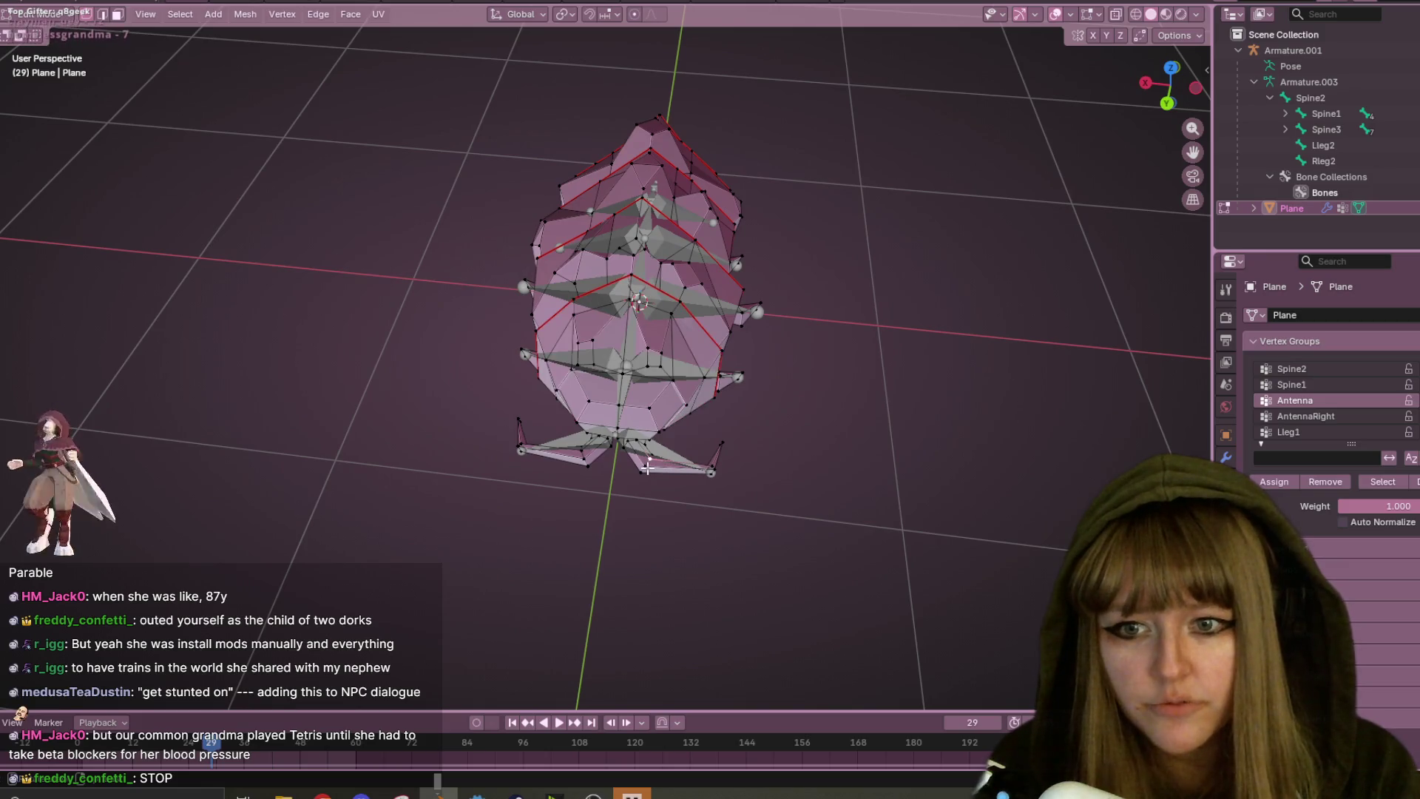
click(1272, 486)
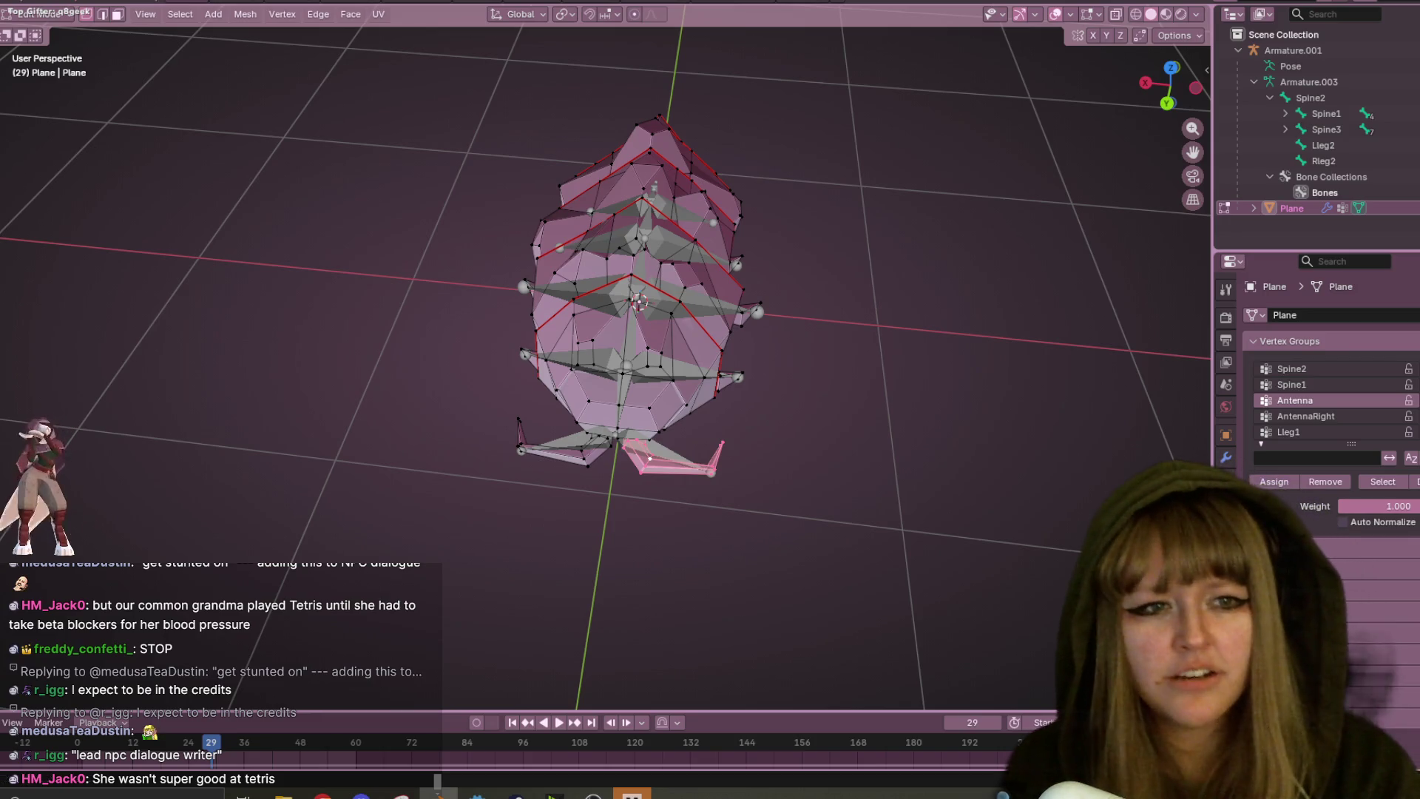
- Make AntennaRight the active vertex group and select the second antenna piece
click(841, 430)
click(1305, 416)
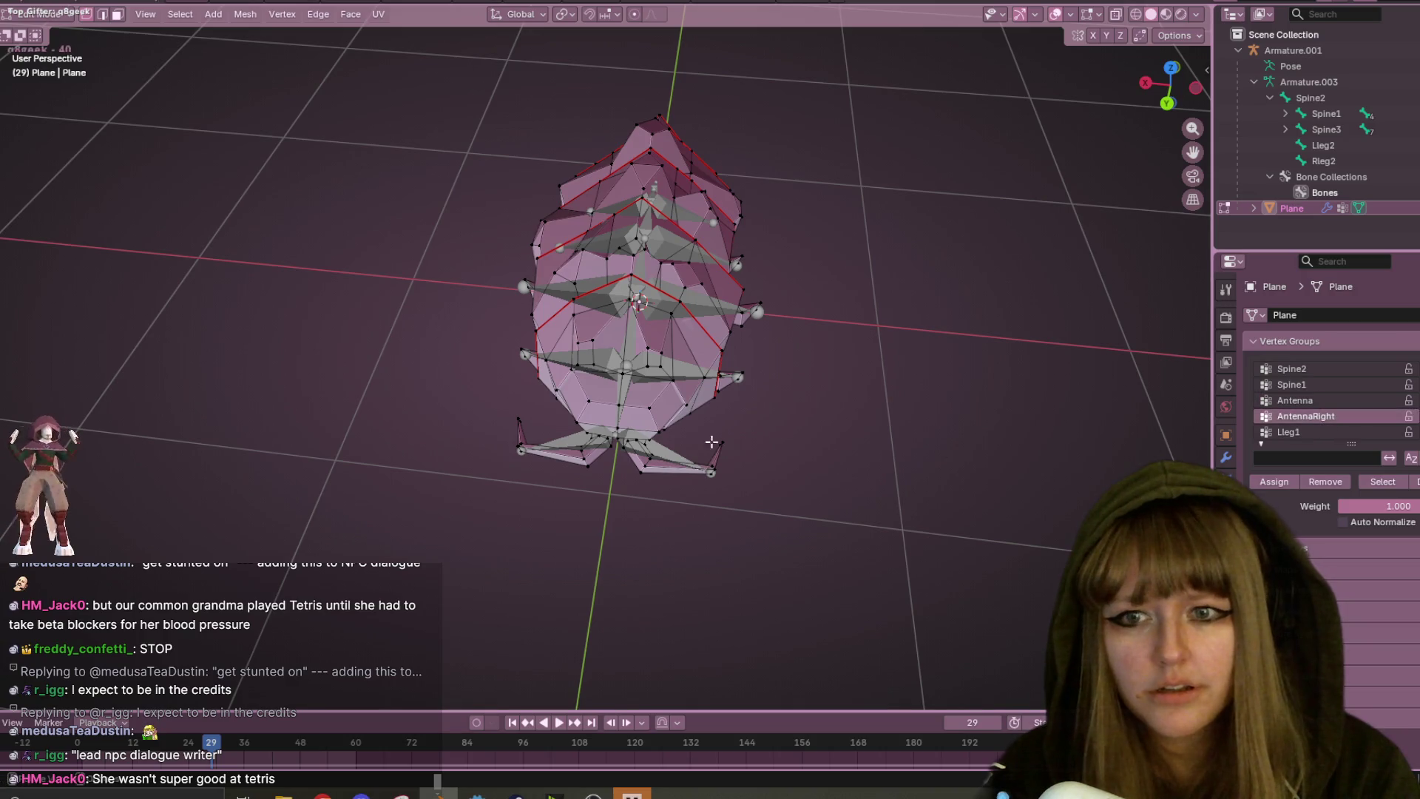
key(l)
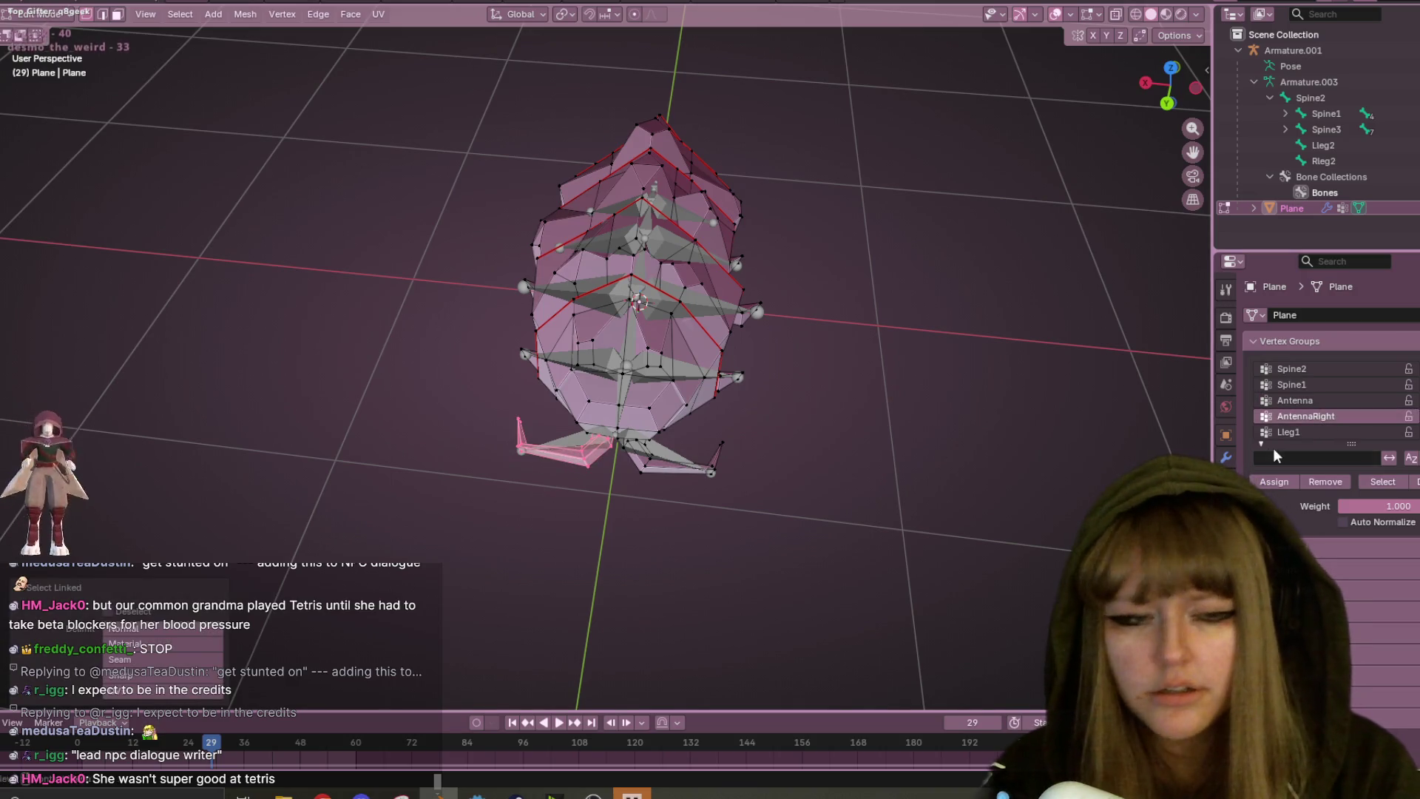
mouse_move(1006, 421)
middle_down()
mouse_move(975, 429)
mouse_move(1030, 346)
mouse_move(752, 446)
mouse_move(863, 447)
middle_up()
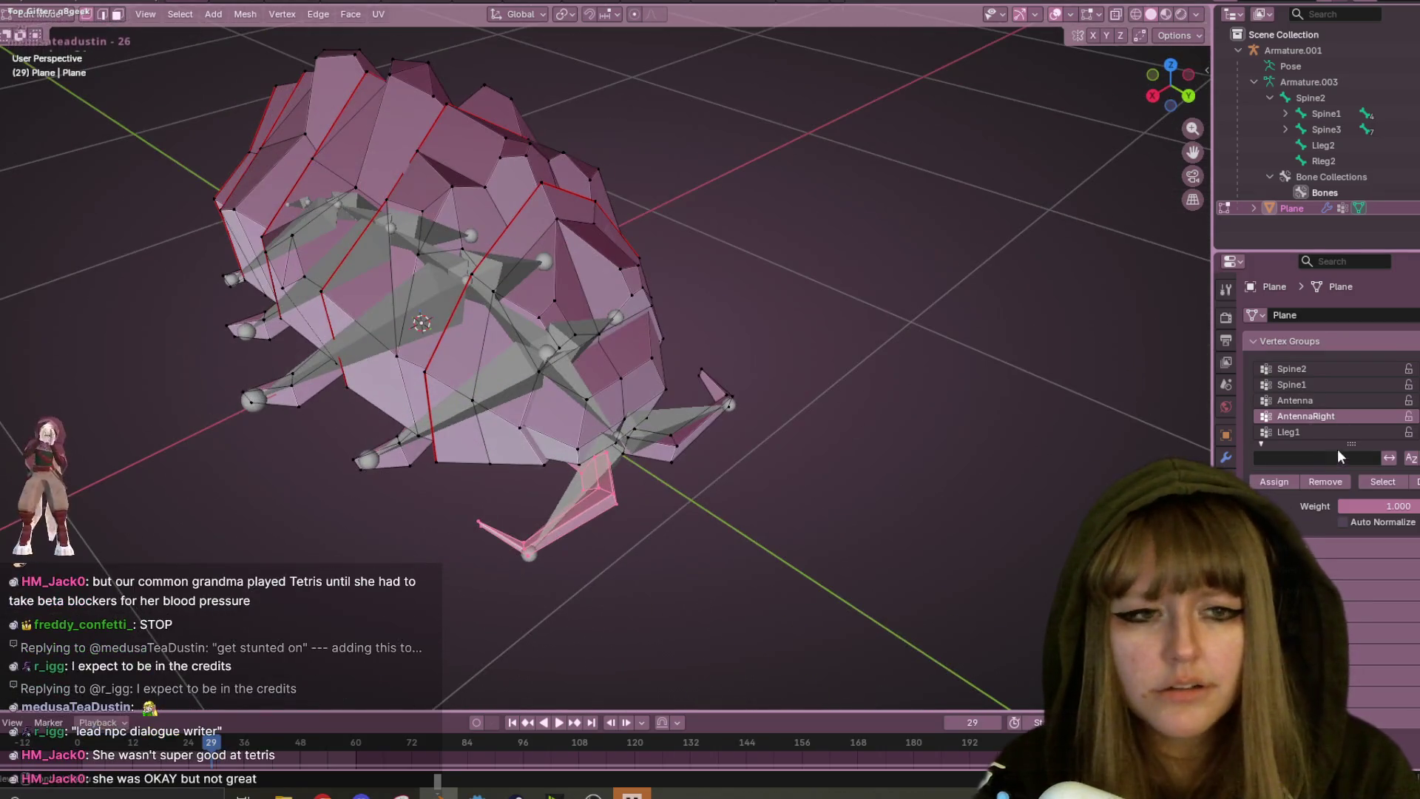
- Assign the first pair of leg pieces to the Lleg1 and Rleg1 vertex groups
click(1320, 429)
mouse_move(806, 459)
middle_down()
mouse_move(843, 399)
mouse_move(1068, 348)
mouse_move(1014, 377)
mouse_move(1003, 408)
mouse_move(620, 404)
middle_up()
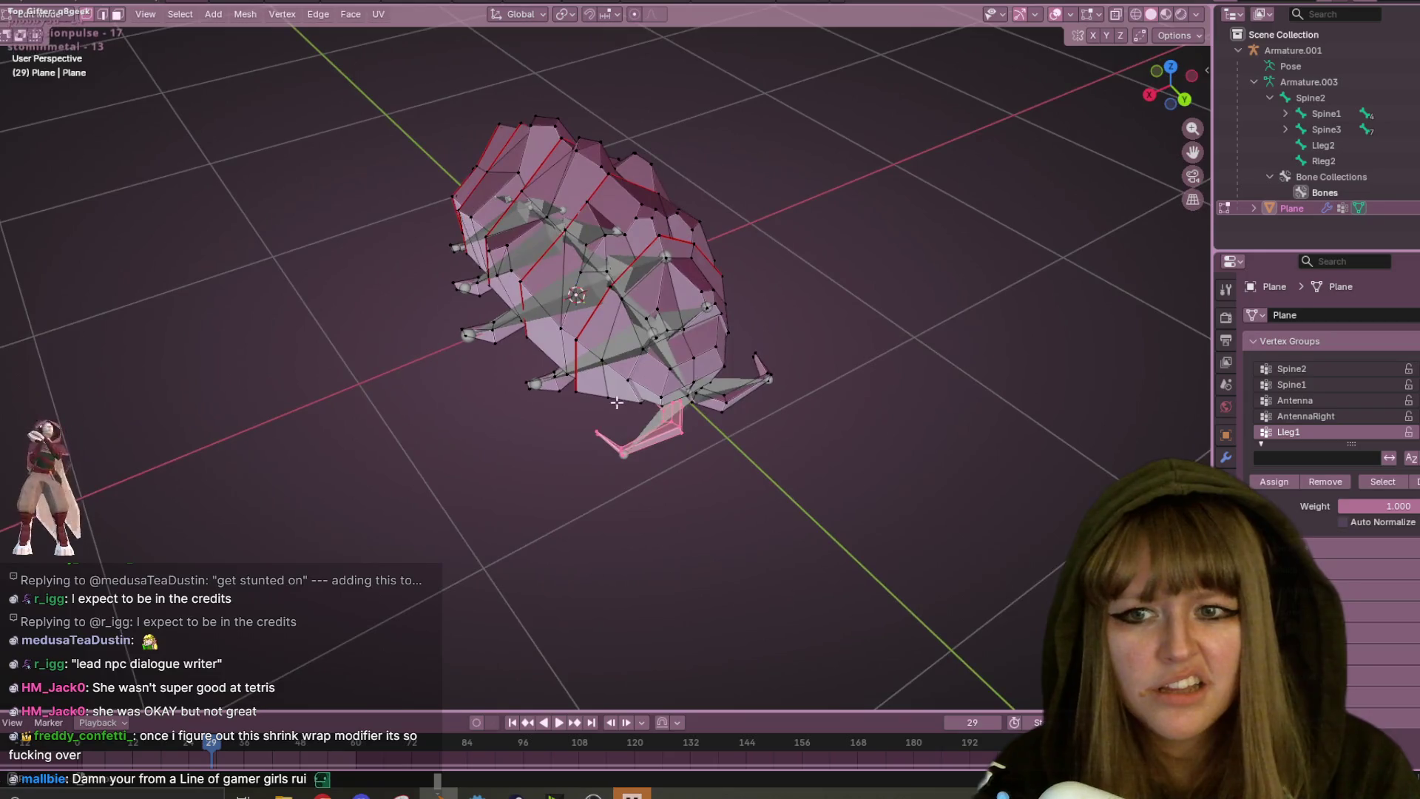
middle_drag(843, 317, 685, 338)
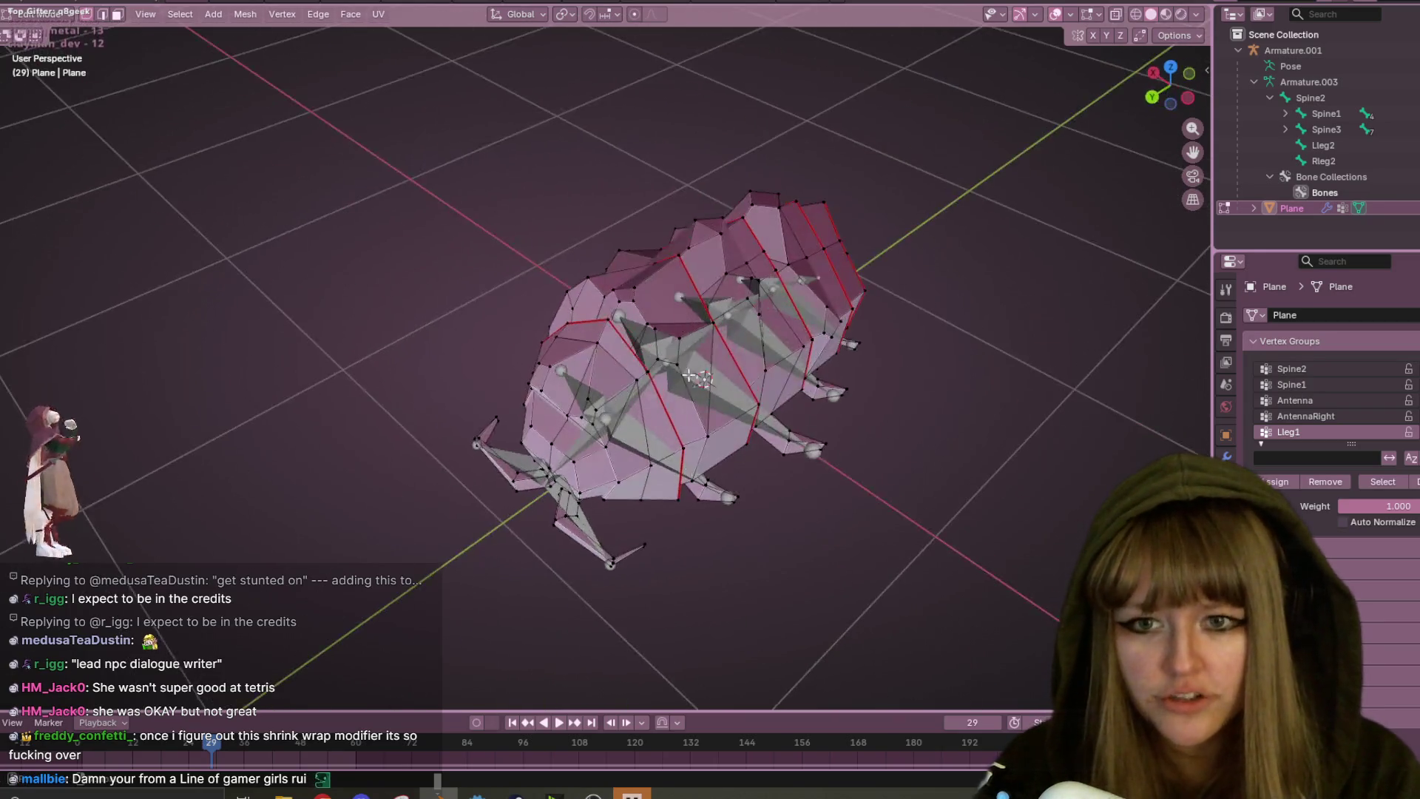
key(l)
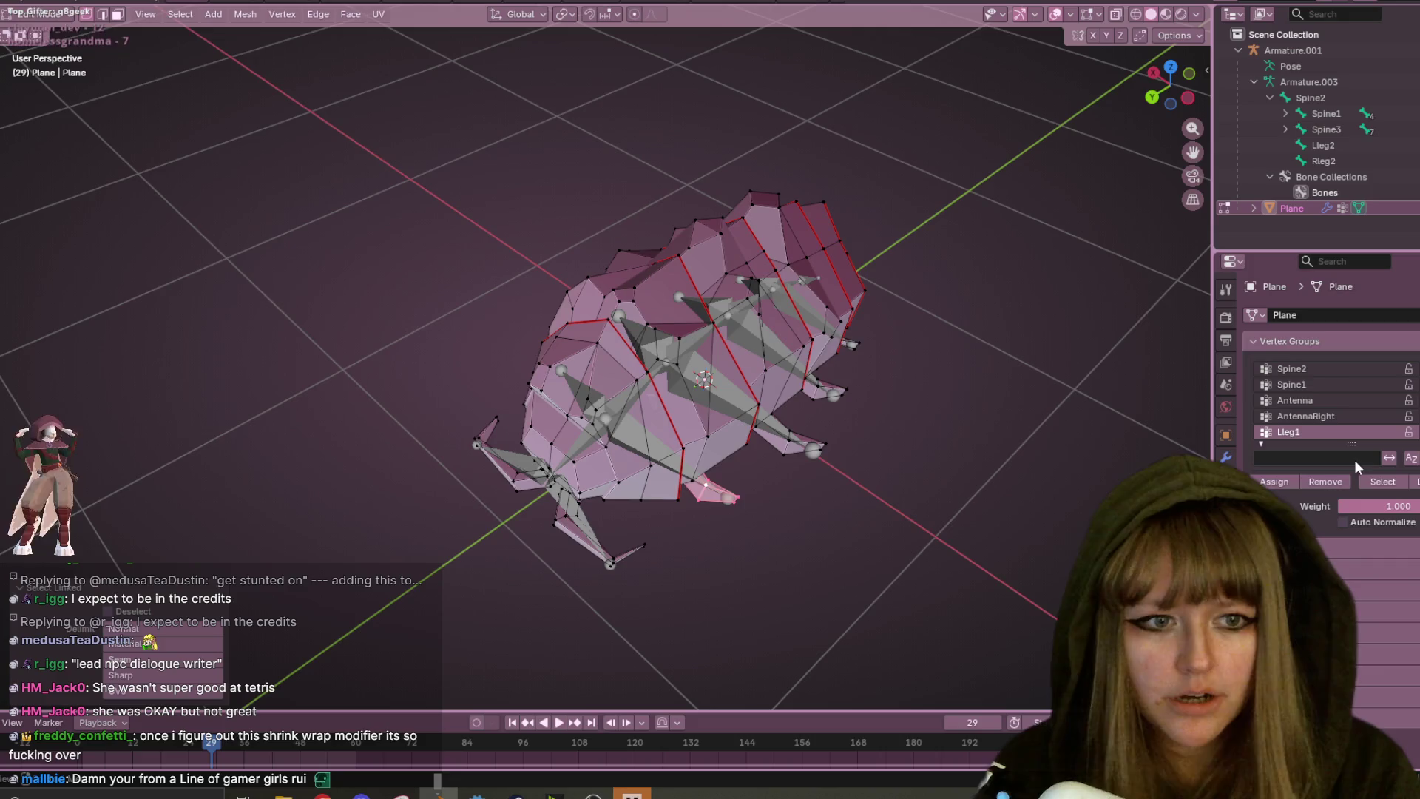
click(1268, 473)
scroll(1372, 385, down, 1)
click(1322, 431)
mouse_move(629, 444)
middle_down()
mouse_move(598, 442)
mouse_move(518, 510)
middle_up()
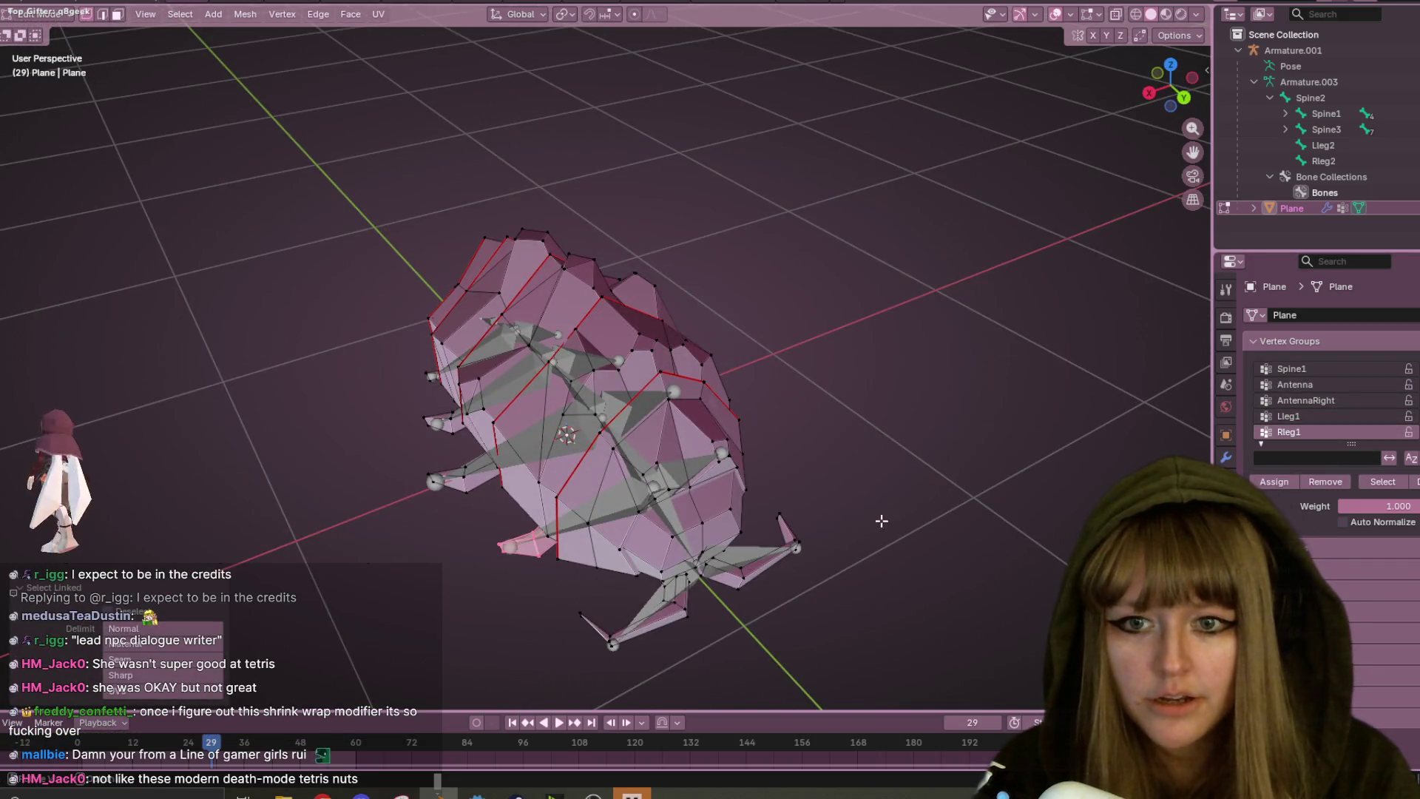
key(l)
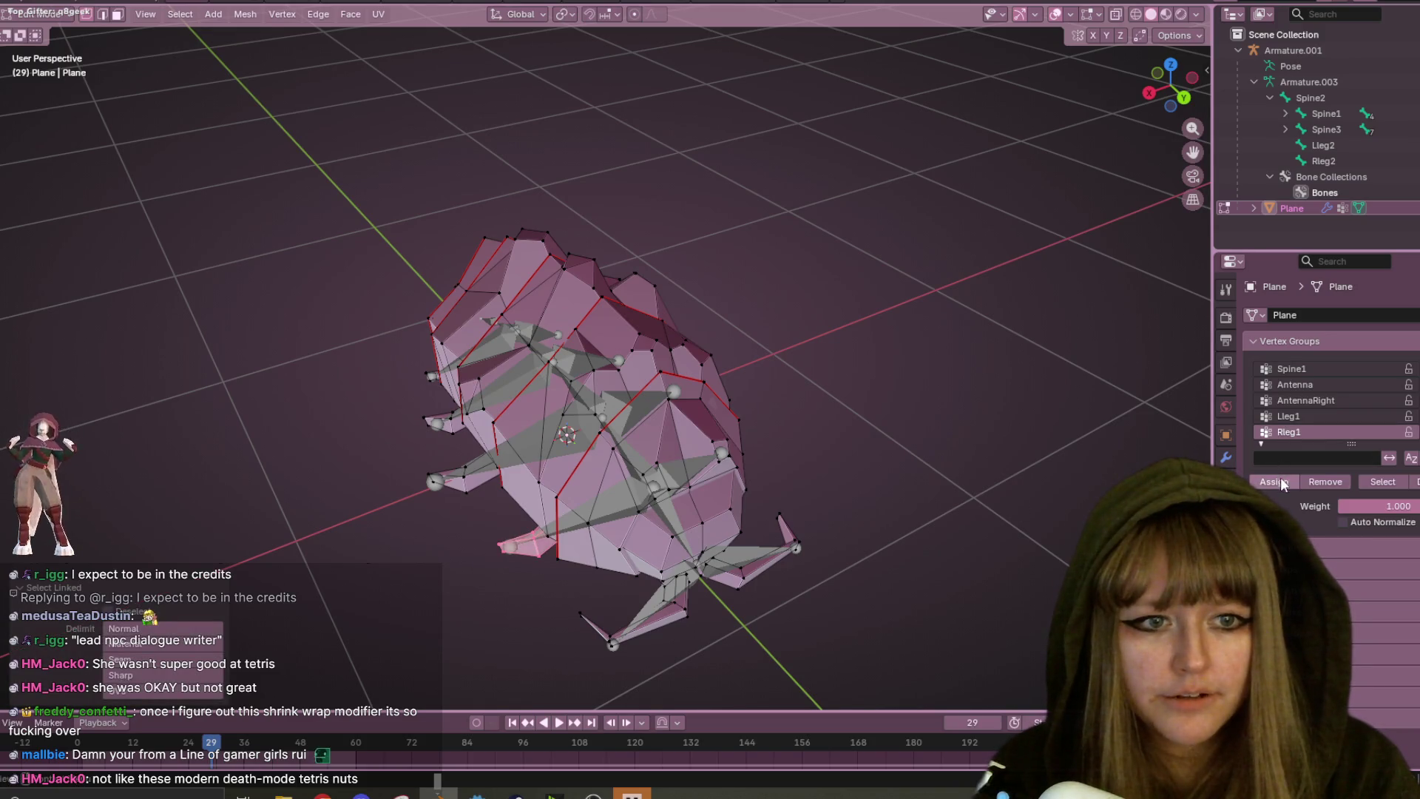
click(1274, 481)
- Assign the middle body segment to Spine3 and the next rear segment to Spine4
scroll(1327, 401, down, 2)
click(1312, 415)
middle_drag(888, 414, 682, 407)
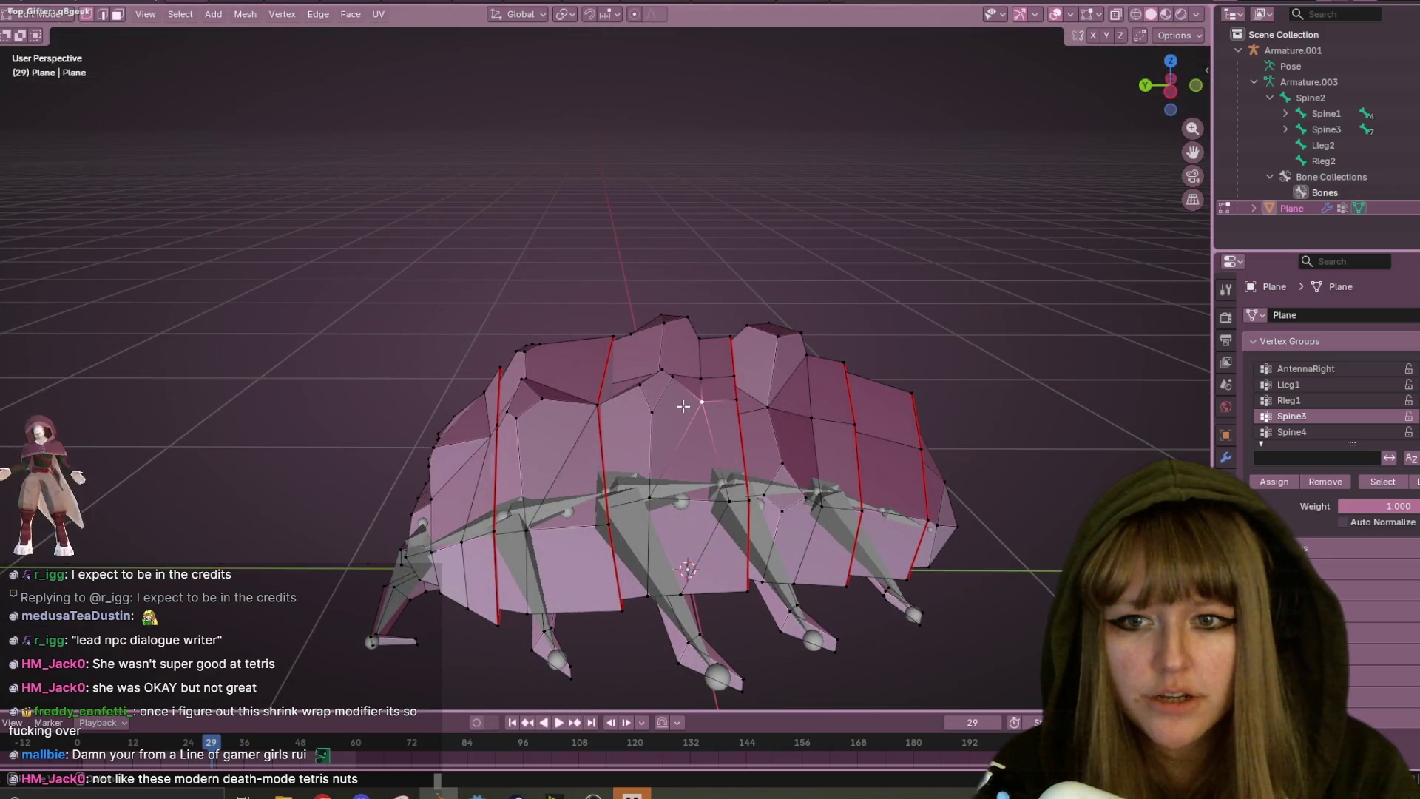
key(l)
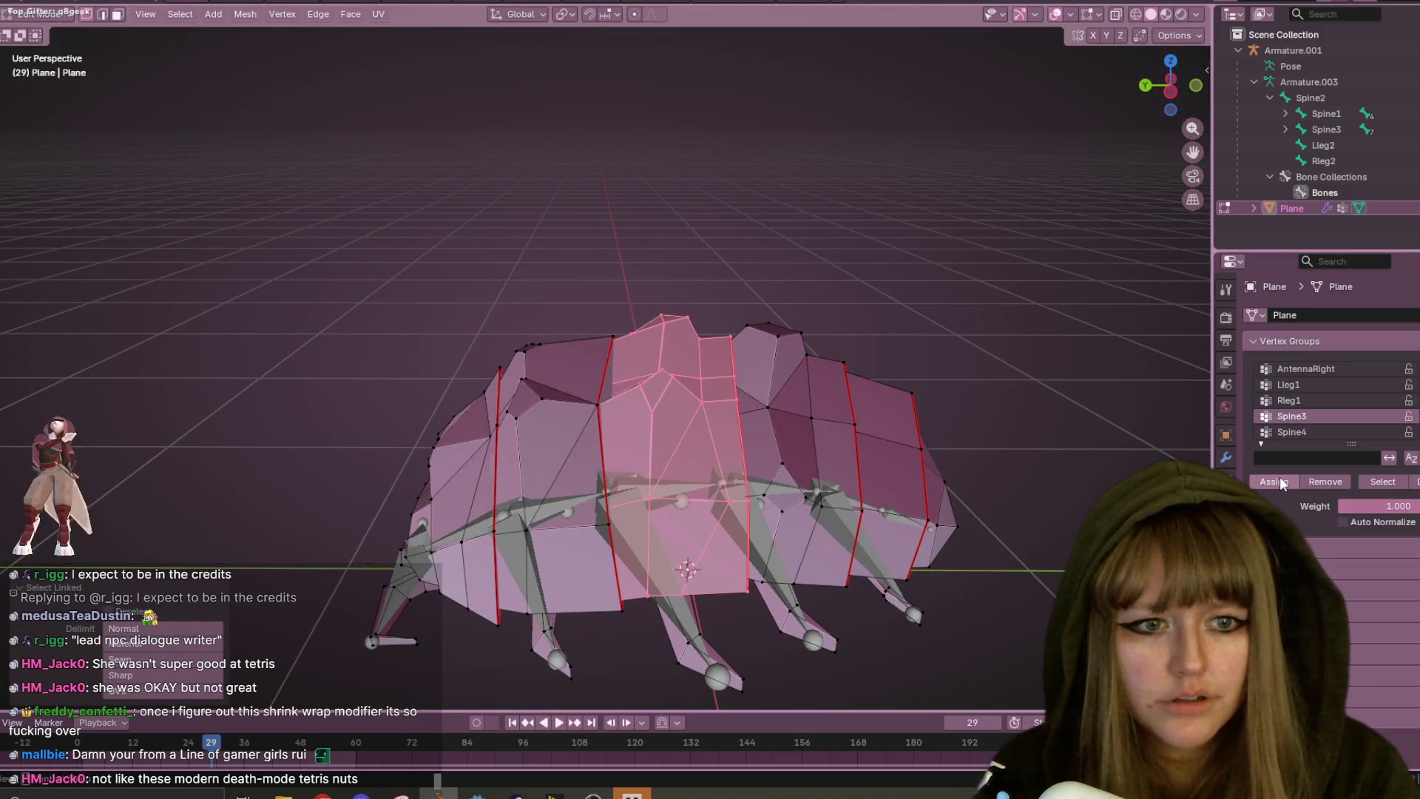
click(1280, 481)
scroll(1333, 397, down, 1)
click(1307, 414)
middle_drag(1072, 459, 998, 468)
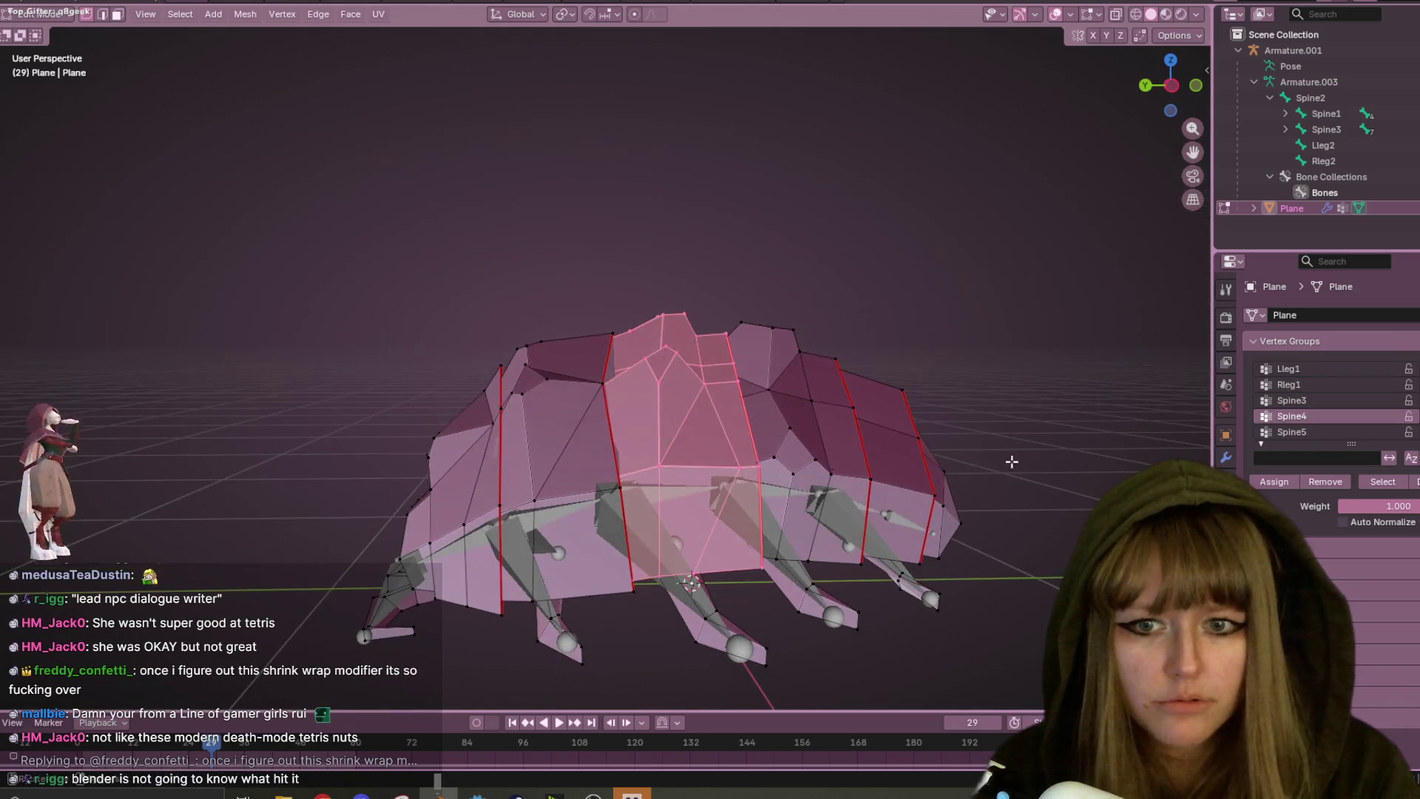
click(999, 467)
key(l)
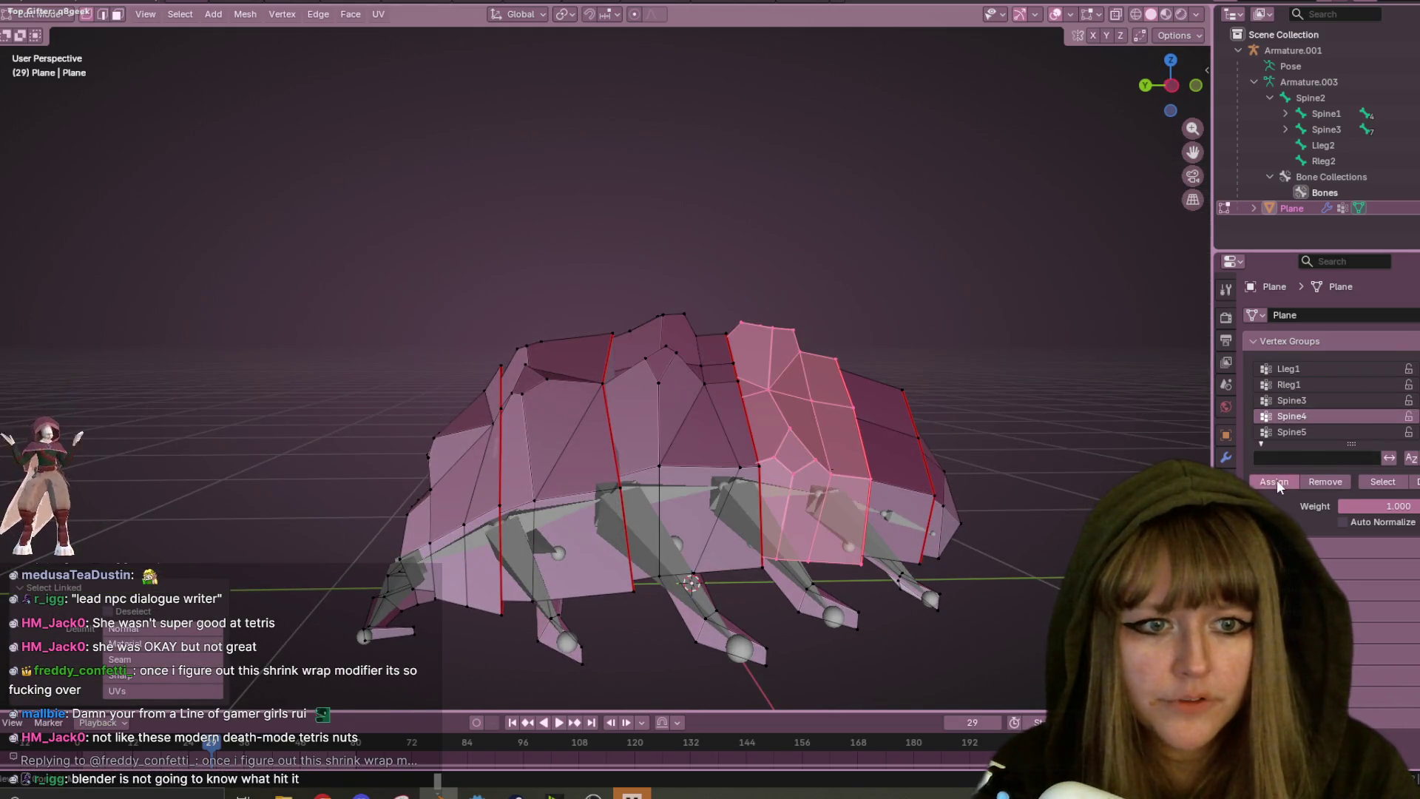
click(1277, 482)
- Assign the following rear body segment to the Spine5 vertex group
scroll(1328, 431, down, 1)
click(1338, 414)
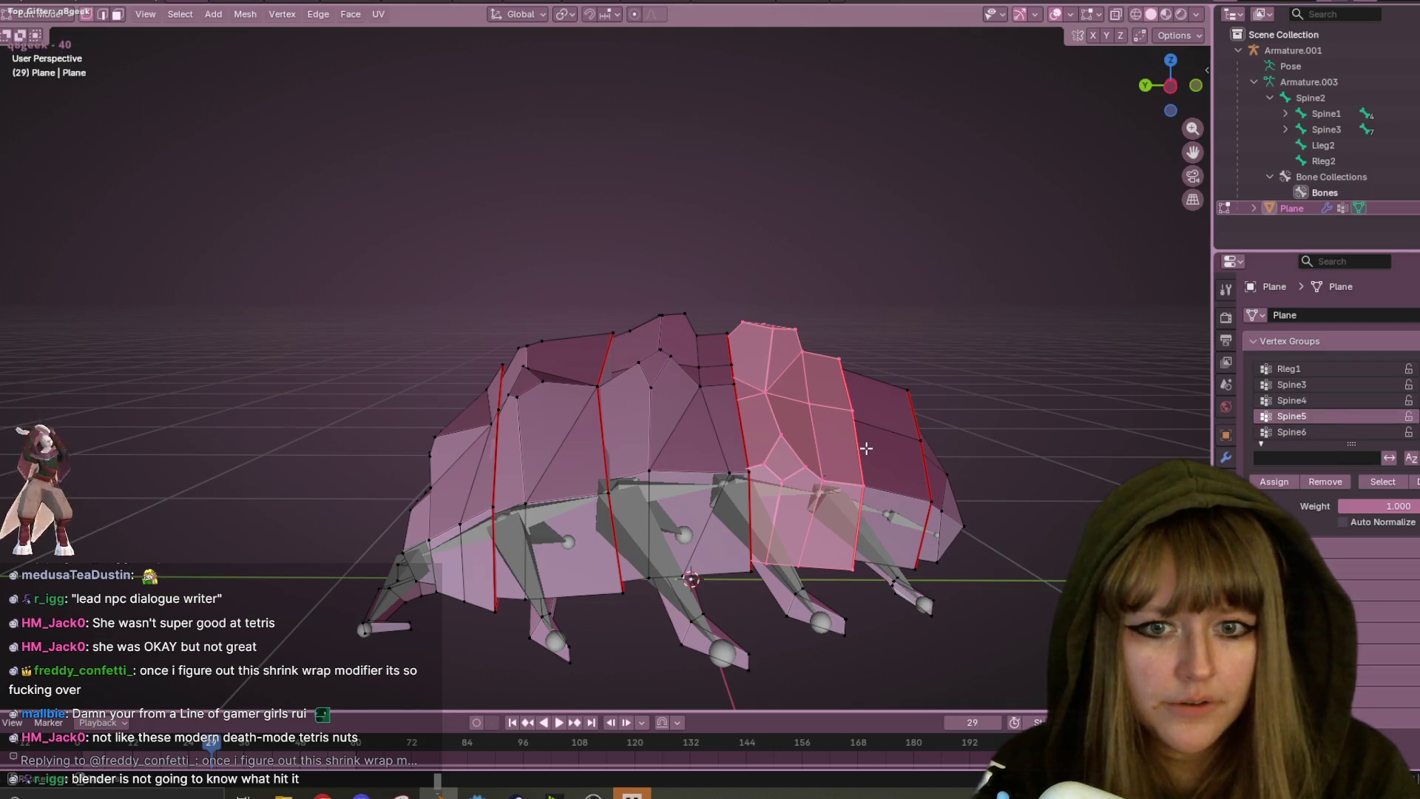
click(1080, 397)
key(l)
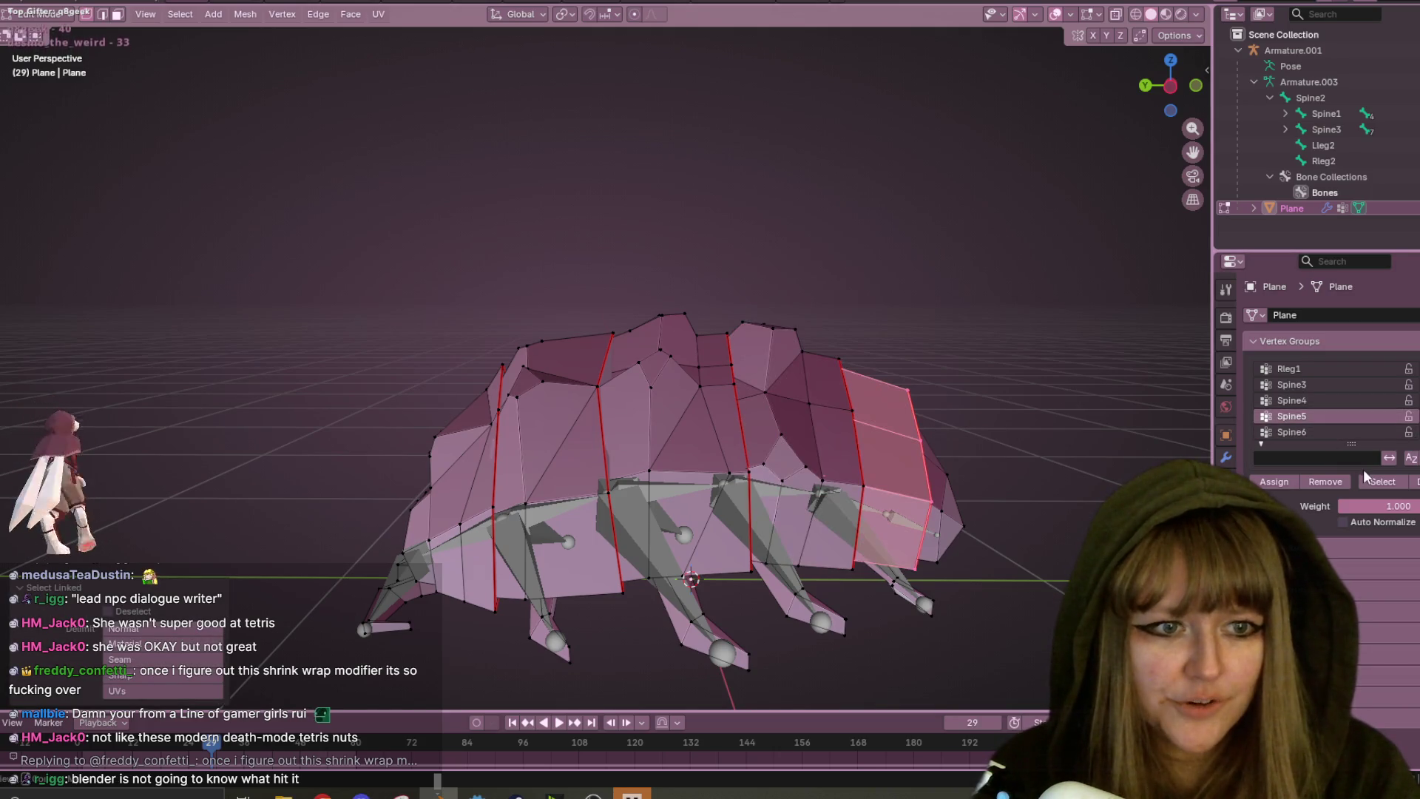
click(1278, 486)
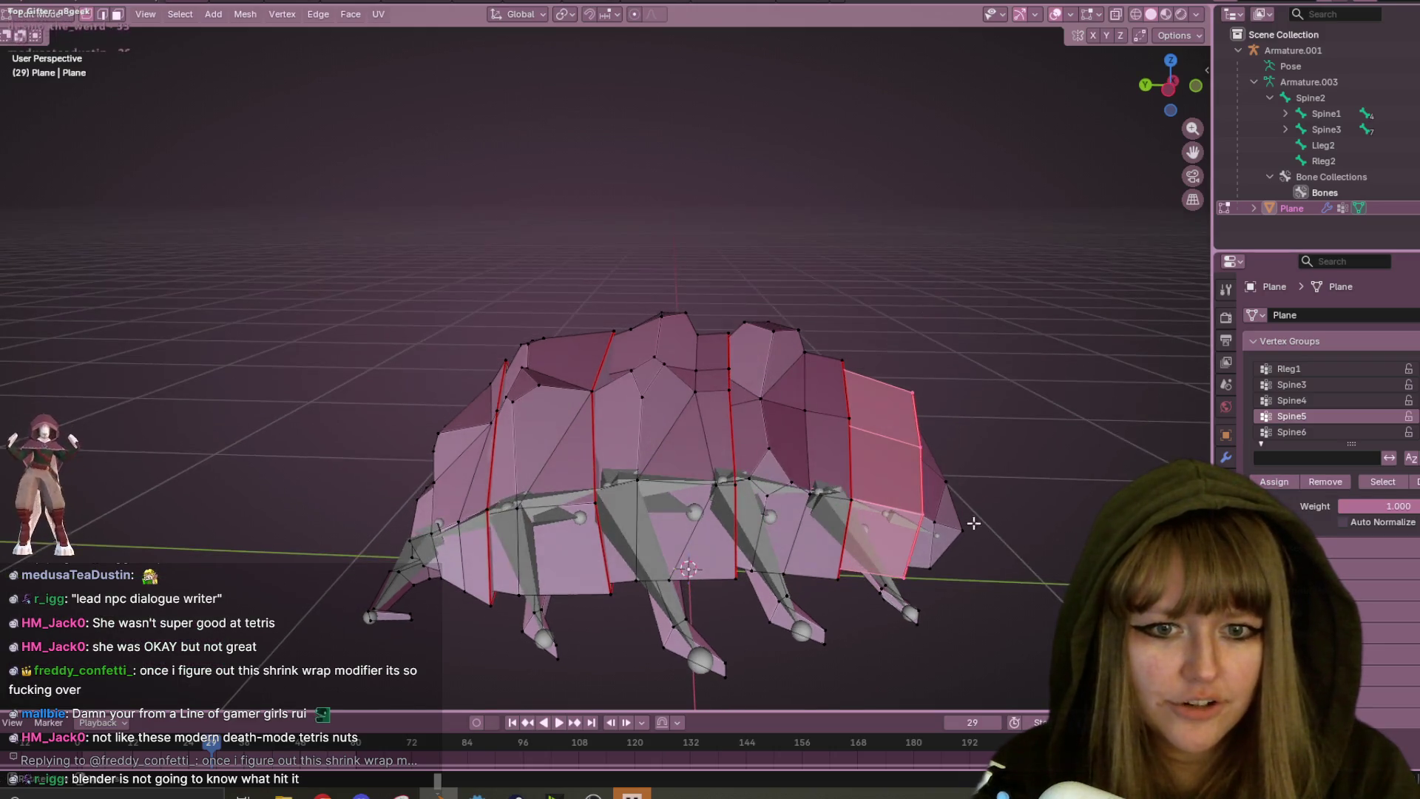
click(967, 517)
- Assign the rearmost body segment to Spine6, then check the Spine6 and Spine5 vertices
click(1333, 431)
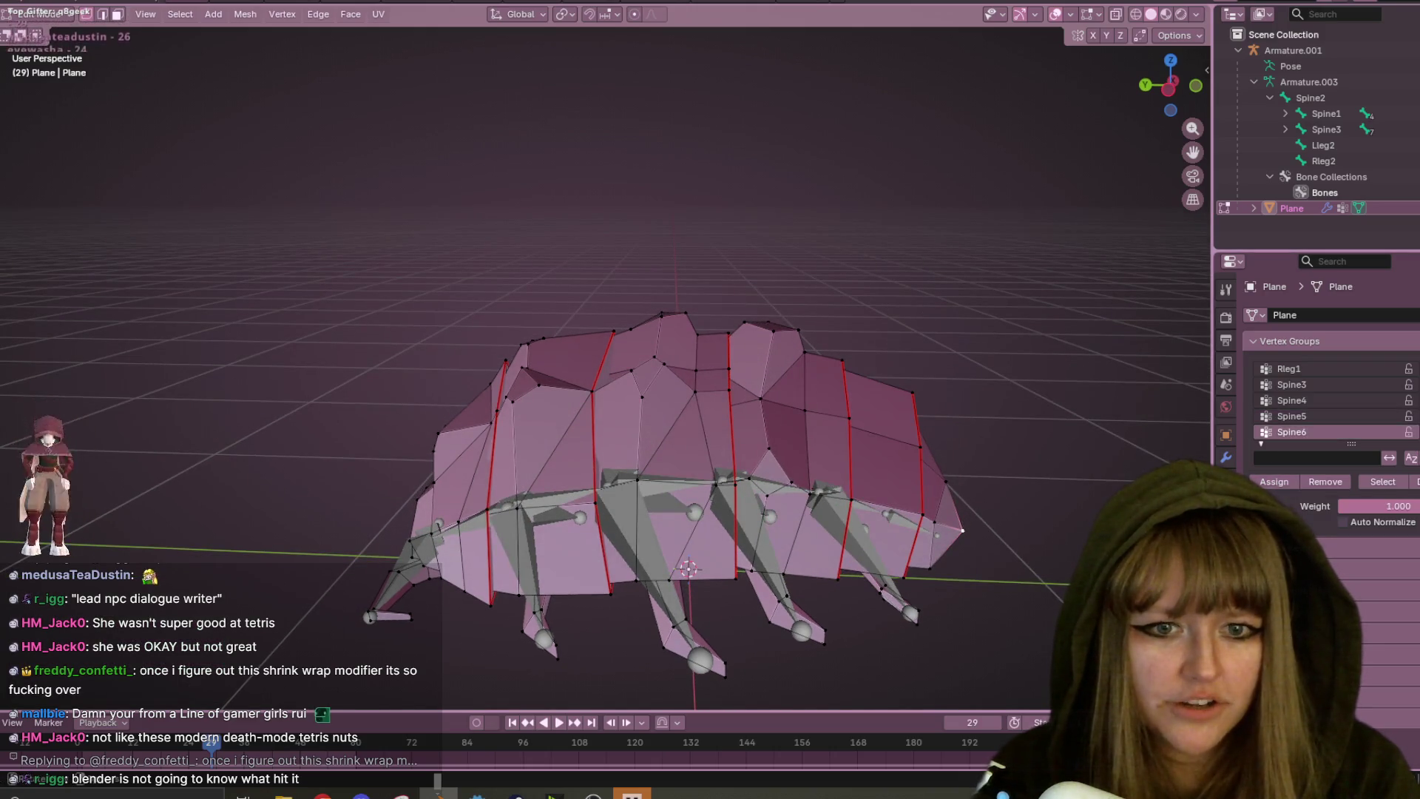
middle_drag(1053, 524, 961, 525)
key(l)
scroll(1317, 414, down, 1)
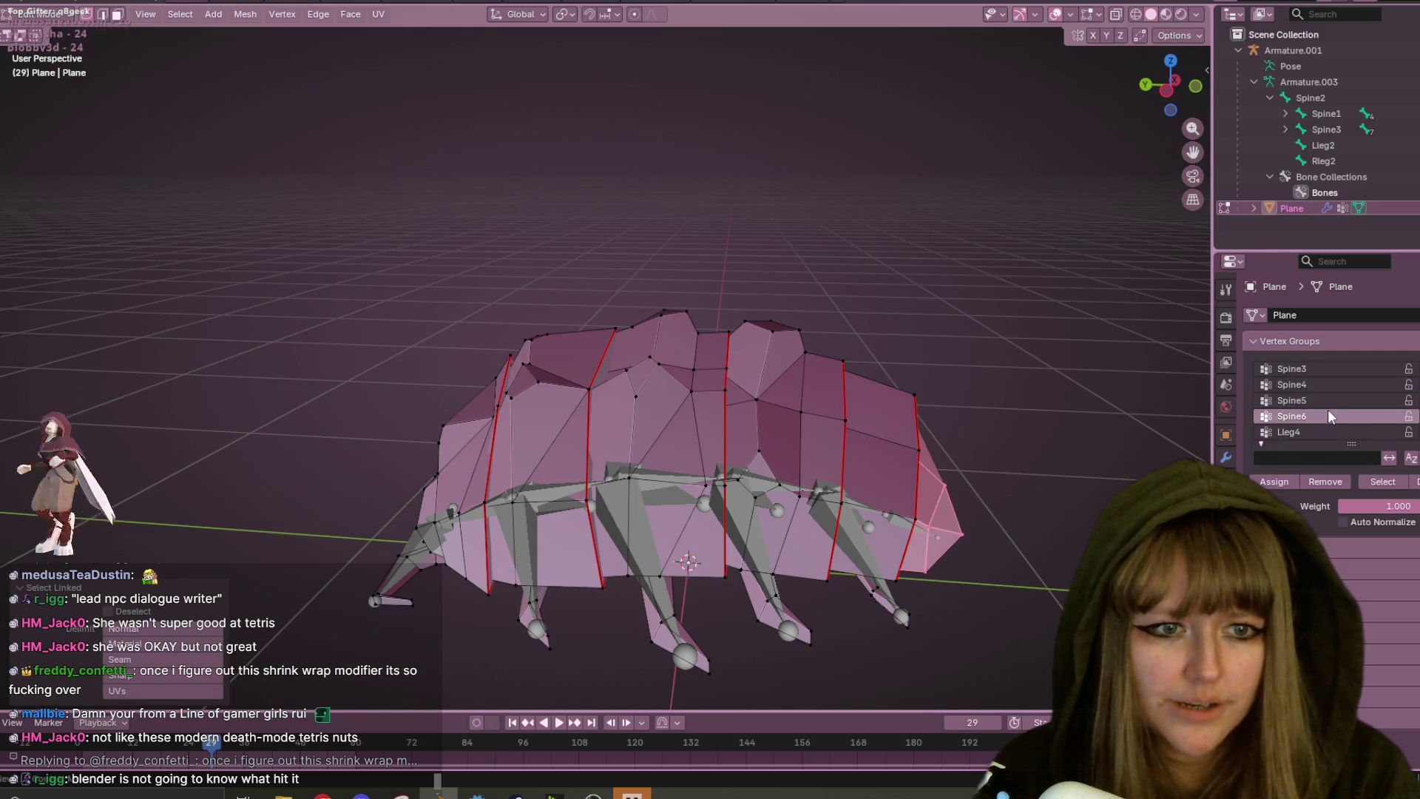
click(1276, 481)
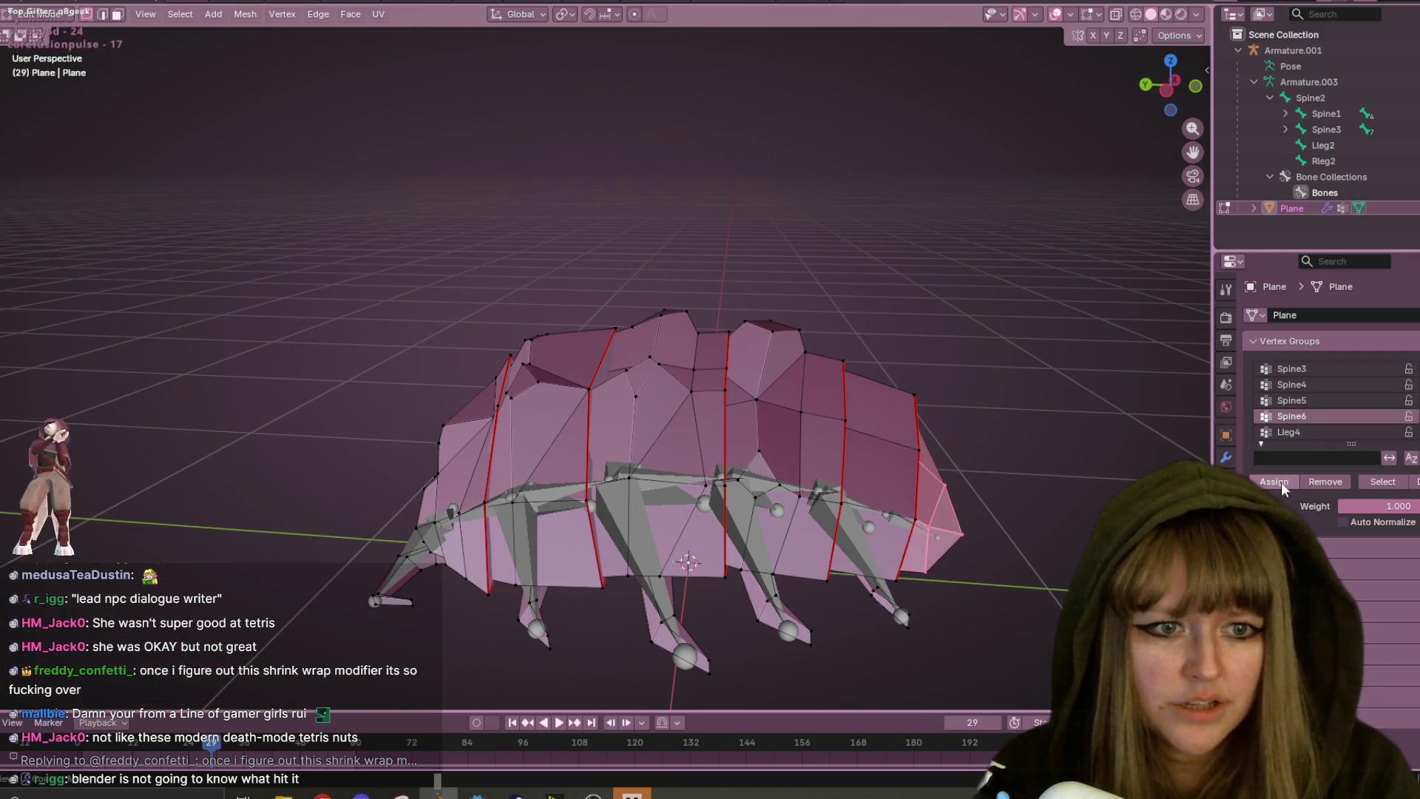
click(1385, 485)
click(1292, 400)
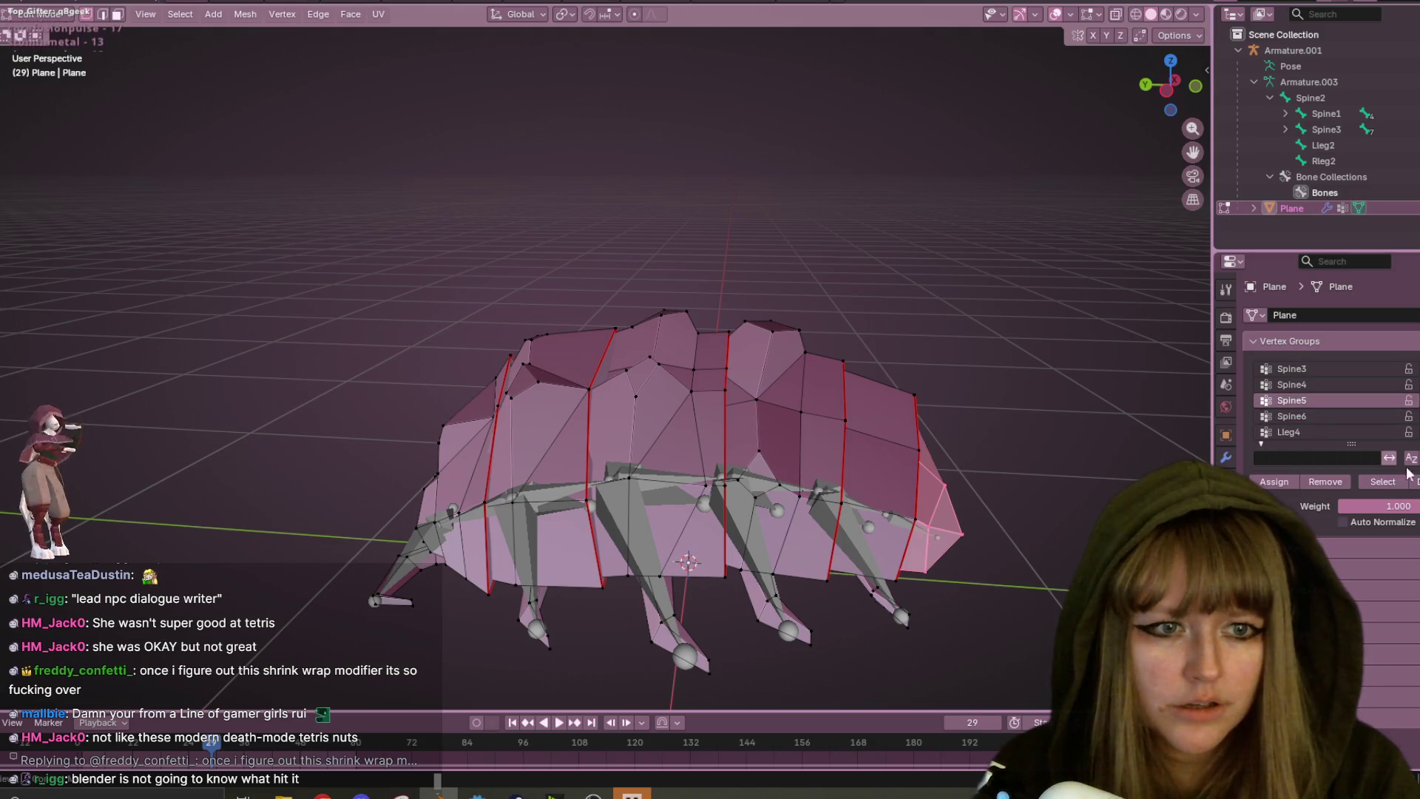
click(1383, 482)
click(1414, 482)
middle_drag(665, 443, 710, 451)
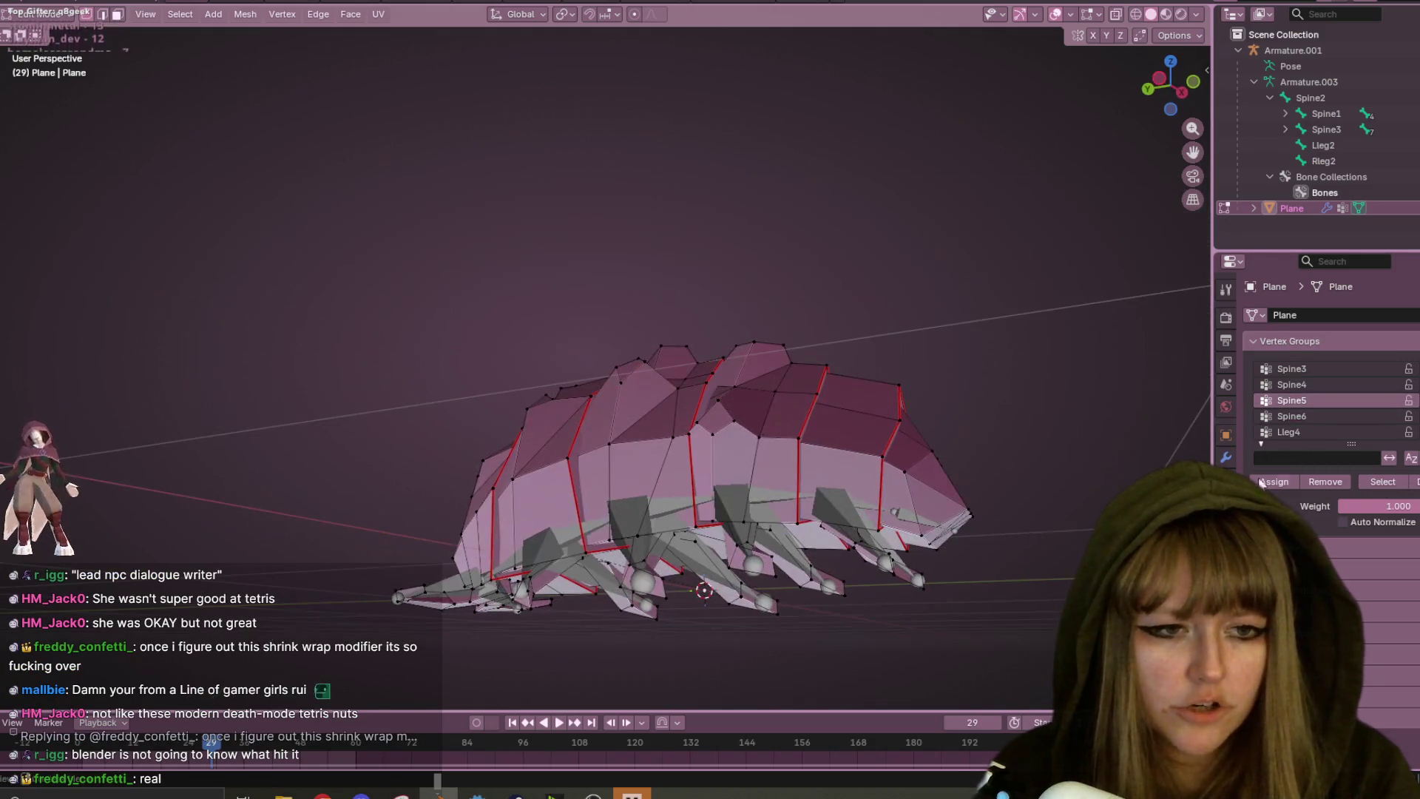
- Assign the rear right leg piece to the rleg4 vertex group
mouse_move(1110, 476)
middle_down()
mouse_move(691, 580)
mouse_move(766, 513)
mouse_move(1032, 495)
middle_up()
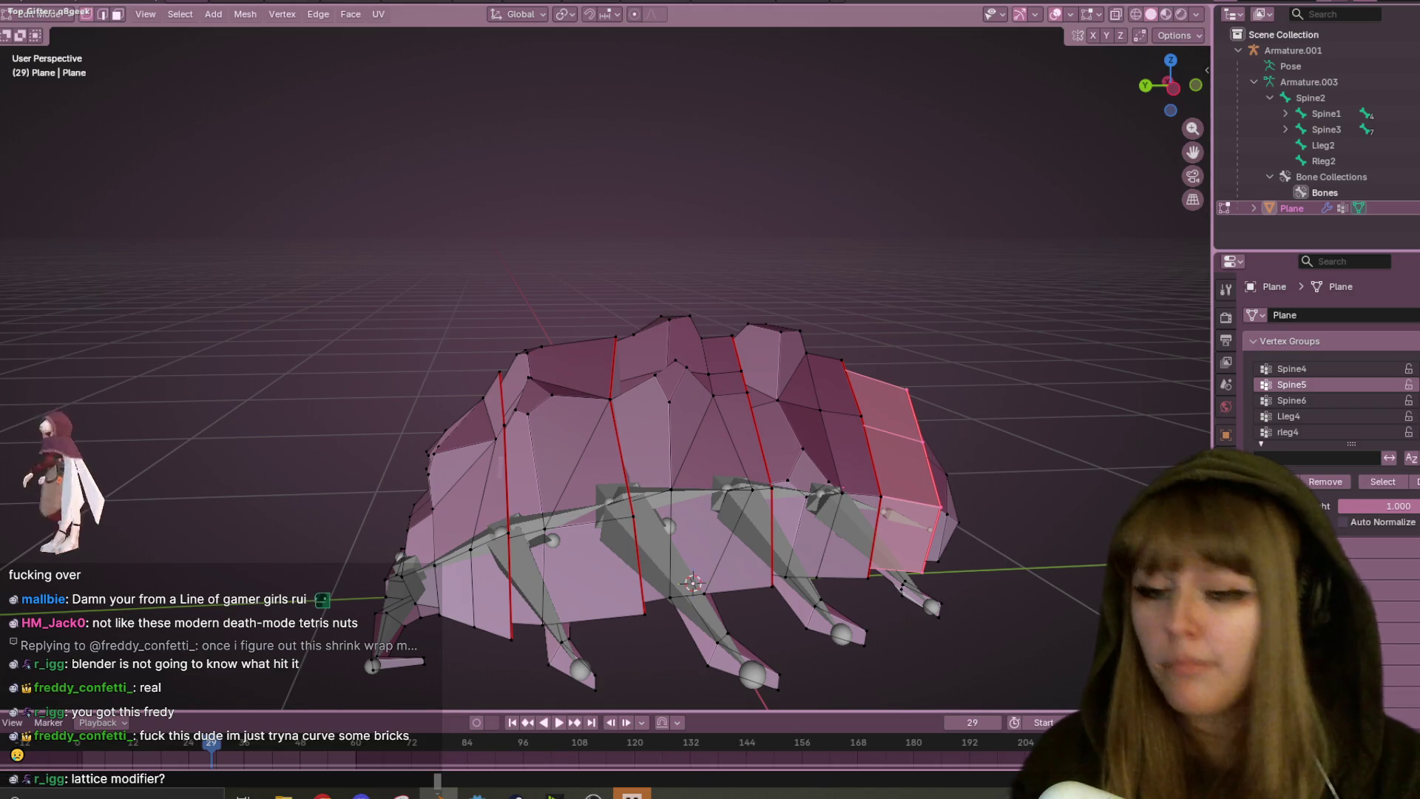
middle_drag(938, 318, 941, 387)
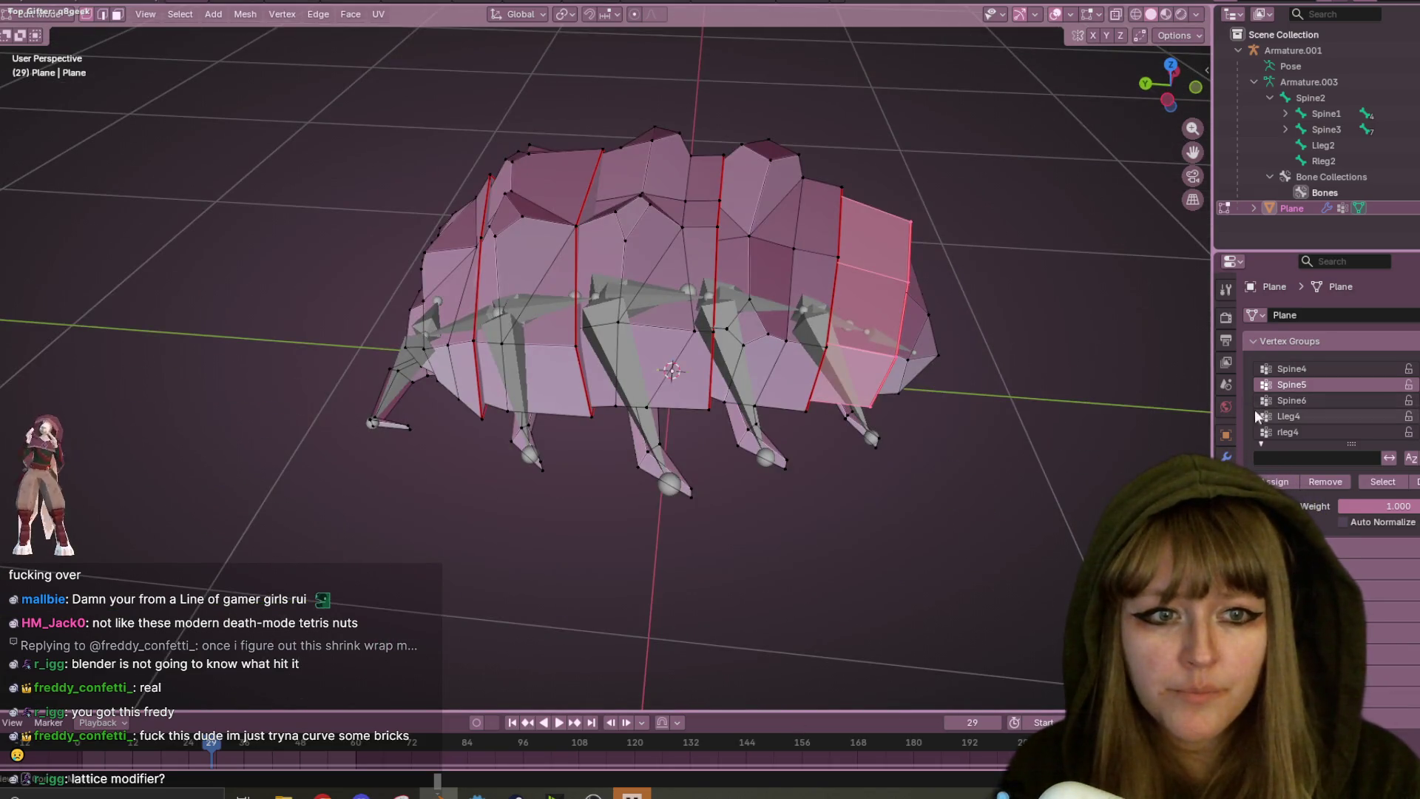
key(ctrl+z)
click(1299, 400)
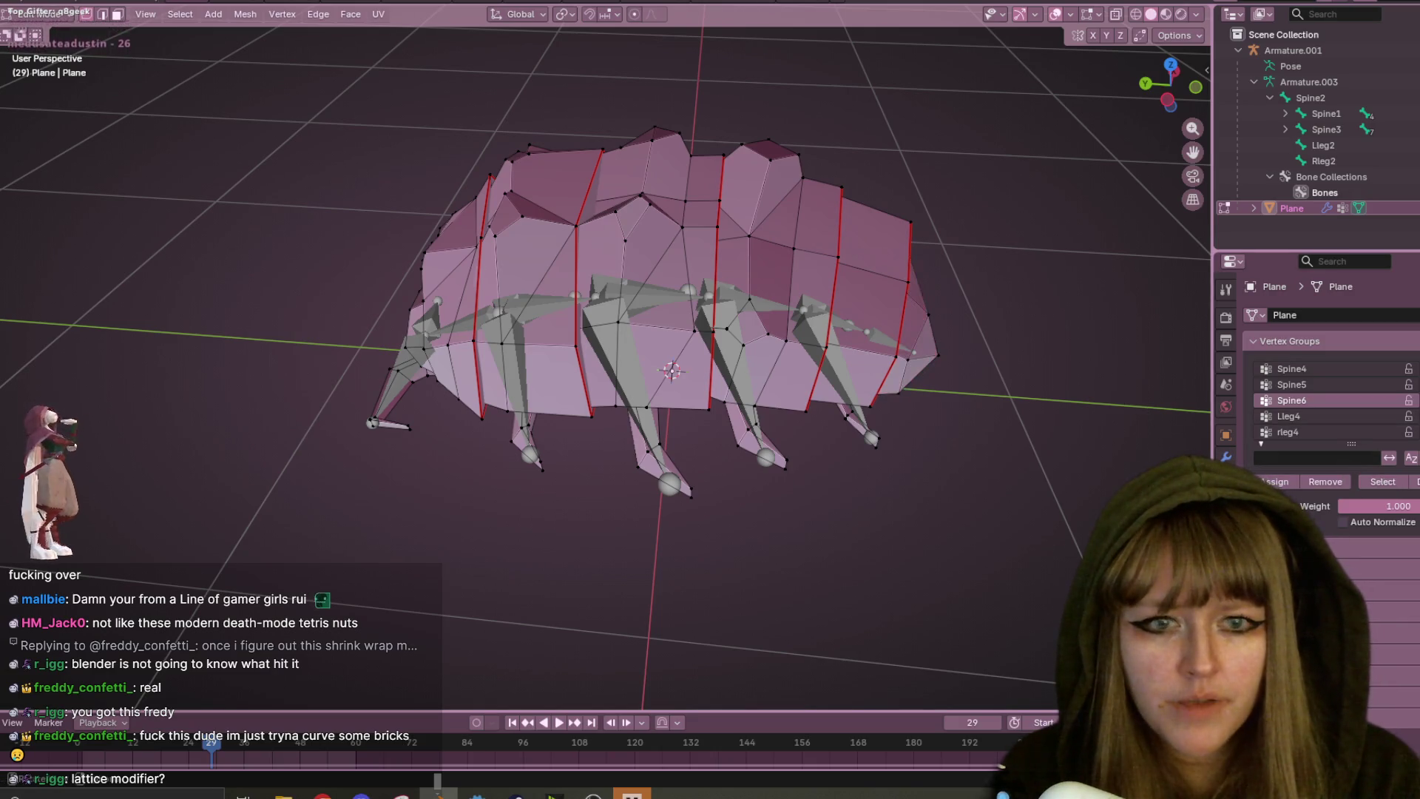
click(1304, 419)
mouse_move(976, 462)
middle_down()
mouse_move(969, 433)
mouse_move(851, 425)
middle_up()
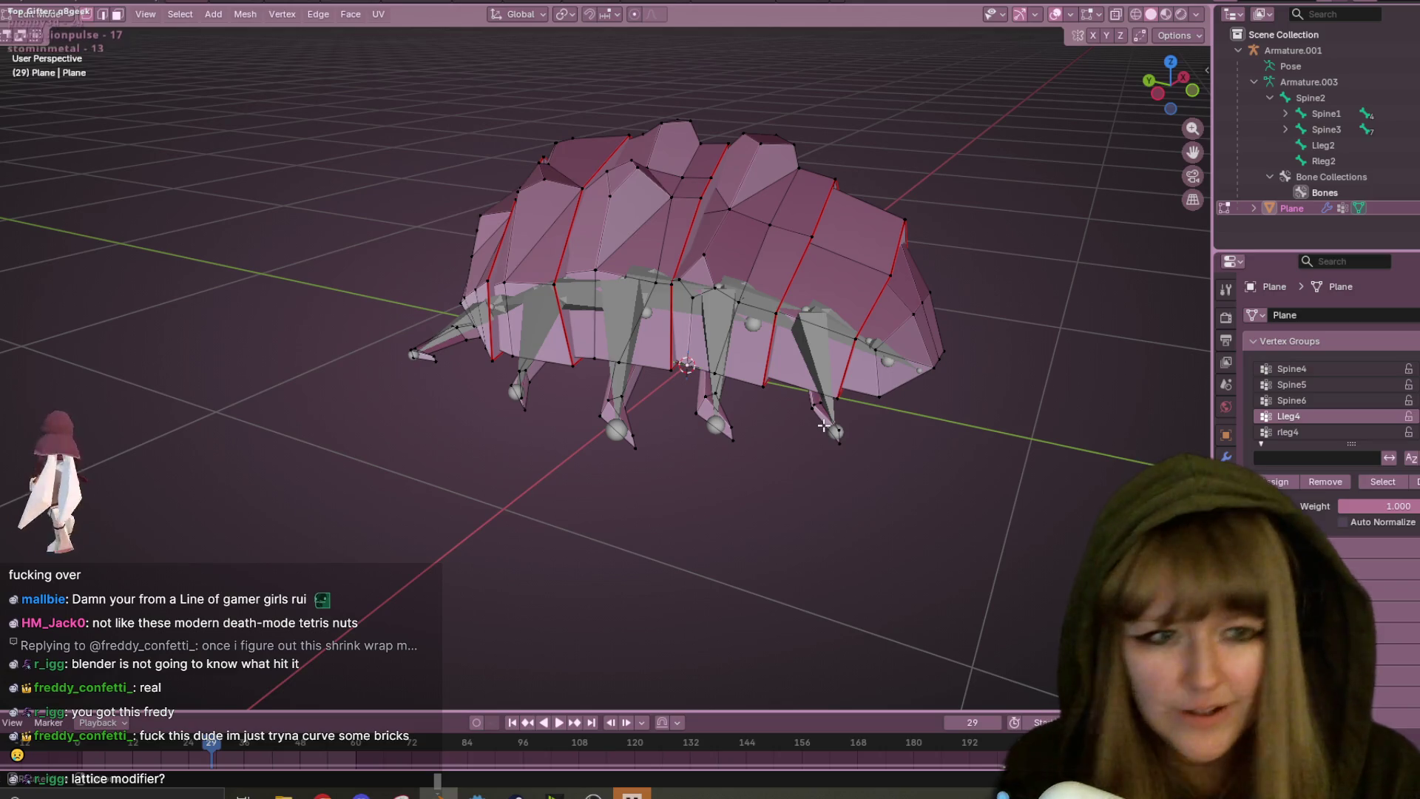
key(l)
click(1288, 432)
mouse_move(1021, 498)
middle_down()
mouse_move(885, 412)
mouse_move(930, 469)
mouse_move(964, 473)
mouse_move(876, 425)
middle_up()
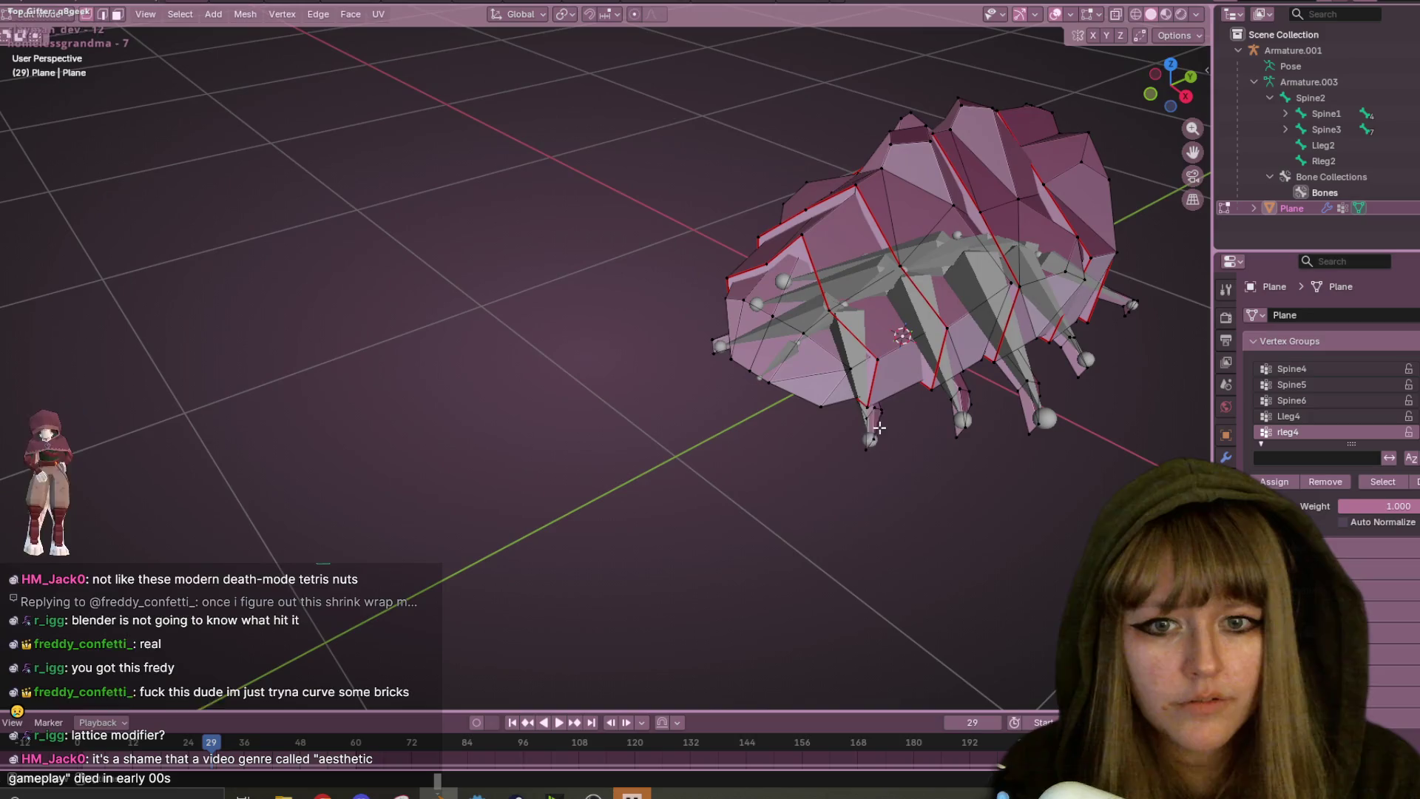
key(l)
click(1284, 482)
- Assign the third left leg piece to the Lleg3 vertex group
scroll(868, 481, down, 3)
mouse_move(868, 482)
middle_down()
mouse_move(1074, 428)
mouse_move(983, 498)
middle_up()
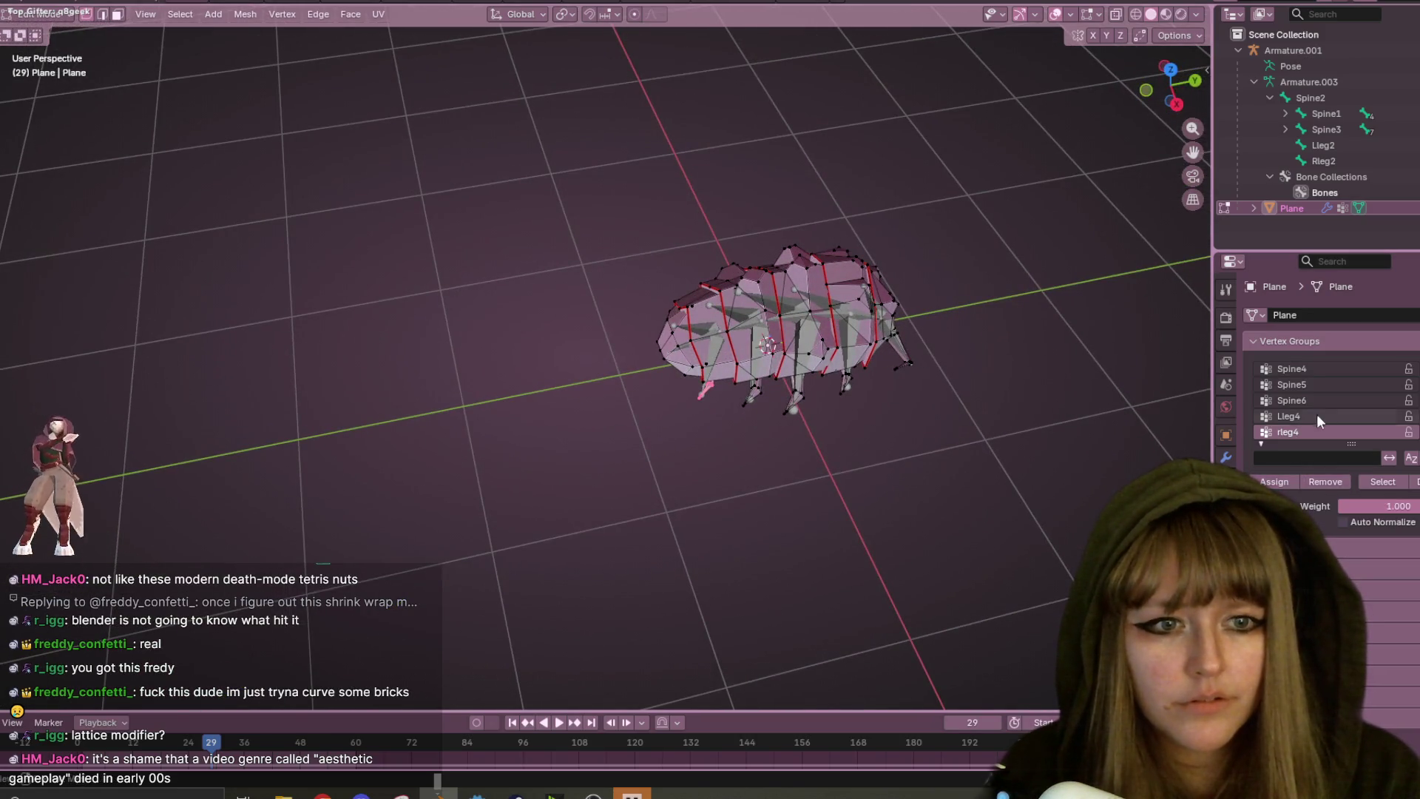
scroll(1312, 416, down, 2)
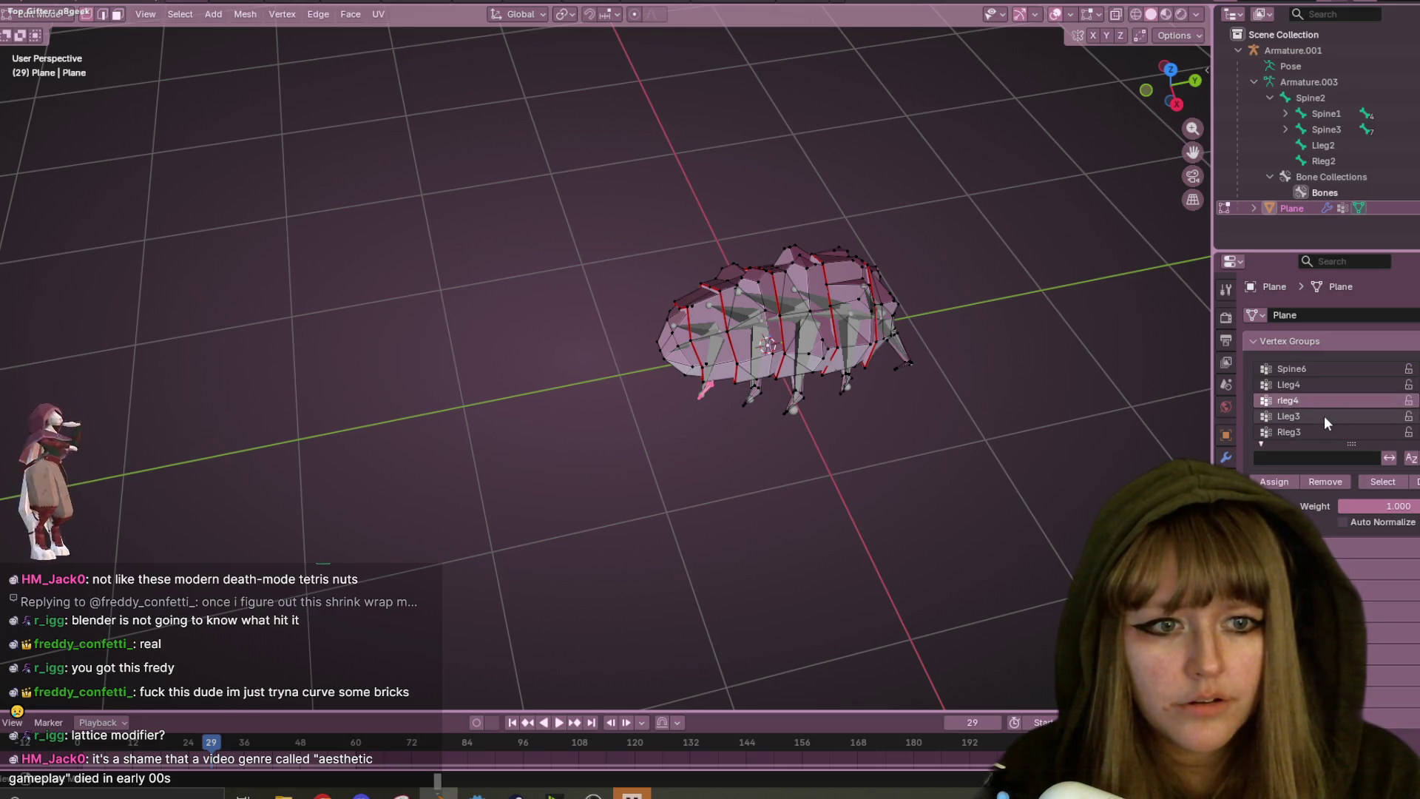
click(1324, 415)
mouse_move(1124, 452)
middle_down()
mouse_move(1036, 459)
mouse_move(1075, 466)
mouse_move(730, 454)
mouse_move(670, 471)
middle_up()
scroll(1075, 467, up, 3)
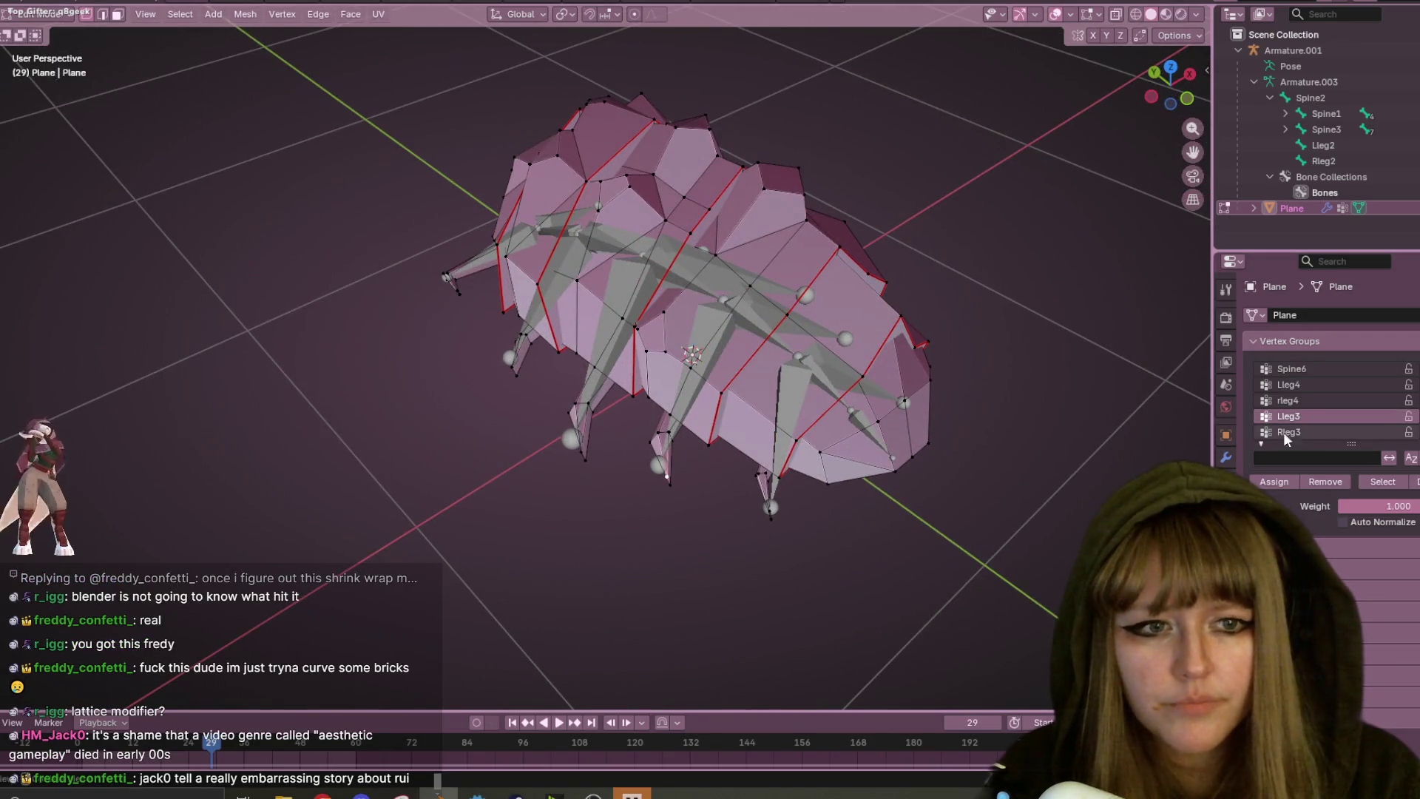
key(l)
click(1274, 481)
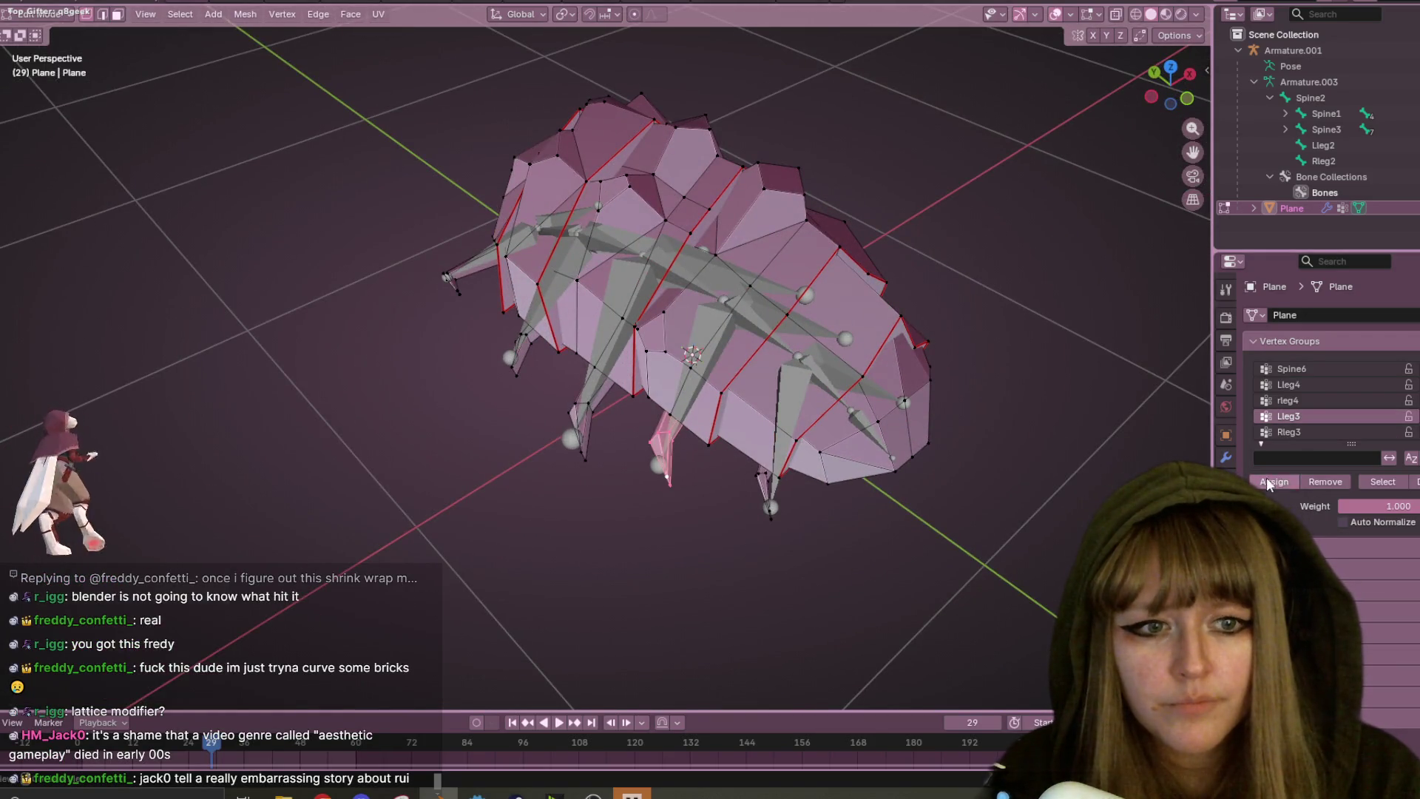
- Assign the third right leg piece to the Rleg3 vertex group
middle_drag(961, 459, 851, 444)
click(1289, 432)
mouse_move(1073, 481)
middle_down()
mouse_move(1009, 493)
mouse_move(887, 562)
middle_up()
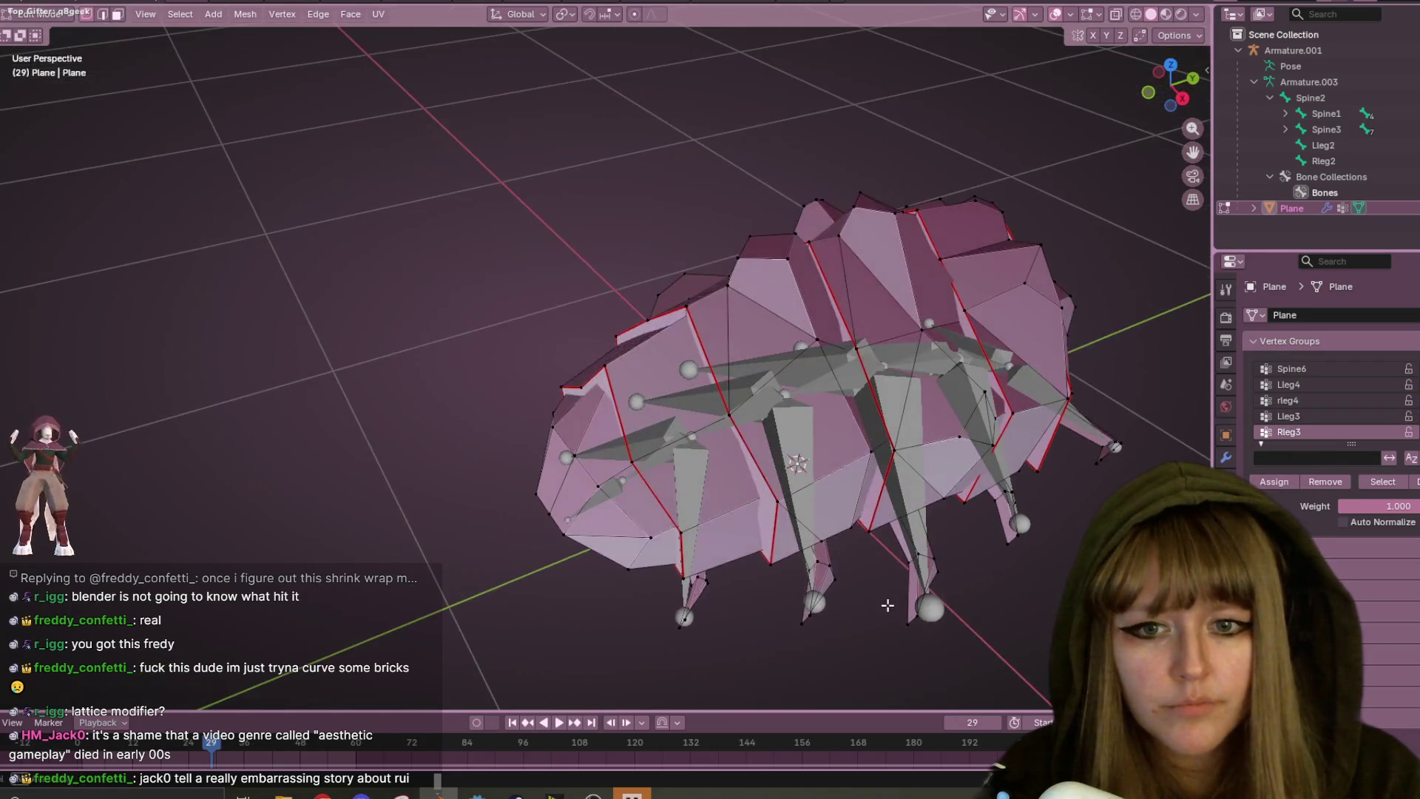
key(l)
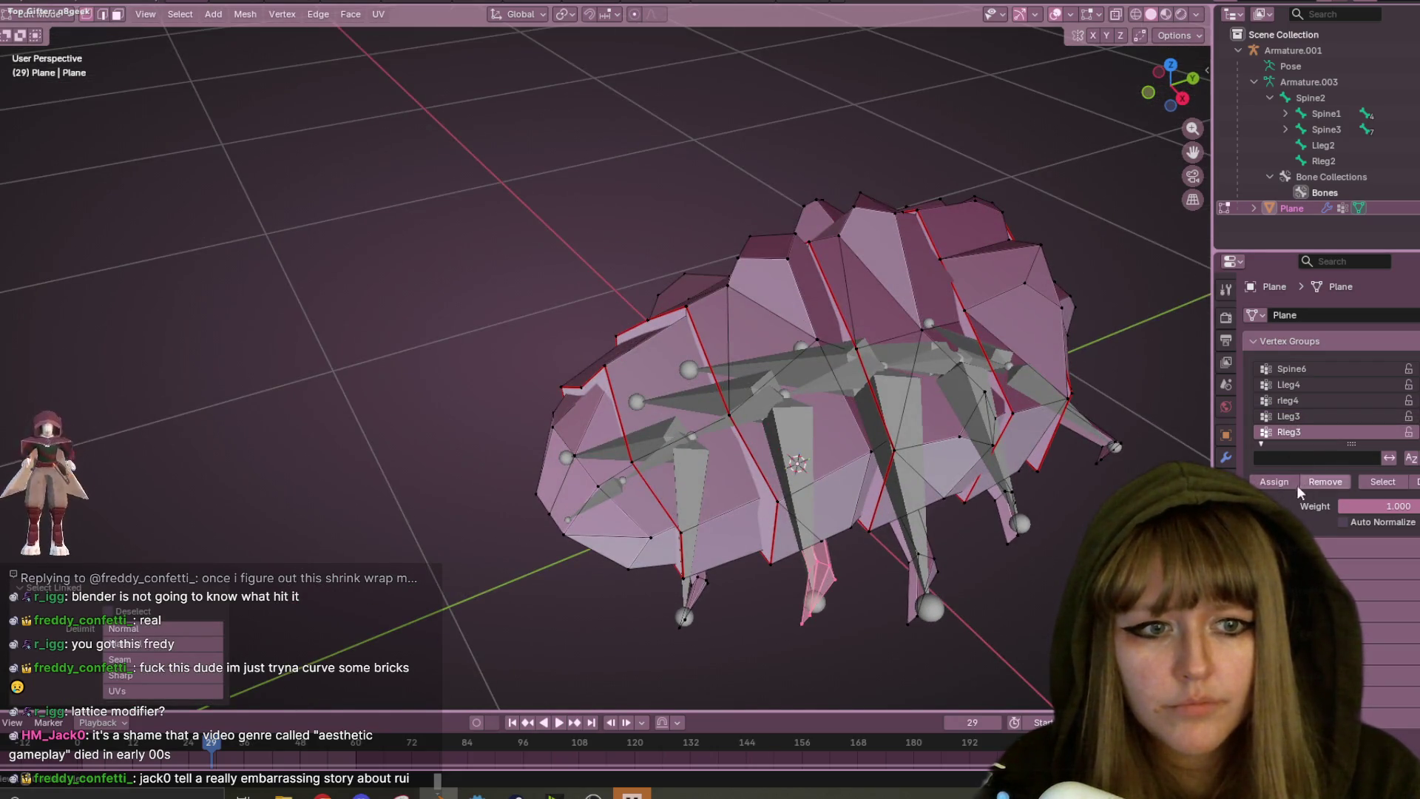
click(1274, 482)
- Make Lleg2 the active vertex group and select the second left leg piece
scroll(1315, 438, down, 2)
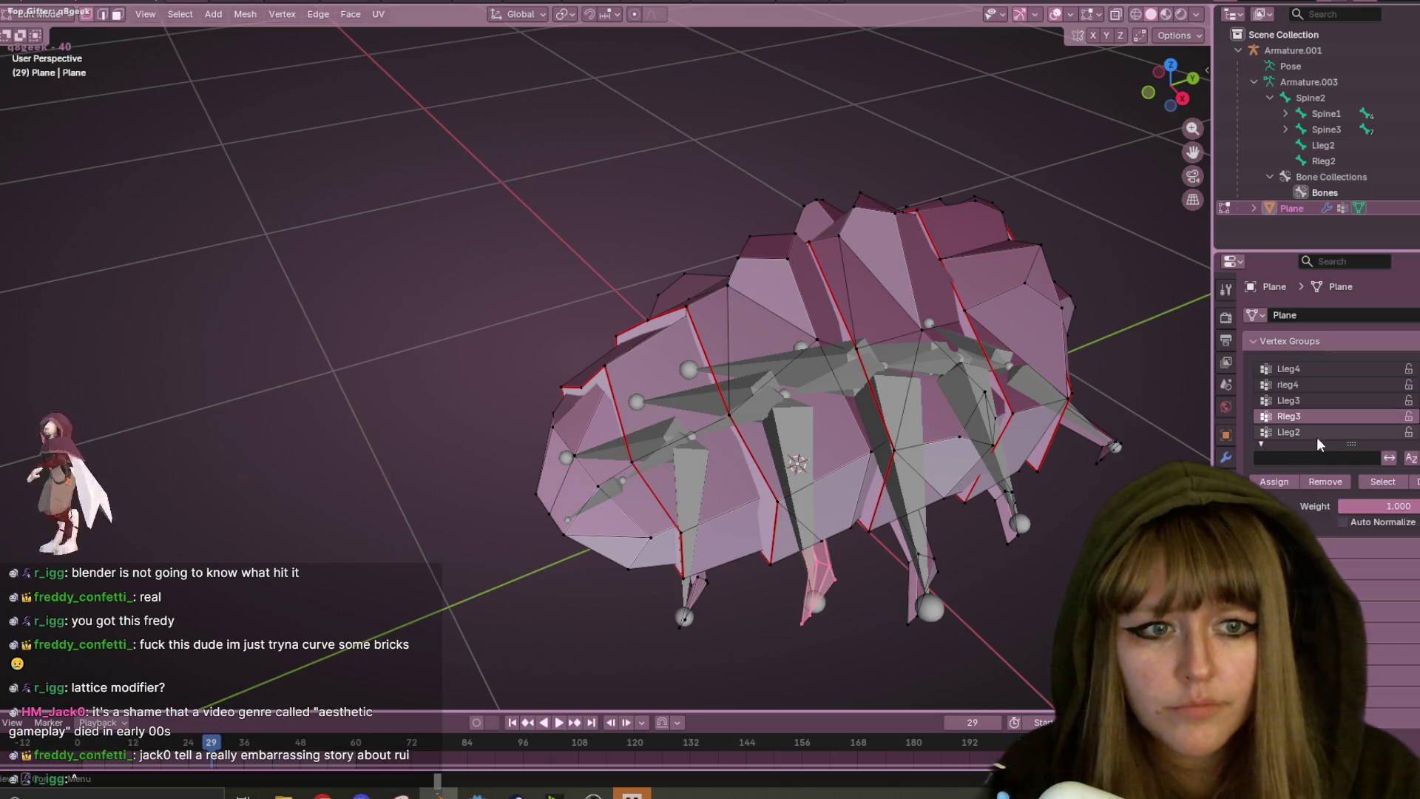
click(1301, 416)
middle_drag(1110, 518, 1080, 533)
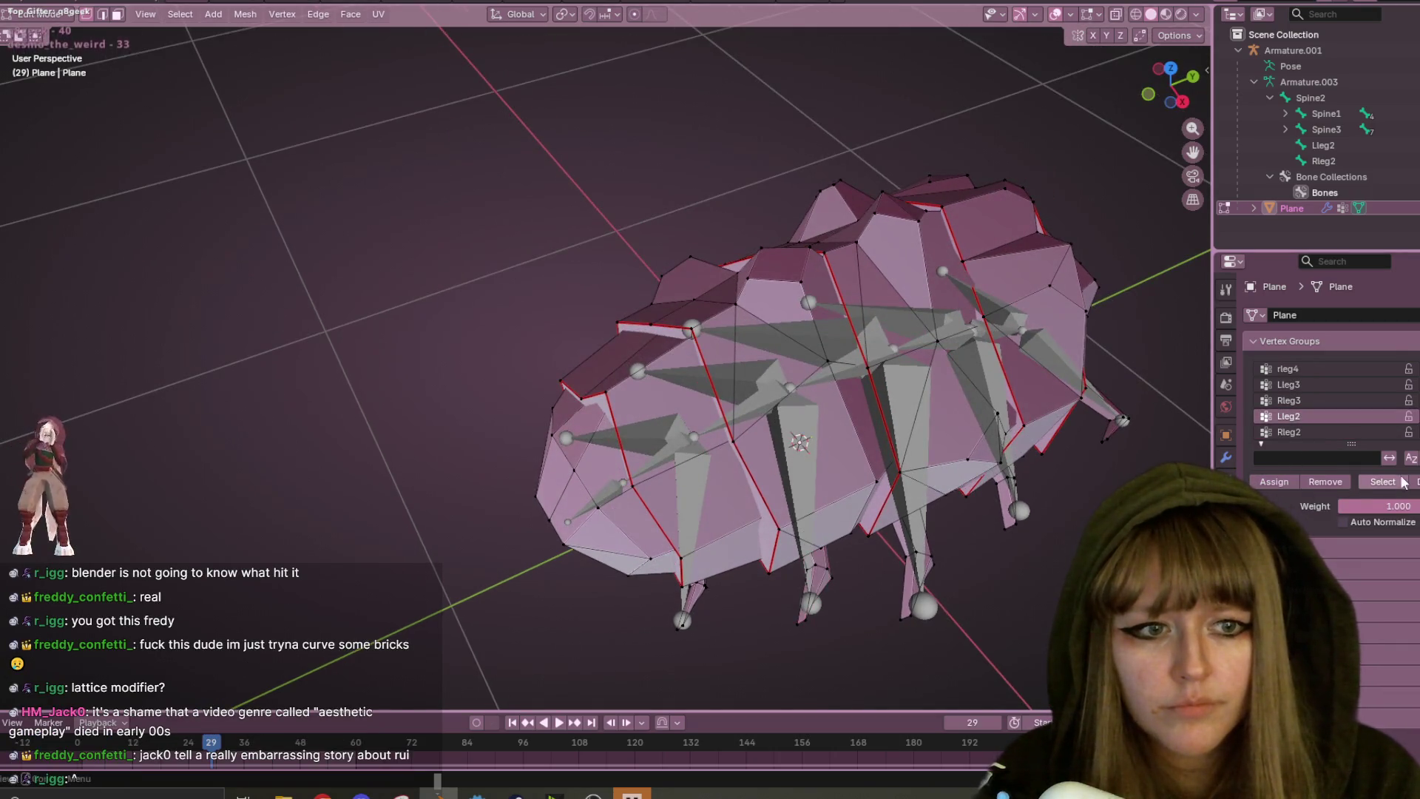
mouse_move(1123, 420)
middle_down()
mouse_move(1041, 547)
mouse_move(983, 511)
middle_up()
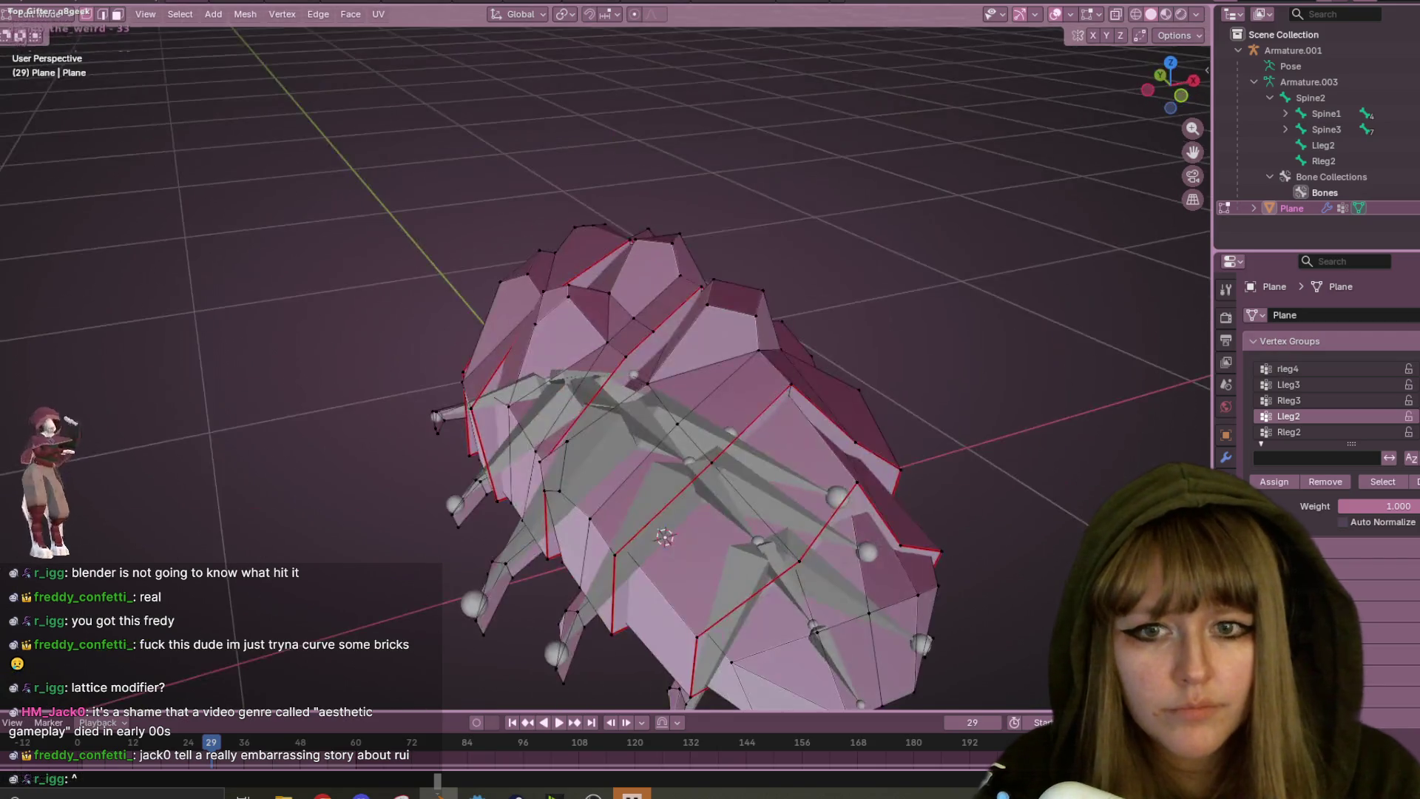
middle_drag(209, 453, 381, 639)
shift+middle_drag(583, 642, 668, 424)
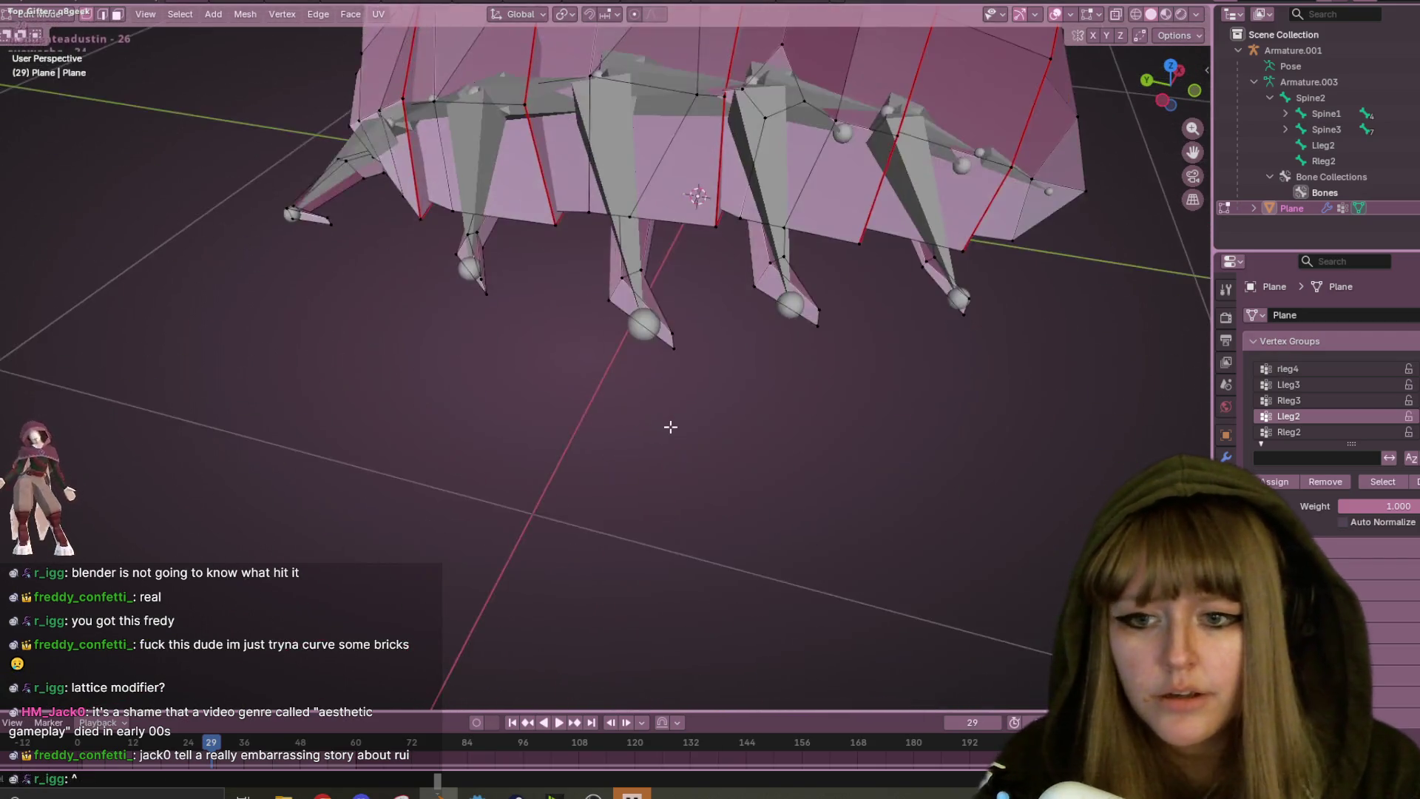
scroll(671, 417, down, 4)
mouse_move(627, 344)
middle_down()
mouse_move(802, 396)
mouse_move(843, 428)
middle_up()
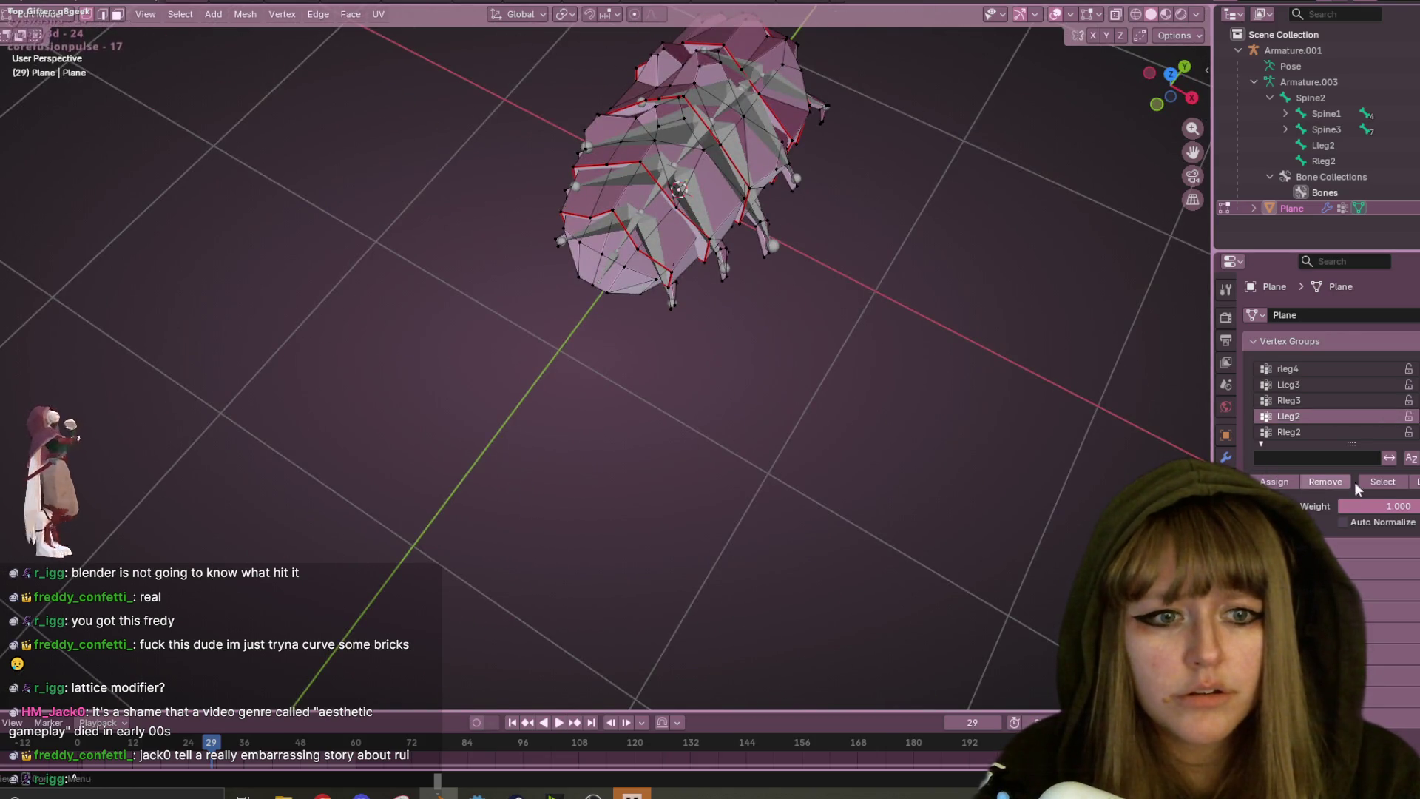
mouse_move(821, 473)
middle_down()
mouse_move(833, 466)
mouse_move(792, 451)
middle_up()
scroll(792, 451, up, 4)
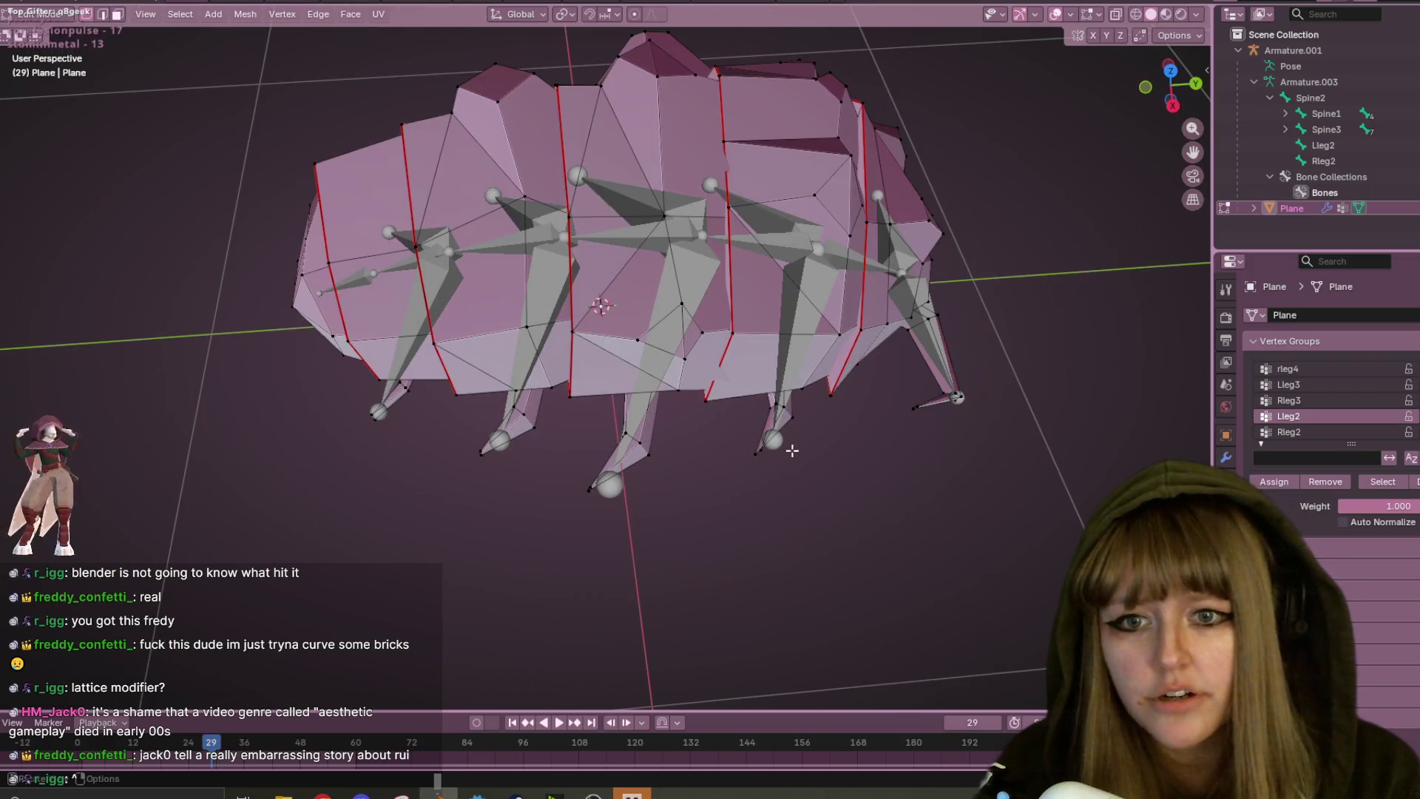
middle_drag(646, 461, 949, 442)
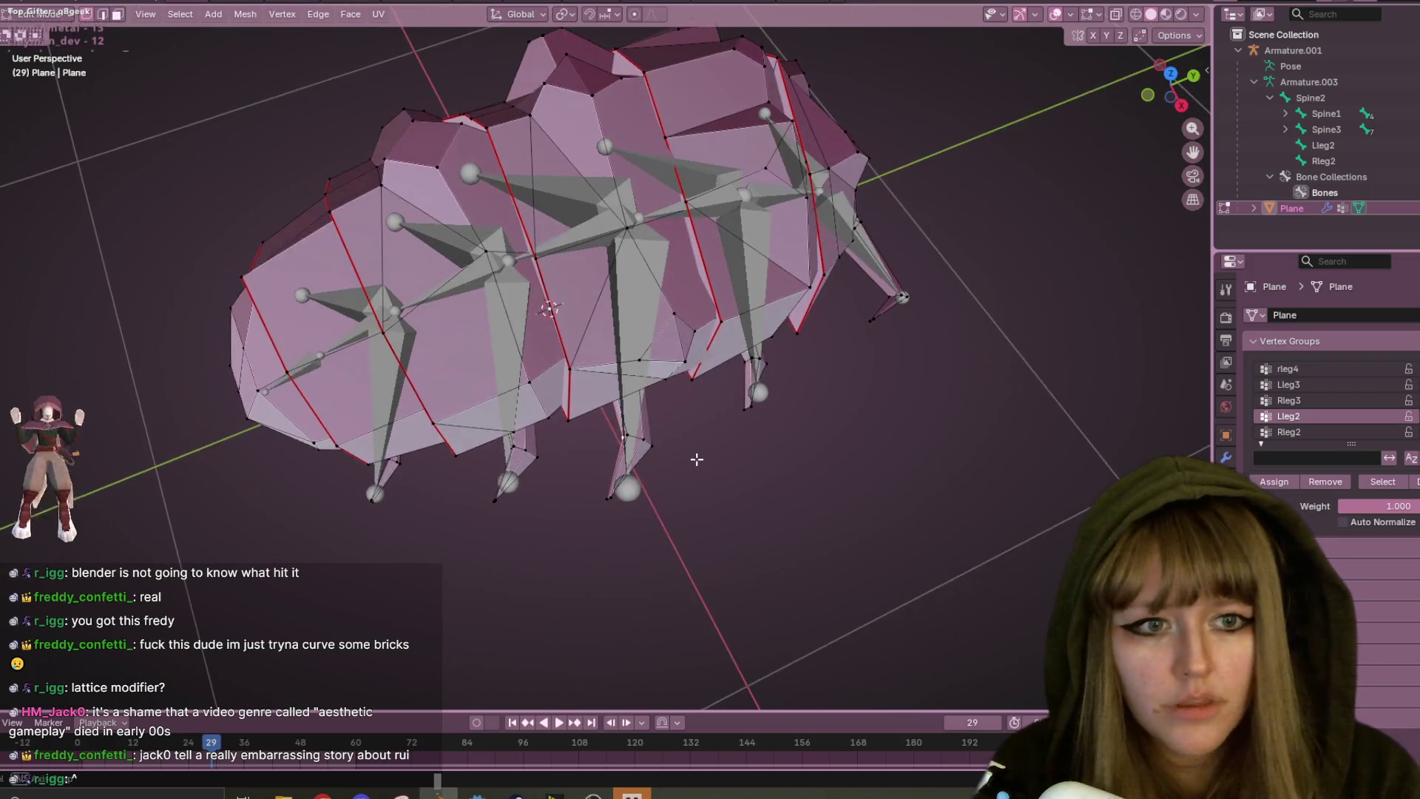
scroll(949, 442, up, 3)
scroll(949, 442, down, 5)
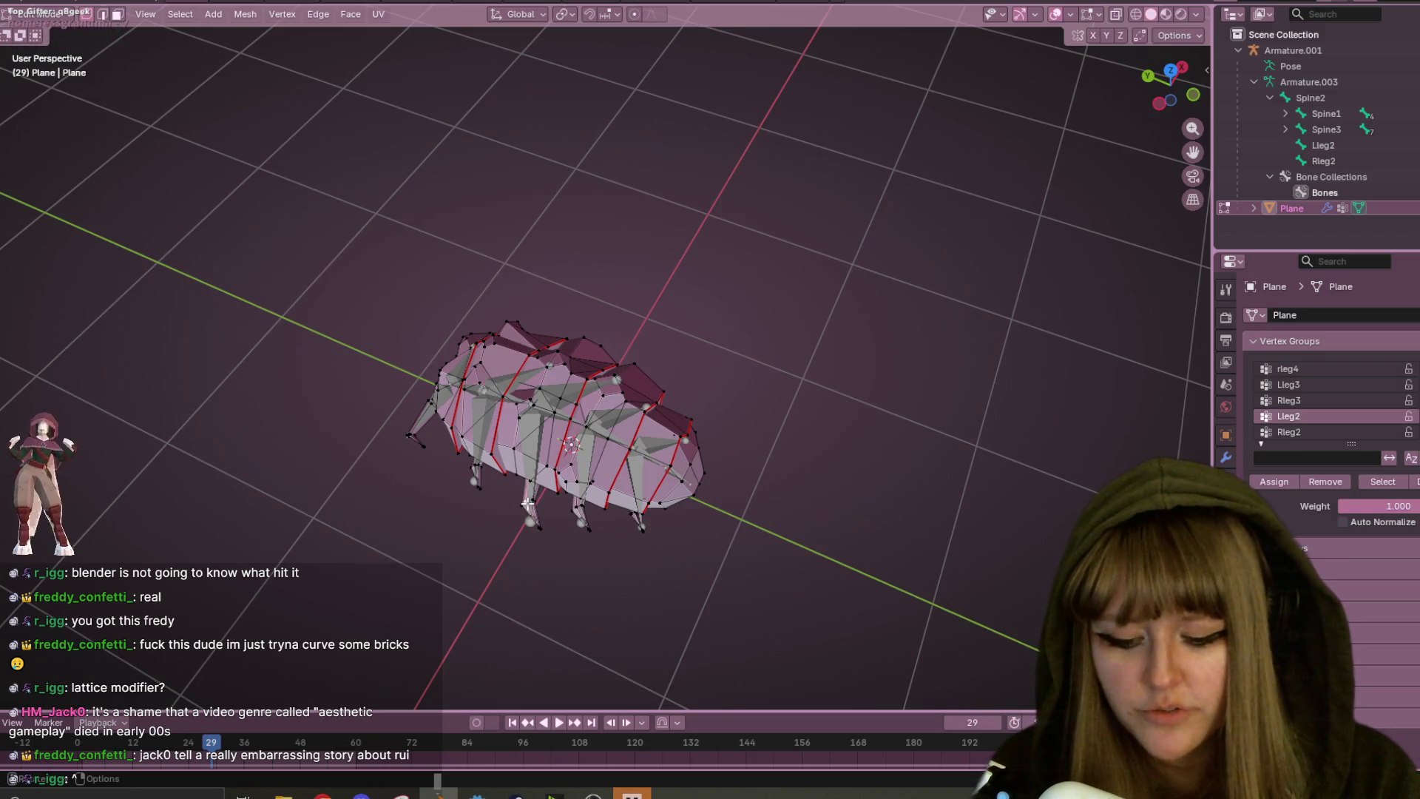
key(l)
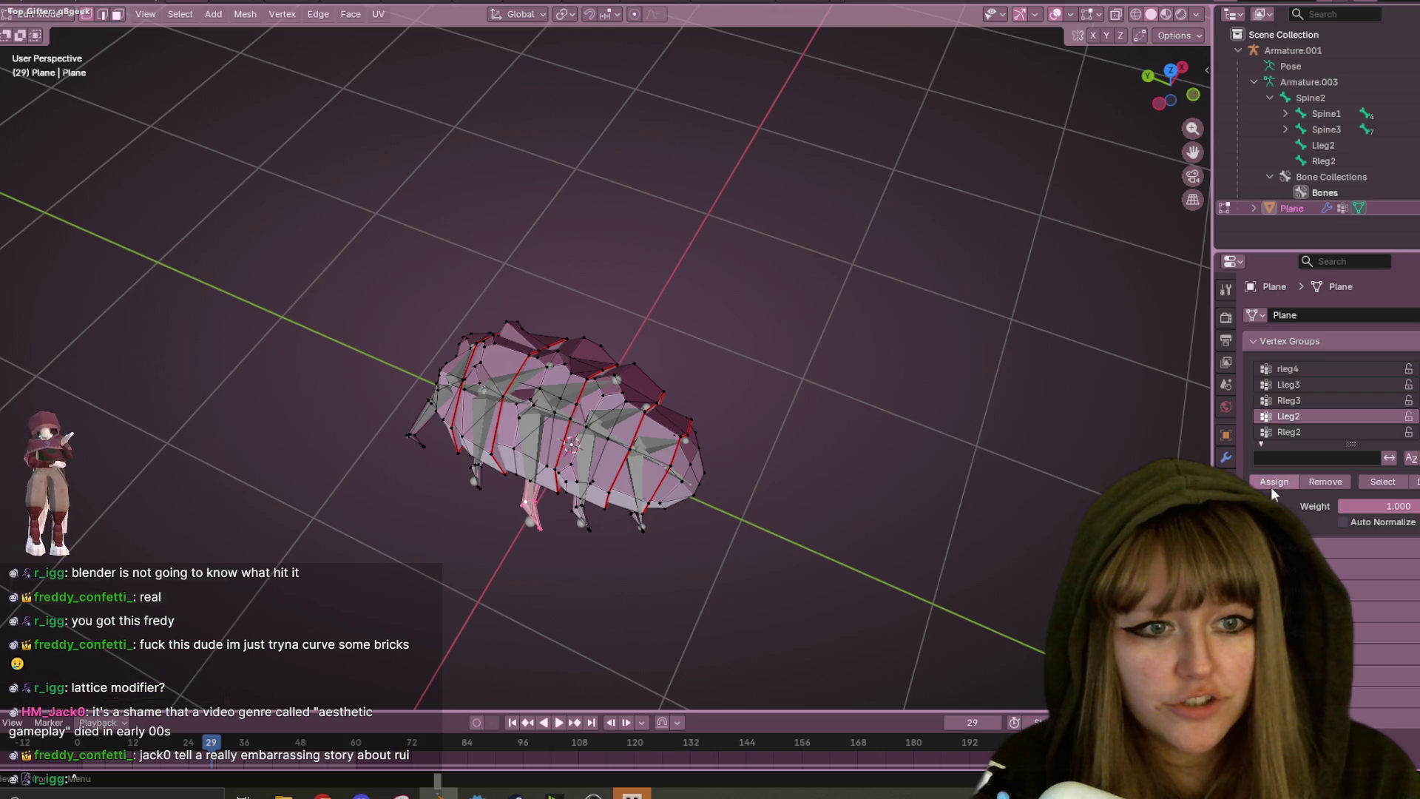
- Assign the second right leg piece to the Rleg2 vertex group
click(1289, 432)
mouse_move(740, 415)
middle_down()
mouse_move(442, 418)
mouse_move(481, 444)
middle_up()
key(l)
key(ctrl+z)
key(l)
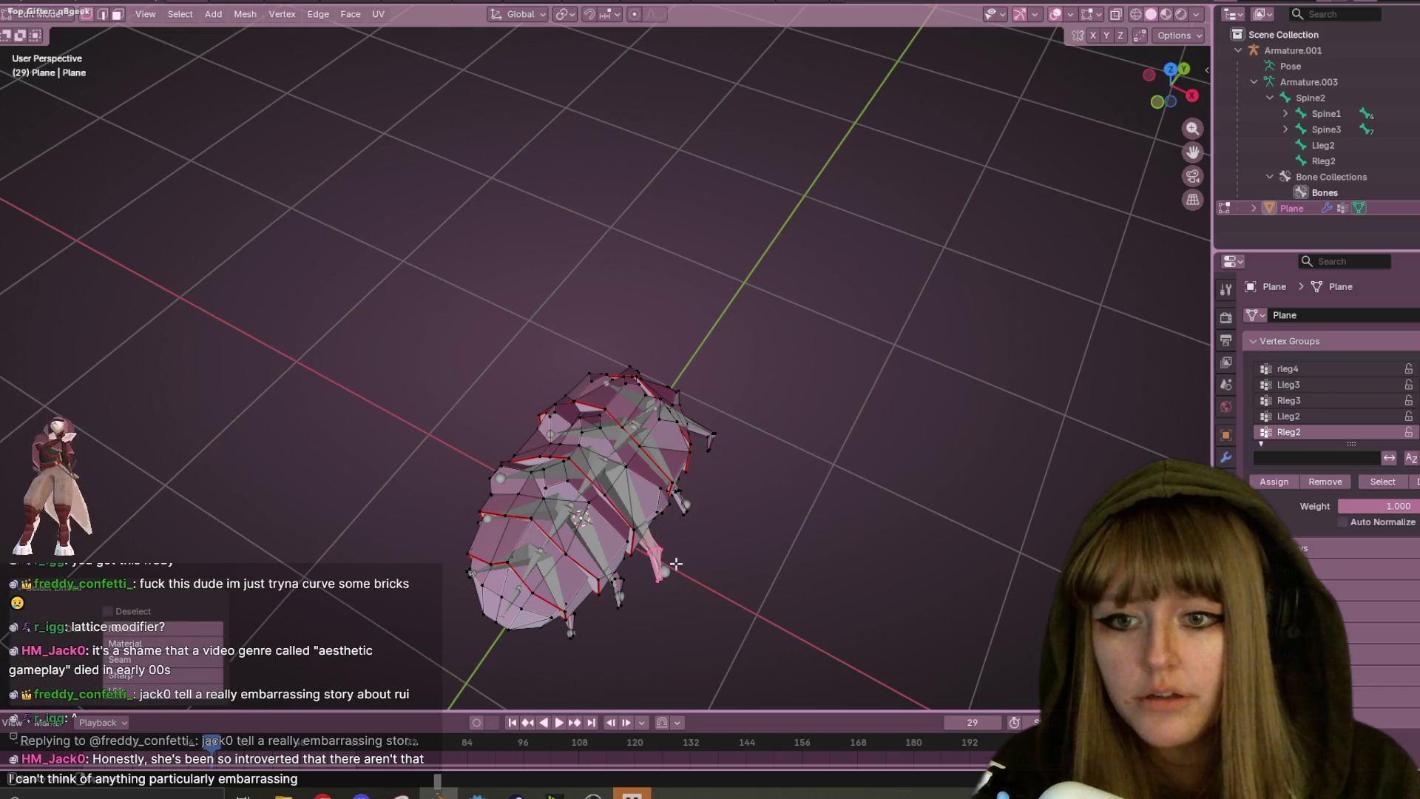
click(1281, 481)
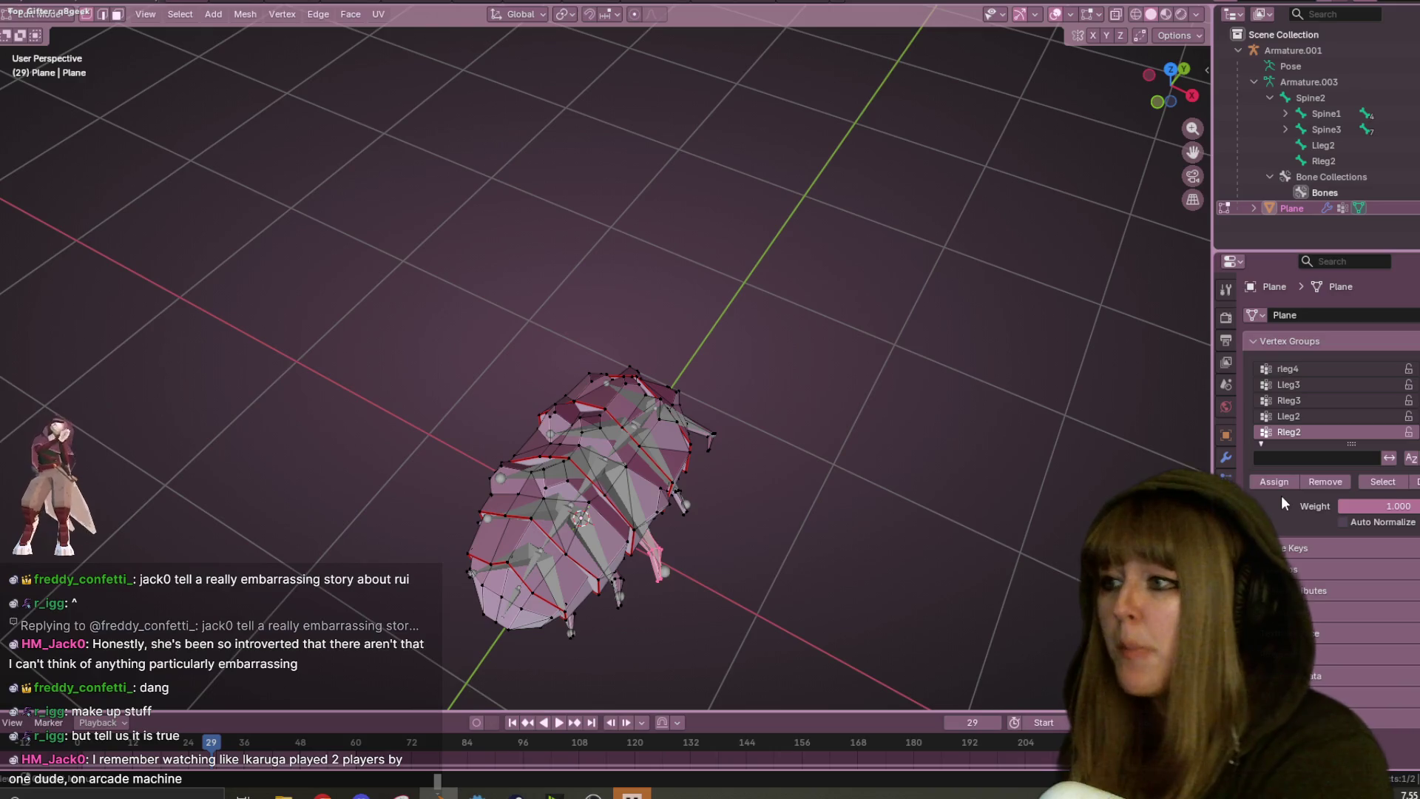
mouse_move(791, 535)
shift+middle_down()
mouse_move(780, 168)
mouse_move(806, 307)
shift+middle_up()
scroll(806, 308, up, 3)
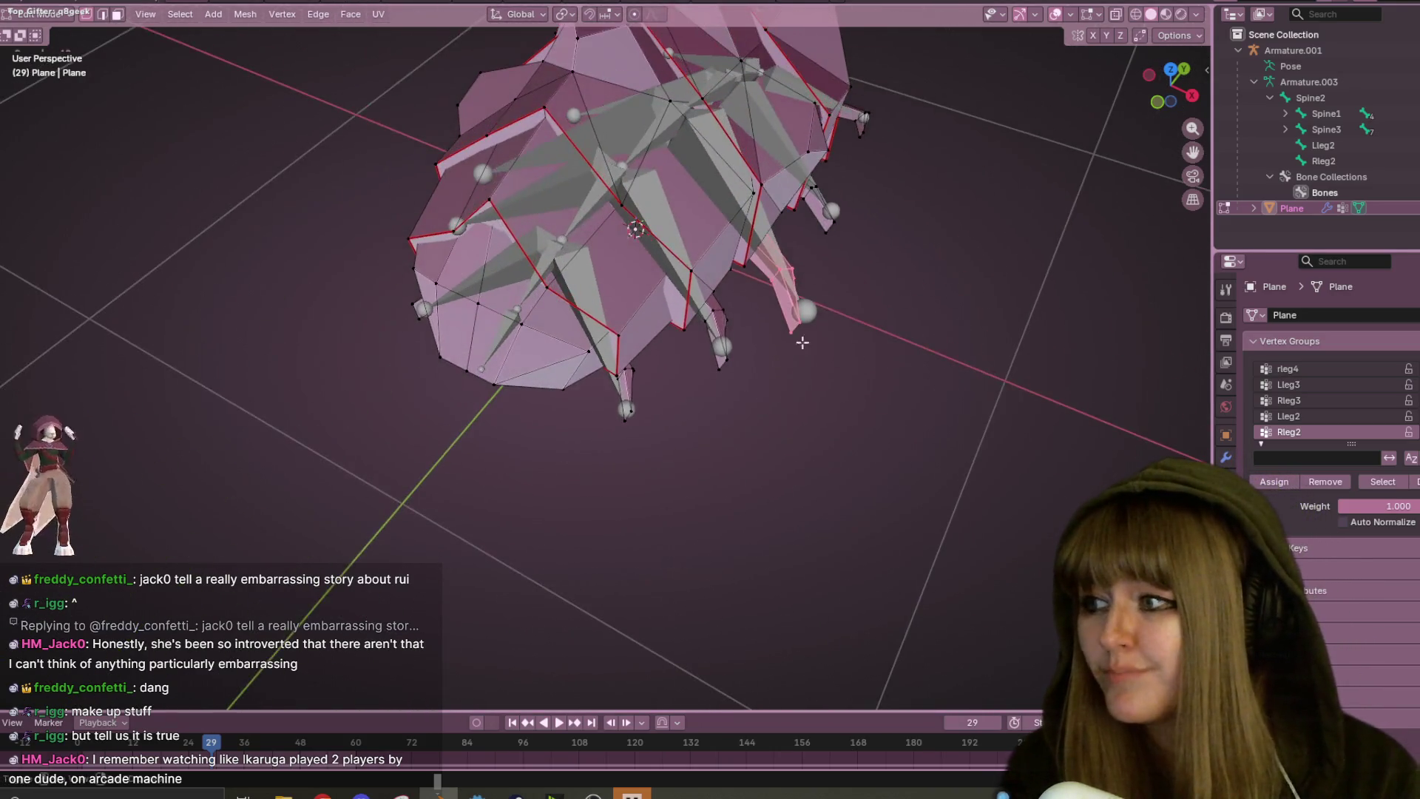
scroll(893, 230, down, 3)
mouse_move(894, 229)
middle_down()
mouse_move(904, 260)
mouse_move(808, 308)
mouse_move(762, 273)
middle_up()
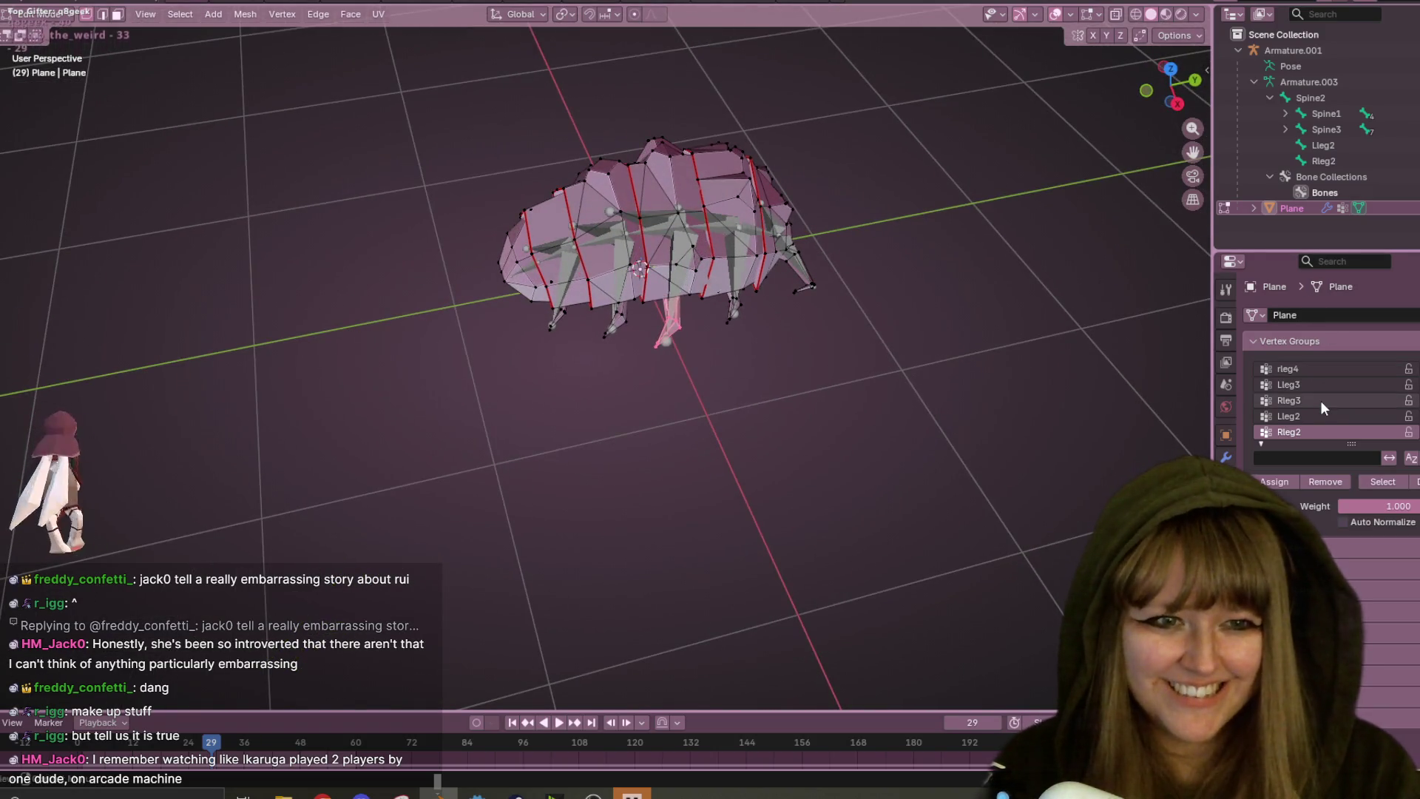
scroll(1333, 404, up, 10)
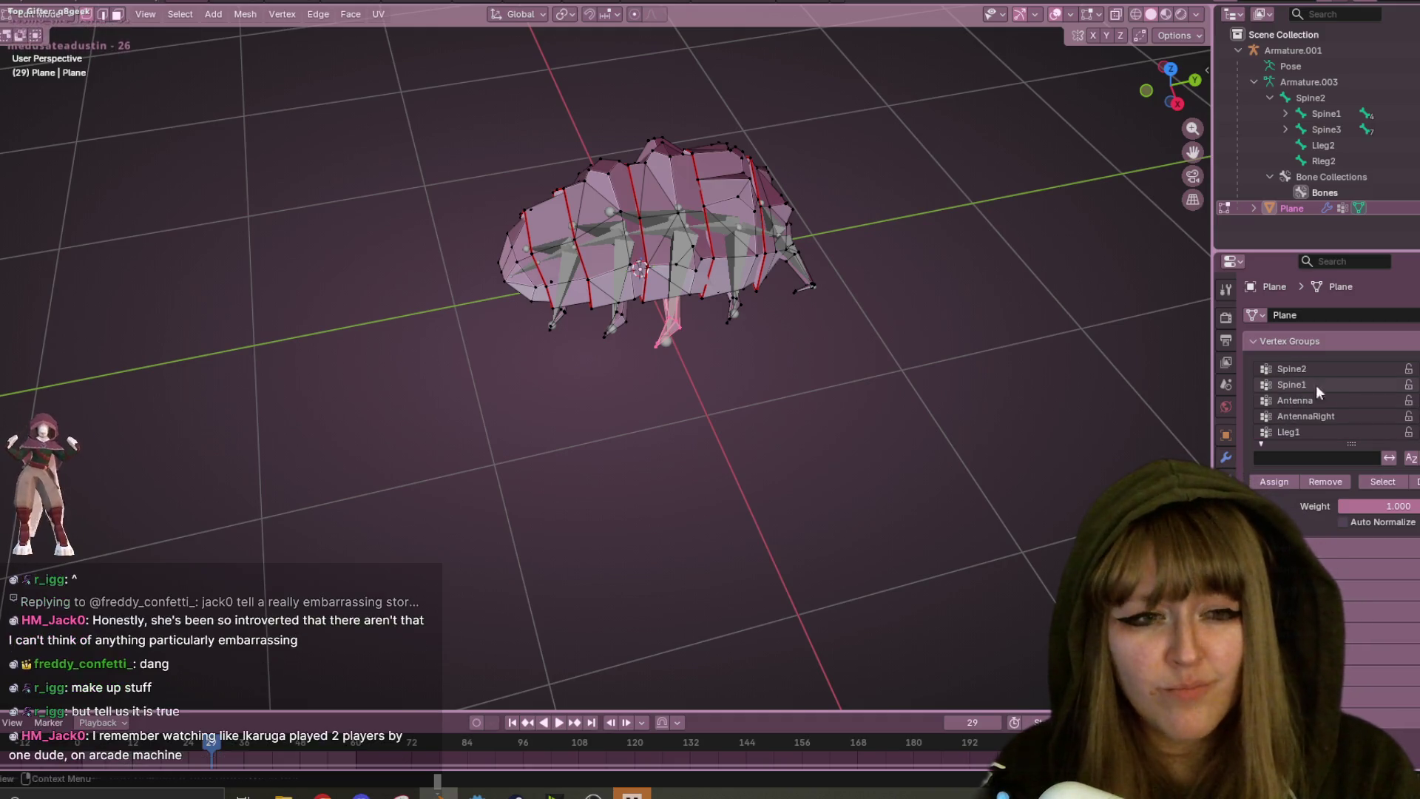
click(1315, 368)
- Leave mesh editing and put the armature into Pose Mode, viewed from the left side
mouse_move(951, 238)
middle_down()
mouse_move(974, 333)
mouse_move(929, 330)
mouse_move(939, 292)
mouse_move(955, 374)
mouse_move(775, 234)
mouse_move(721, 337)
mouse_move(740, 254)
middle_up()
key(Tab)
click(713, 345)
click(45, 14)
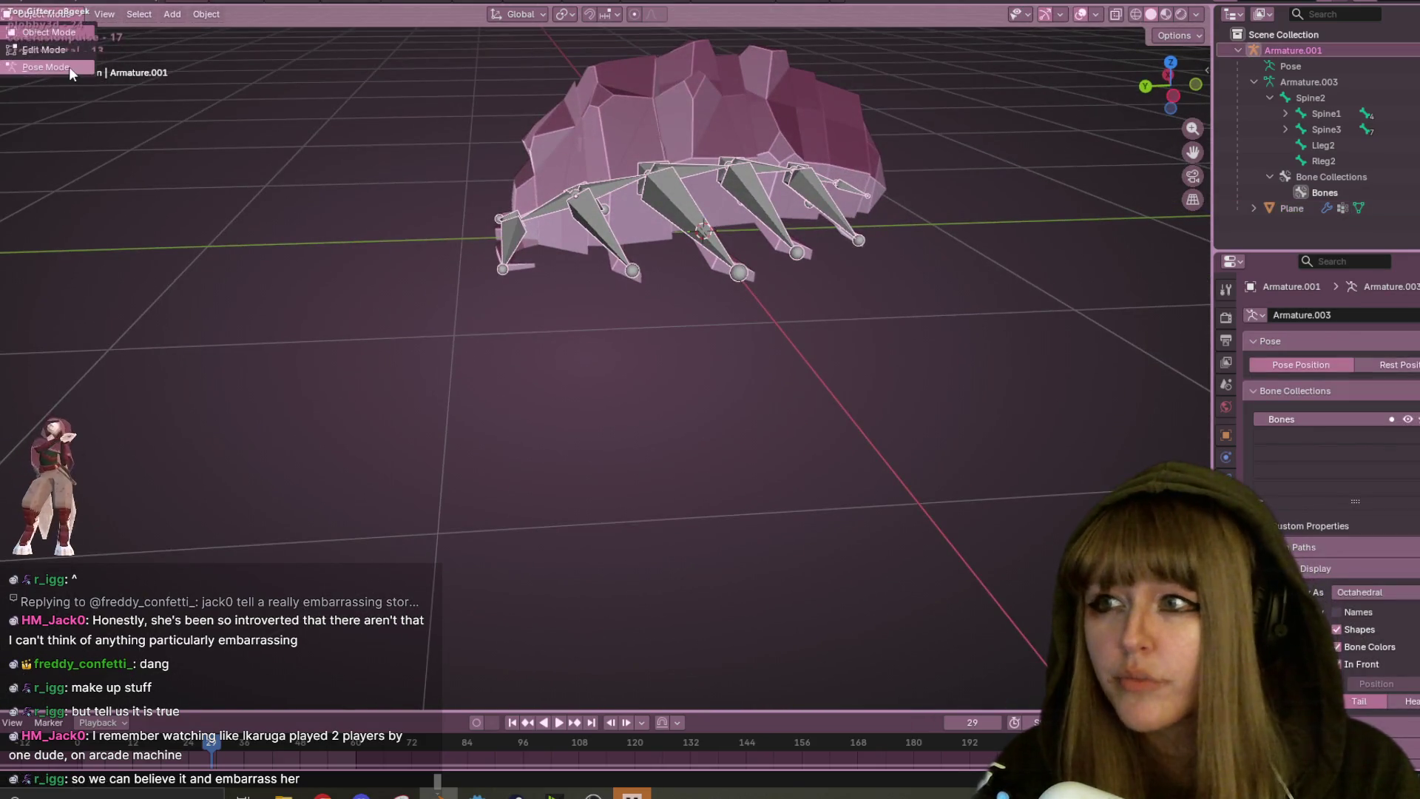
click(65, 68)
middle_drag(565, 238, 535, 297)
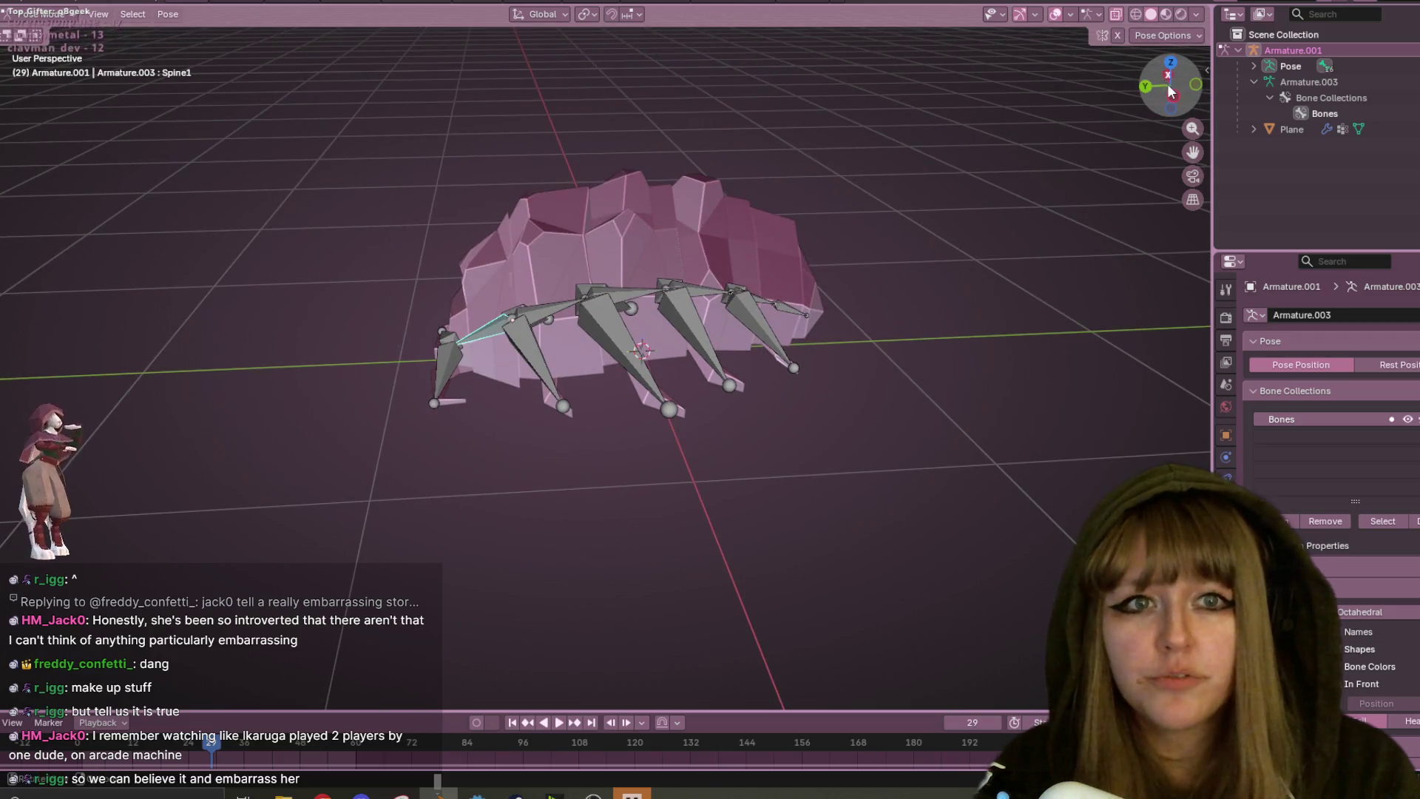
click(1174, 95)
- Rotate the Spine1 and Antenna bones as a first attempt at curling the body
key(r)
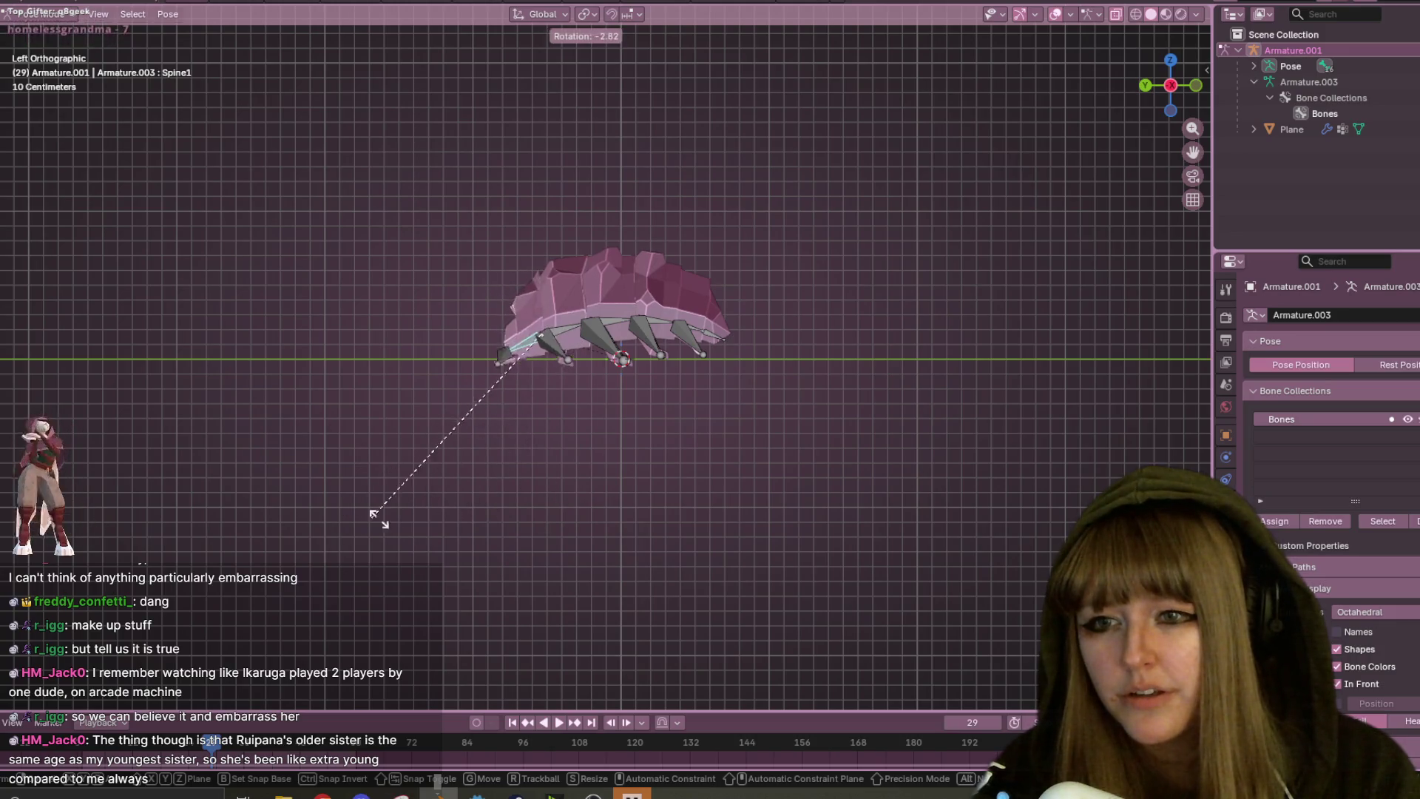
click(471, 475)
click(502, 365)
key(r)
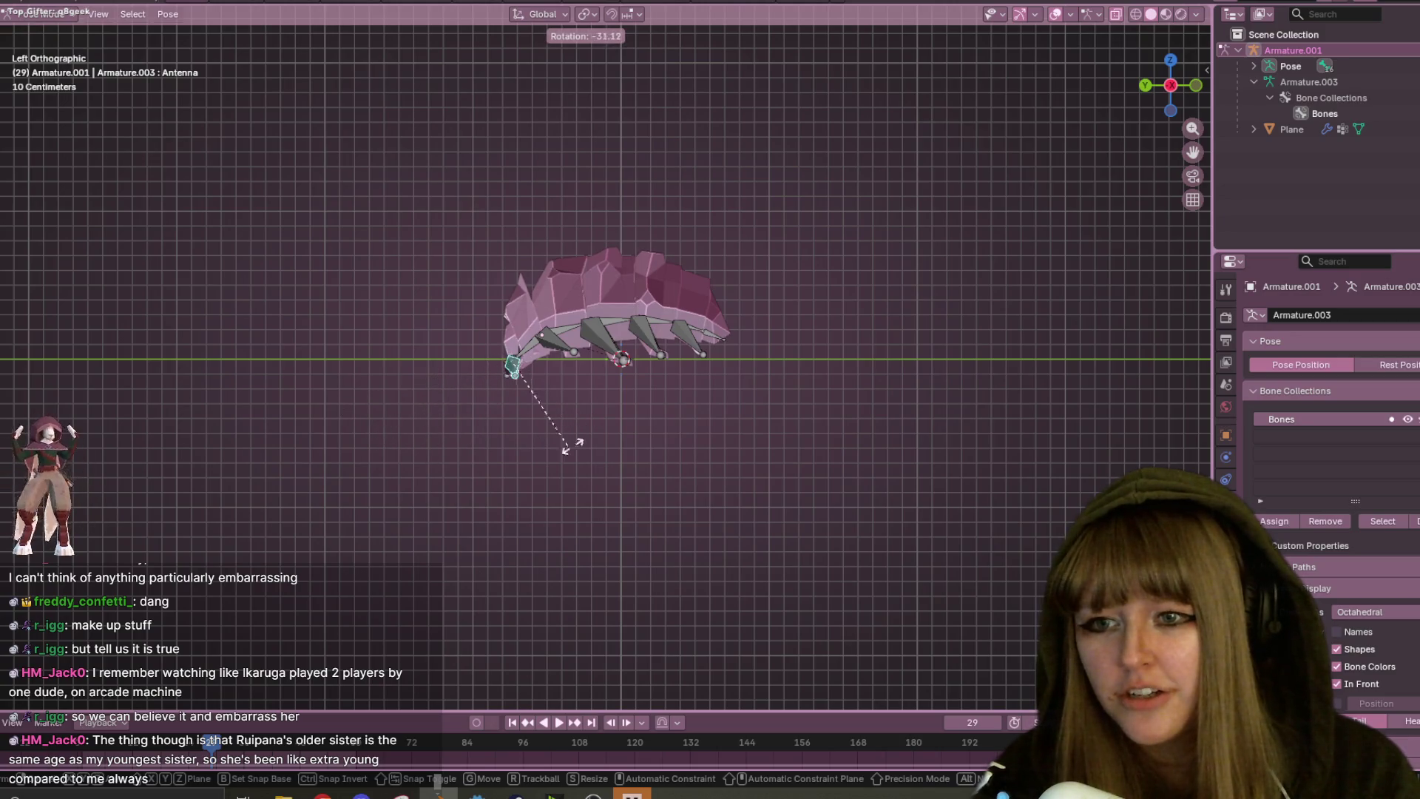
click(526, 448)
mouse_move(527, 448)
middle_down()
mouse_move(672, 416)
mouse_move(765, 368)
mouse_move(694, 382)
mouse_move(651, 313)
middle_up()
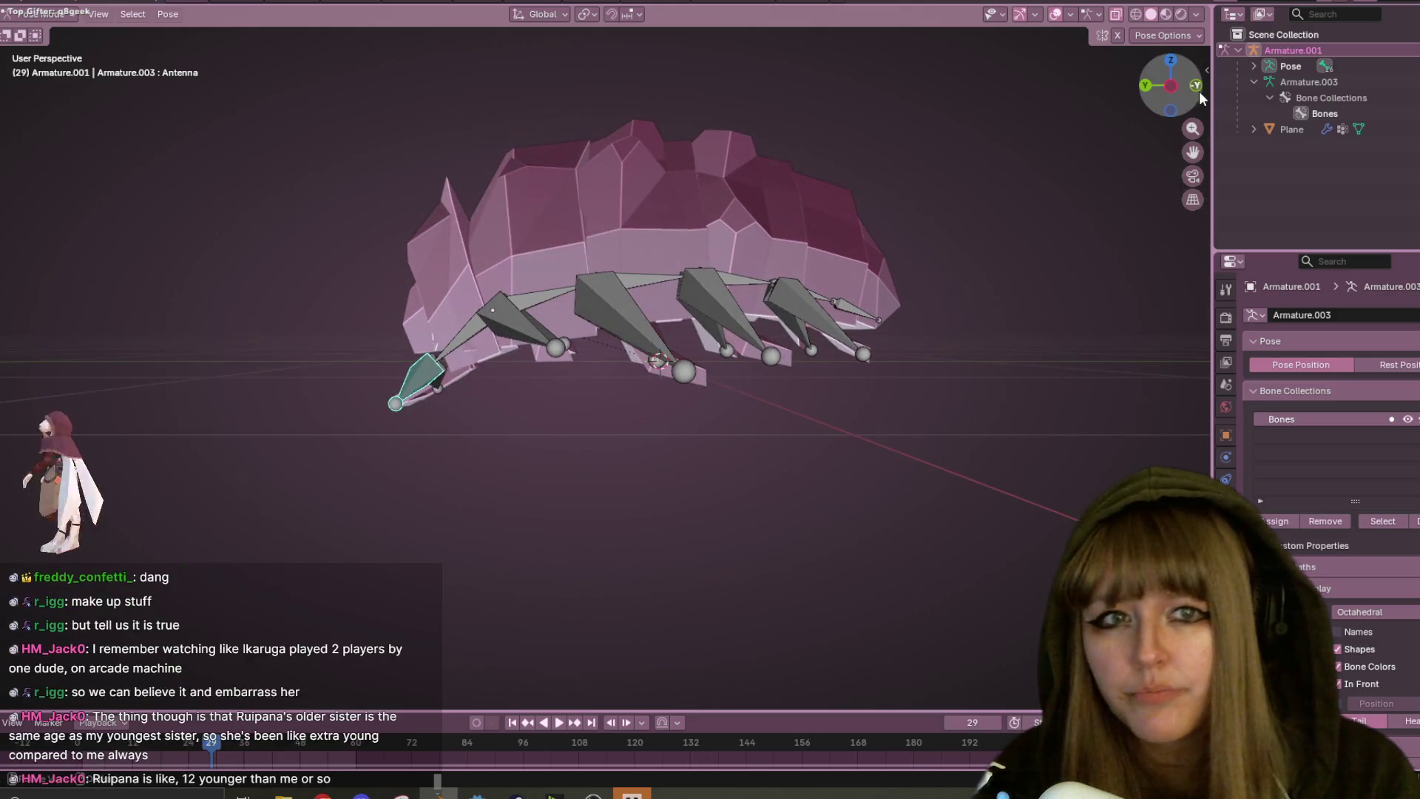
click(1172, 86)
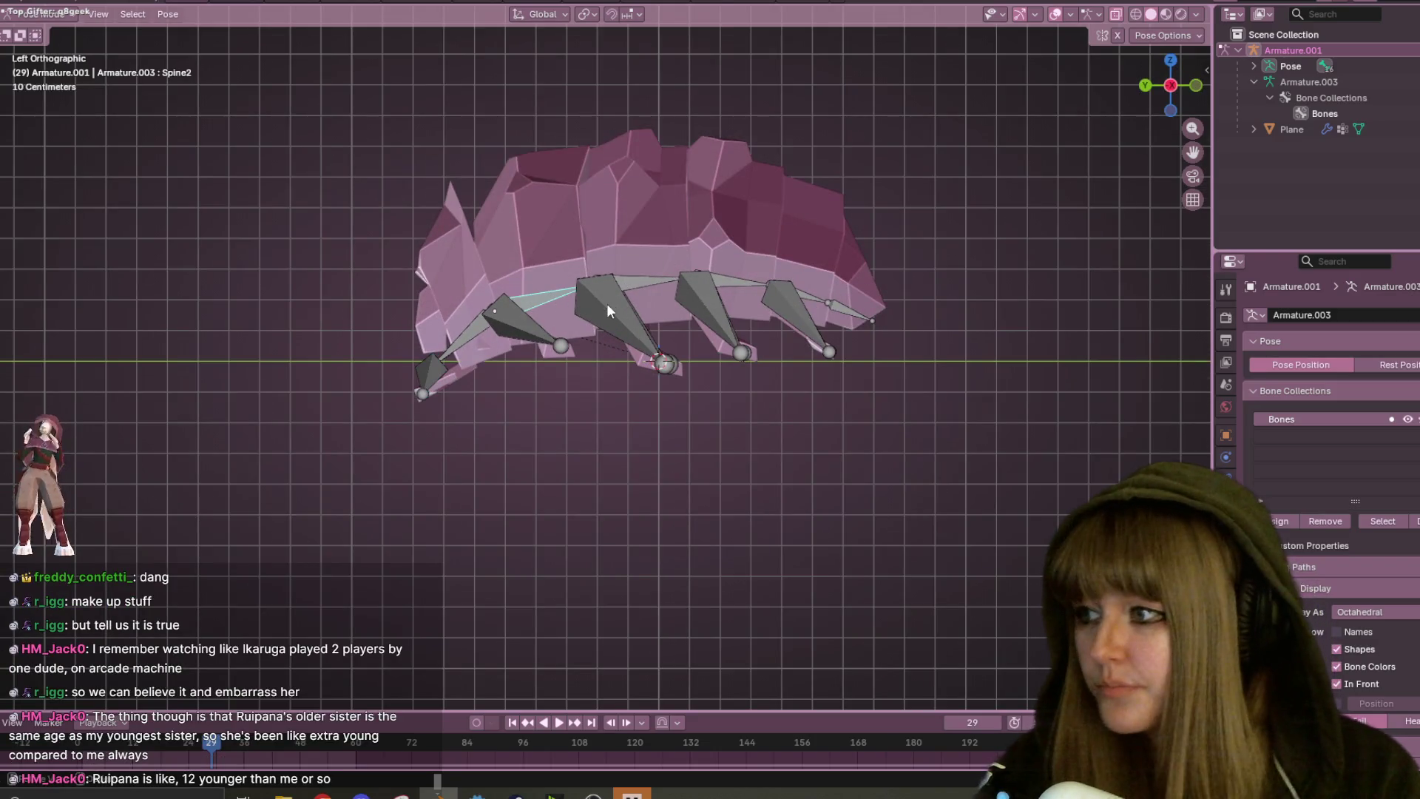
- Nudge the selected bone slightly, then bend Spine3 and Spine4 downward
middle_drag(638, 296, 682, 298)
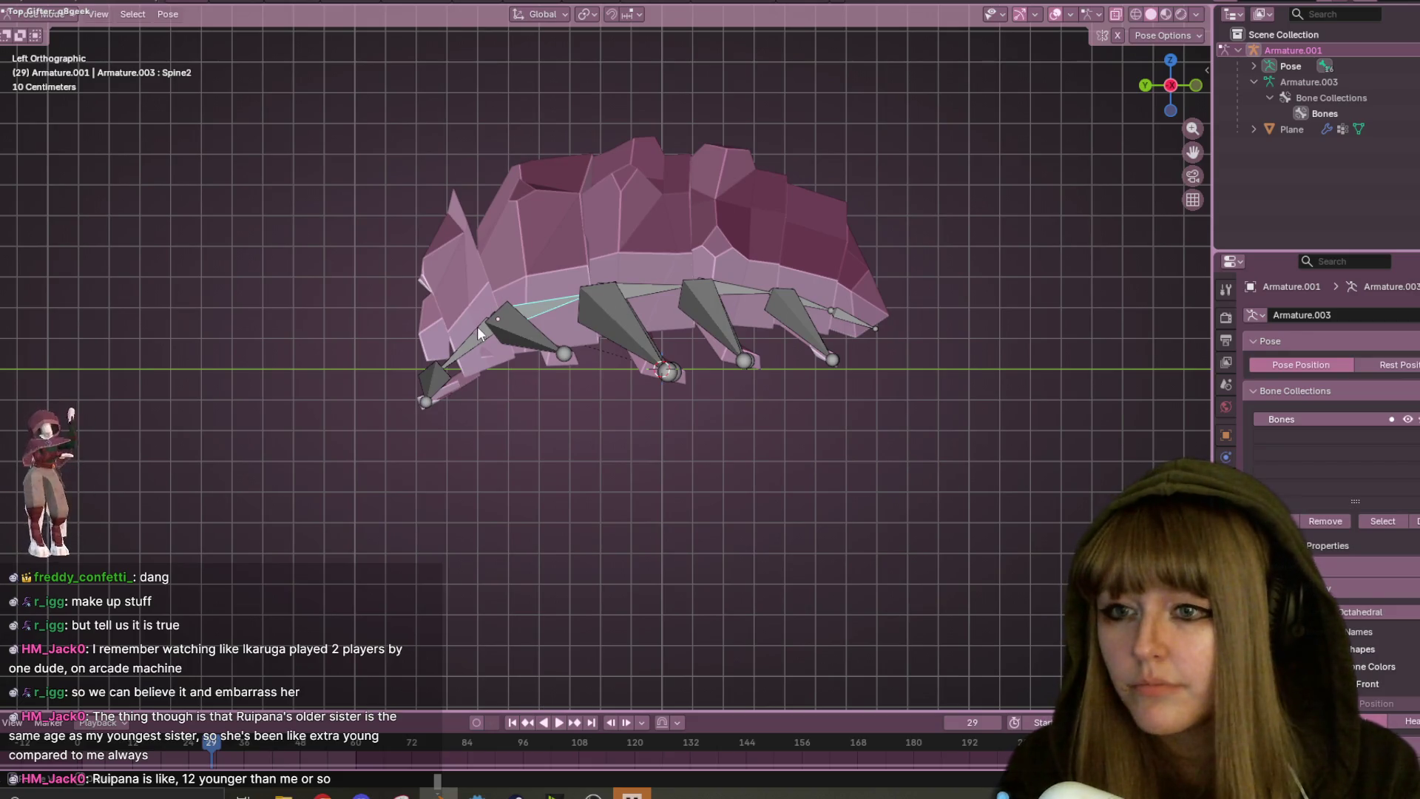
key(r)
key(Escape)
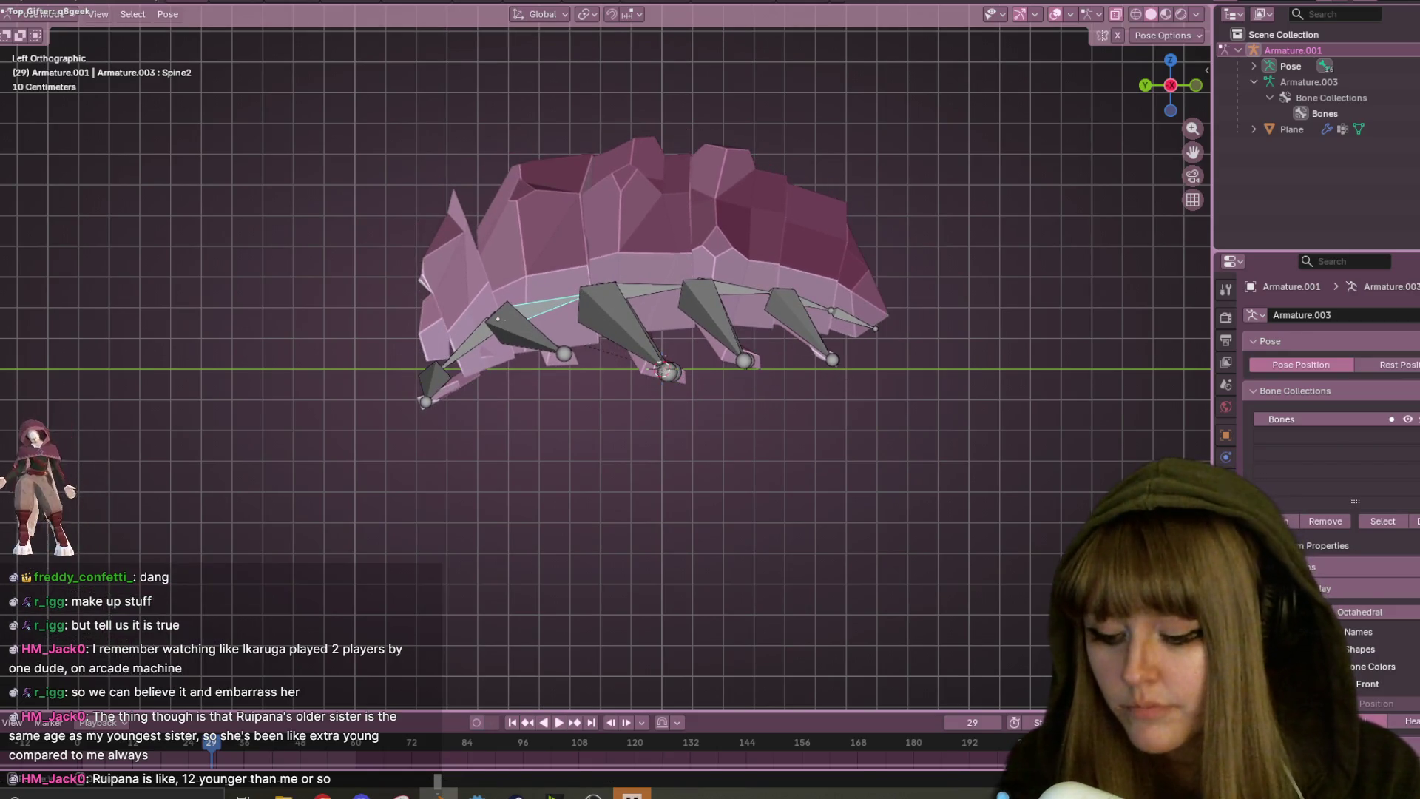
key(r)
click(689, 309)
click(668, 296)
key(r)
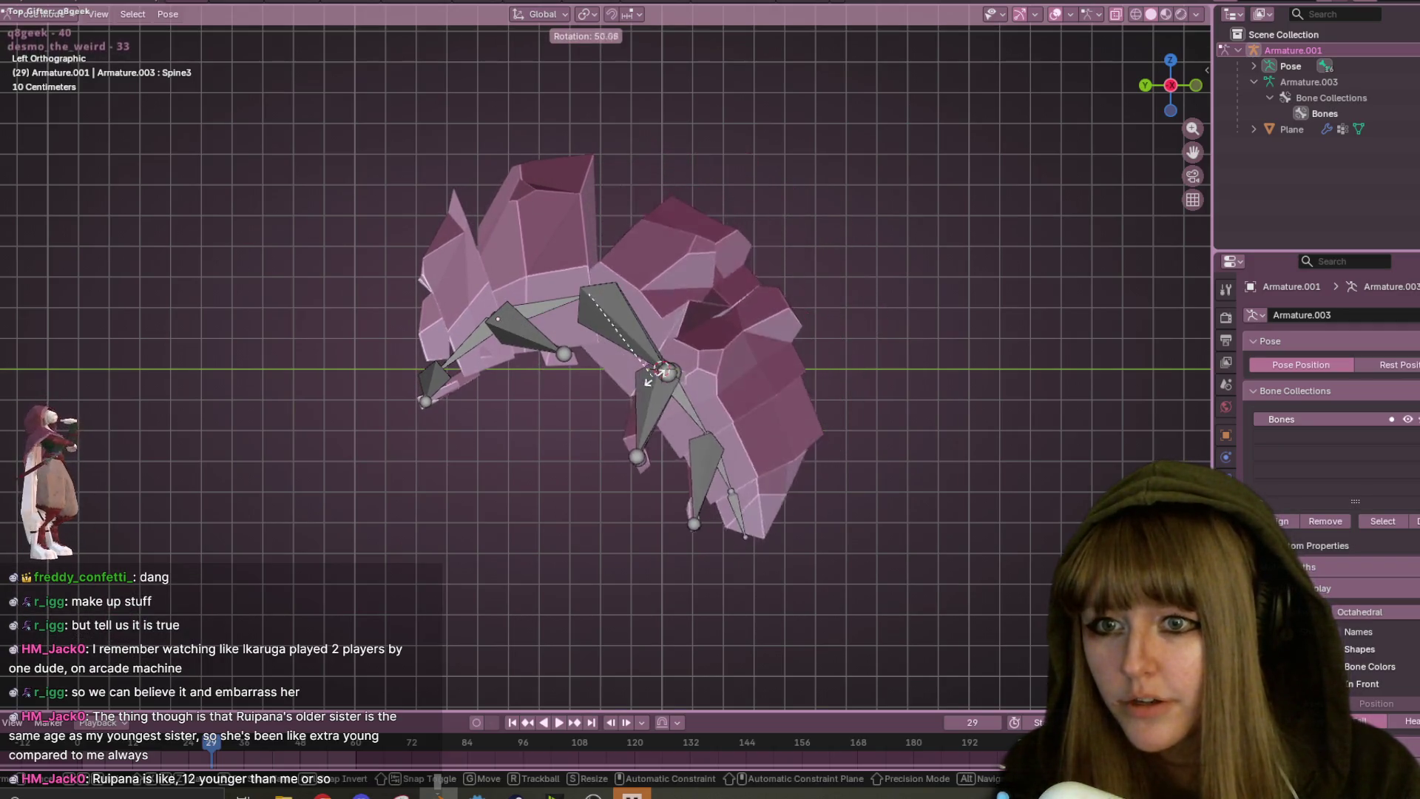
click(722, 344)
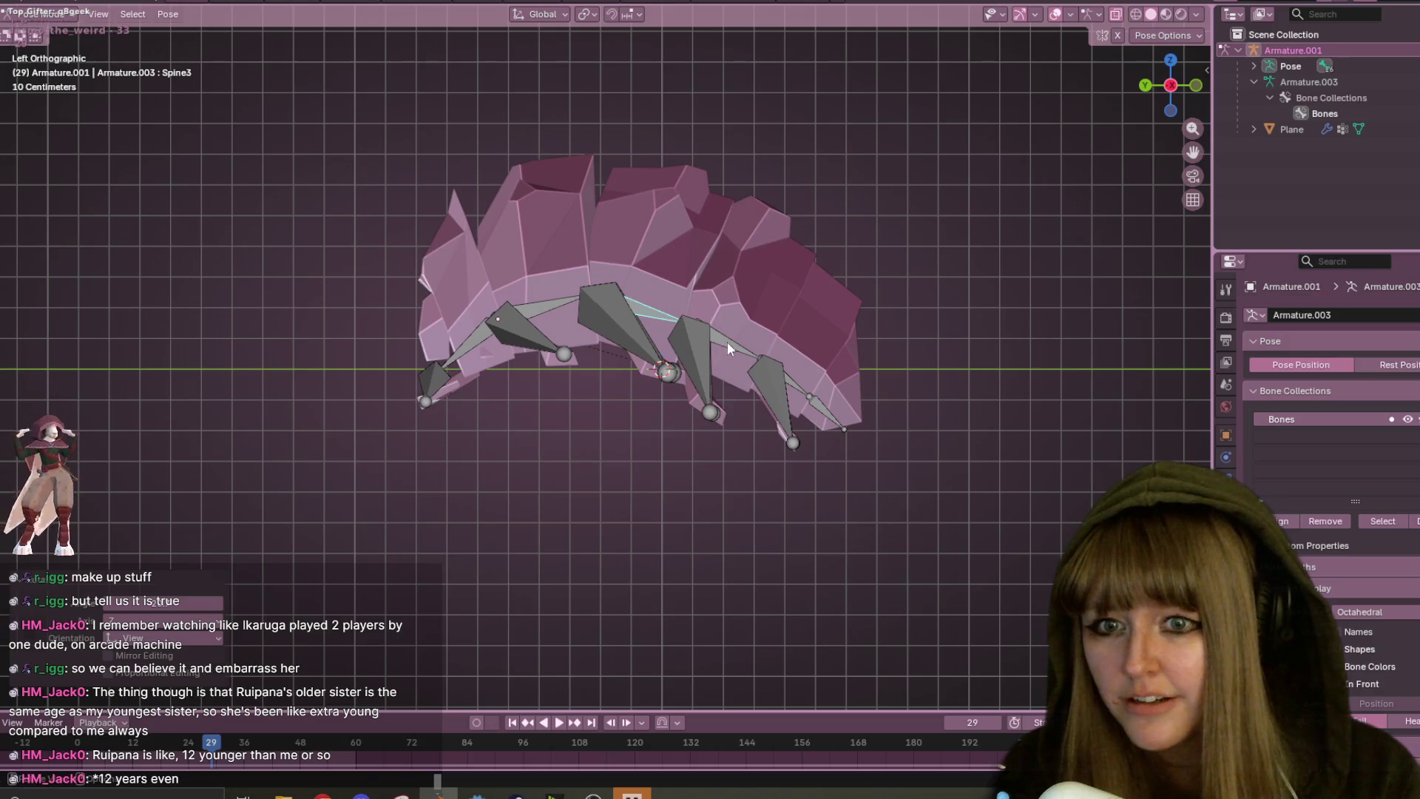
click(727, 342)
key(r)
click(681, 410)
- Rotate Spine5 and Spine6 to curl the rear and tuck the tail up
click(669, 429)
key(r)
click(623, 477)
click(616, 464)
key(r)
click(563, 428)
- Re-rotate Spine1 and Spine2 to bend the front and swing the lower chain
click(468, 341)
key(r)
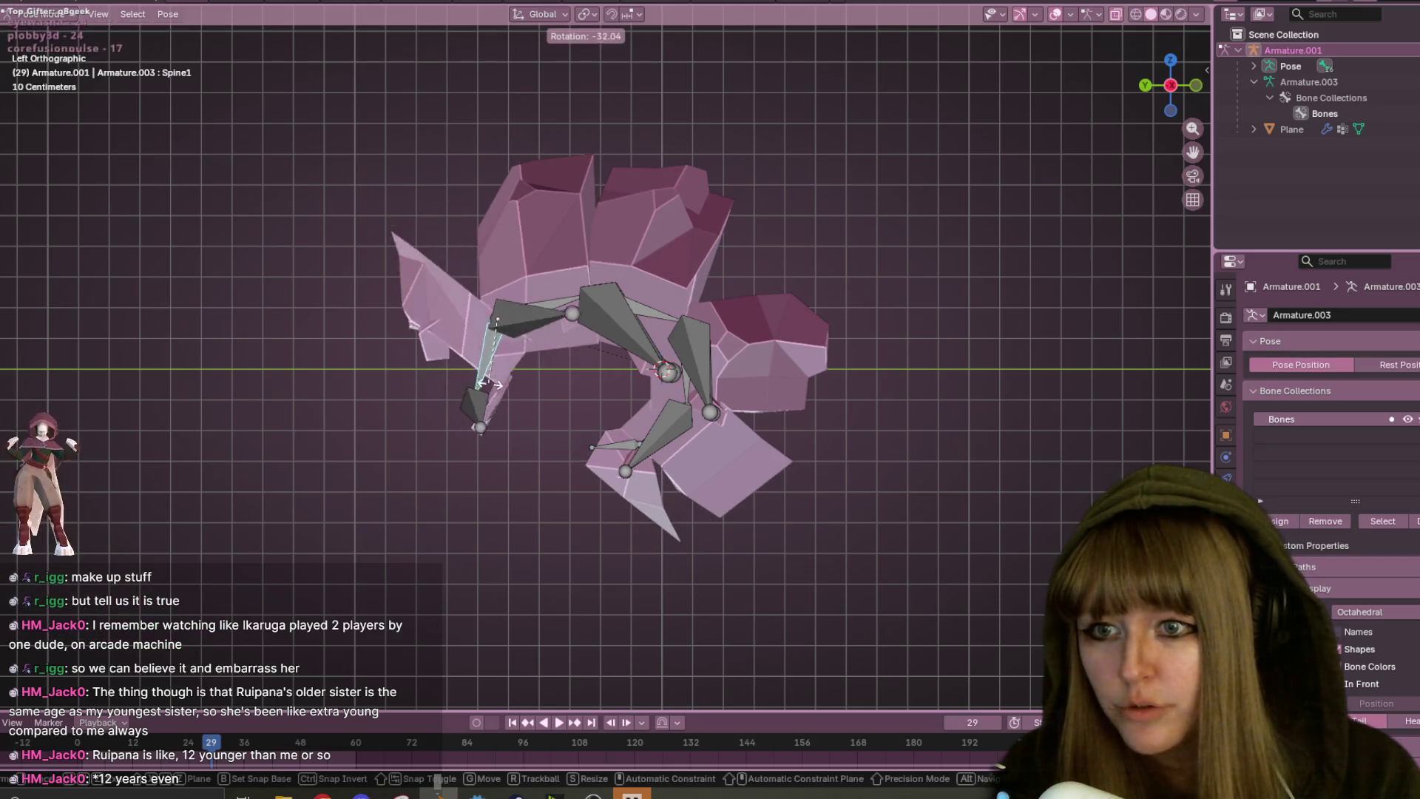
click(521, 385)
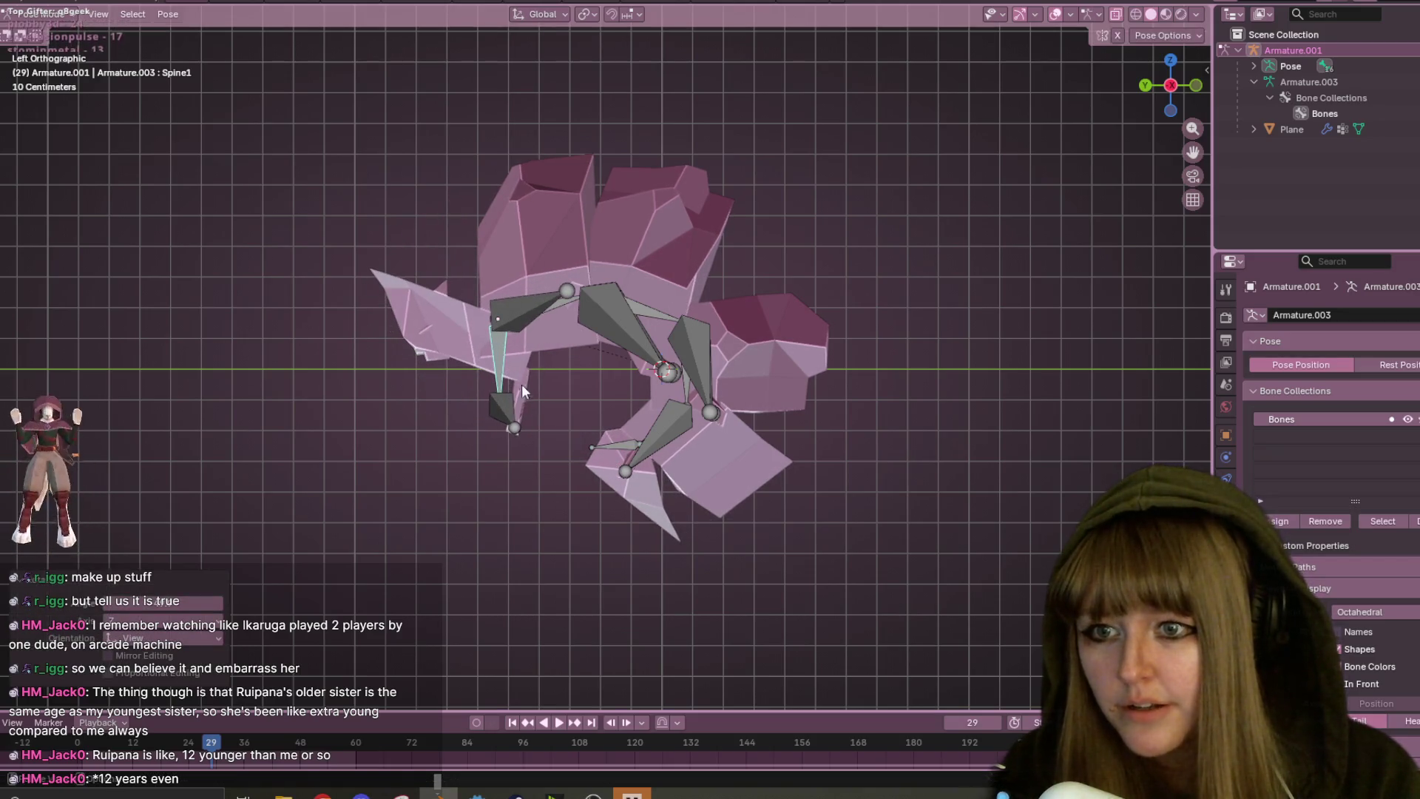
click(562, 311)
key(r)
click(570, 333)
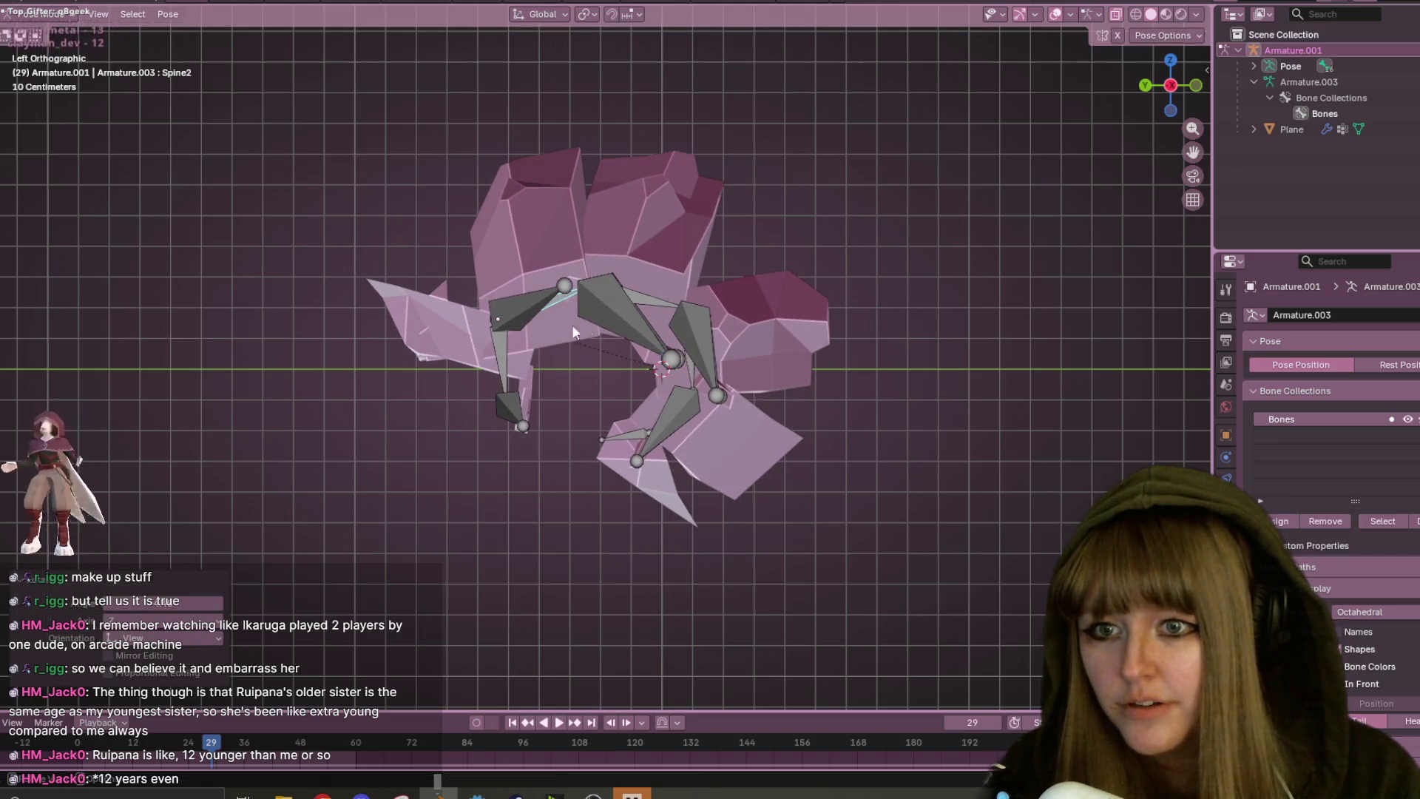
- Tighten the curl with repeated Spine4 rotations and view the curled pillbug in perspective
click(648, 300)
key(r)
click(641, 405)
key(r)
click(665, 400)
key(r)
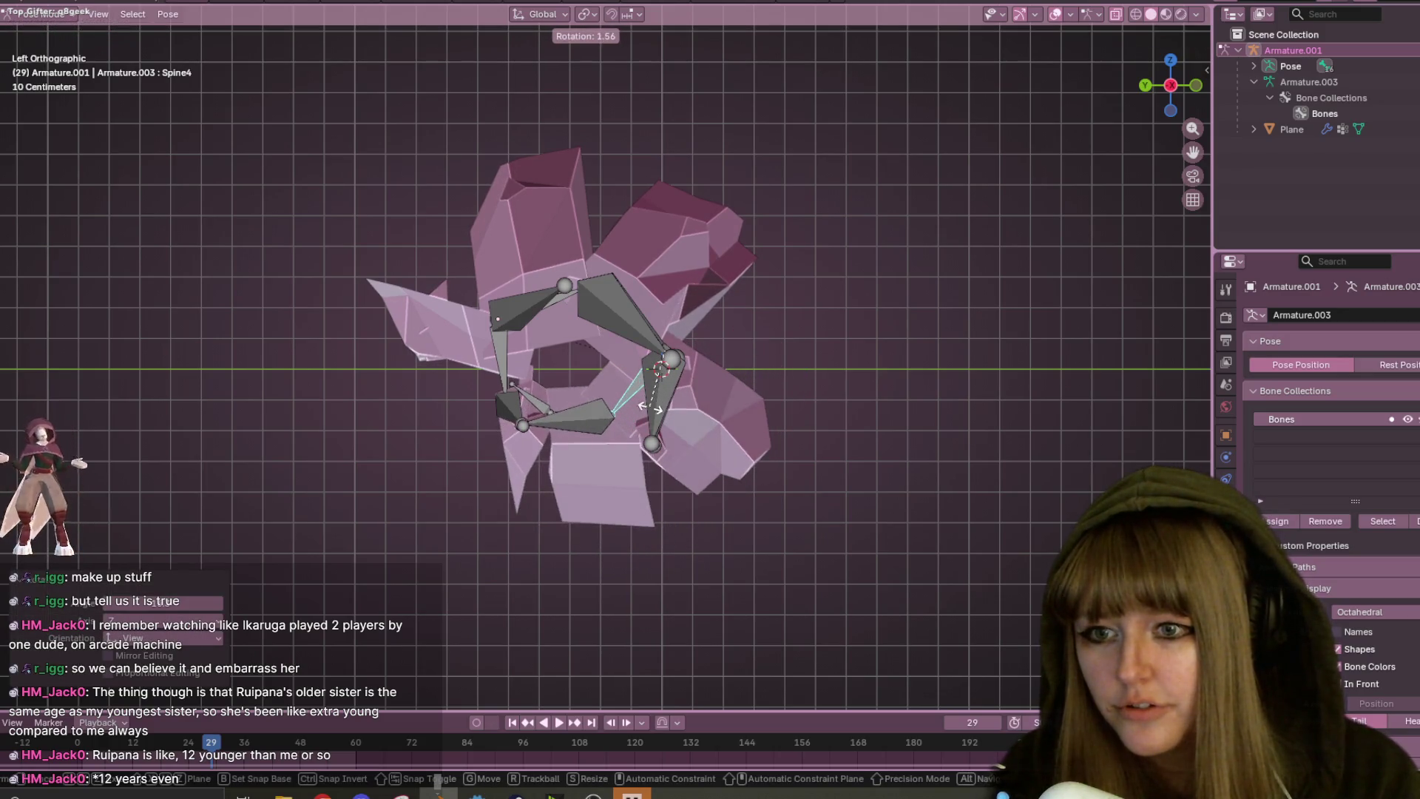
click(697, 396)
mouse_move(697, 397)
middle_down()
mouse_move(808, 500)
mouse_move(849, 349)
mouse_move(824, 443)
mouse_move(731, 357)
mouse_move(651, 346)
mouse_move(642, 411)
mouse_move(415, 355)
mouse_move(409, 387)
mouse_move(44, 3)
middle_up()
scroll(836, 435, up, 4)
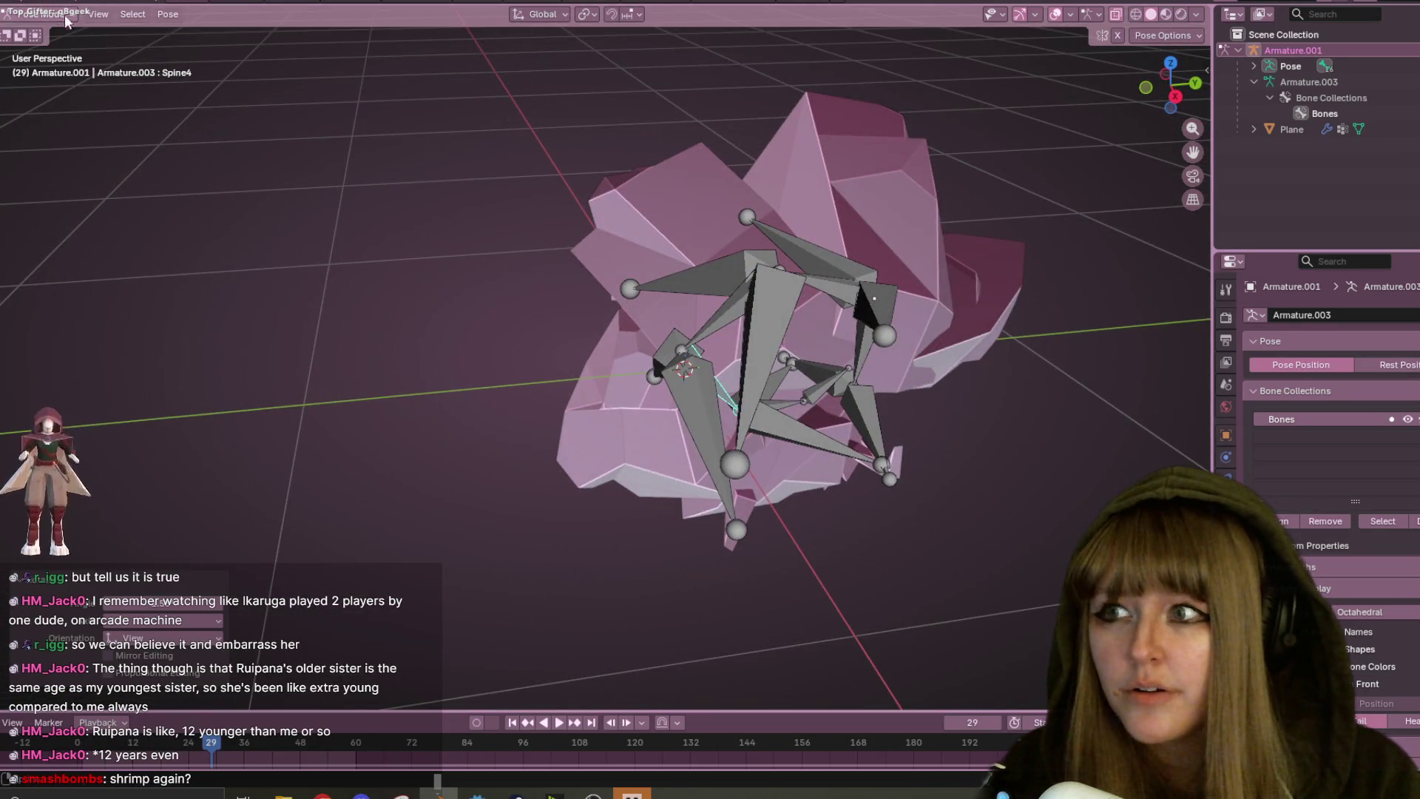
click(44, 33)
- Edit the pillbug mesh in see-through X-ray mode, viewed straight from the right side
click(860, 148)
key(Tab)
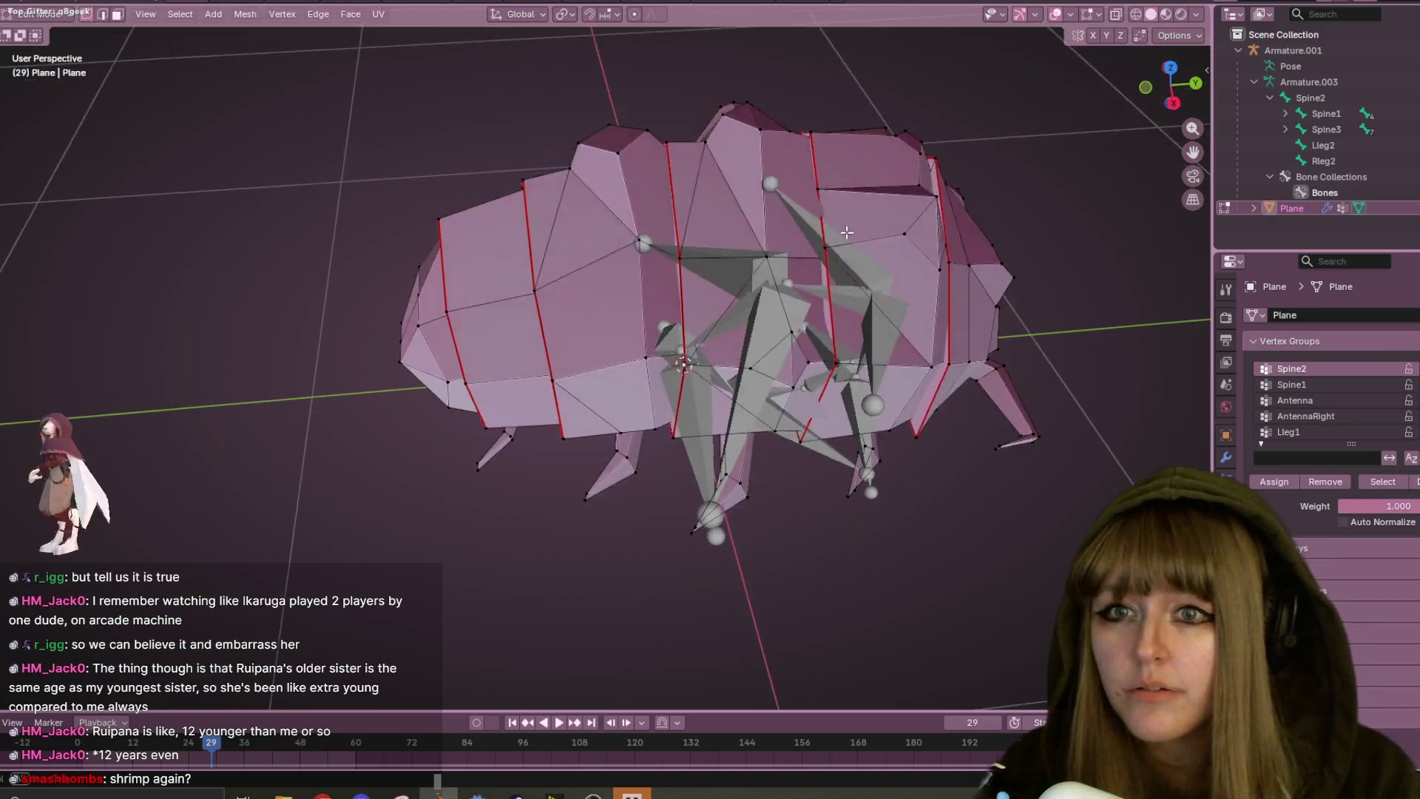
scroll(827, 201, down, 3)
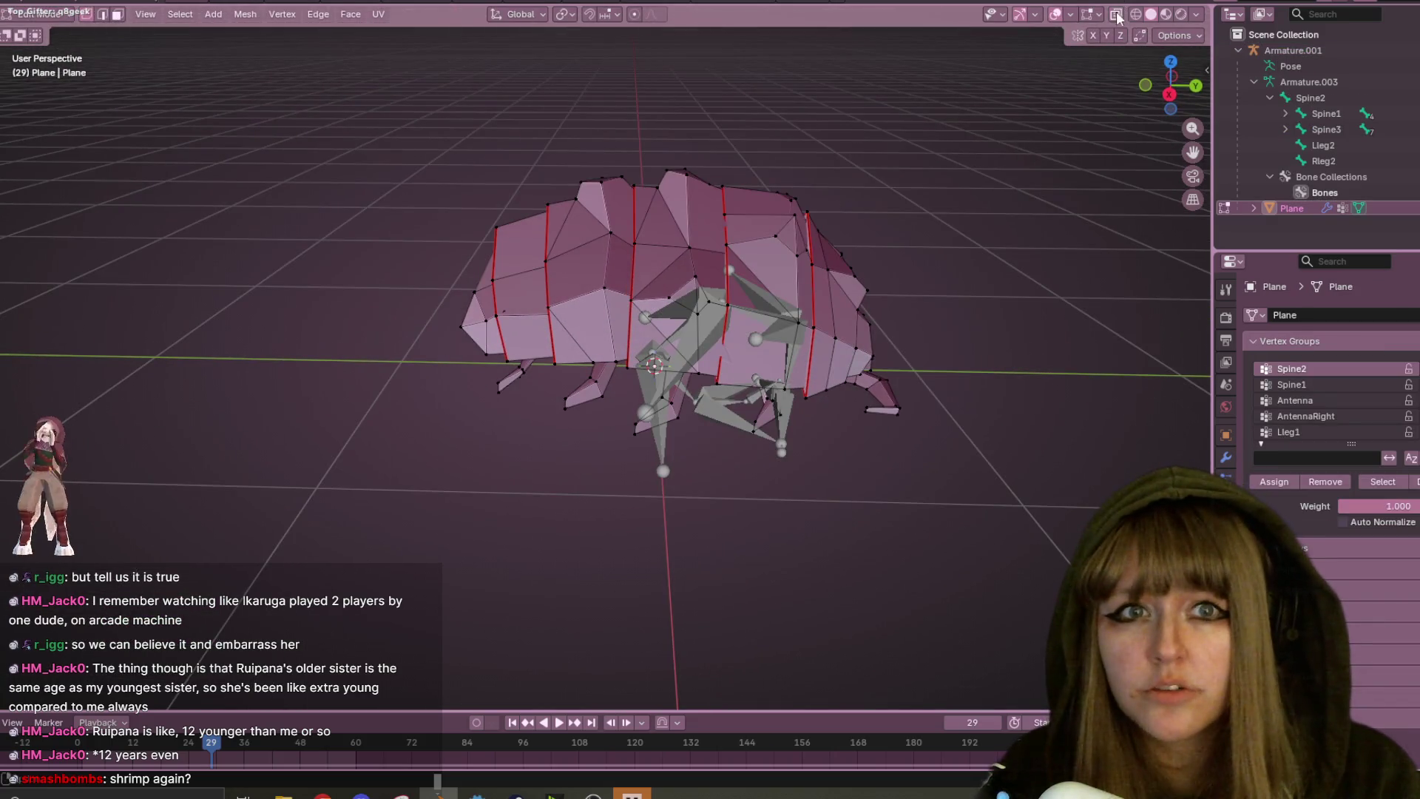
click(1118, 13)
scroll(951, 117, up, 3)
middle_drag(680, 207, 814, 214)
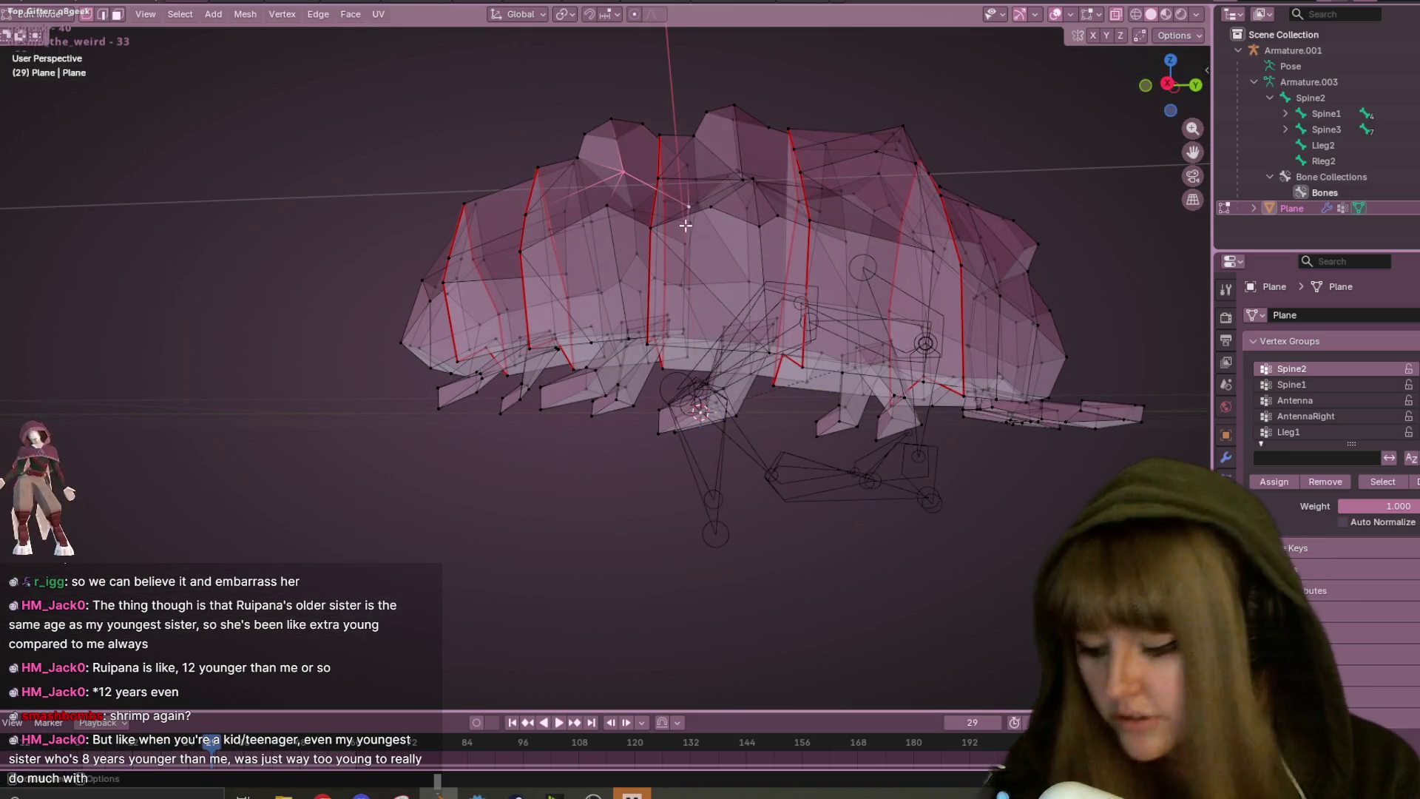
middle_drag(684, 207, 805, 206)
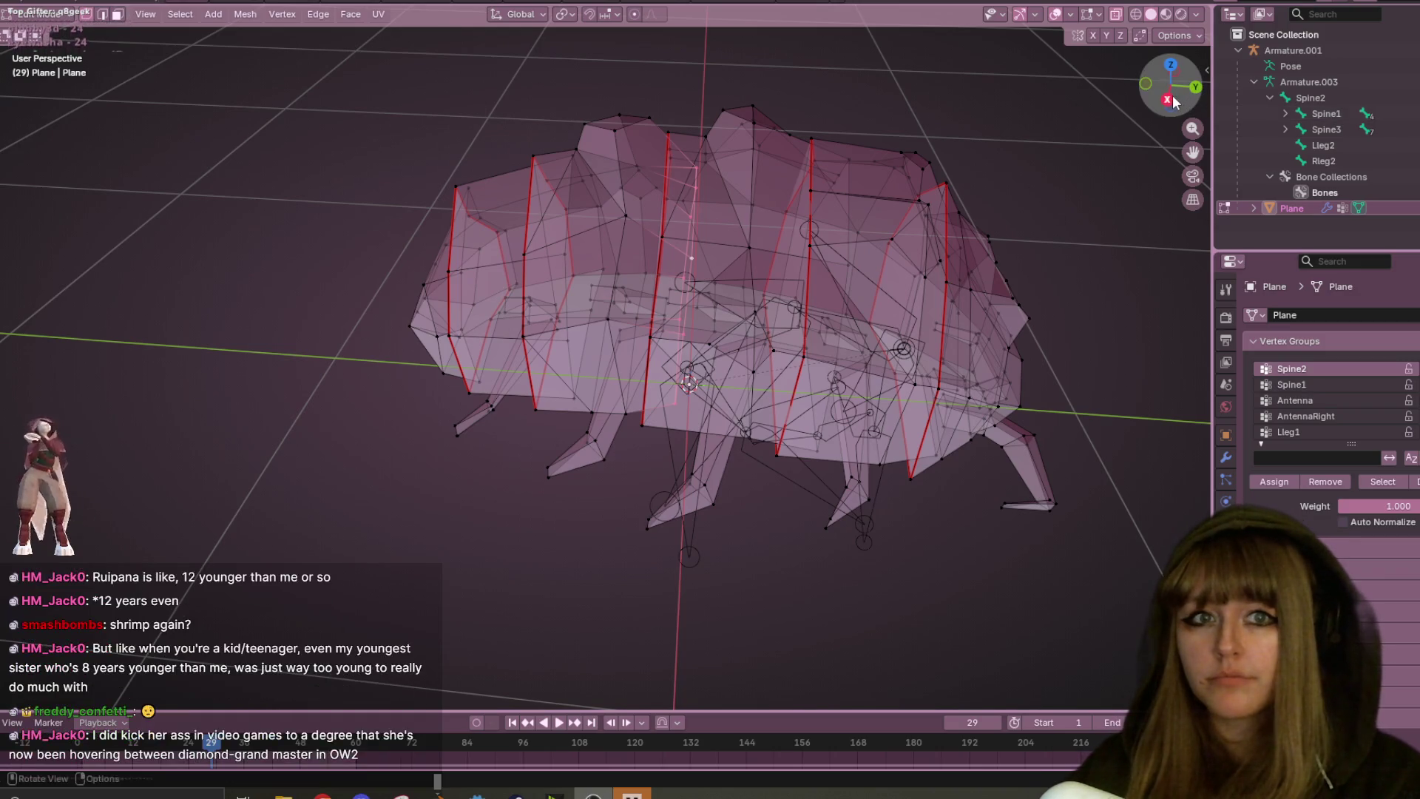
key(KP_3)
scroll(706, 305, up, 3)
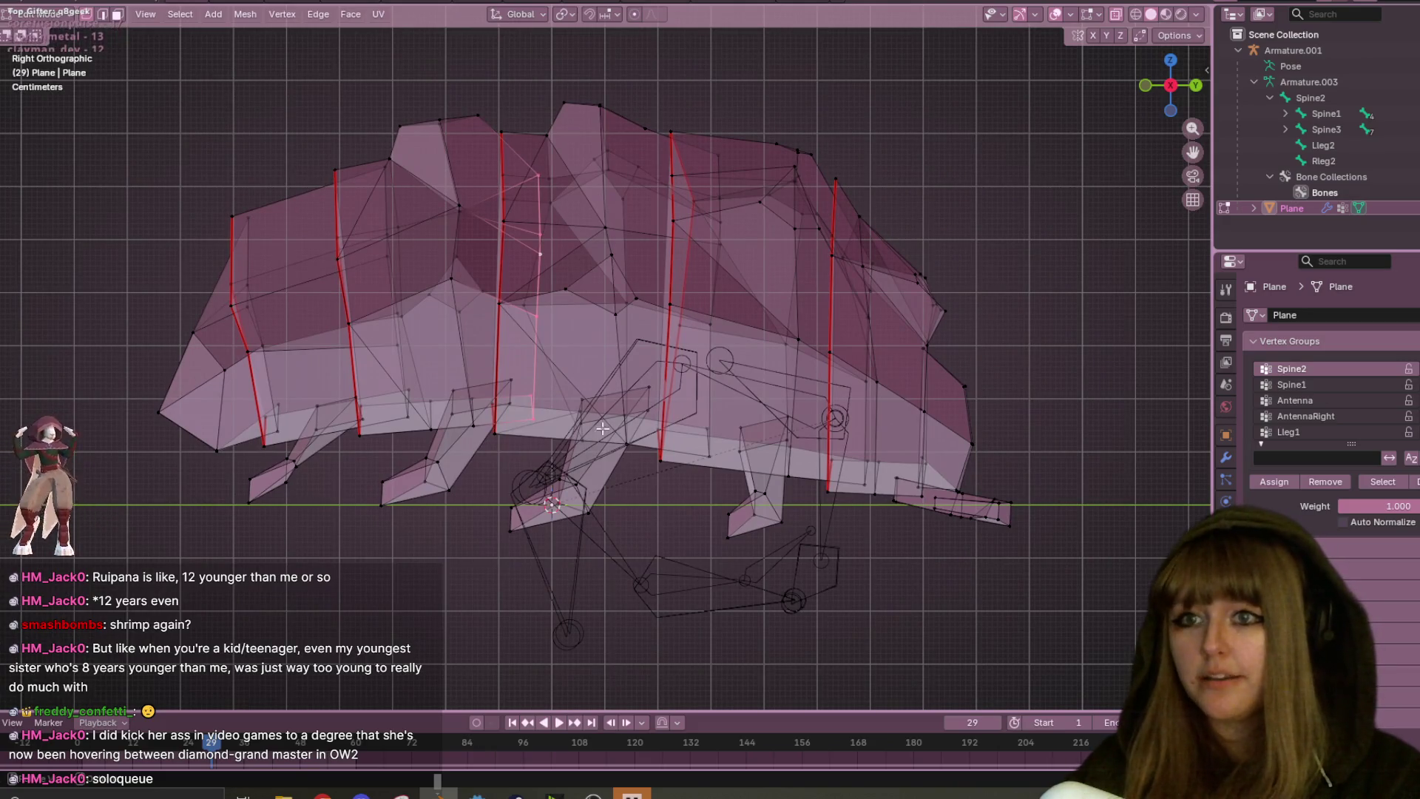
- Move a body-segment edge loop, shift some vertices down, and reposition a back vertex
key(g)
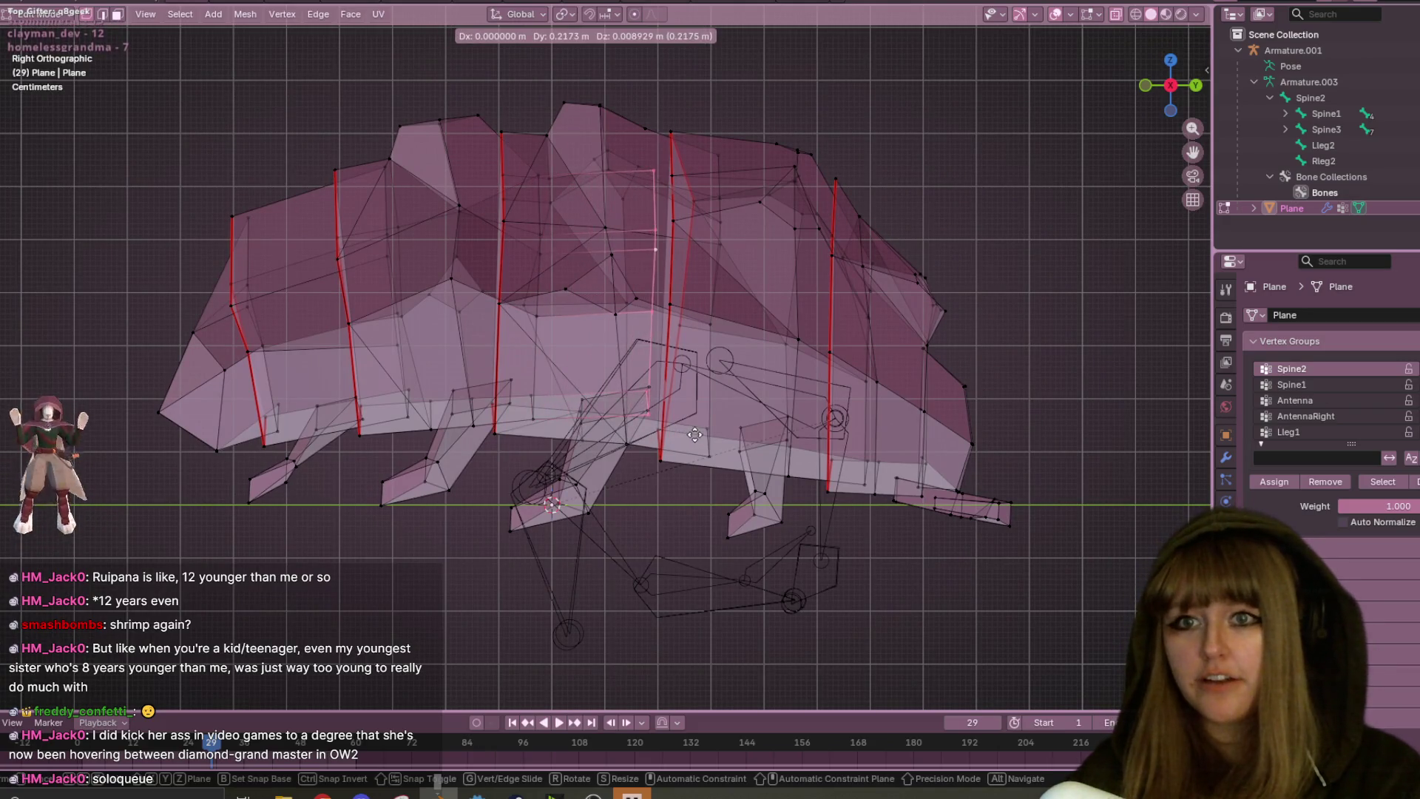
click(697, 436)
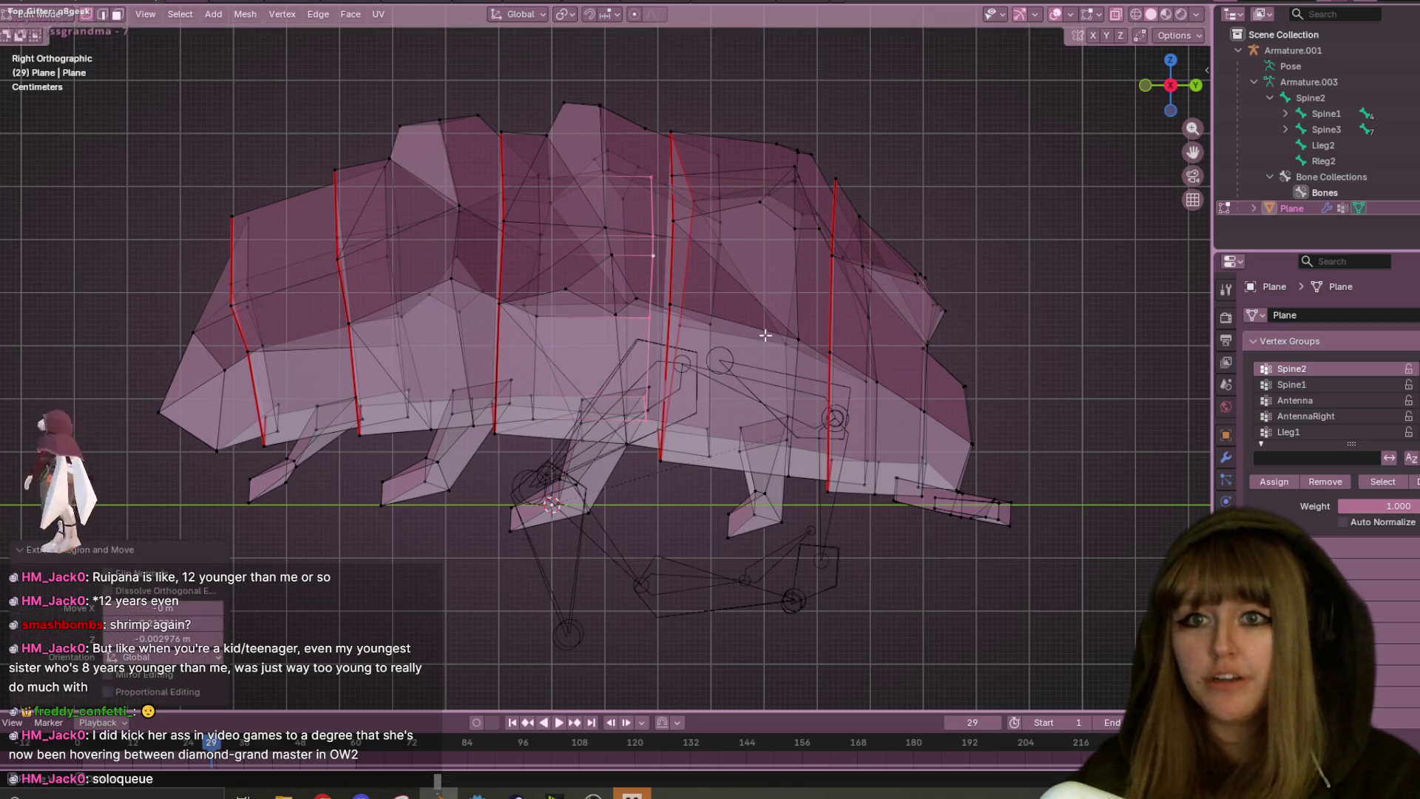
key(g)
click(760, 389)
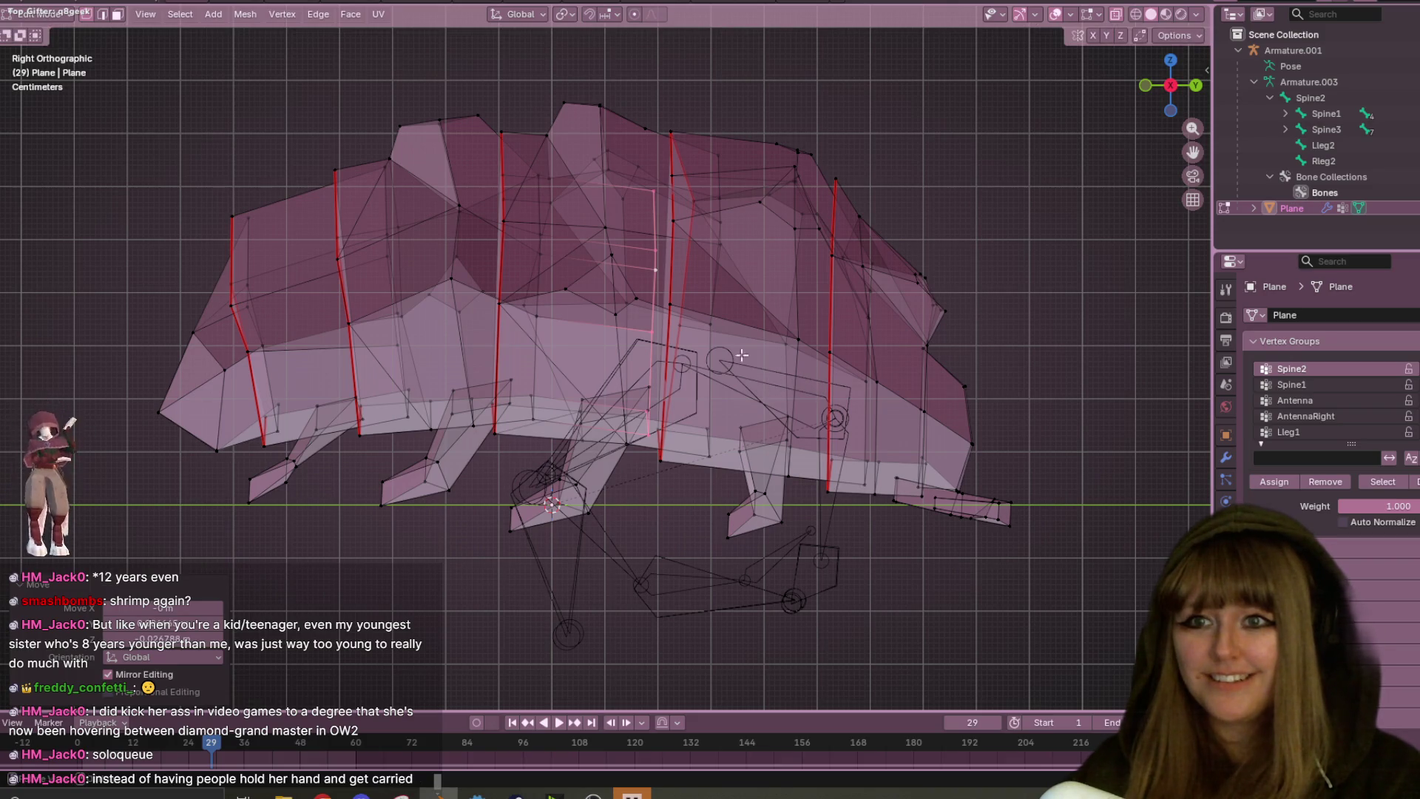
key(alt+a)
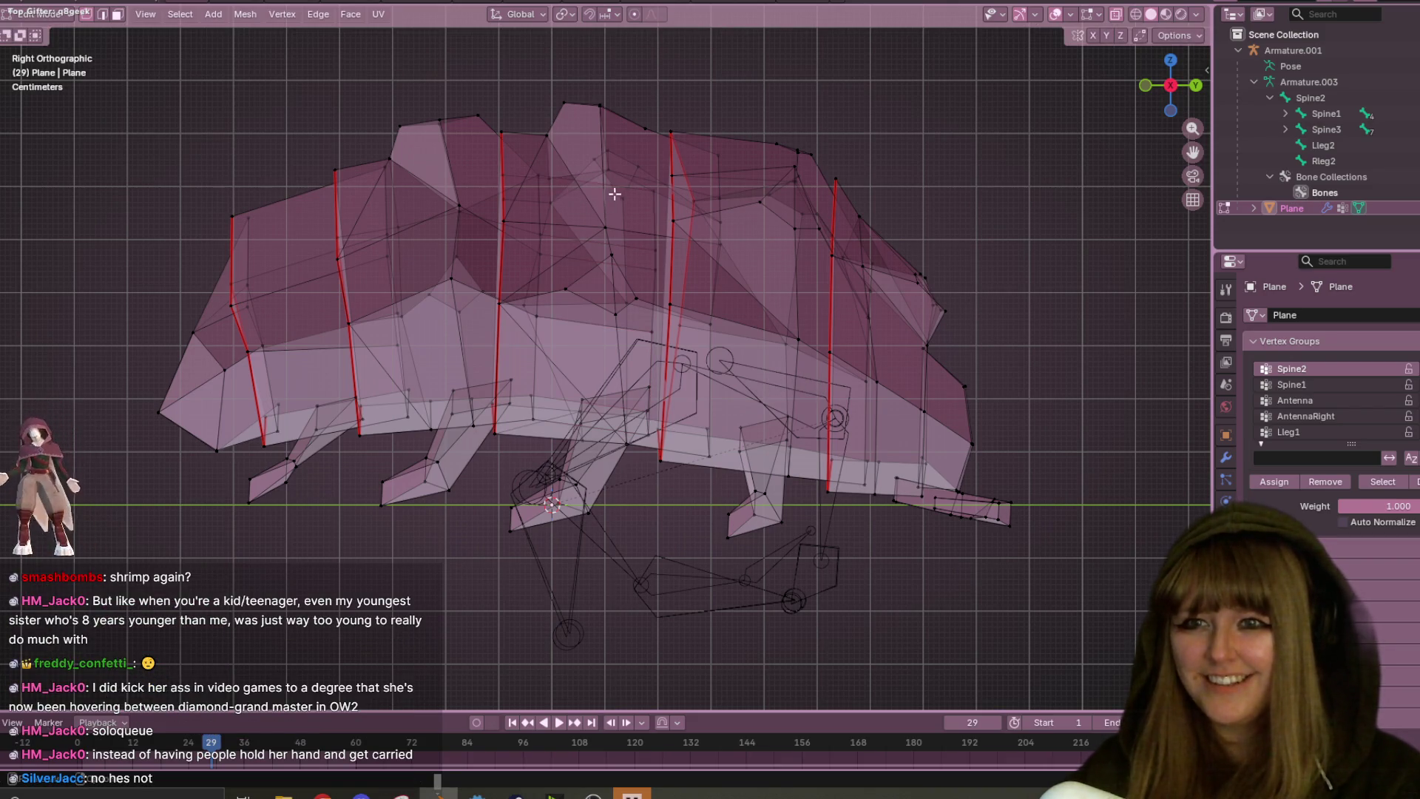
key(g)
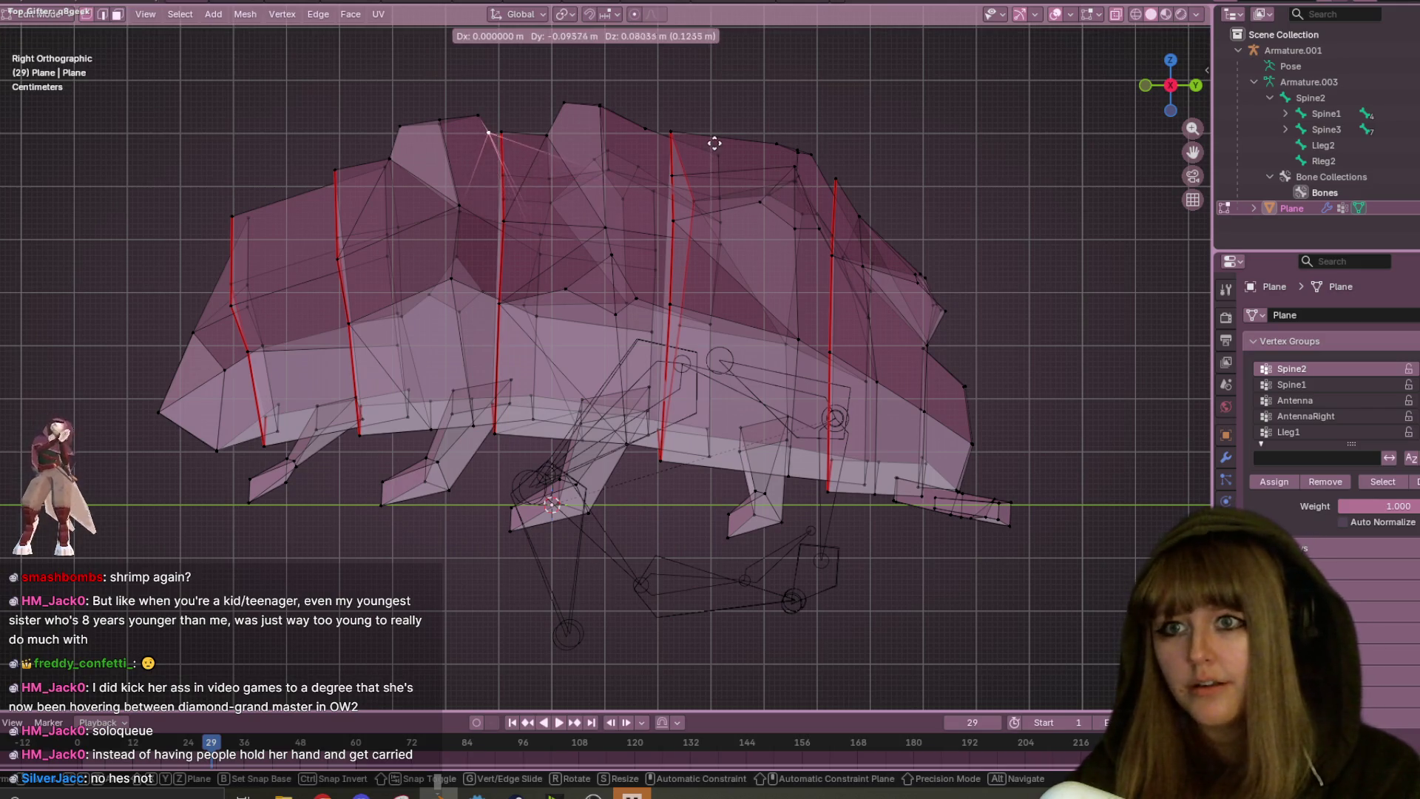
click(719, 148)
- Nudge another vertex along the back slightly and check the shape in perspective
shift+middle_drag(788, 192, 684, 161)
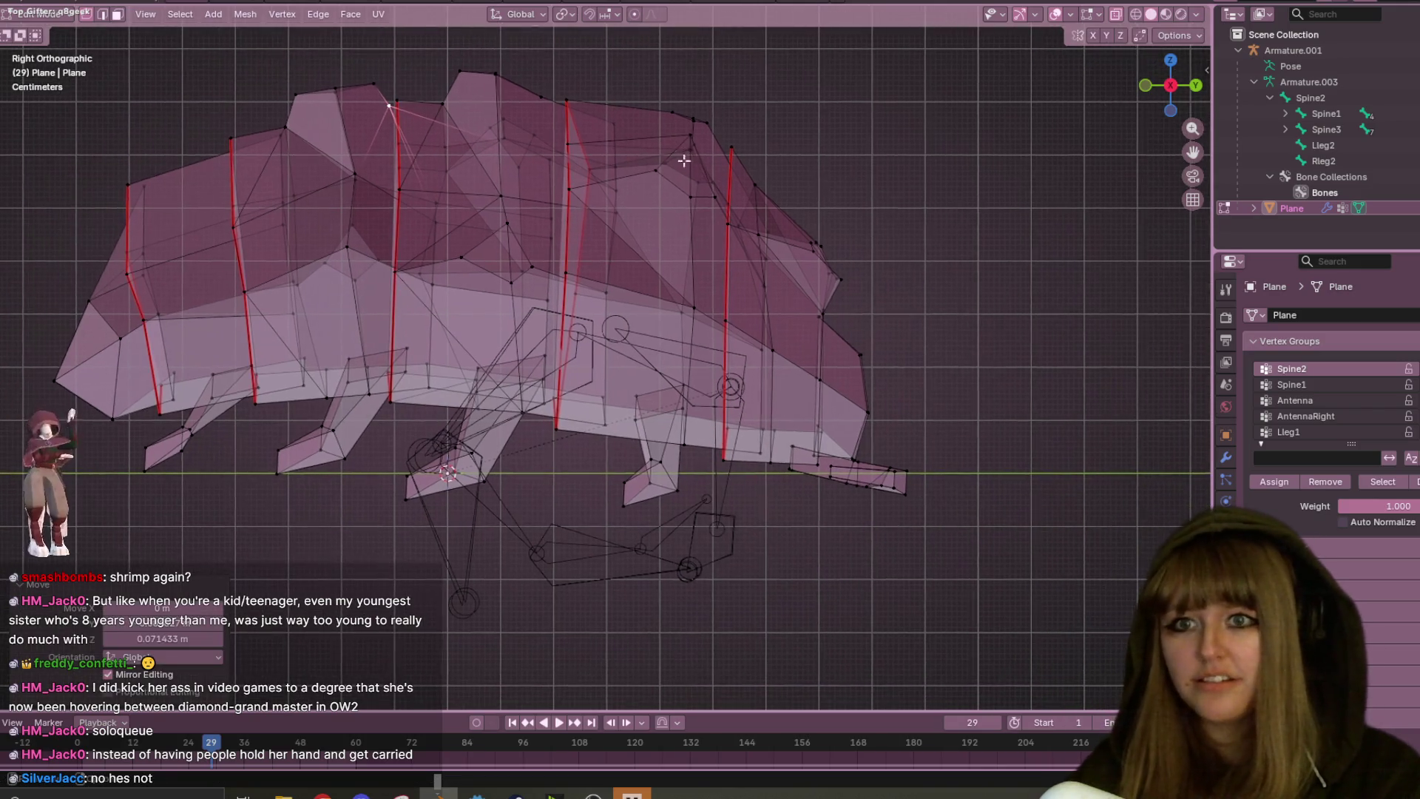
click(628, 220)
mouse_move(627, 215)
middle_down()
mouse_move(694, 165)
mouse_move(747, 159)
middle_up()
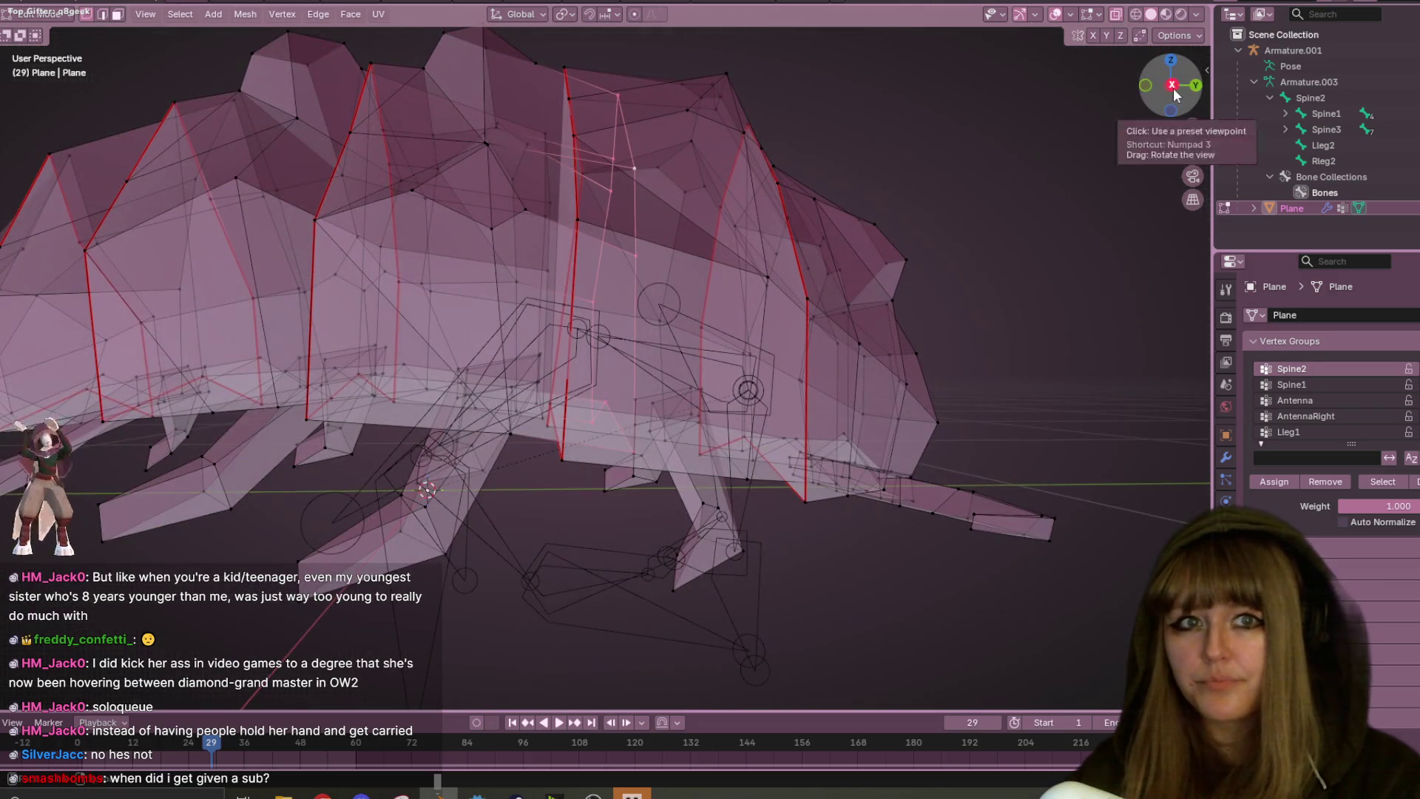
click(1172, 85)
key(g)
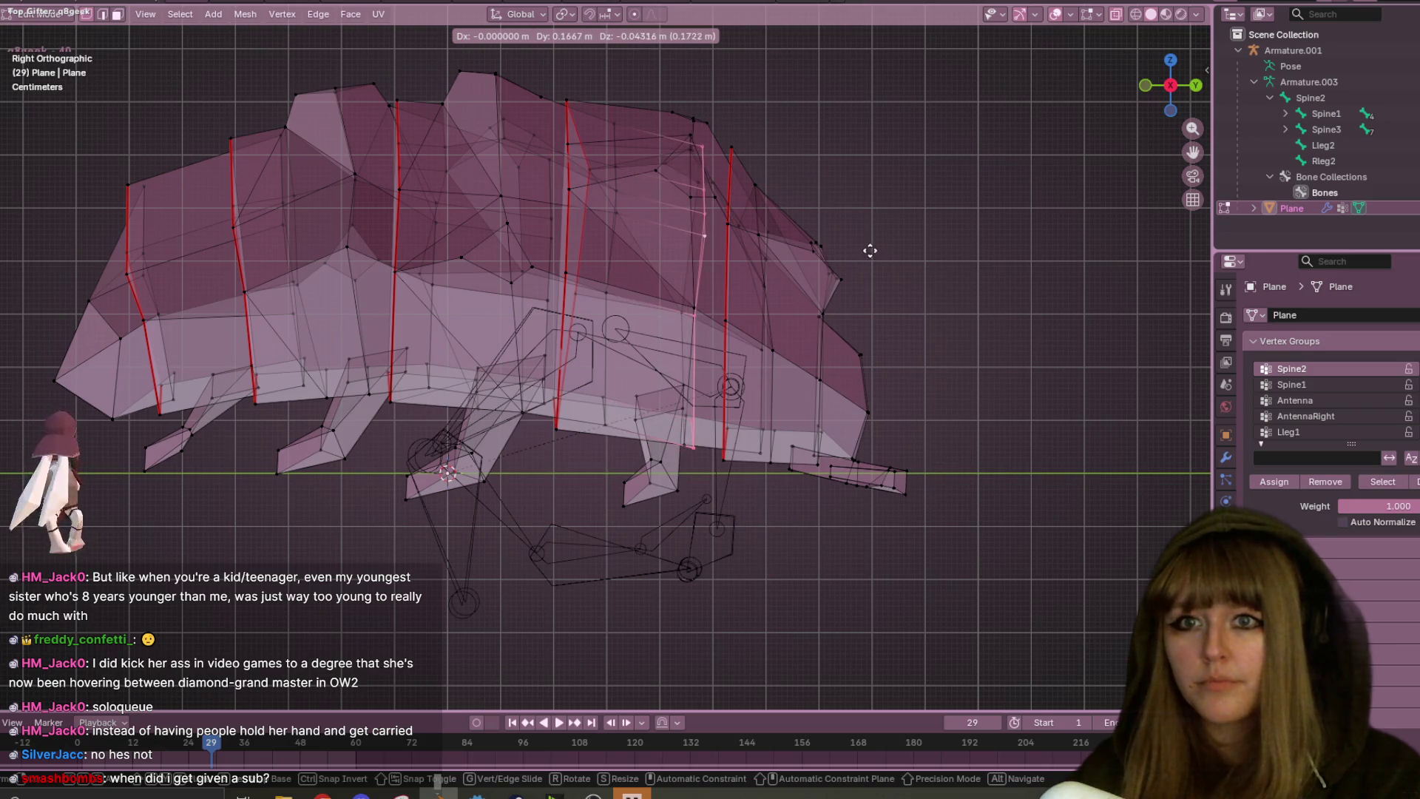
key(Escape)
key(g)
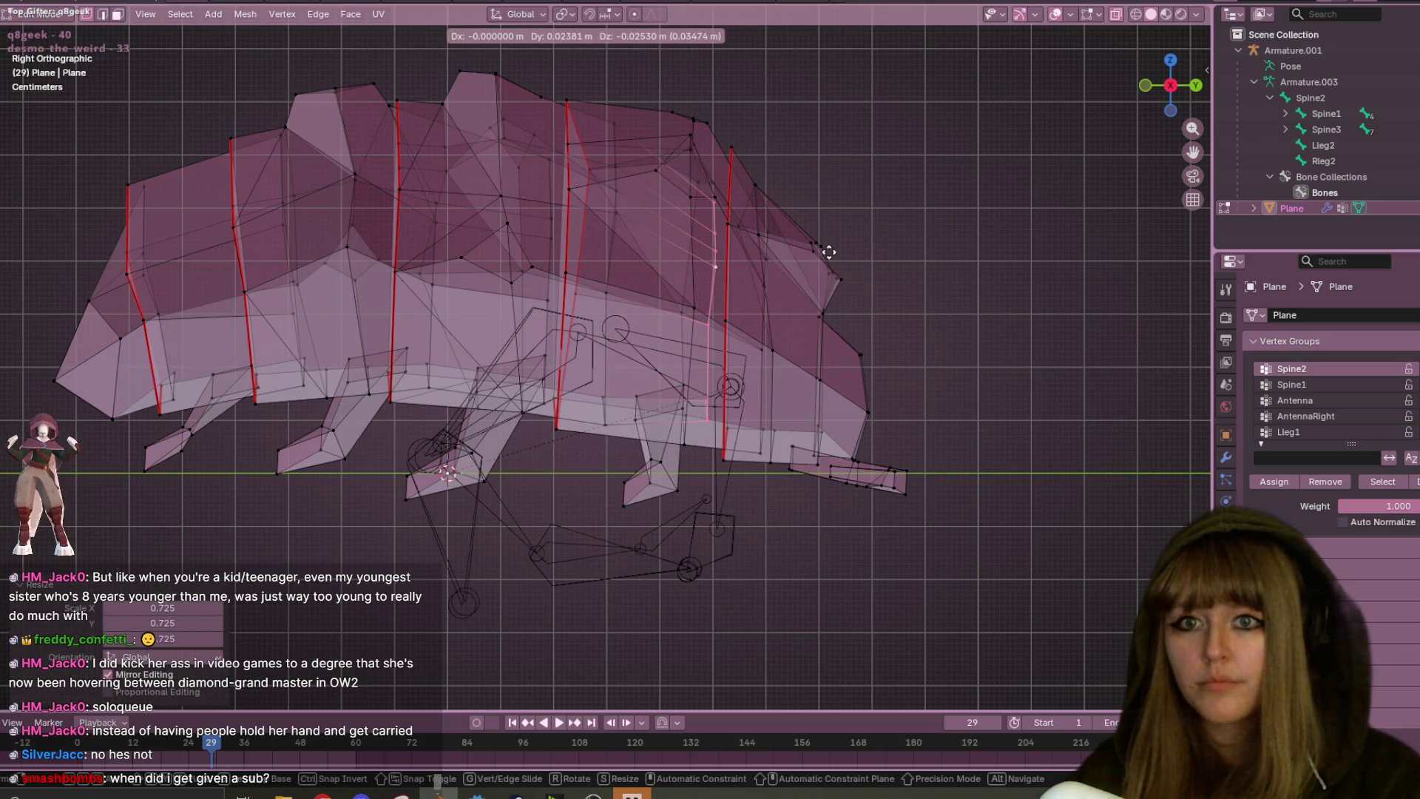
click(828, 252)
mouse_move(968, 269)
middle_down()
mouse_move(930, 308)
mouse_move(882, 252)
mouse_move(910, 296)
mouse_move(897, 311)
mouse_move(660, 344)
mouse_move(779, 287)
mouse_move(666, 332)
mouse_move(569, 351)
mouse_move(550, 337)
mouse_move(591, 387)
middle_up()
scroll(930, 298, up, 5)
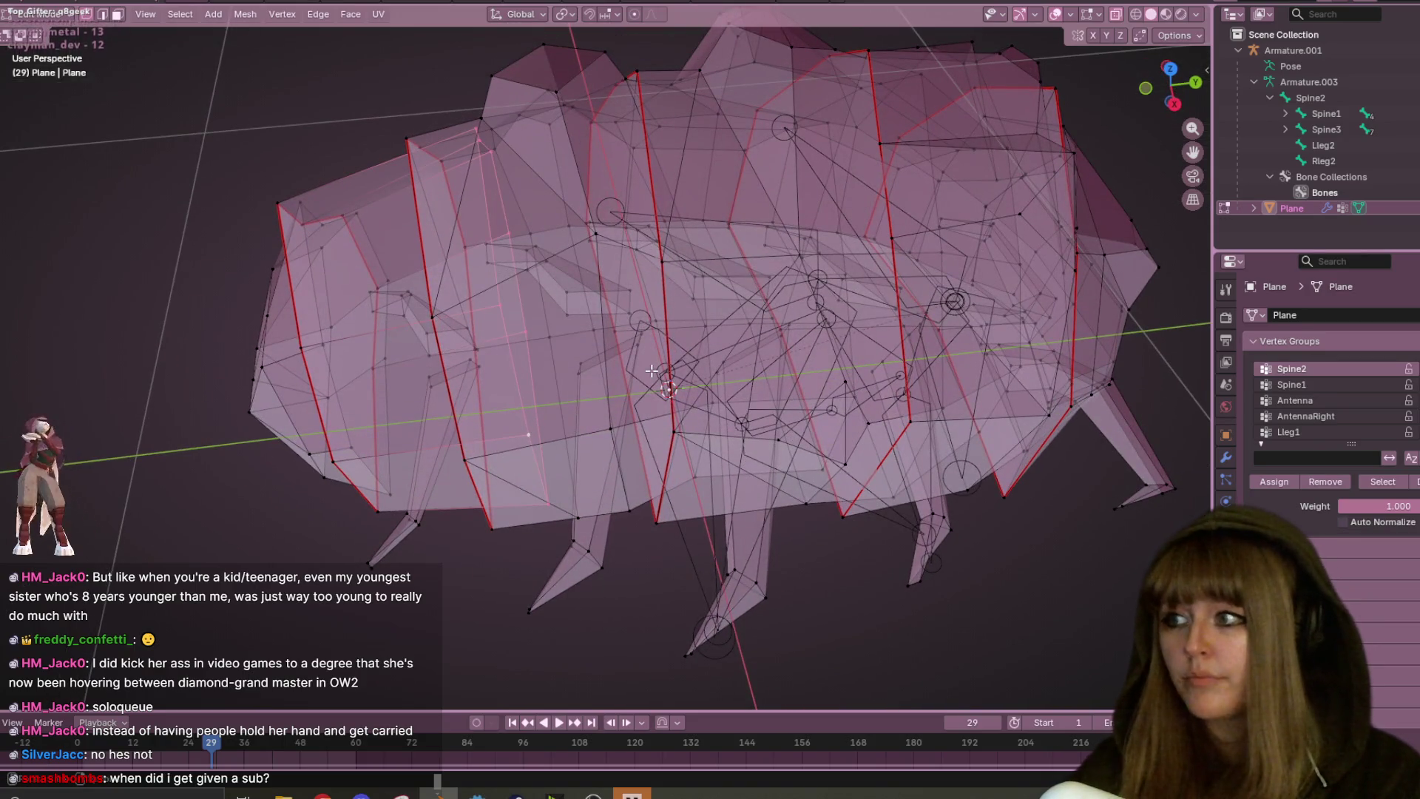
- Move a rear edge loop and rescale it, first to 0.908 then to 1.100
scroll(665, 375, down, 1)
middle_drag(690, 407, 905, 147)
click(1170, 85)
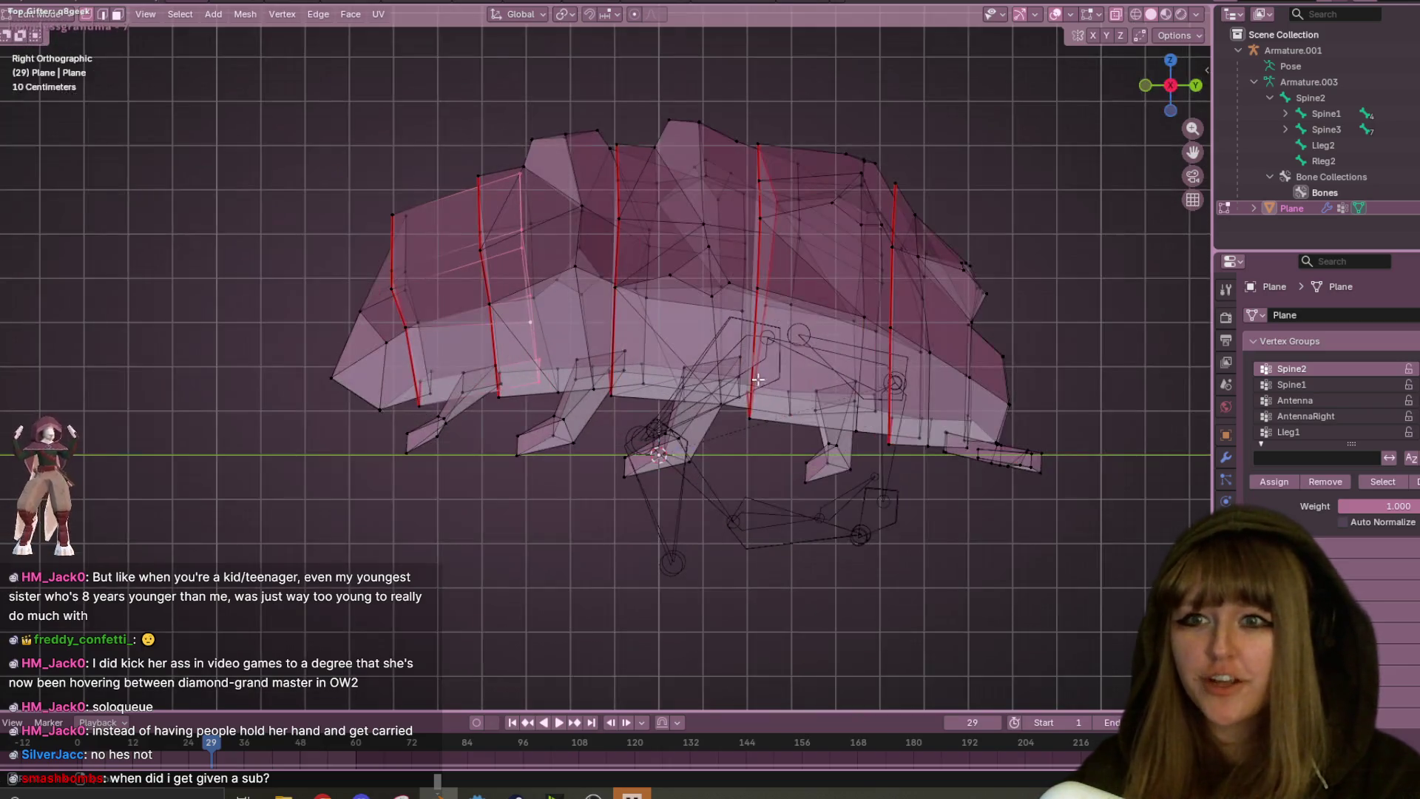
scroll(588, 264, up, 3)
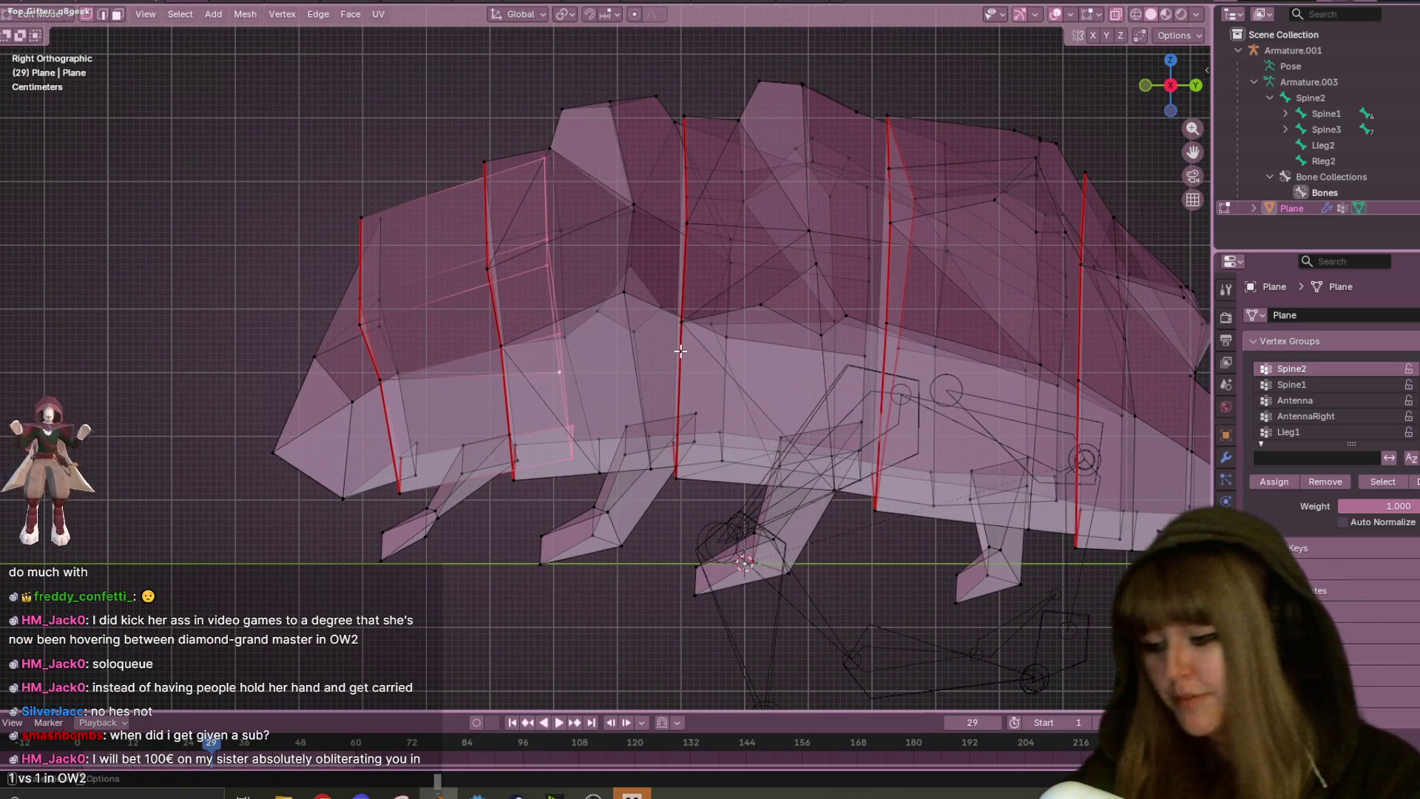
key(g)
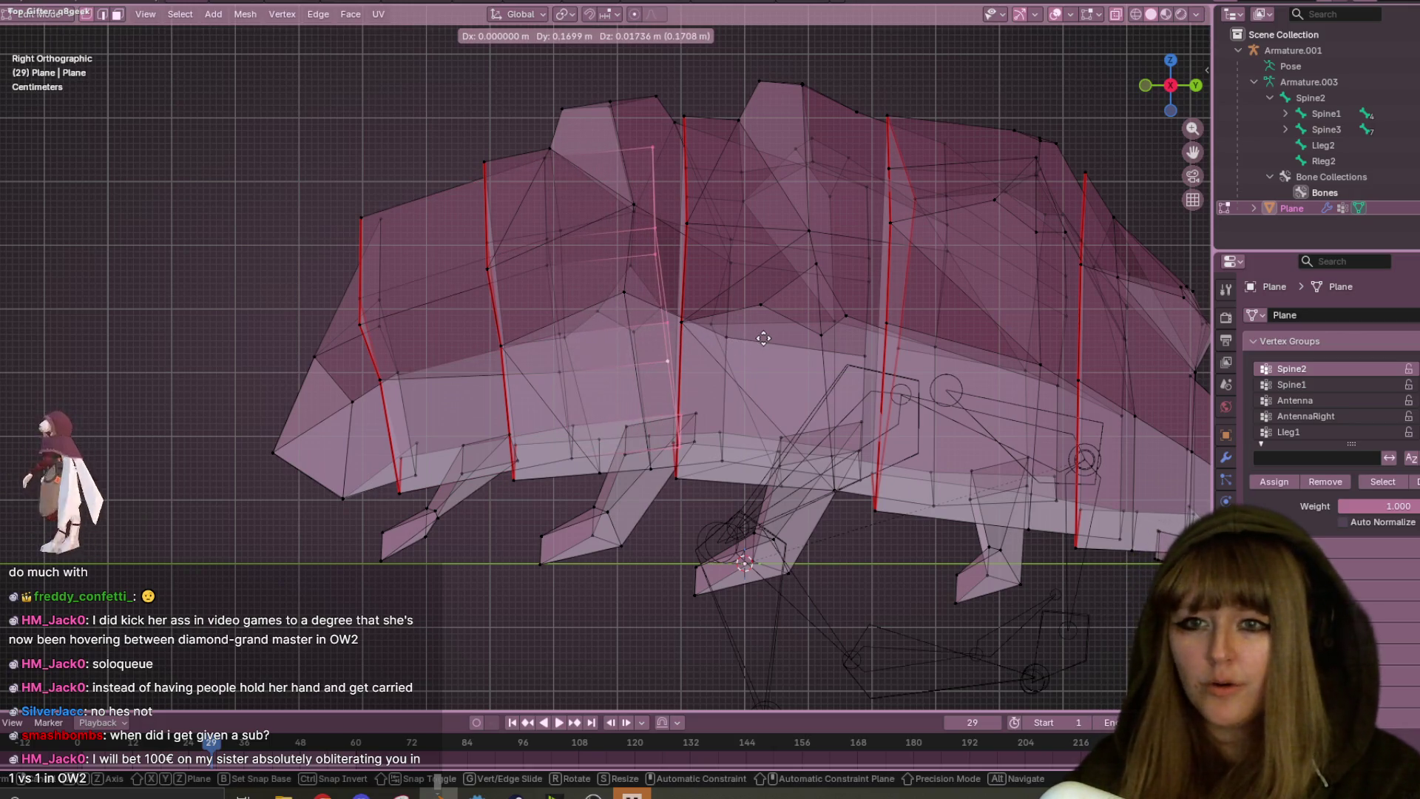
click(764, 338)
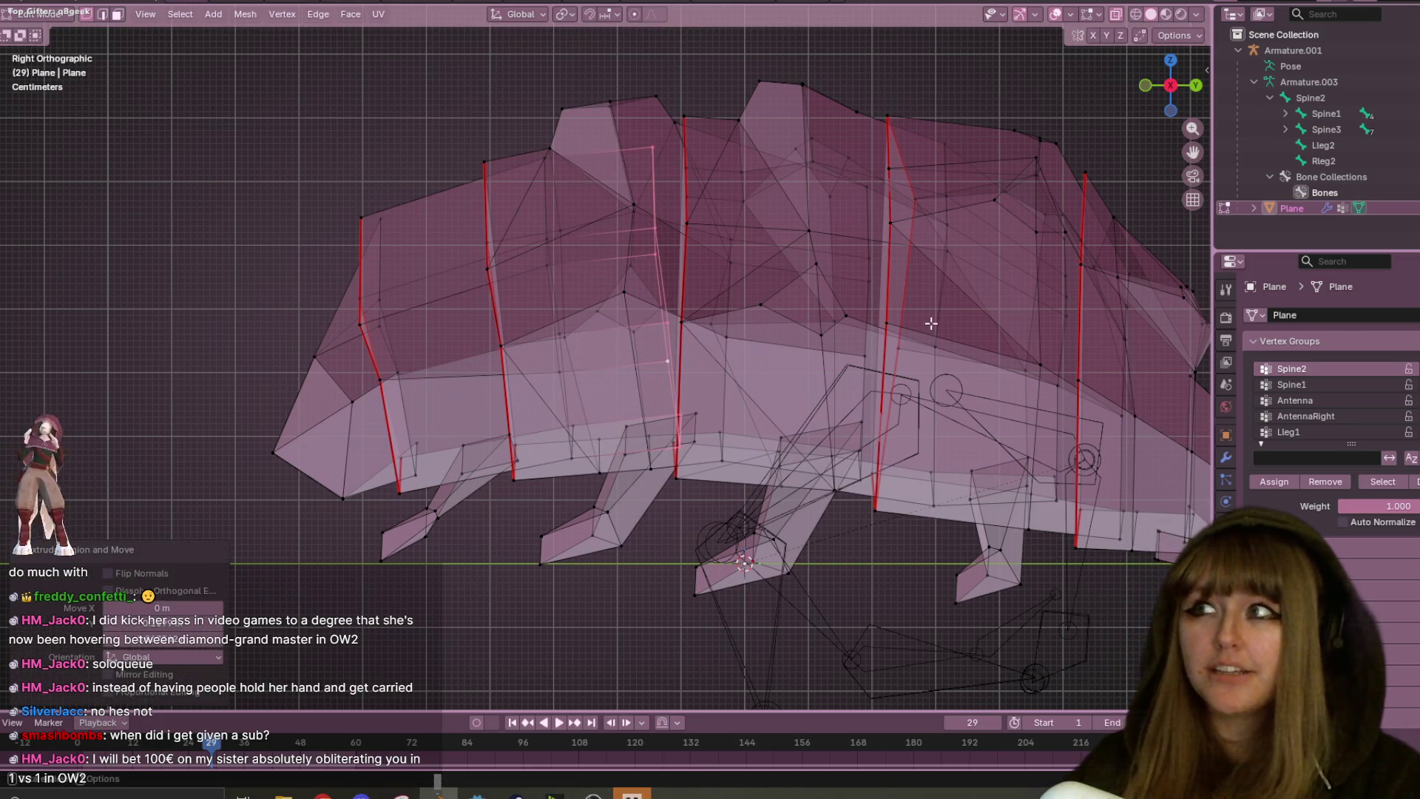
key(s)
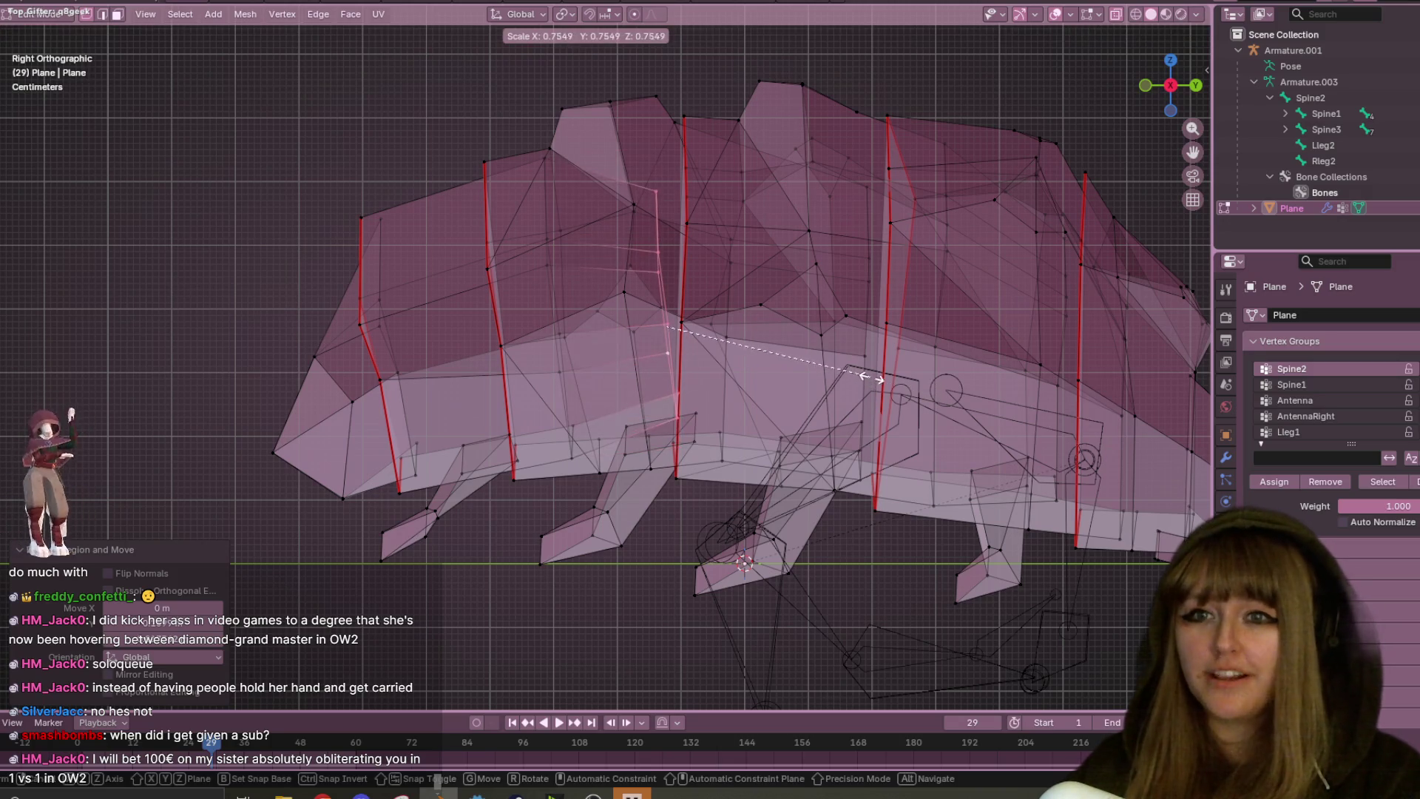
click(921, 343)
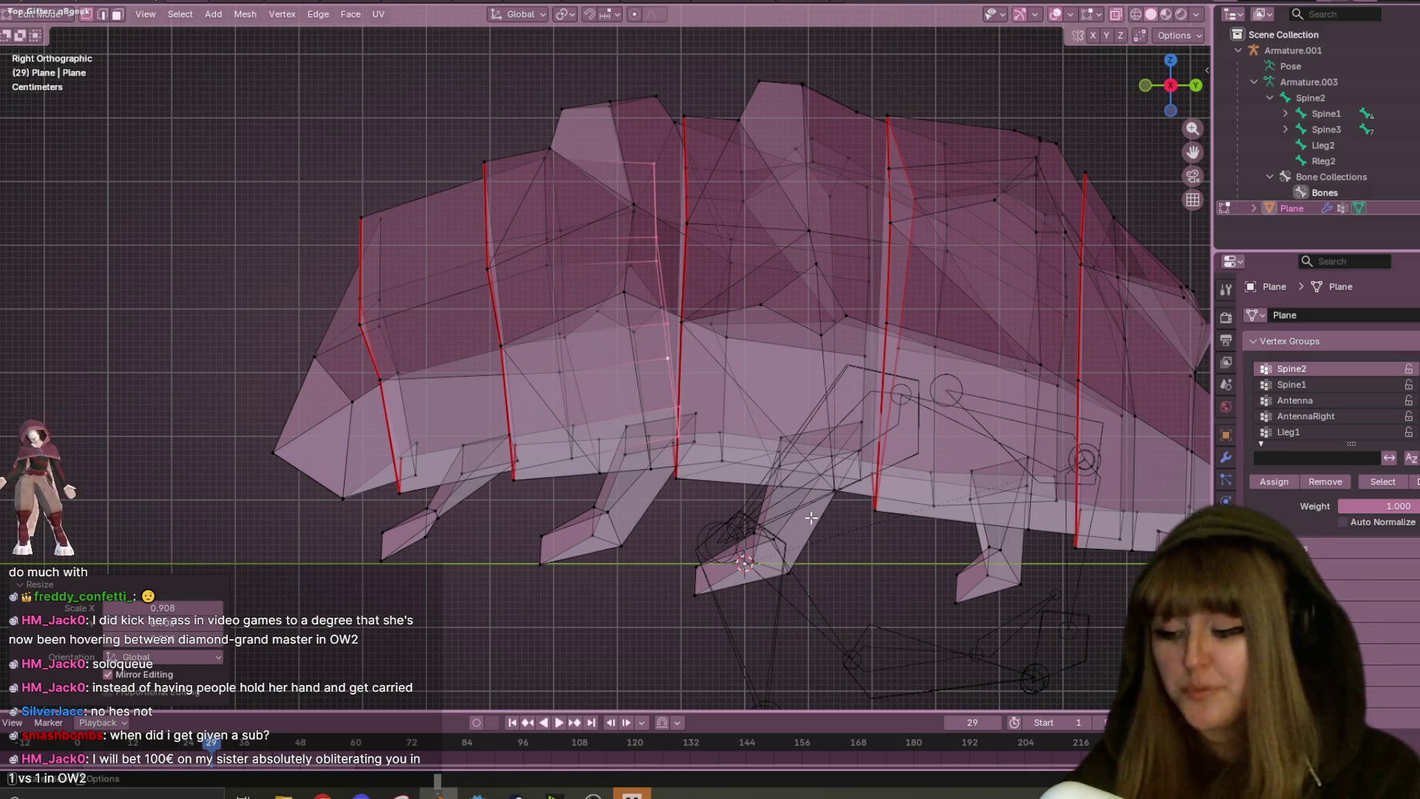
key(s)
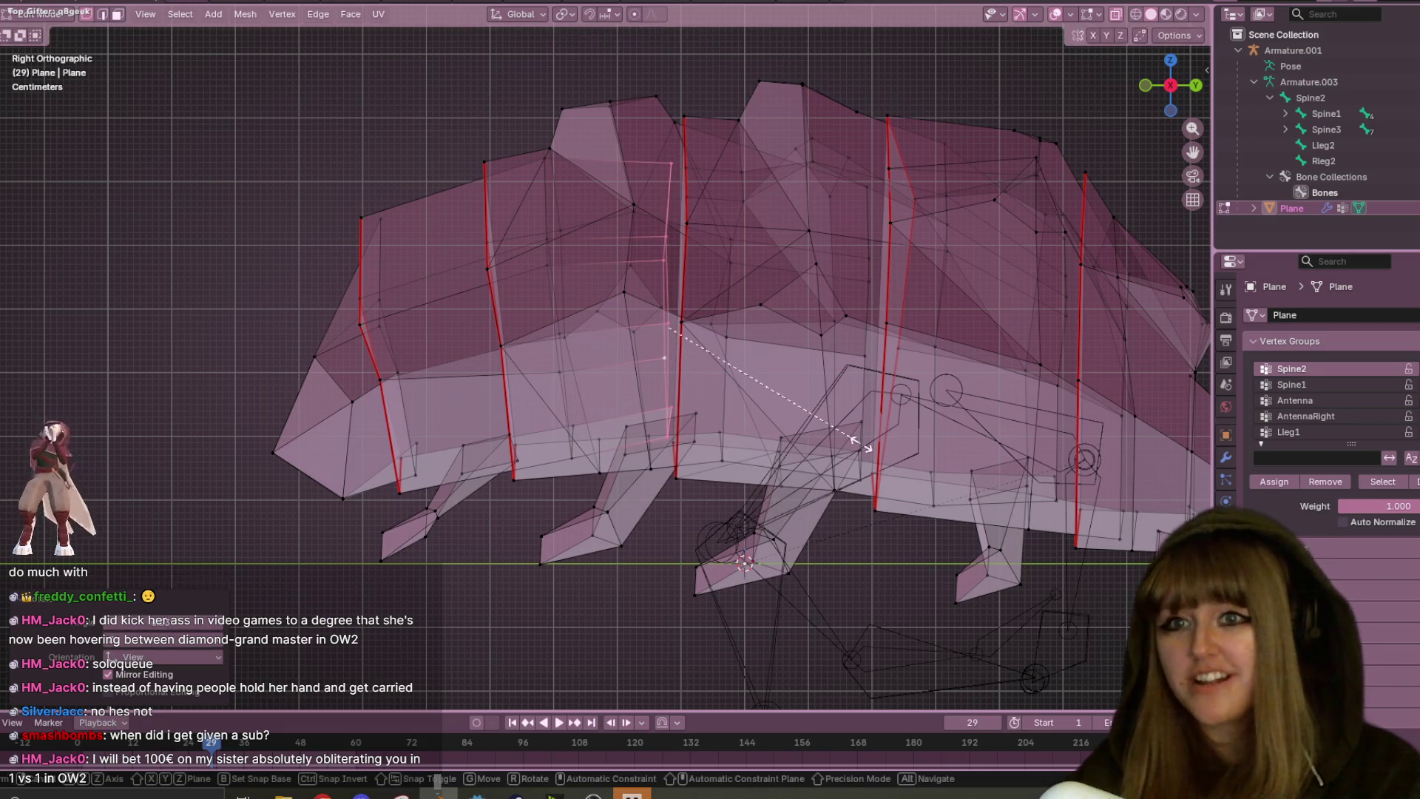
click(891, 440)
- Select an edge loop near the front of the body and move it into place
shift+middle_drag(454, 371, 634, 289)
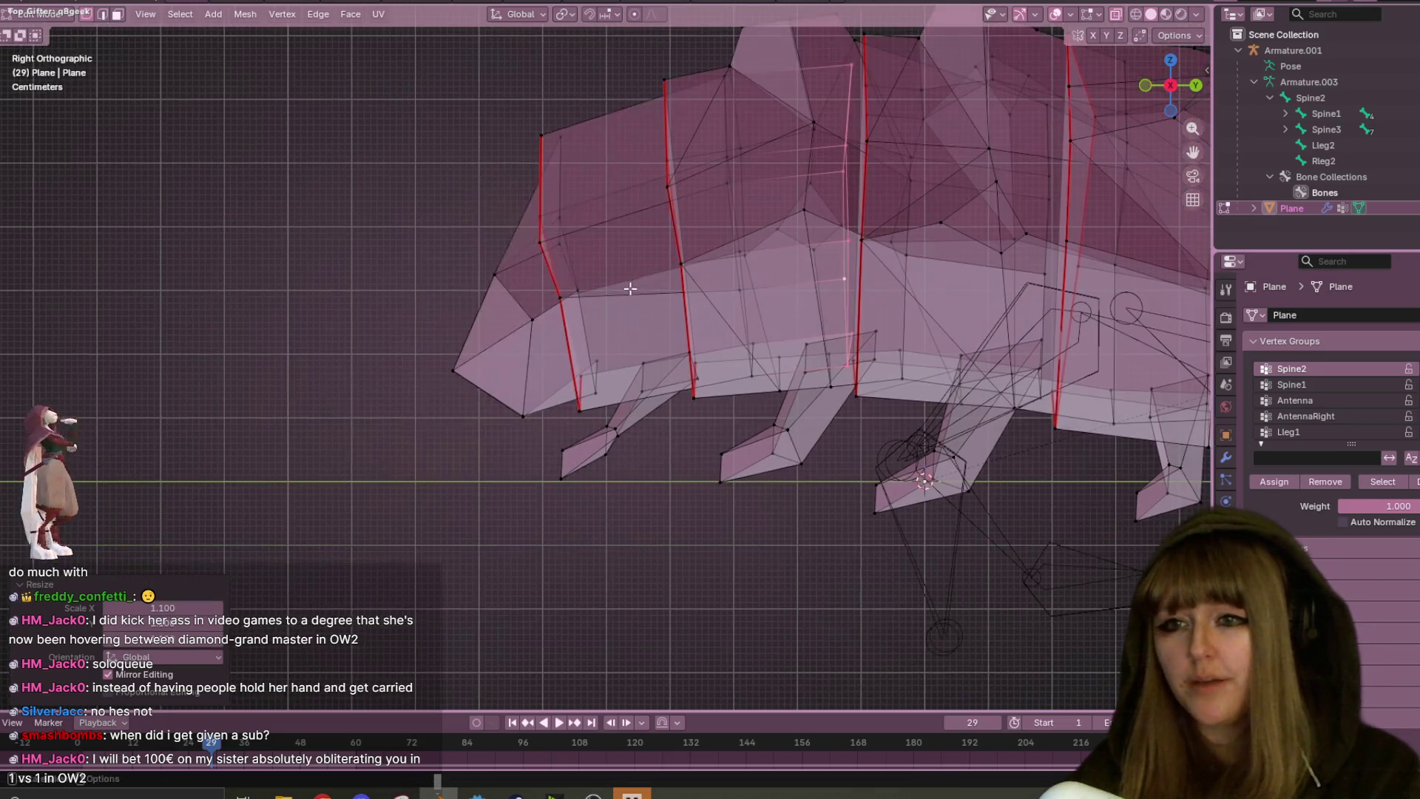
click(592, 295)
alt+click(579, 289)
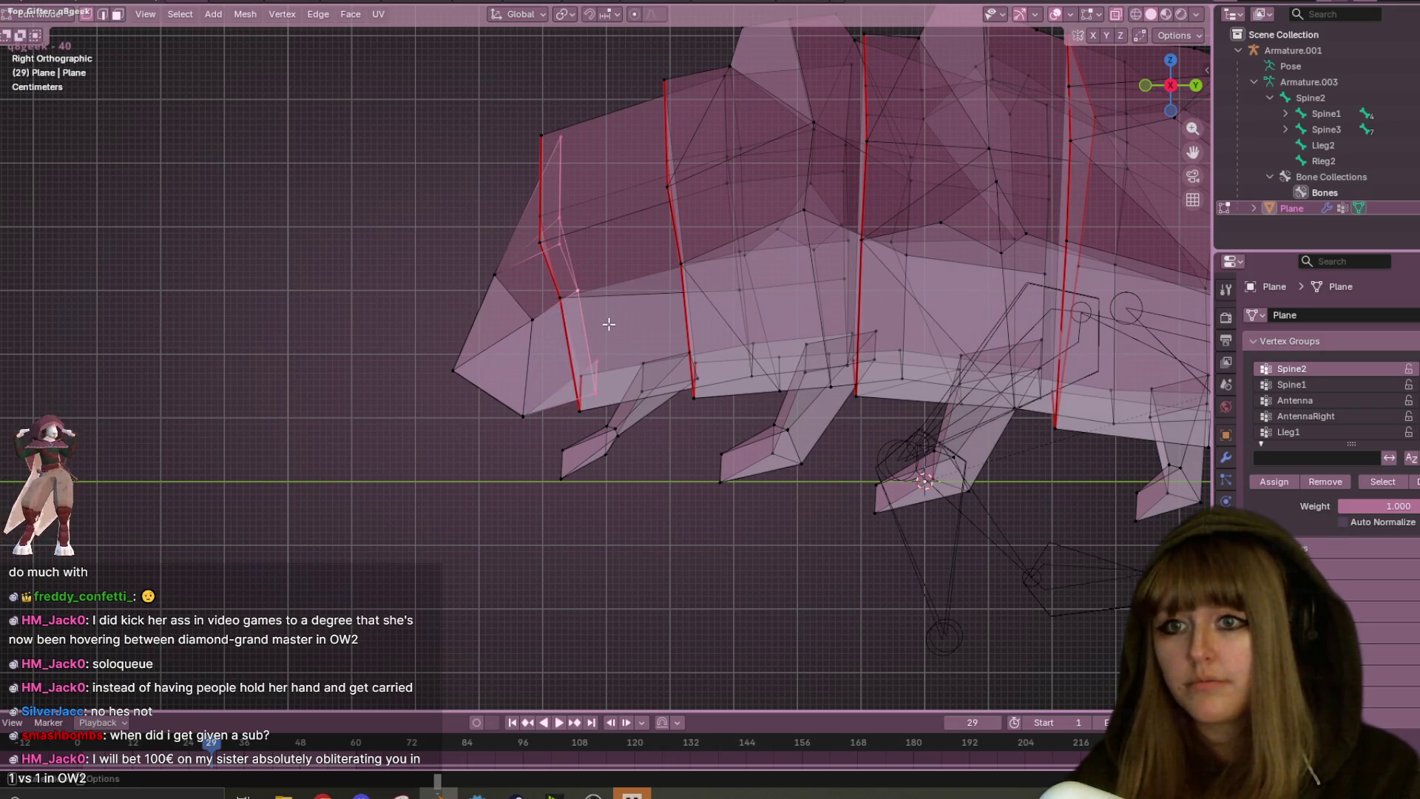
key(g)
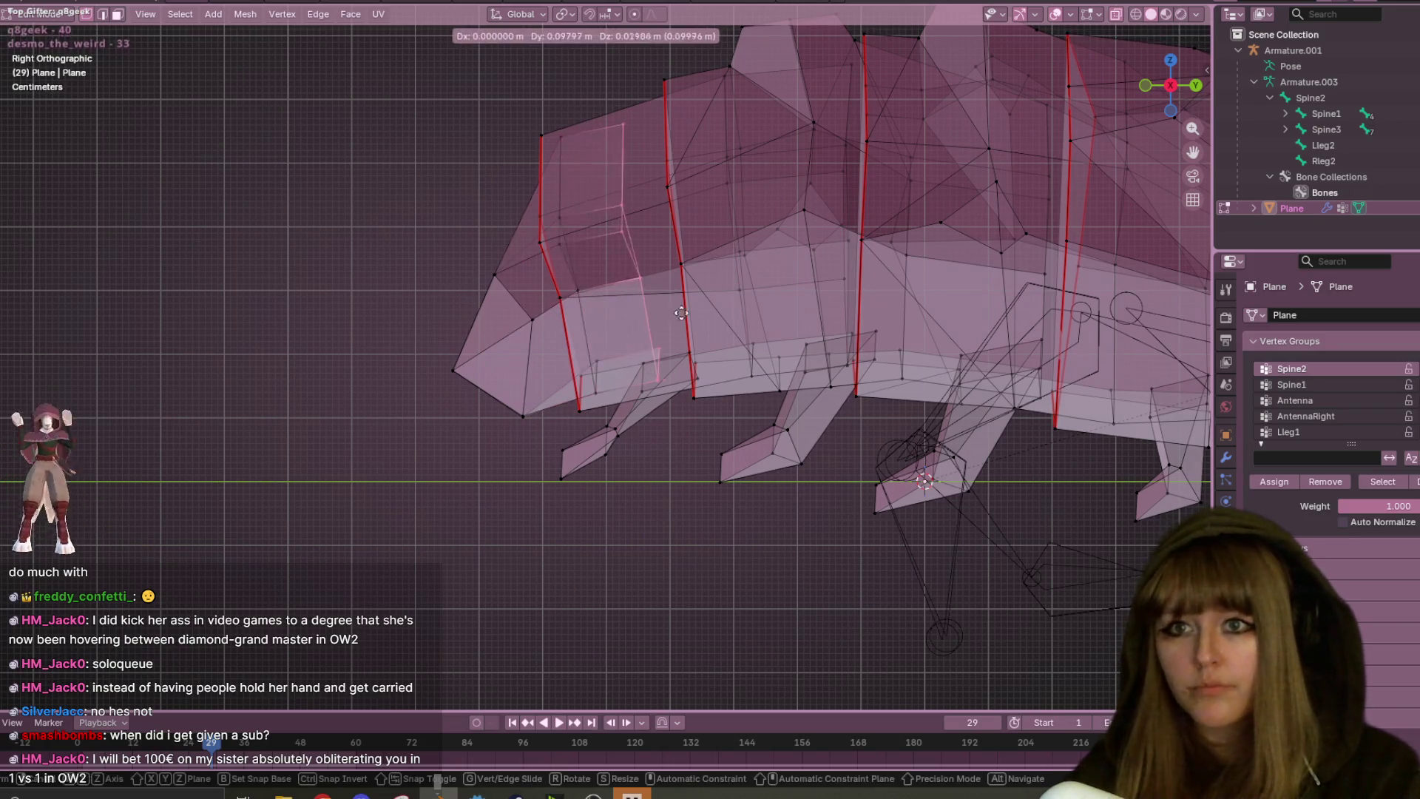
click(699, 305)
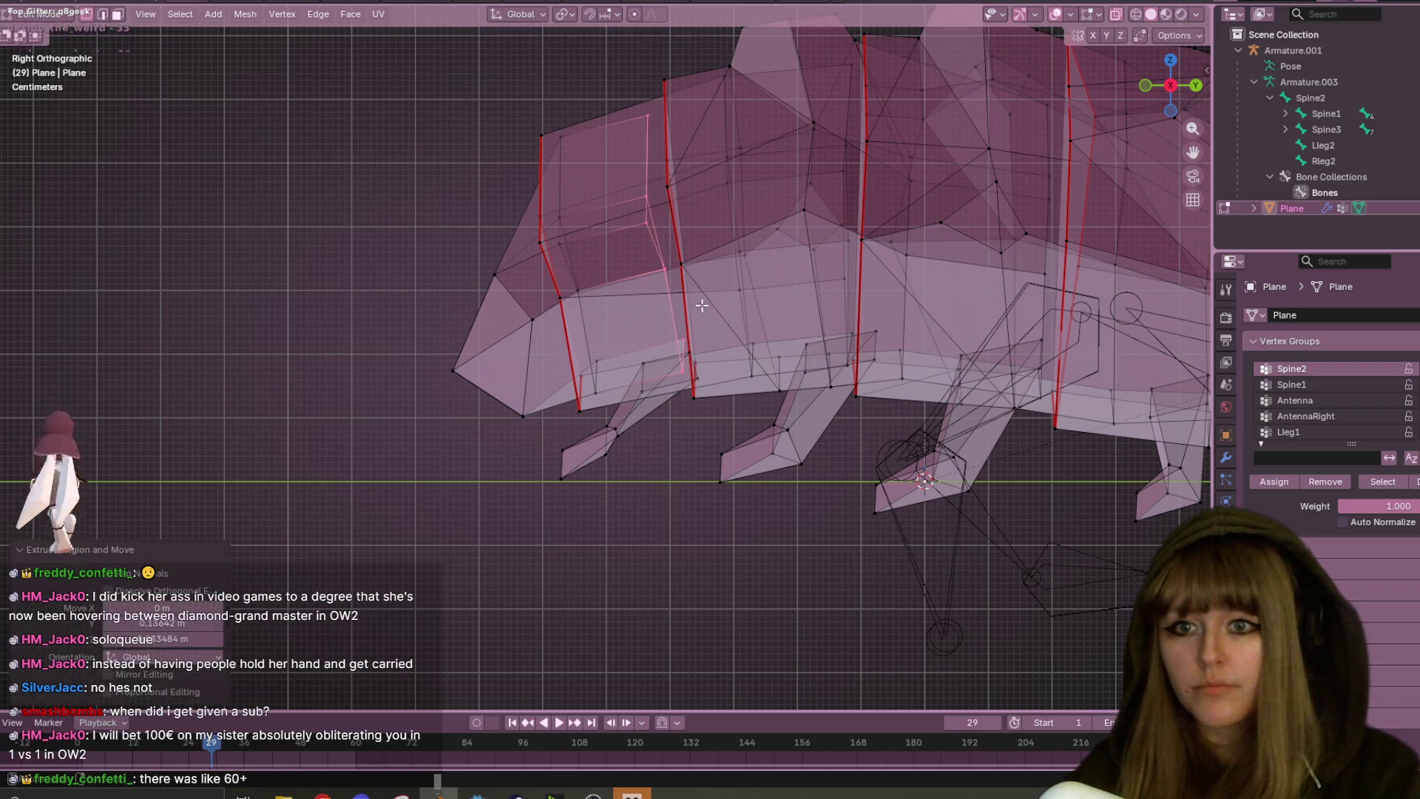
scroll(699, 305, down, 3)
middle_drag(699, 305, 597, 138)
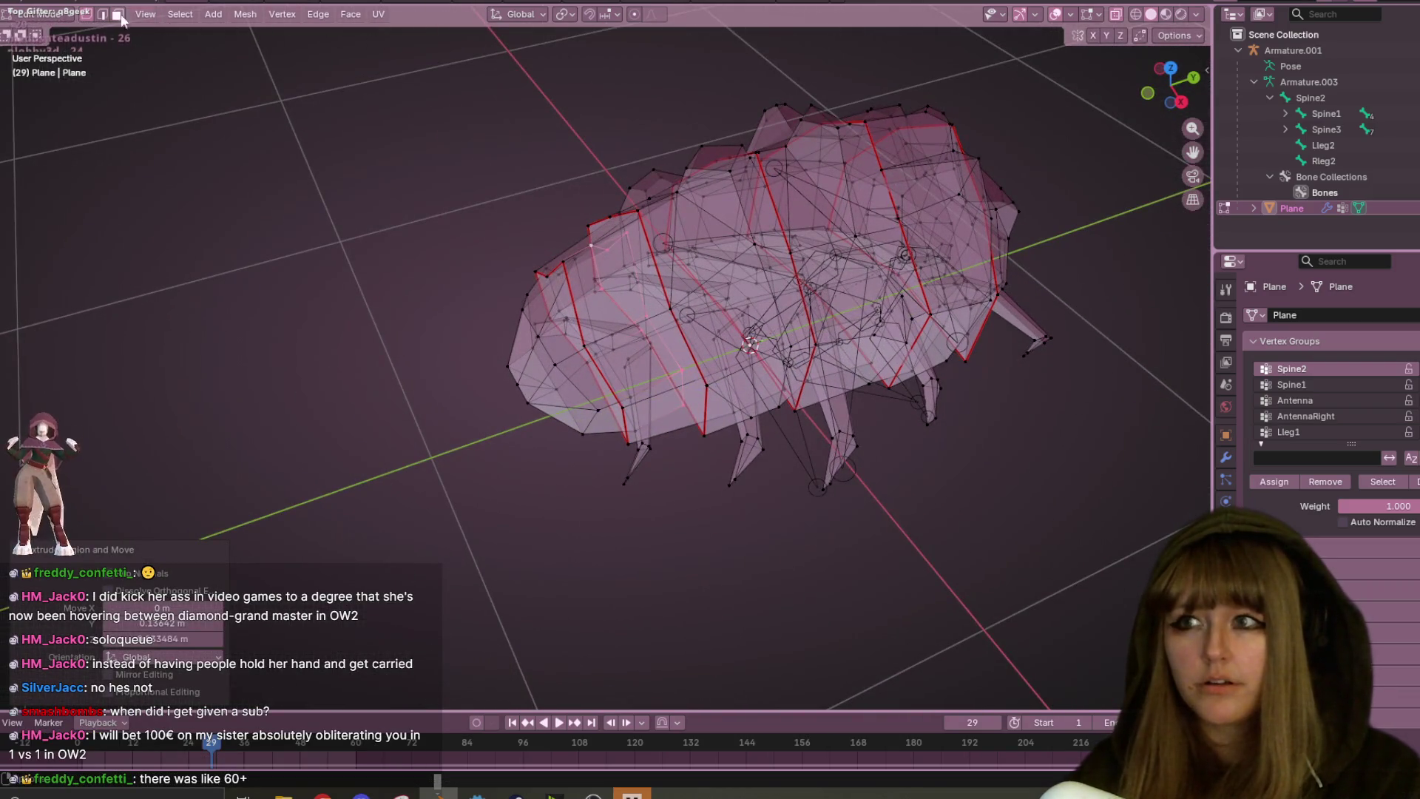
click(46, 14)
mouse_move(111, 103)
middle_down()
mouse_move(150, 132)
mouse_move(957, 256)
mouse_move(1025, 198)
mouse_move(1125, 16)
mouse_move(1023, 139)
mouse_move(975, 78)
mouse_move(1049, 144)
mouse_move(1112, 256)
mouse_move(1117, 153)
mouse_move(1074, 126)
mouse_move(974, 192)
mouse_move(921, 198)
mouse_move(895, 104)
mouse_move(1027, 107)
mouse_move(1094, 252)
mouse_move(1017, 141)
mouse_move(1115, 151)
mouse_move(1152, 270)
mouse_move(1090, 164)
mouse_move(939, 176)
mouse_move(949, 139)
mouse_move(969, 162)
mouse_move(1054, 188)
middle_up()
- Return to Object Mode, orbit the curled model, and click the armature, then the Plane mesh
key(Tab)
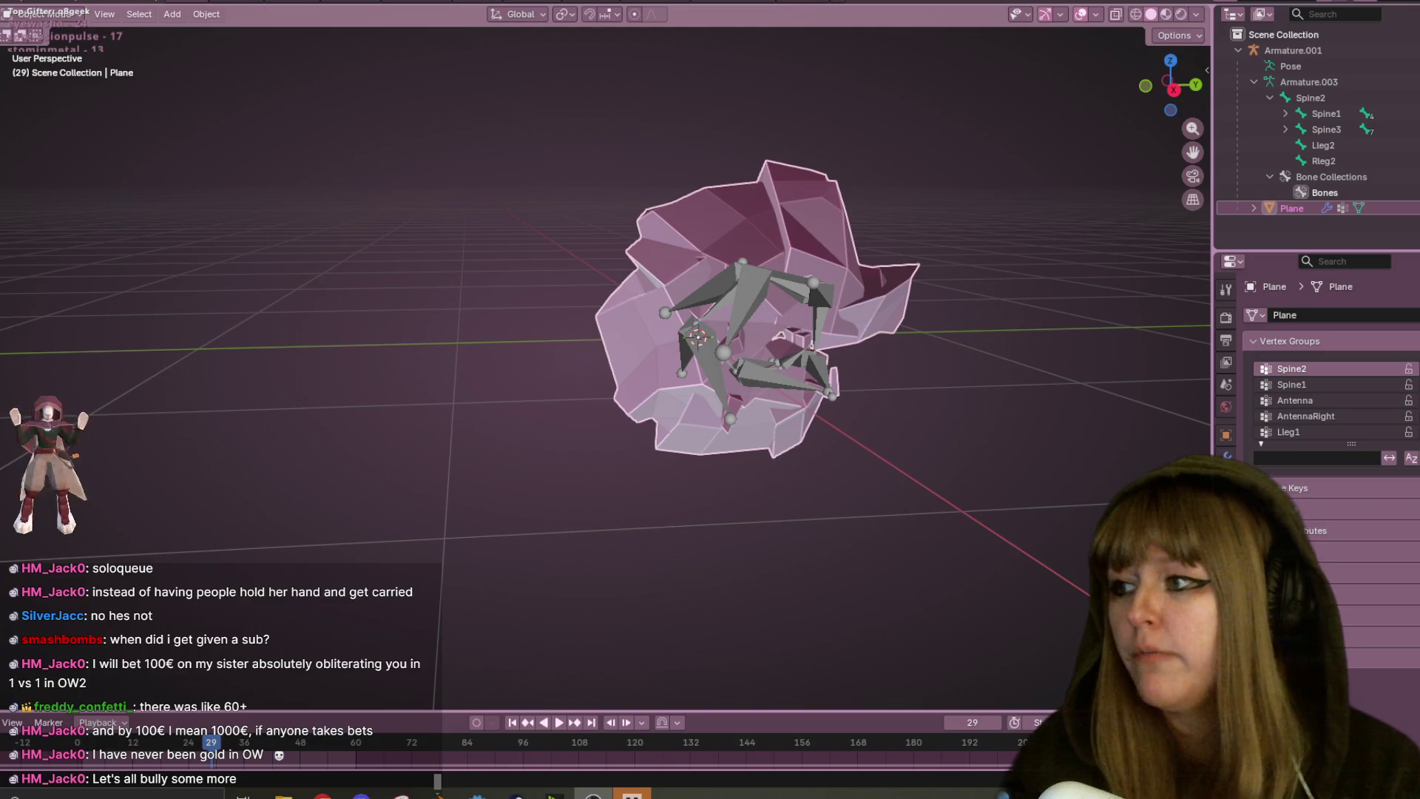
mouse_move(664, 244)
middle_down()
mouse_move(774, 274)
mouse_move(799, 295)
mouse_move(784, 230)
mouse_move(797, 229)
mouse_move(853, 299)
mouse_move(988, 259)
mouse_move(1024, 194)
mouse_move(1058, 280)
mouse_move(1049, 299)
mouse_move(1066, 221)
mouse_move(1043, 305)
mouse_move(929, 333)
mouse_move(898, 377)
mouse_move(921, 224)
mouse_move(873, 283)
mouse_move(891, 363)
mouse_move(794, 326)
mouse_move(913, 289)
middle_up()
click(883, 314)
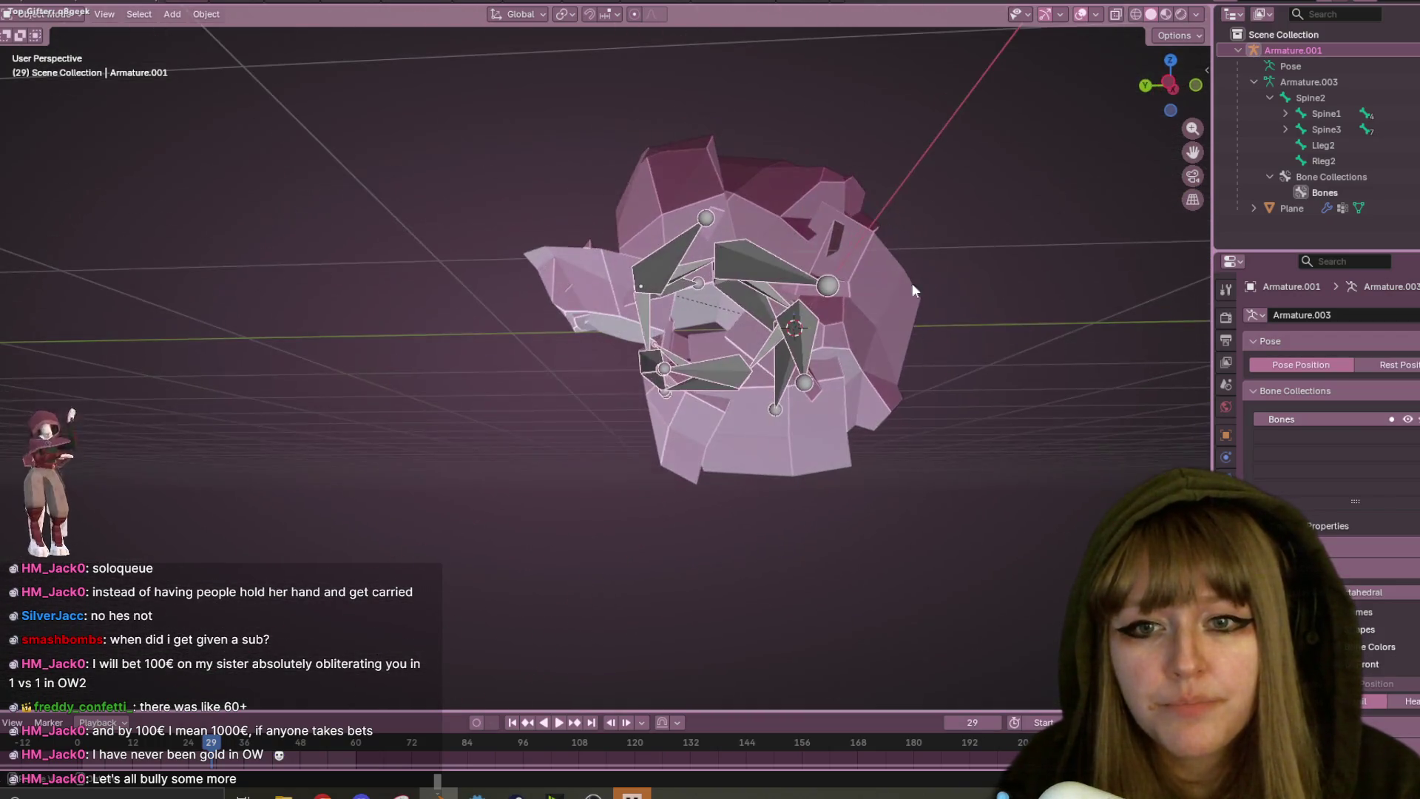
click(763, 342)
- Put the armature back into Pose Mode and rotate the Spine4 bone
click(752, 257)
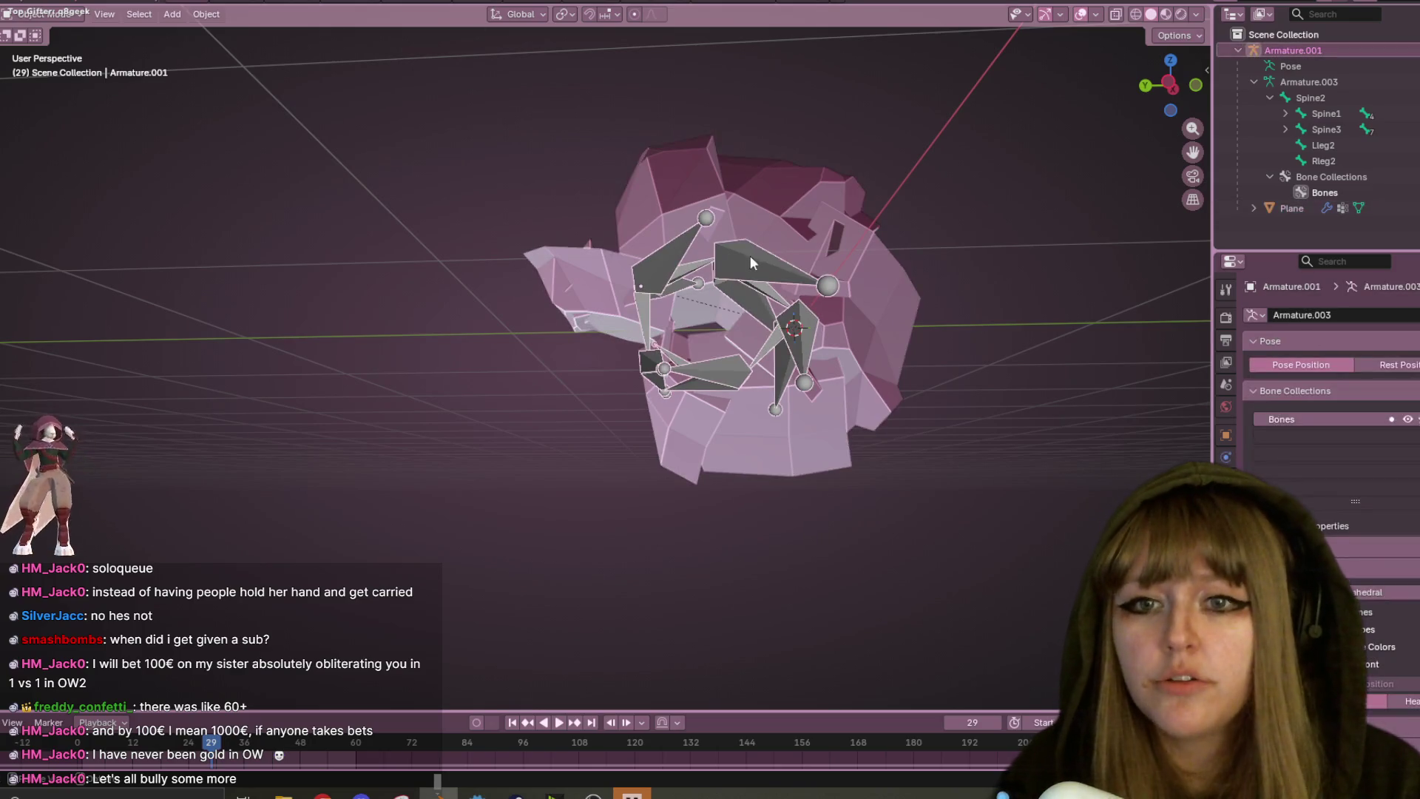
click(45, 11)
click(41, 57)
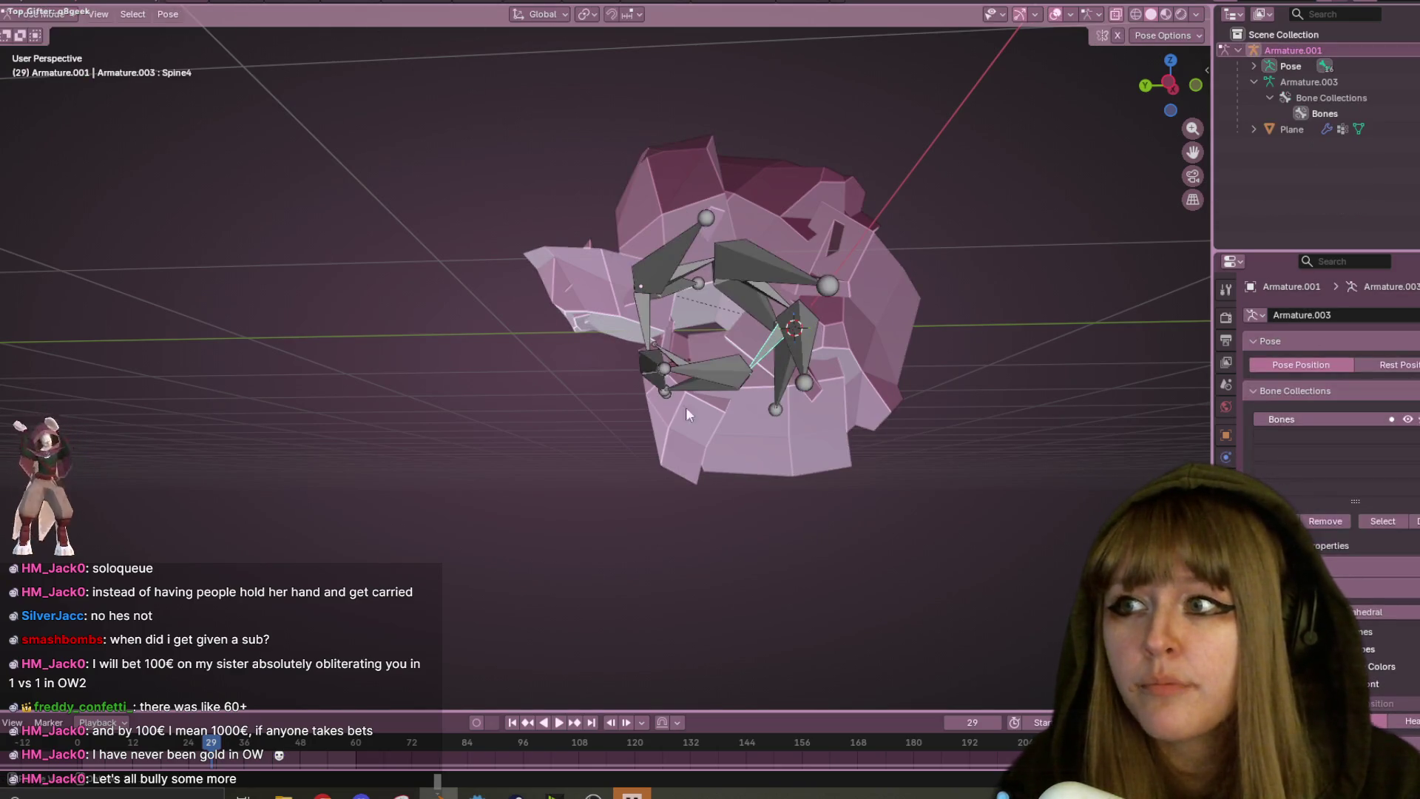
middle_drag(569, 361, 622, 293)
middle_drag(766, 287, 709, 352)
key(r)
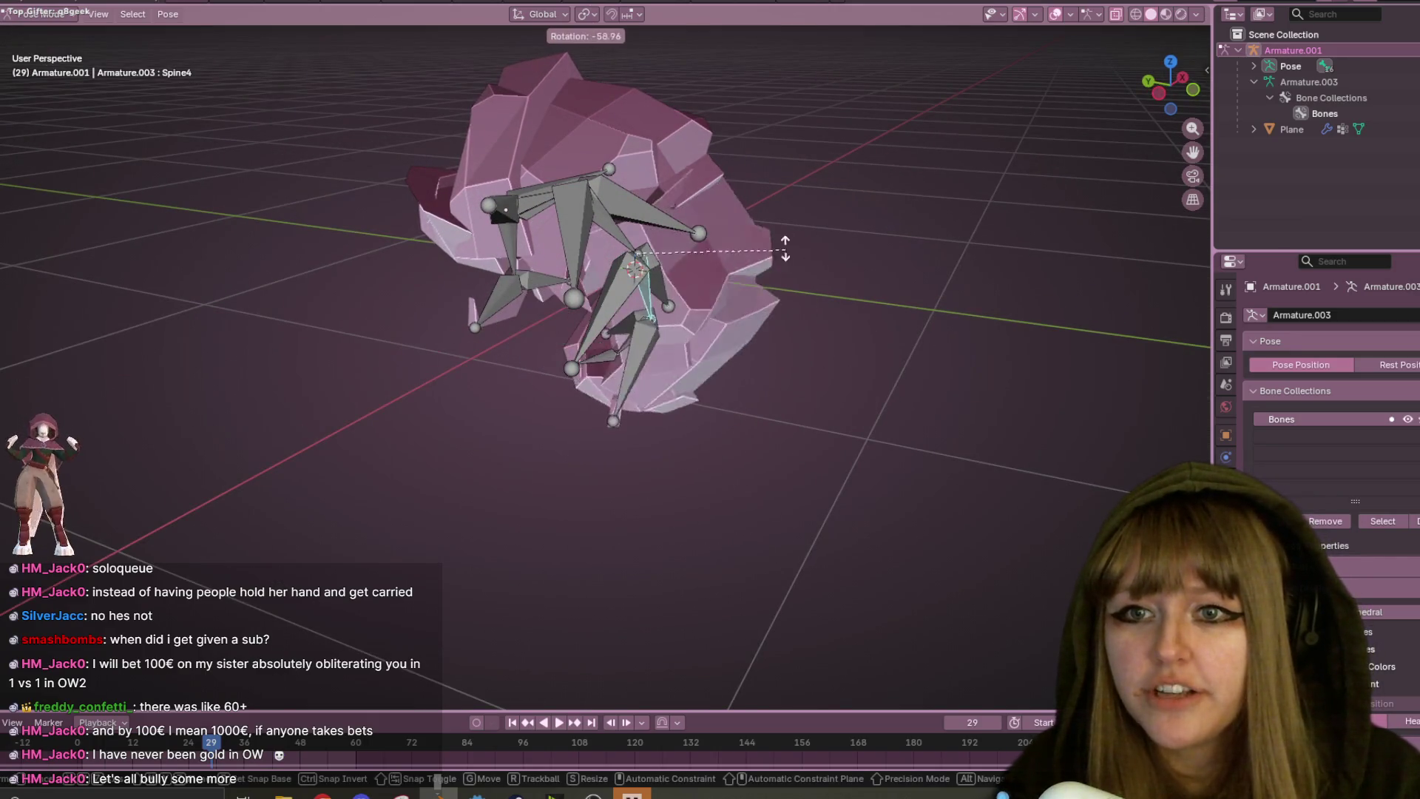
click(787, 293)
- From the right side view, rotate Spine4 further to tighten the curl
mouse_move(788, 294)
middle_down()
mouse_move(965, 293)
mouse_move(822, 220)
middle_up()
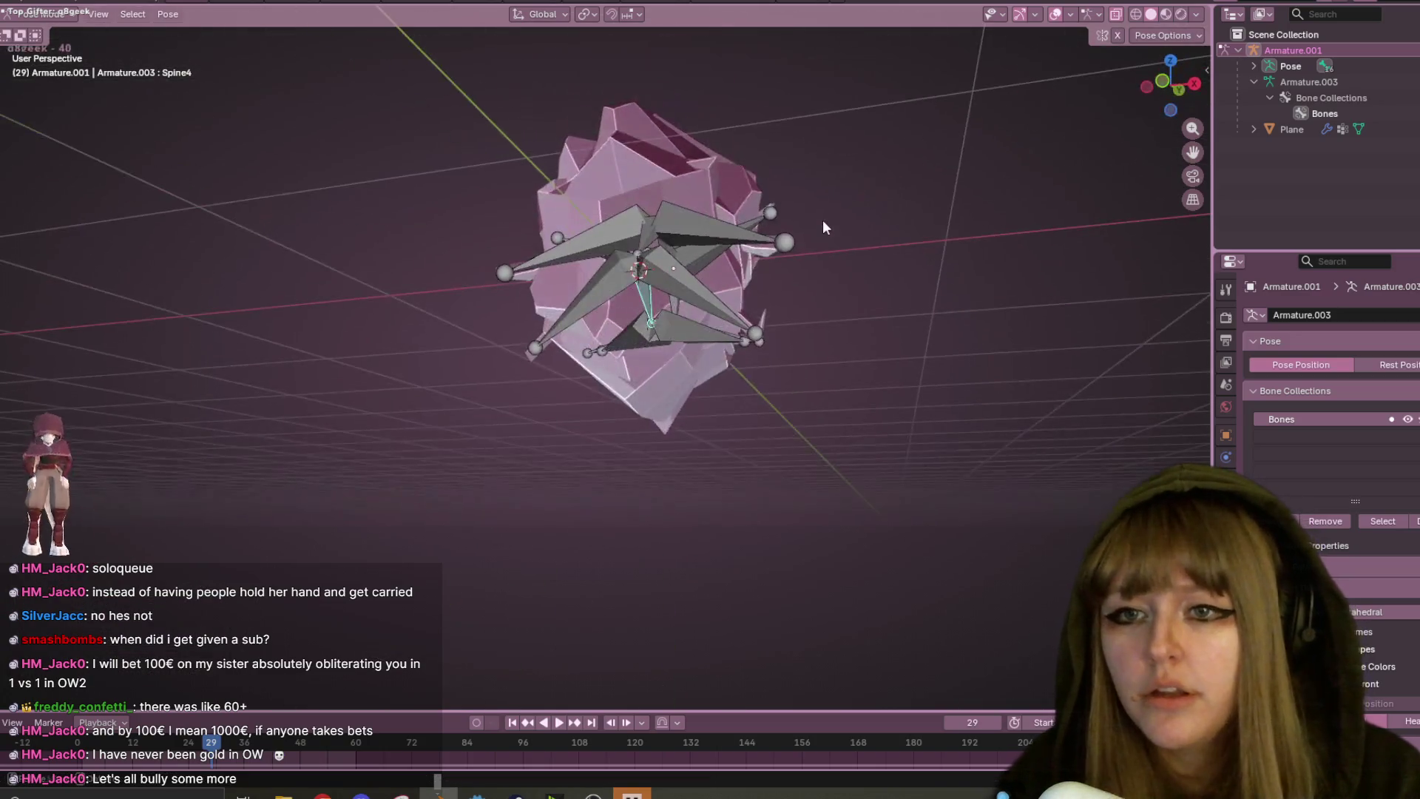
mouse_move(711, 386)
middle_down()
mouse_move(867, 334)
mouse_move(721, 343)
mouse_move(731, 268)
mouse_move(727, 337)
mouse_move(706, 223)
mouse_move(787, 362)
mouse_move(736, 176)
mouse_move(637, 380)
middle_up()
key(KP_3)
shift+scroll(775, 349, up, 2)
key(r)
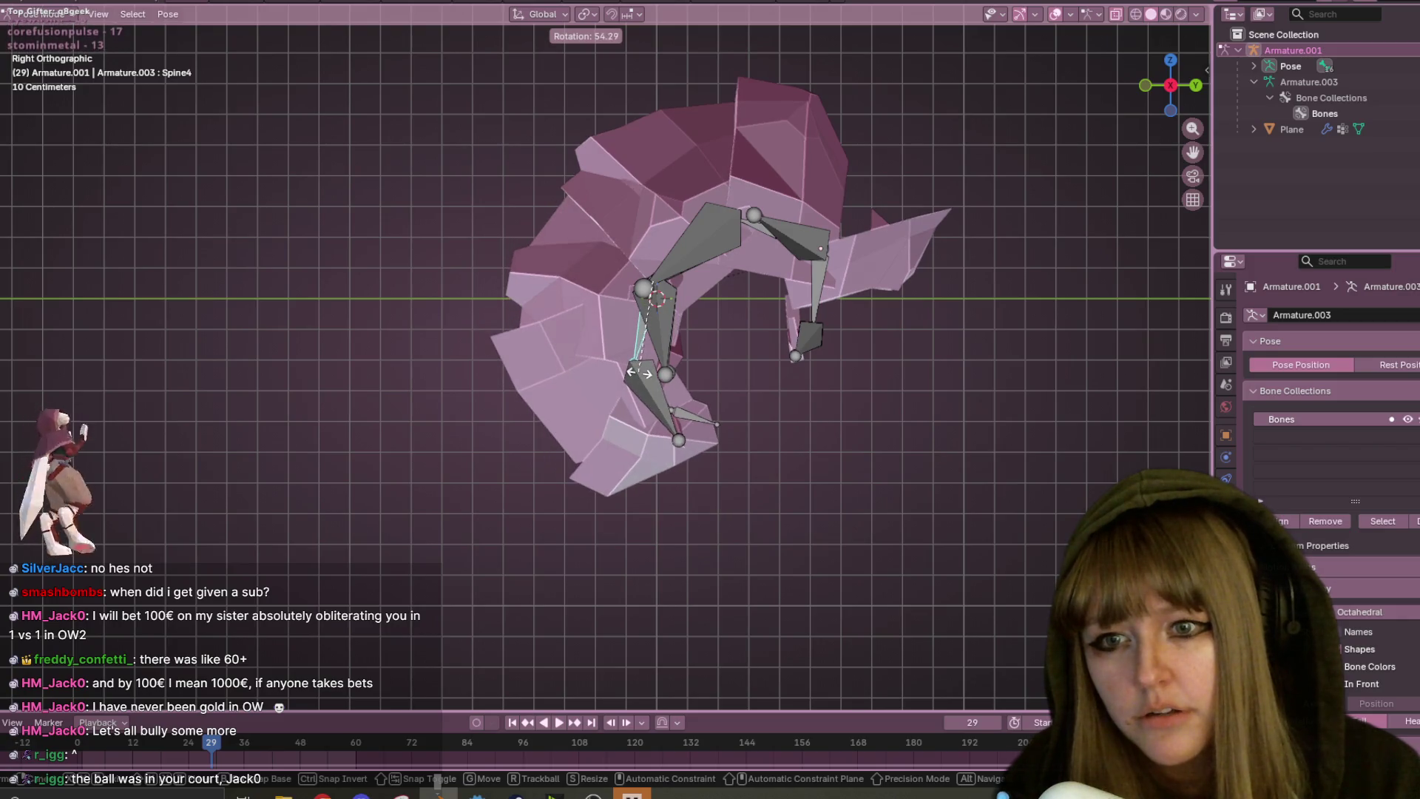
click(642, 372)
- Rotate the front spine bone to -44.25 and adjust the Spine6 bone
click(760, 238)
shift+middle_drag(971, 260, 922, 224)
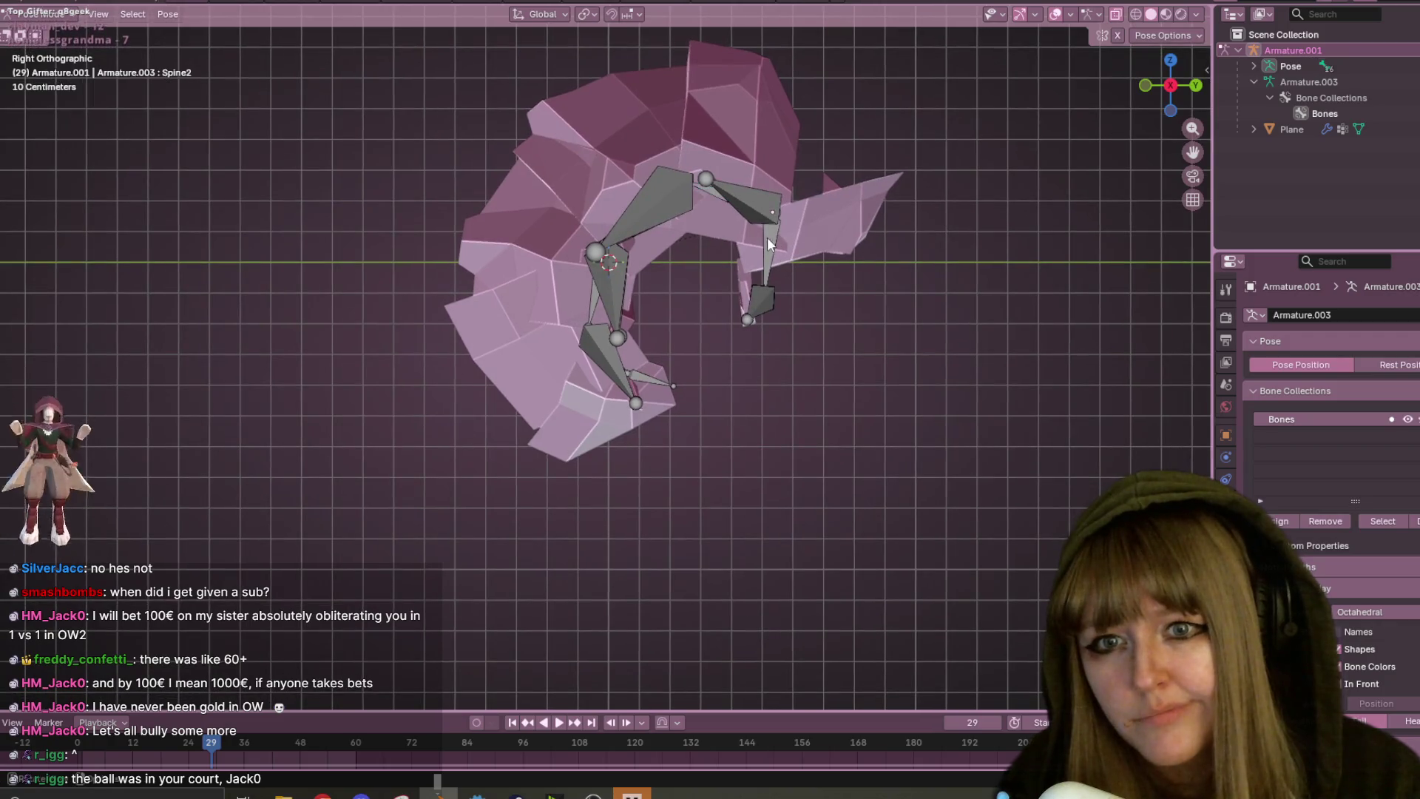
key(r)
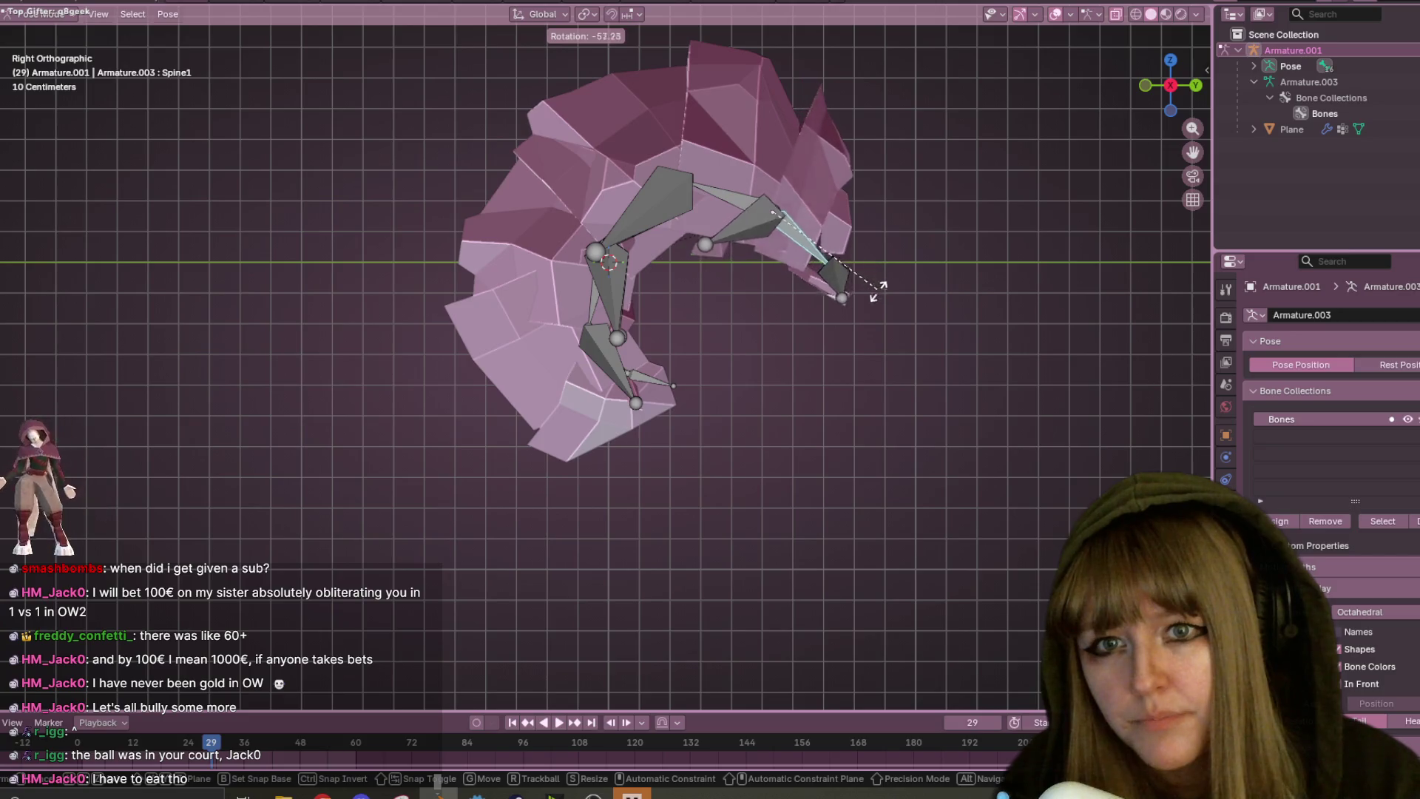
click(835, 277)
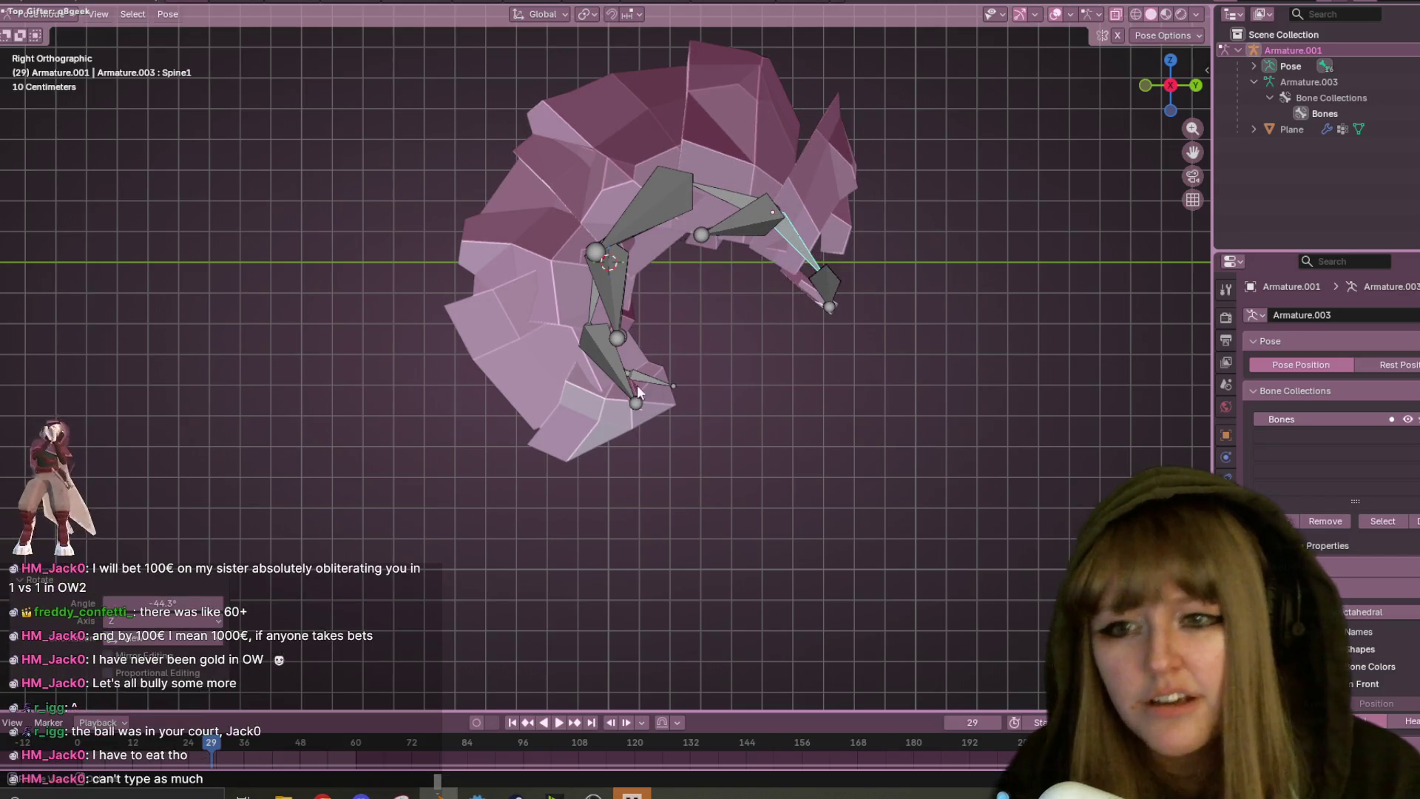
click(638, 388)
key(r)
click(667, 407)
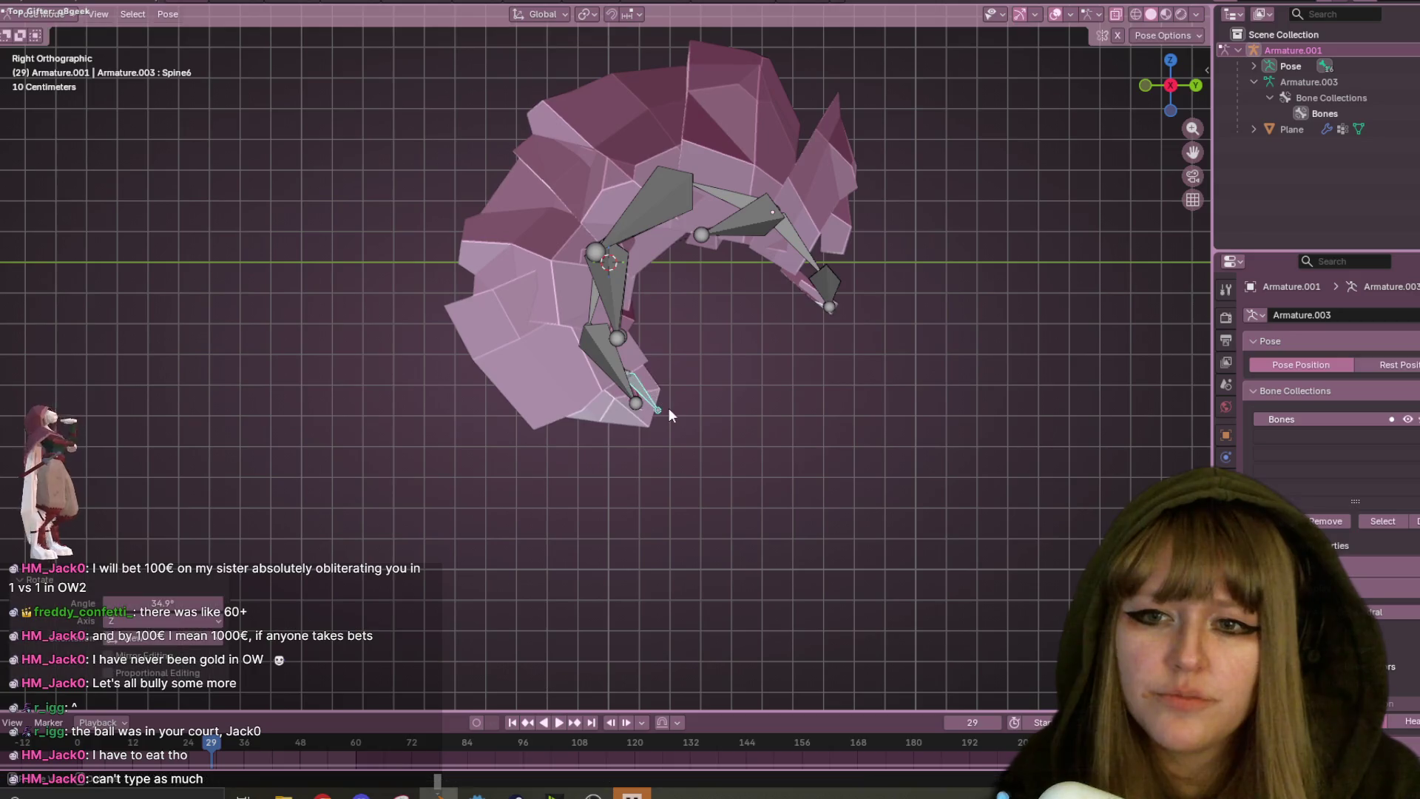
- Rotate Spine3 about -34 degrees, refine it, then rotate Spine4 again
mouse_move(668, 406)
middle_down()
mouse_move(904, 352)
mouse_move(895, 393)
mouse_move(880, 313)
mouse_move(871, 424)
mouse_move(882, 321)
middle_up()
scroll(884, 329, up, 3)
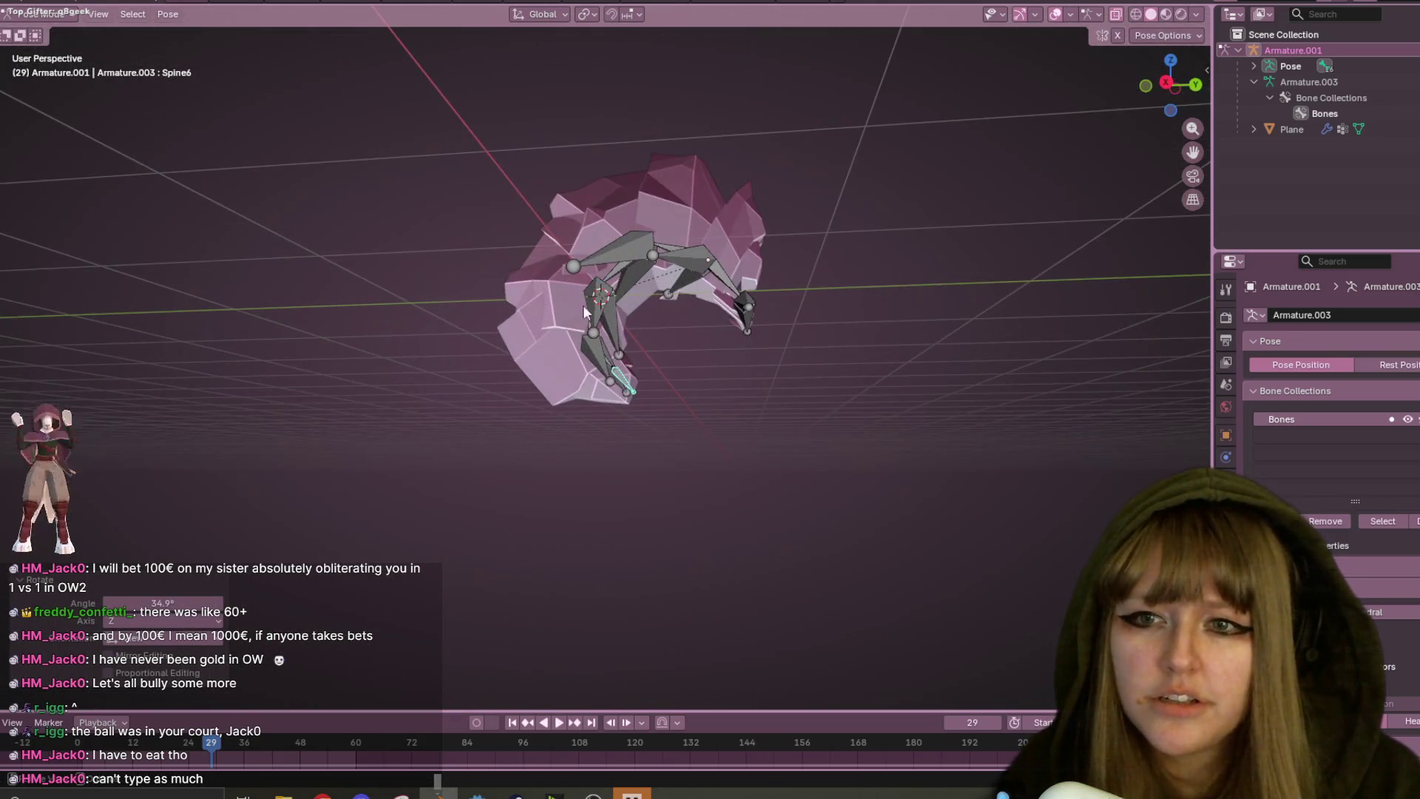
click(633, 290)
key(r)
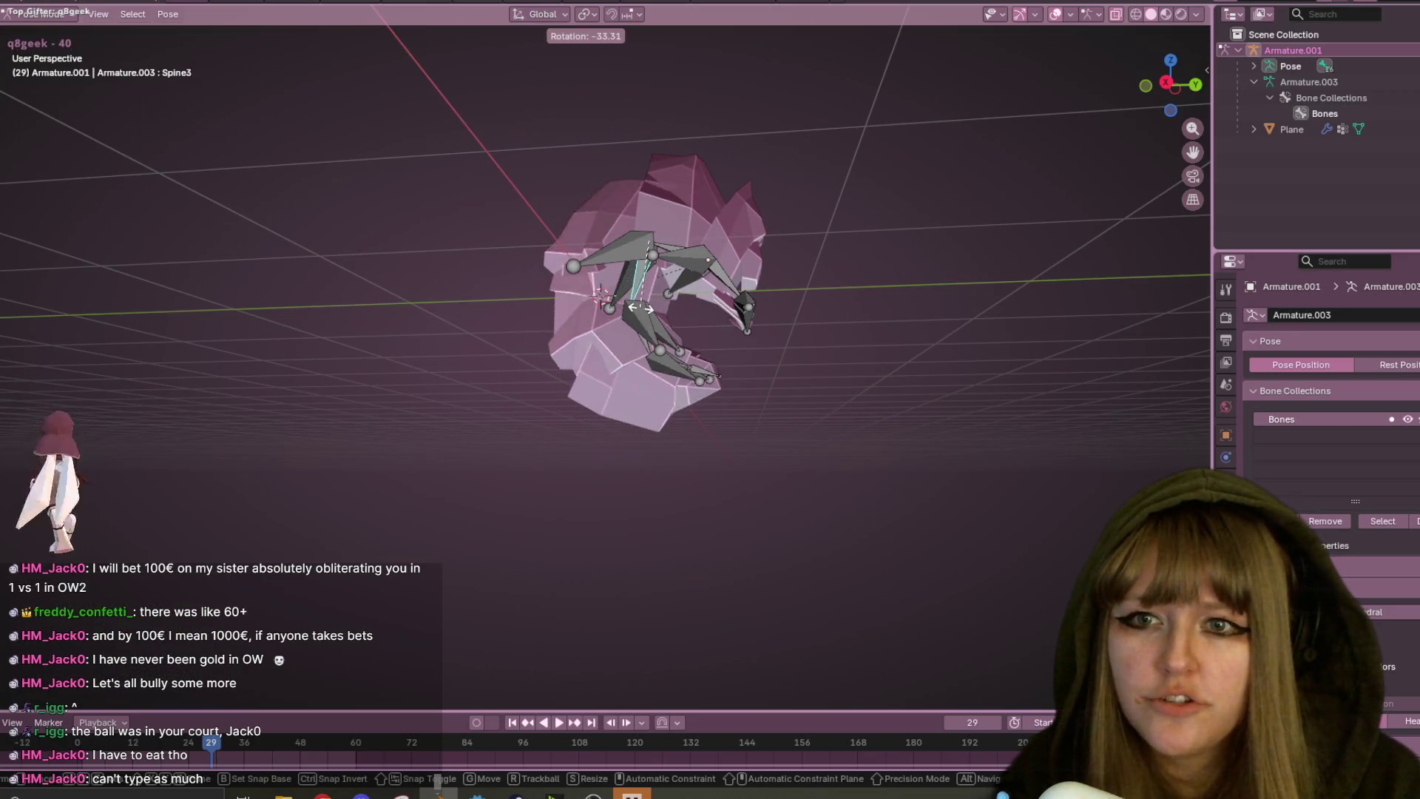
click(641, 313)
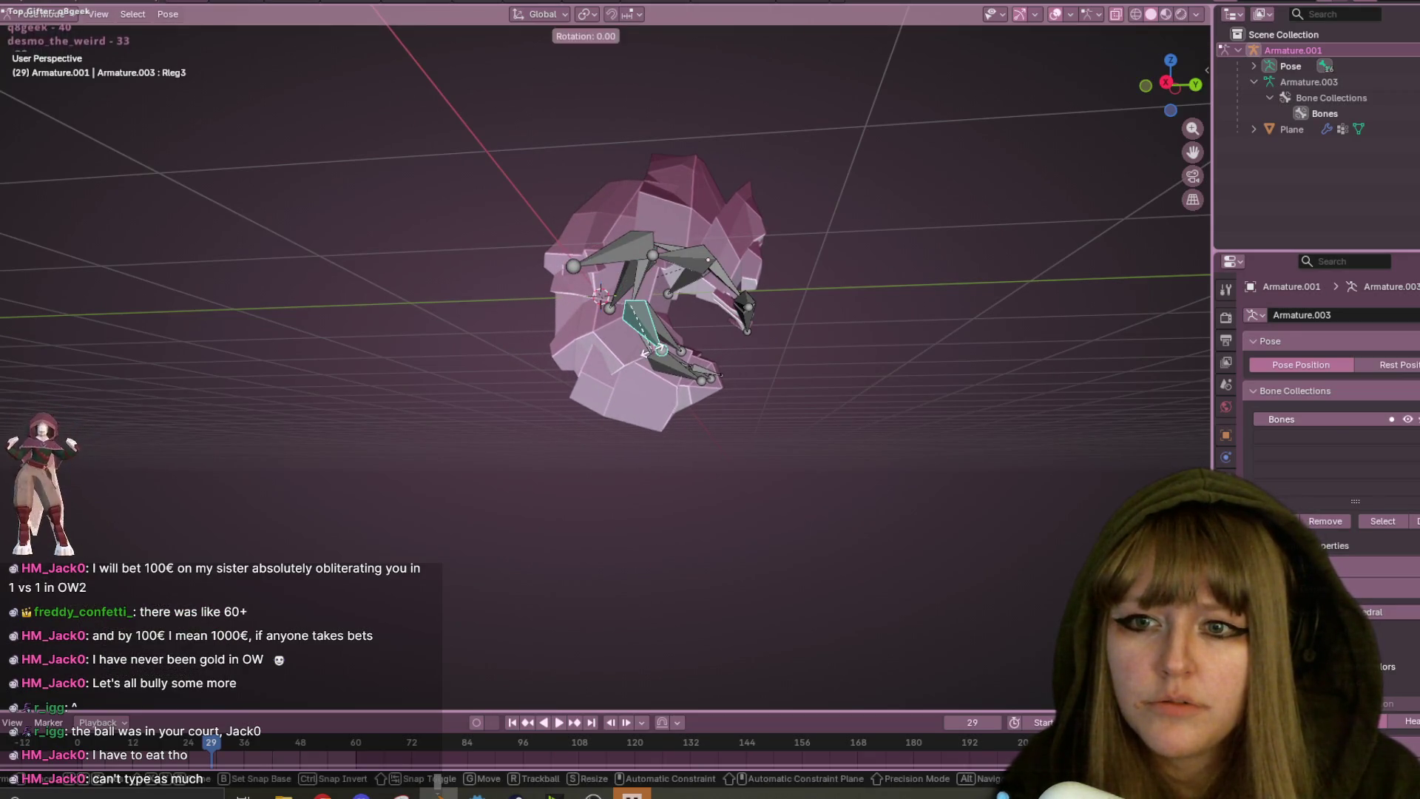
key(r)
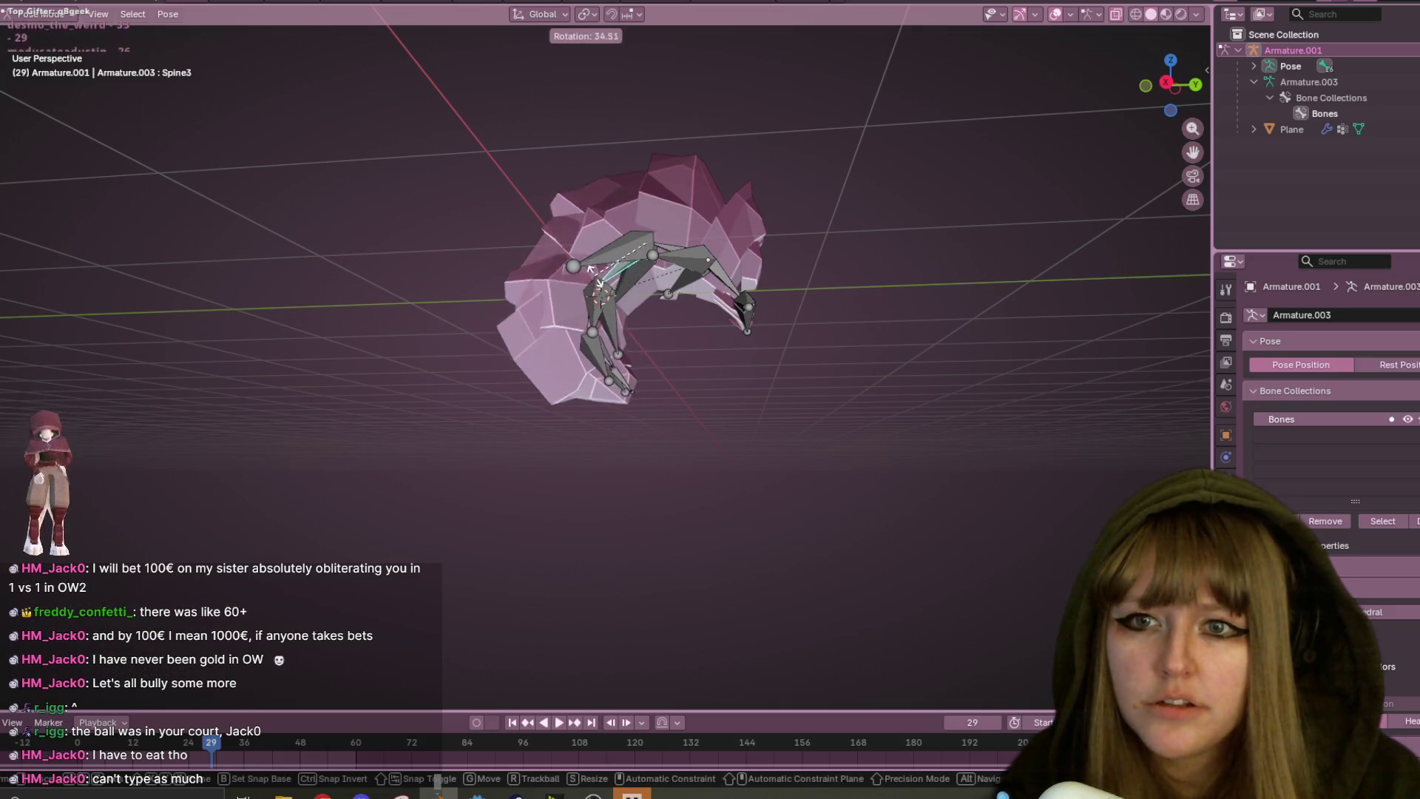
click(606, 325)
click(608, 339)
click(608, 339)
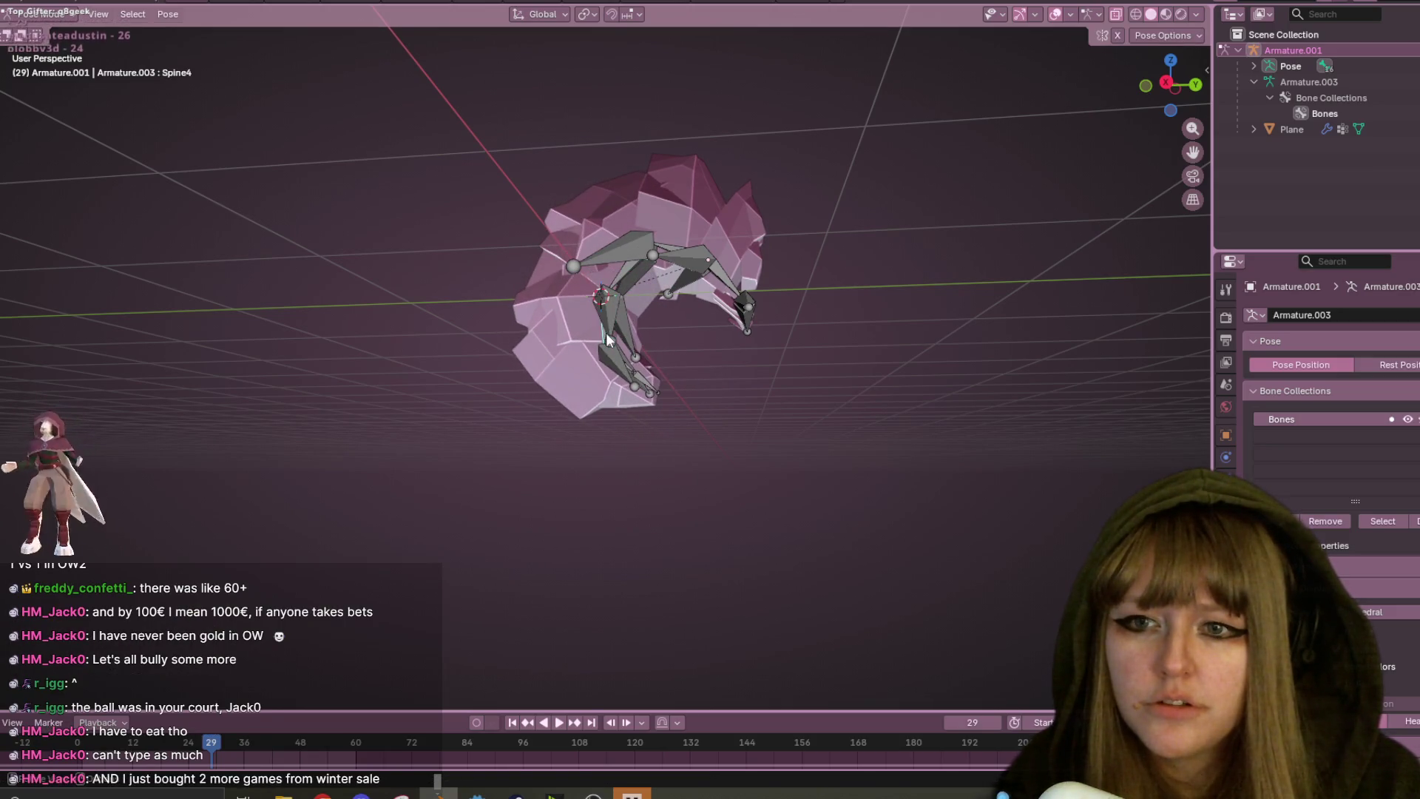
key(r)
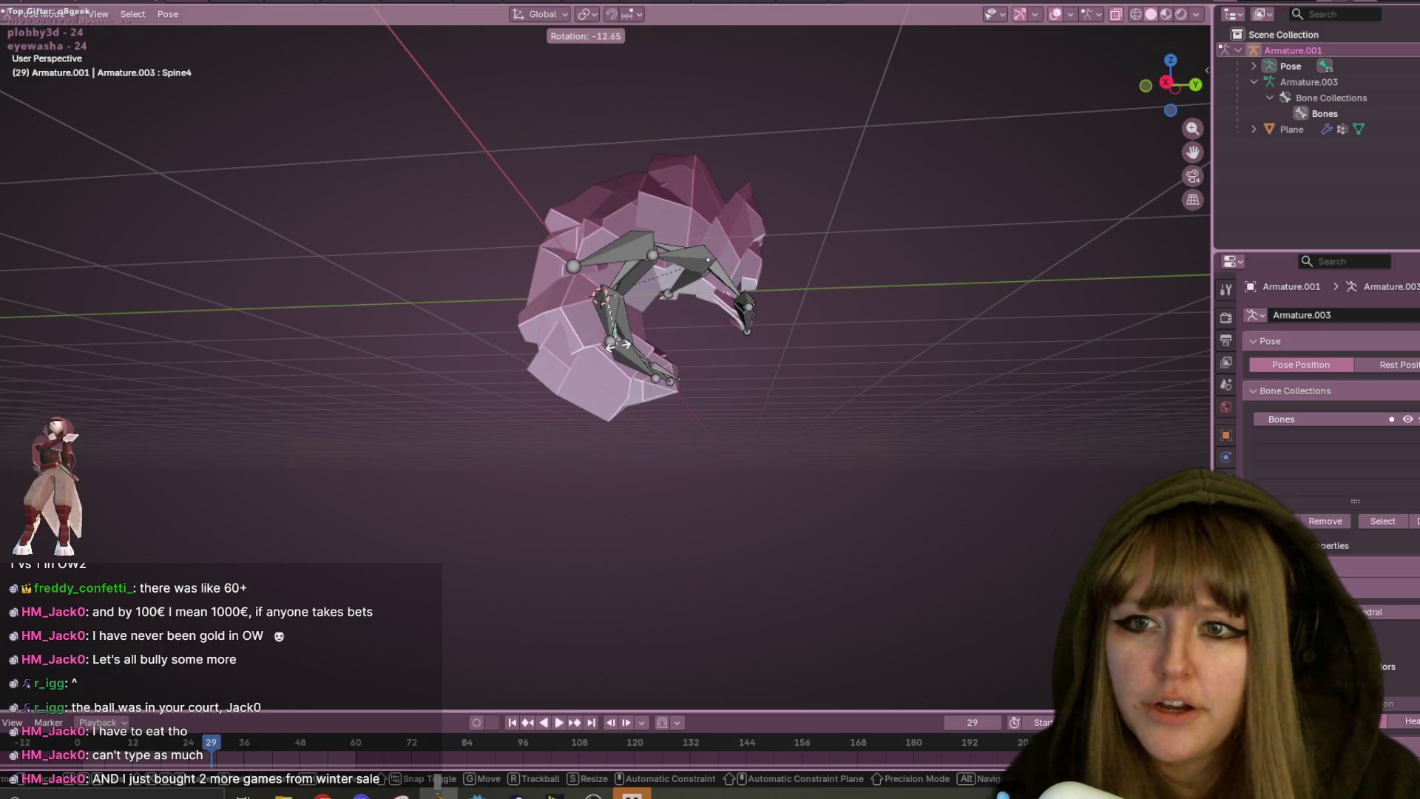
click(628, 362)
- Rotate Spine5 from the right side view to close the ball
click(622, 367)
middle_drag(680, 344, 714, 300)
mouse_move(643, 377)
middle_down()
mouse_move(717, 251)
mouse_move(628, 425)
middle_up()
click(690, 296)
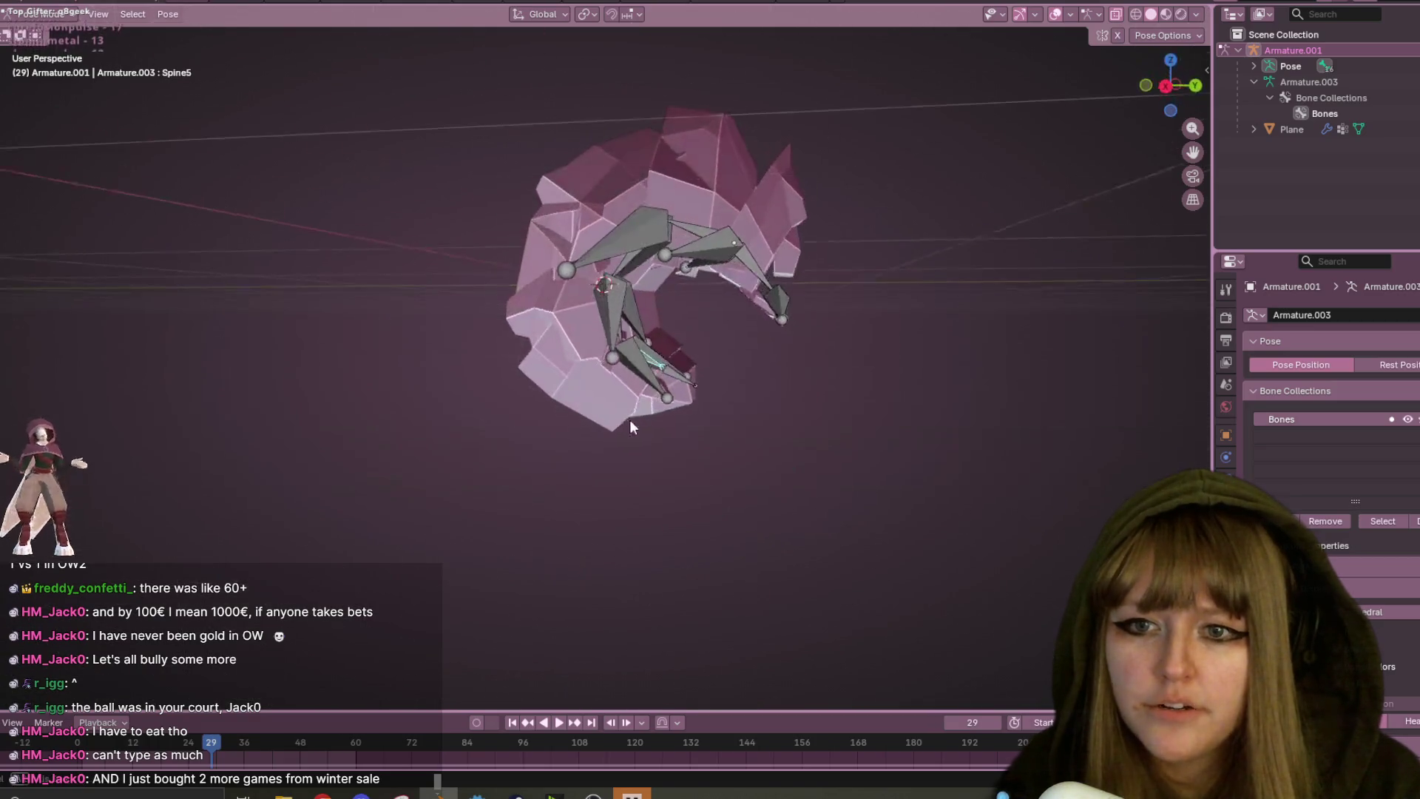
click(1166, 85)
key(r)
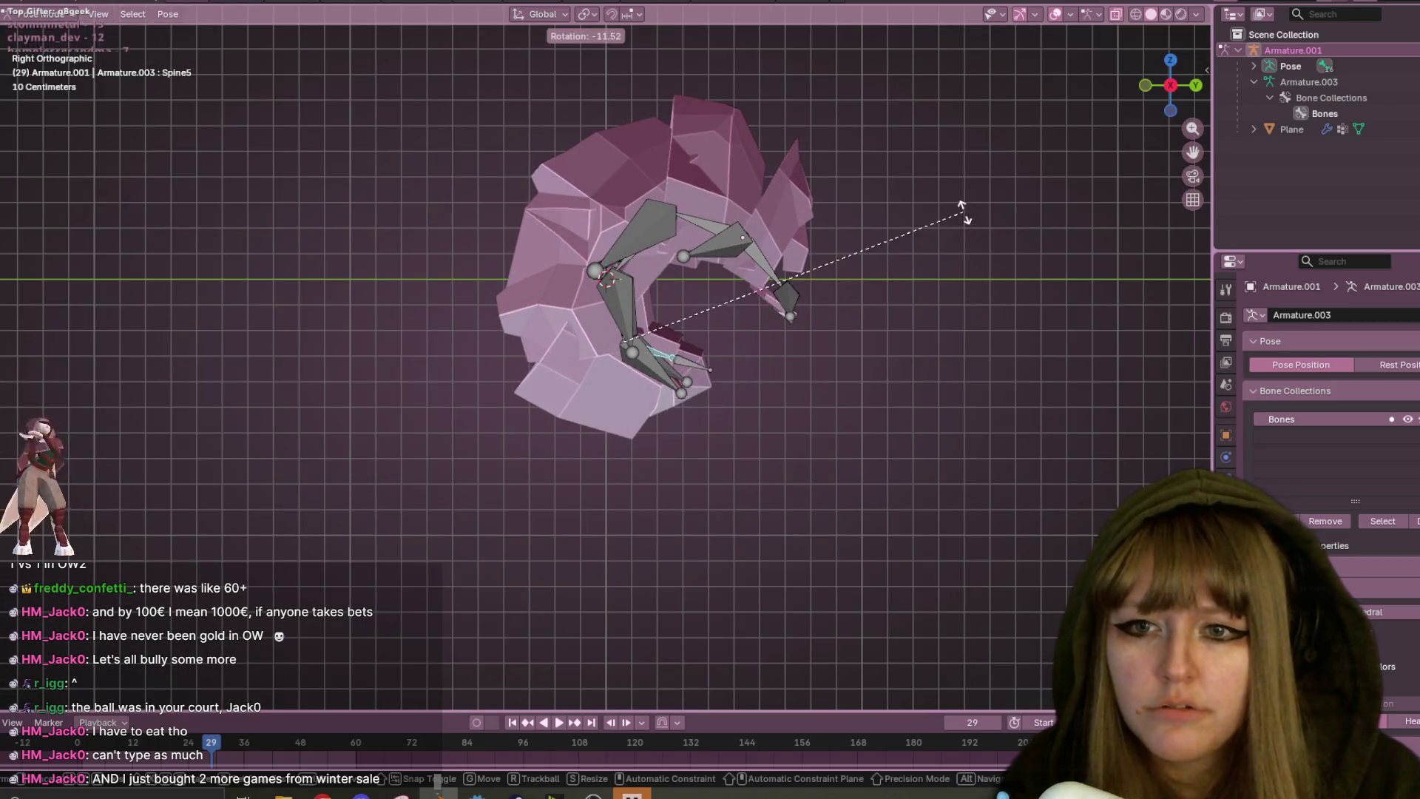
click(974, 279)
- Return the armature to Object Mode and switch the Plane mesh into Weight Paint mode
click(56, 15)
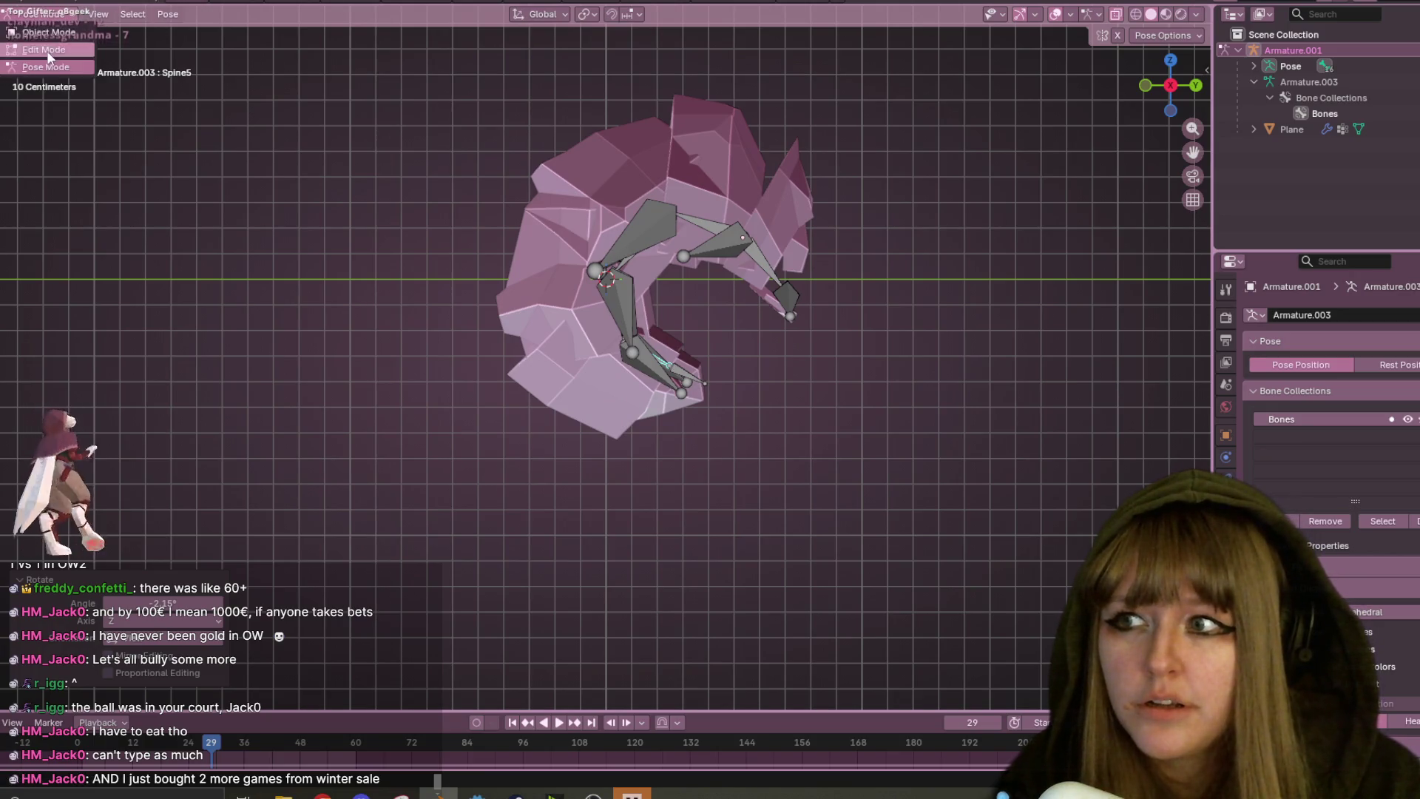
click(44, 31)
click(726, 237)
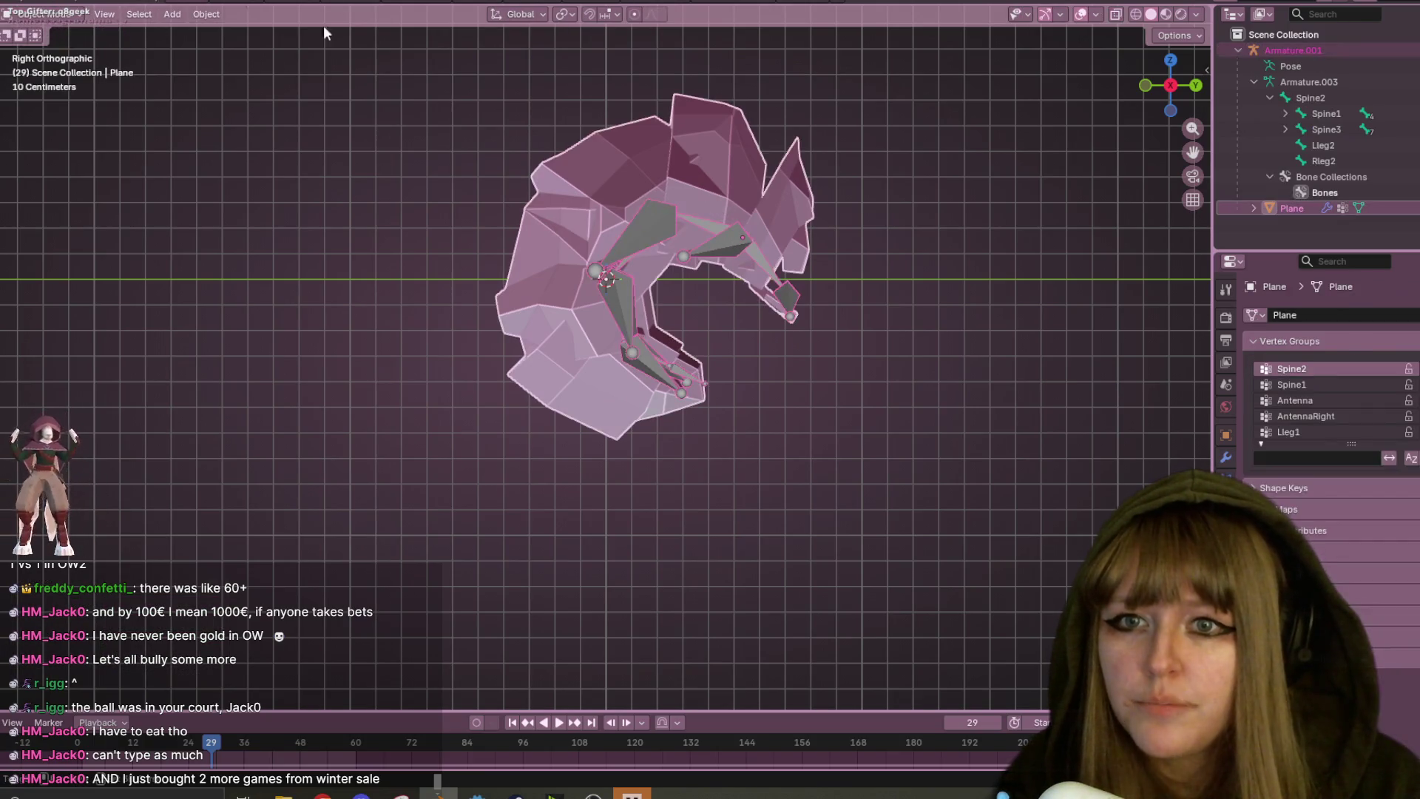
click(31, 9)
click(37, 111)
- Orbit around the weight-painted Plane mesh to inspect the Spine5 vertex group's influence
mouse_move(732, 176)
middle_down()
mouse_move(775, 242)
mouse_move(762, 226)
mouse_move(751, 277)
mouse_move(777, 279)
mouse_move(736, 290)
mouse_move(779, 264)
middle_up()
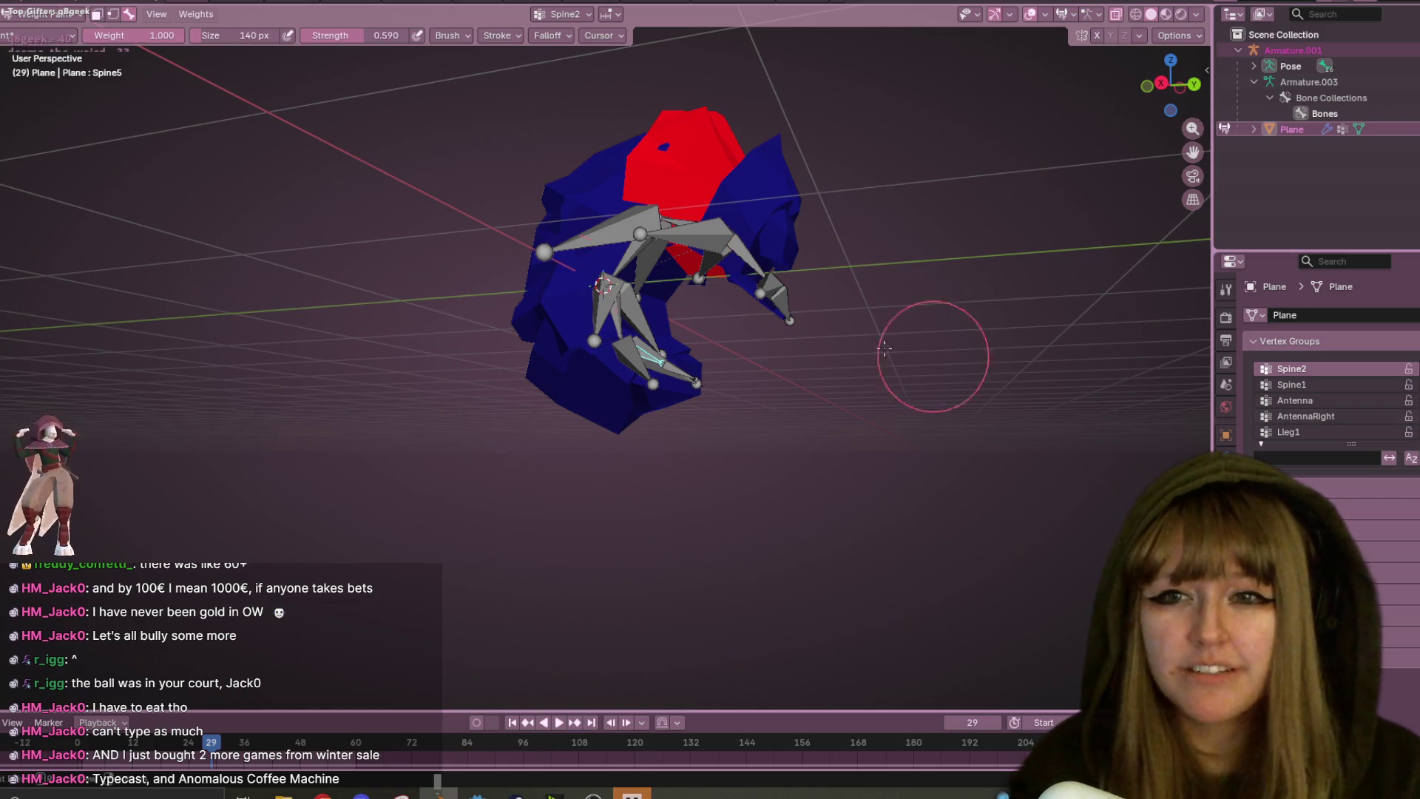
middle_drag(444, 165, 677, 345)
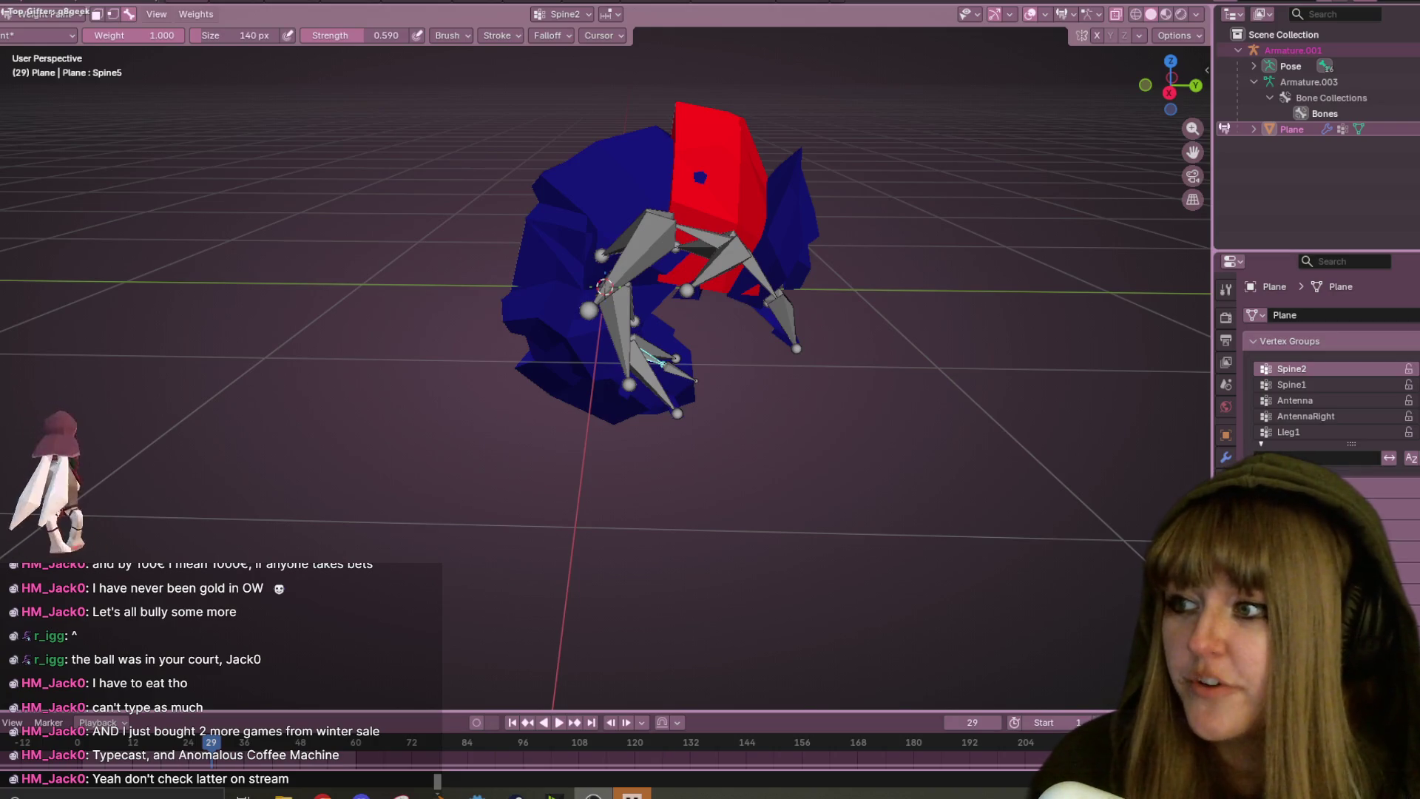
mouse_move(592, 377)
middle_down()
mouse_move(757, 223)
mouse_move(736, 252)
mouse_move(746, 261)
mouse_move(929, 157)
mouse_move(853, 225)
mouse_move(814, 185)
mouse_move(819, 252)
mouse_move(695, 223)
mouse_move(729, 229)
mouse_move(663, 184)
mouse_move(426, 260)
mouse_move(355, 459)
mouse_move(194, 185)
mouse_move(19, 170)
mouse_move(289, 265)
mouse_move(535, 234)
mouse_move(512, 248)
mouse_move(576, 280)
mouse_move(828, 101)
mouse_move(421, 117)
middle_up()
- Return to Object Mode and put the pillbug armature into Edit Mode
key(ctrl+Tab)
scroll(512, 249, down, 3)
key(Tab)
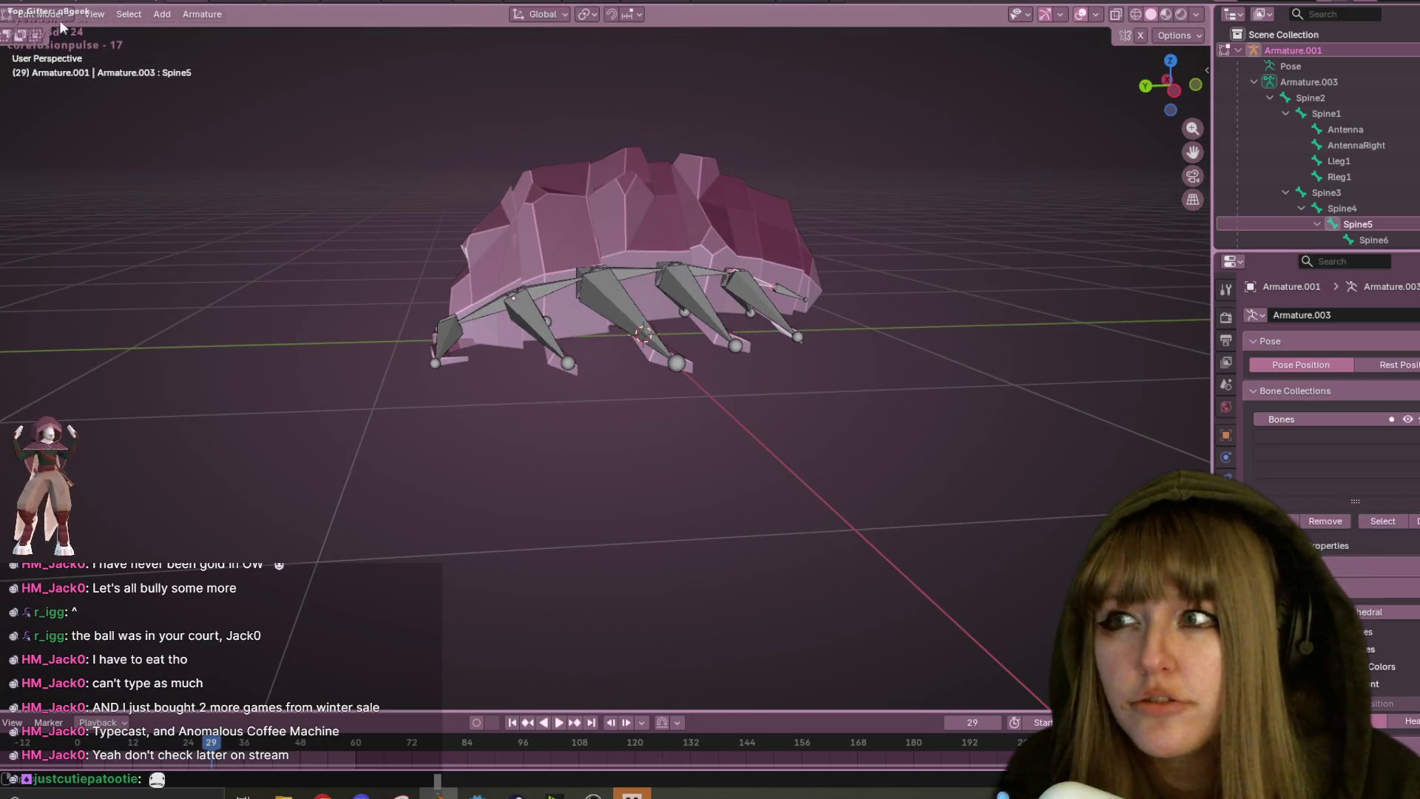
- Leave armature editing and start editing the pillbug Plane mesh instead
click(56, 17)
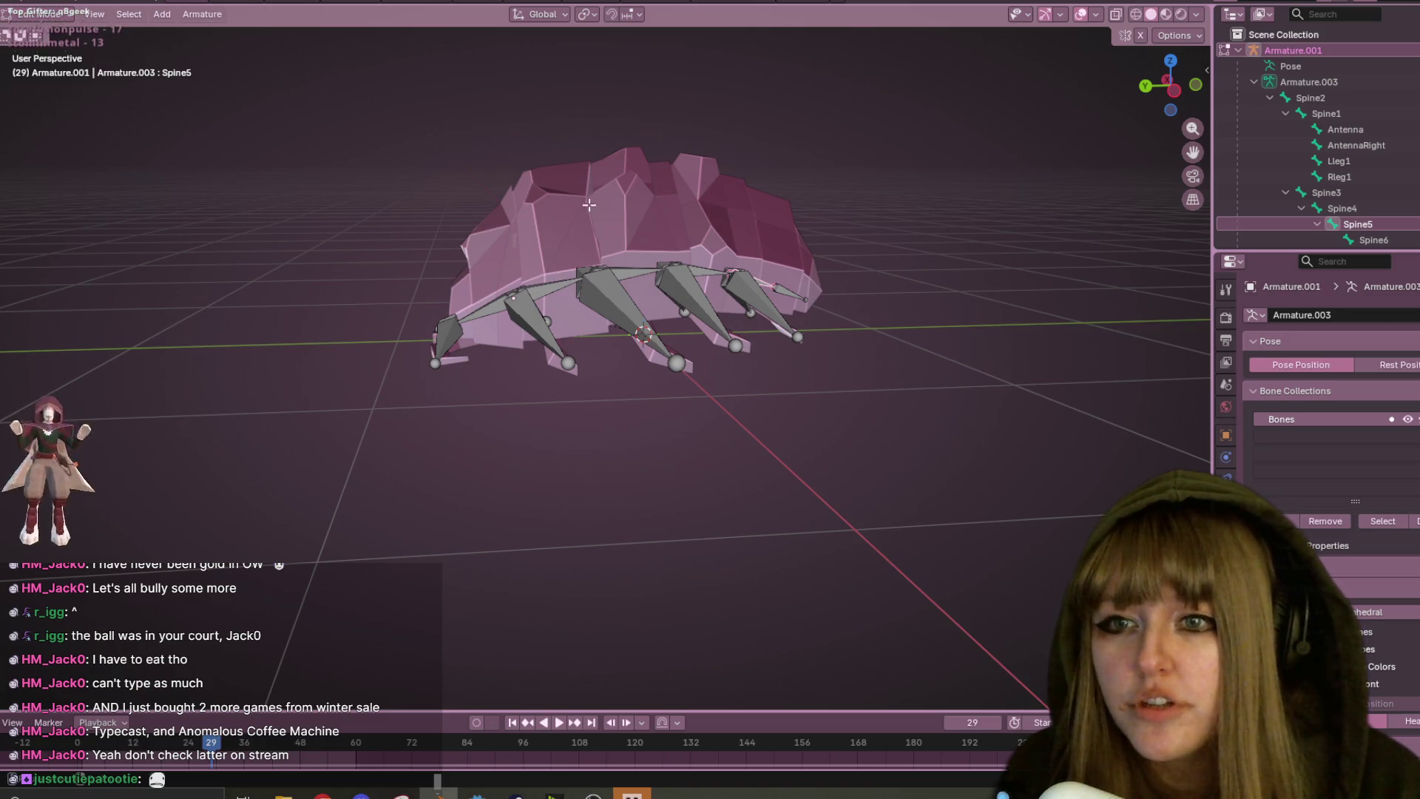
key(Tab)
click(596, 171)
key(Tab)
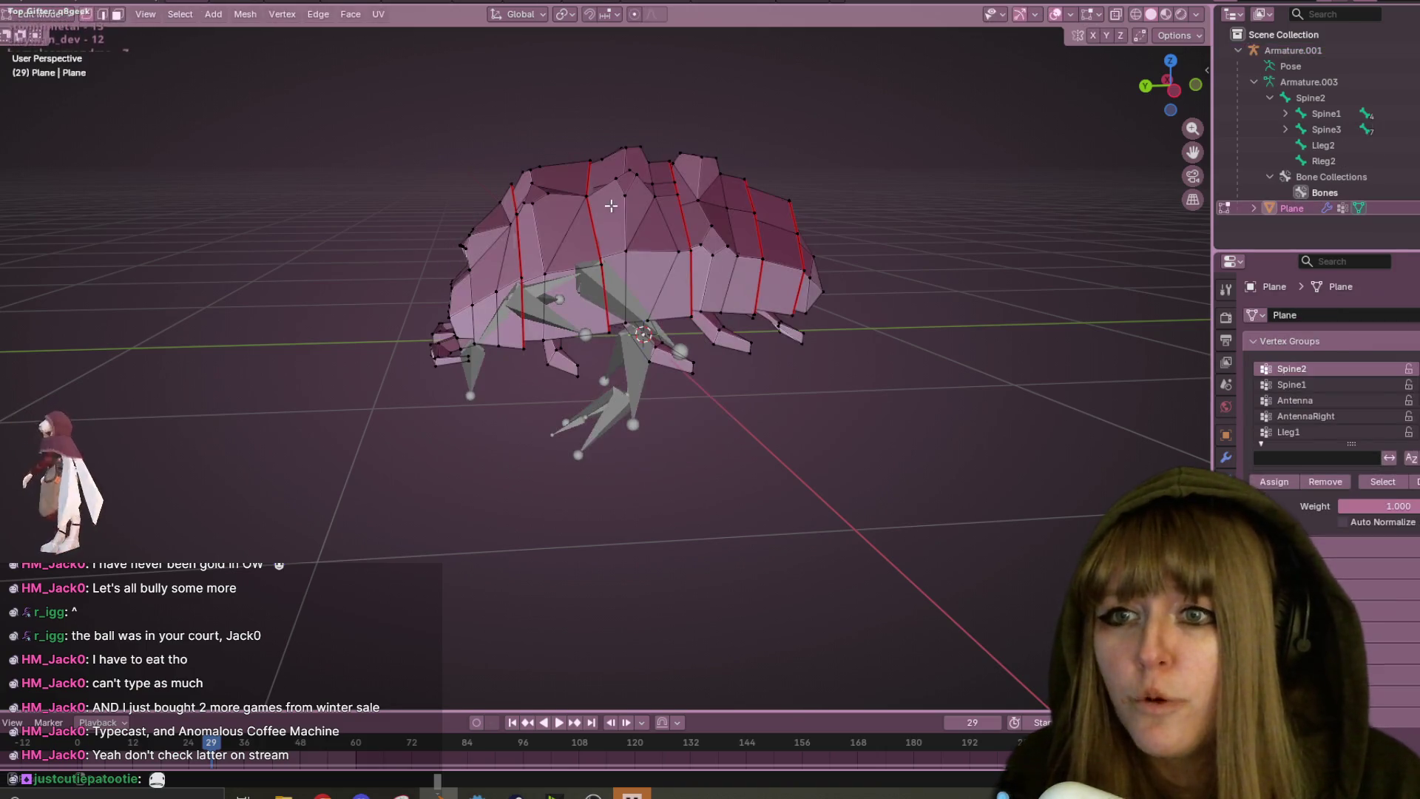
- Make the mesh see-through with X-ray and switch to the left side view
middle_drag(597, 171, 667, 158)
mouse_move(533, 282)
middle_down()
mouse_move(616, 198)
mouse_move(958, 45)
middle_up()
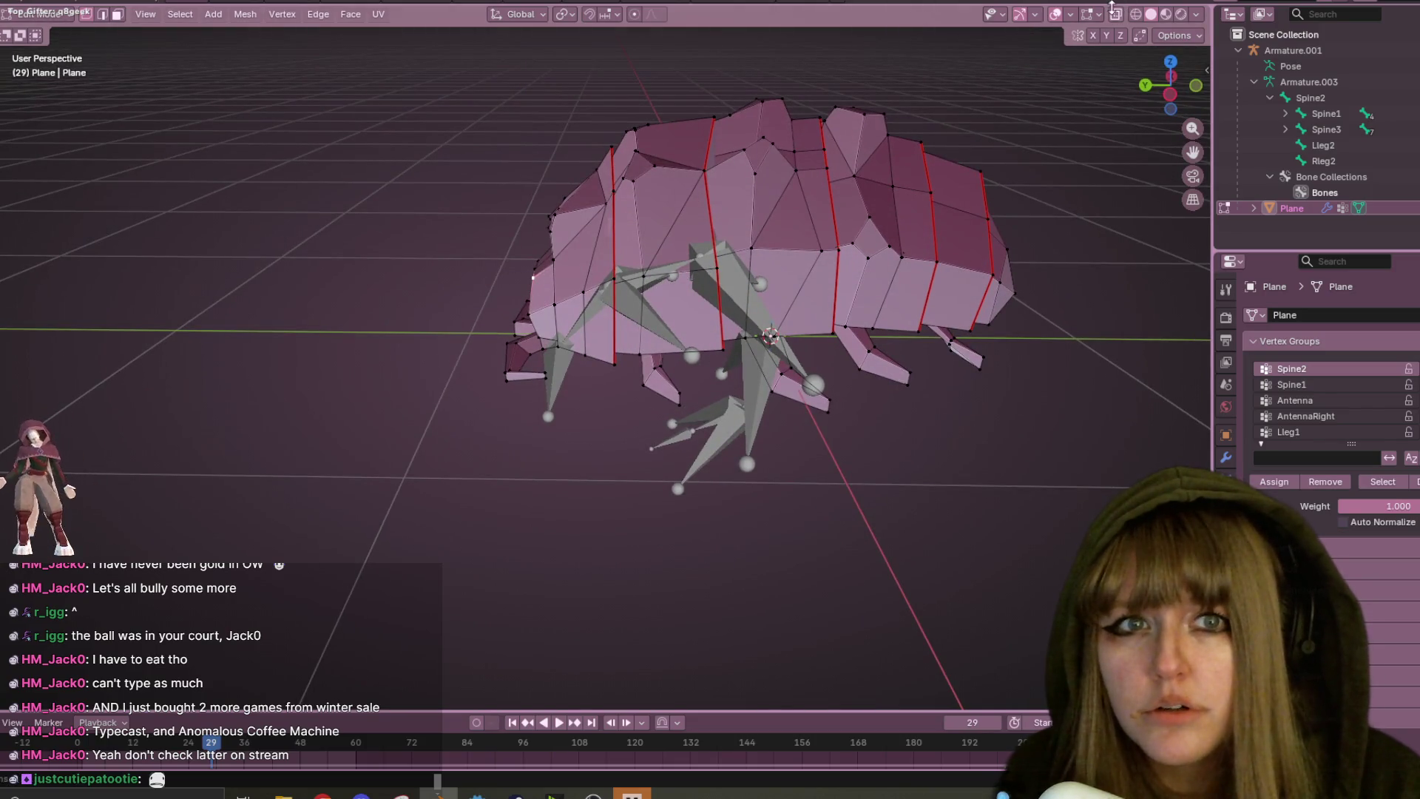
click(1113, 10)
scroll(740, 163, up, 3)
mouse_move(740, 163)
middle_down()
mouse_move(656, 242)
mouse_move(722, 188)
mouse_move(797, 202)
middle_up()
scroll(656, 242, down, 3)
click(1167, 88)
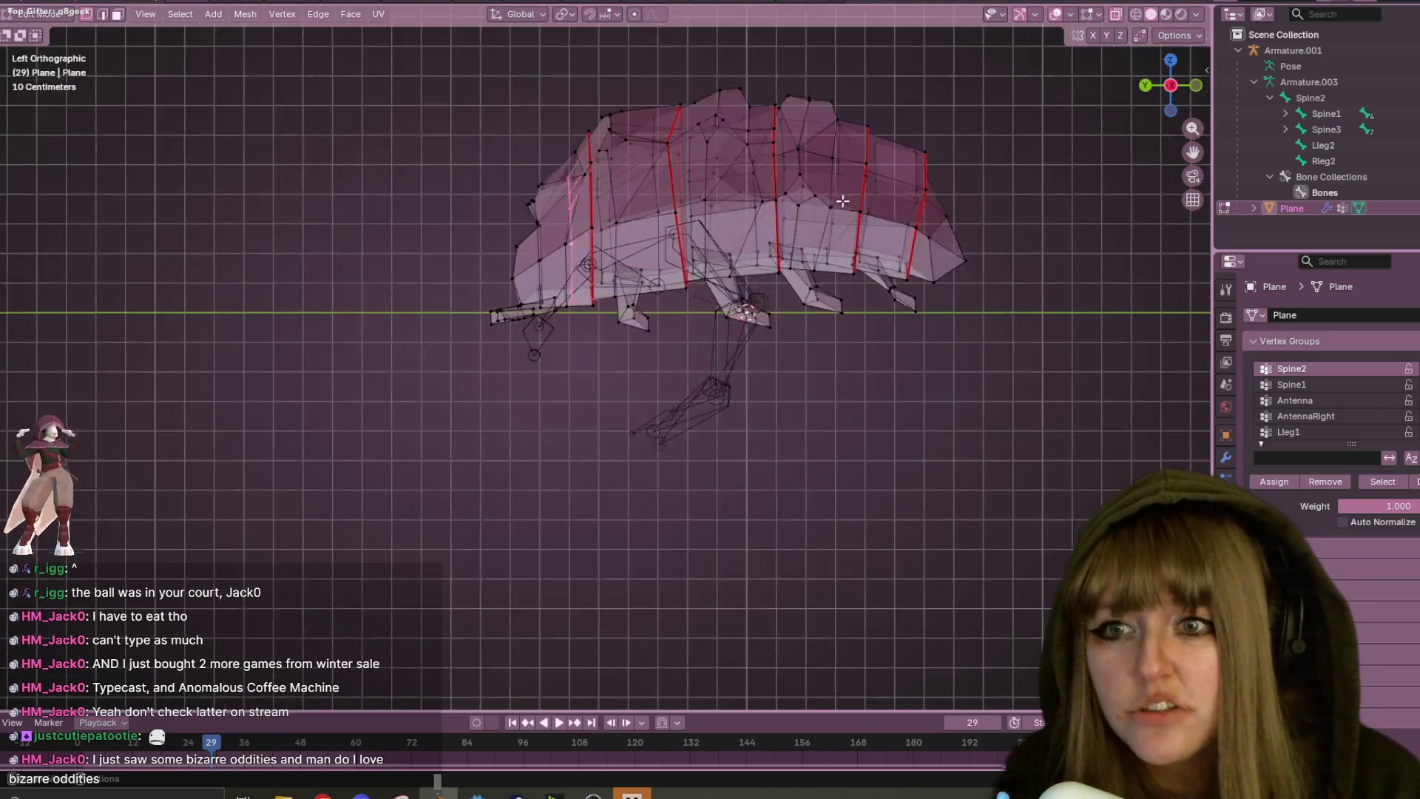
scroll(845, 200, up, 2)
- Extrude the end edge loop, shrink it to about 0.358, and move it into place
key(e)
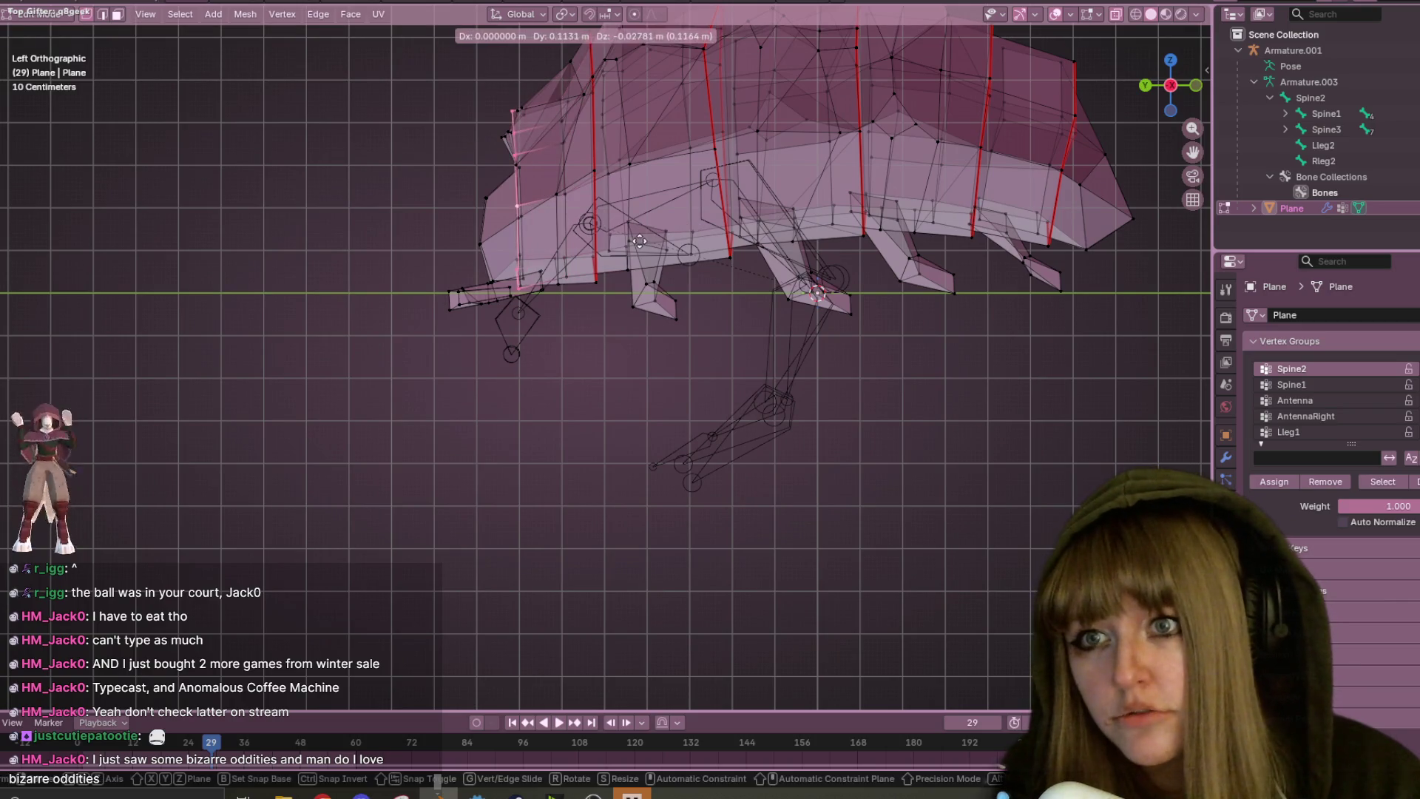
click(606, 248)
key(s)
click(551, 187)
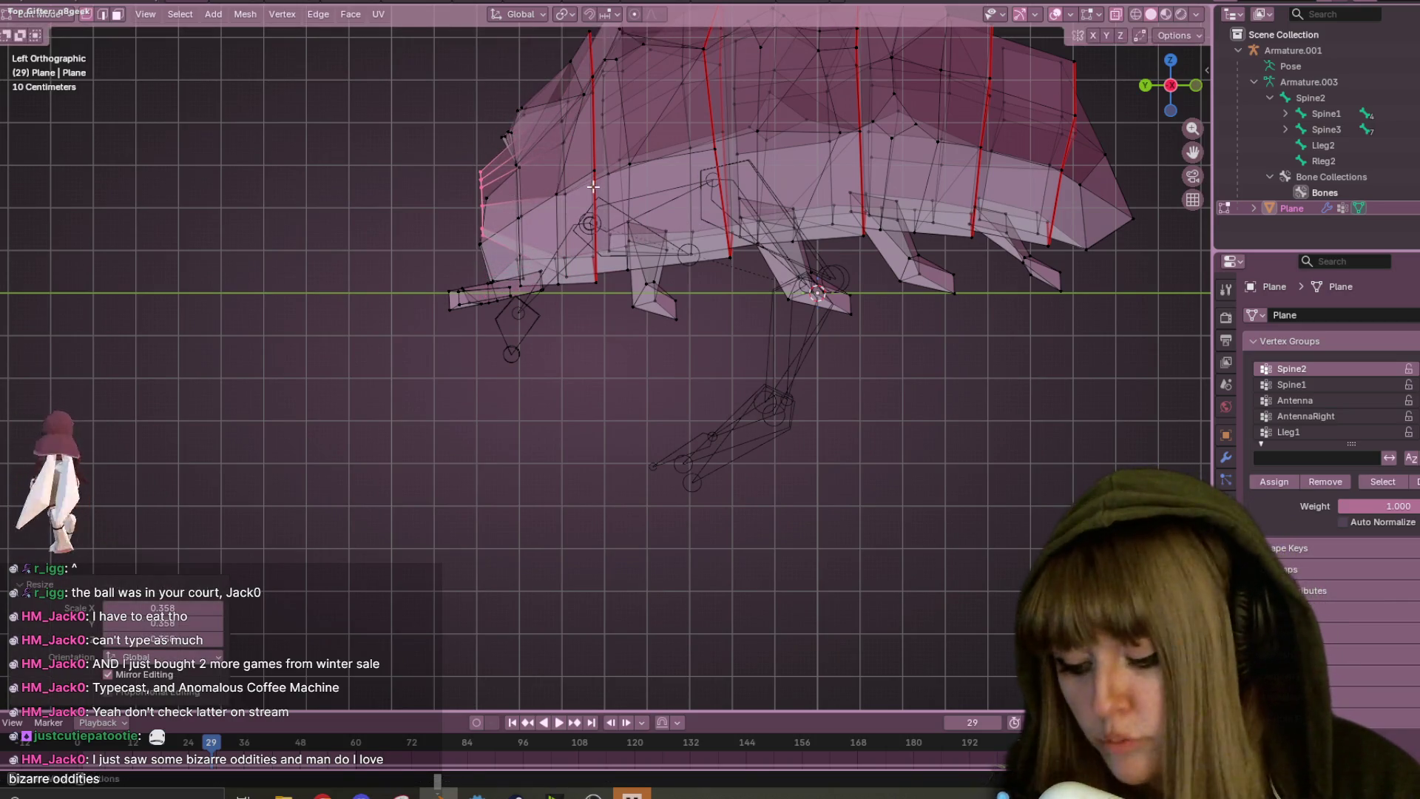
key(g)
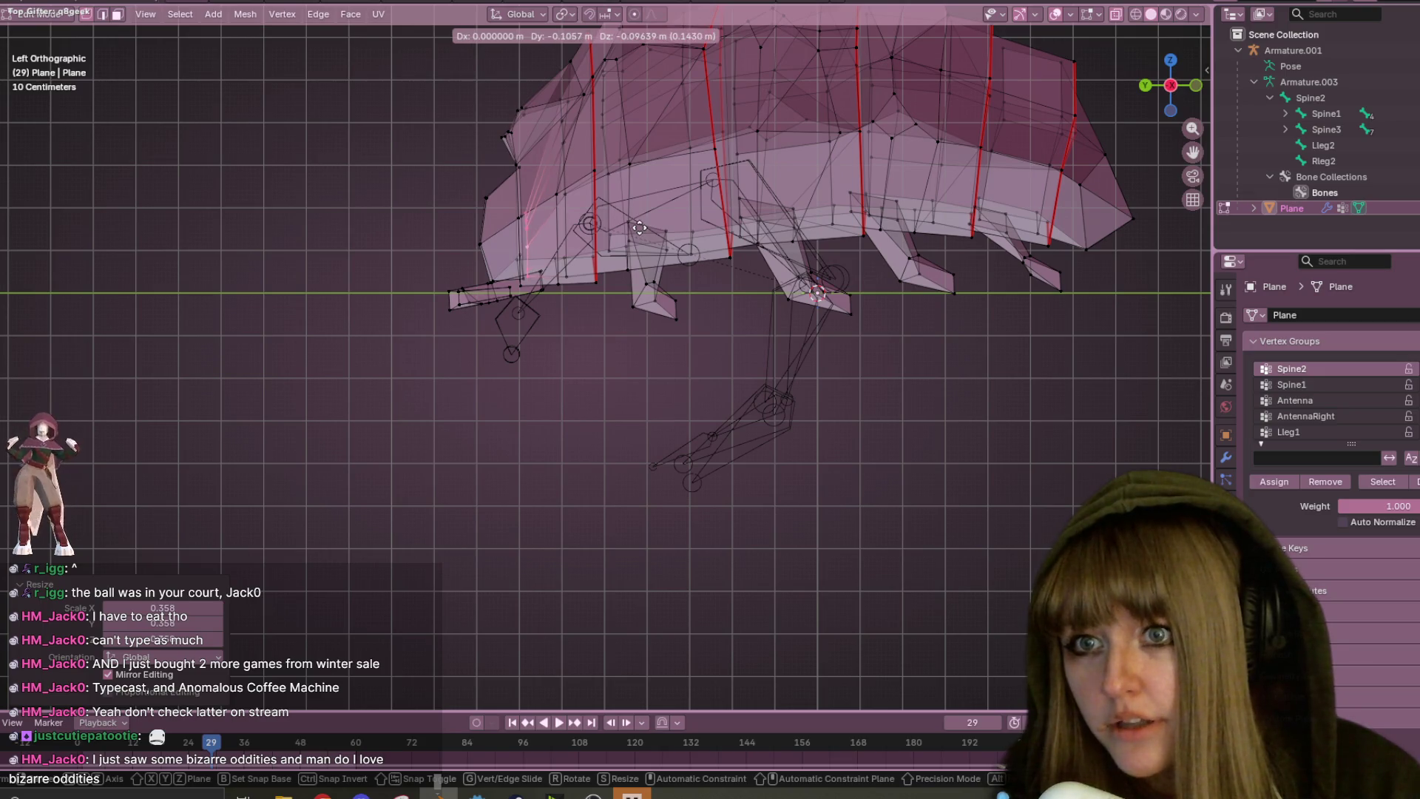
click(642, 230)
shift+middle_drag(642, 231, 651, 298)
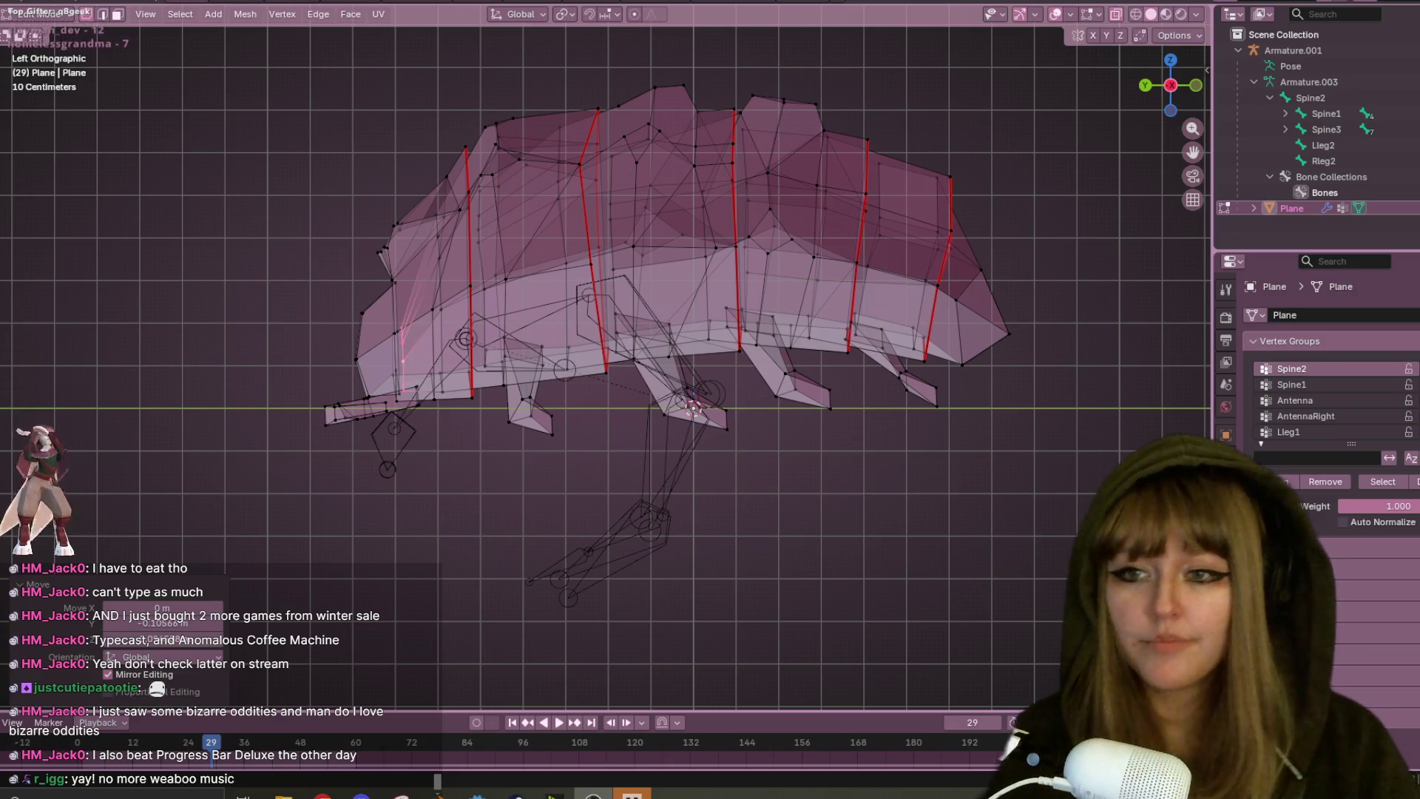
- Inspect the mesh from the front and below, then settle on the left orthographic view
middle_drag(827, 336, 651, 325)
scroll(770, 332, up, 3)
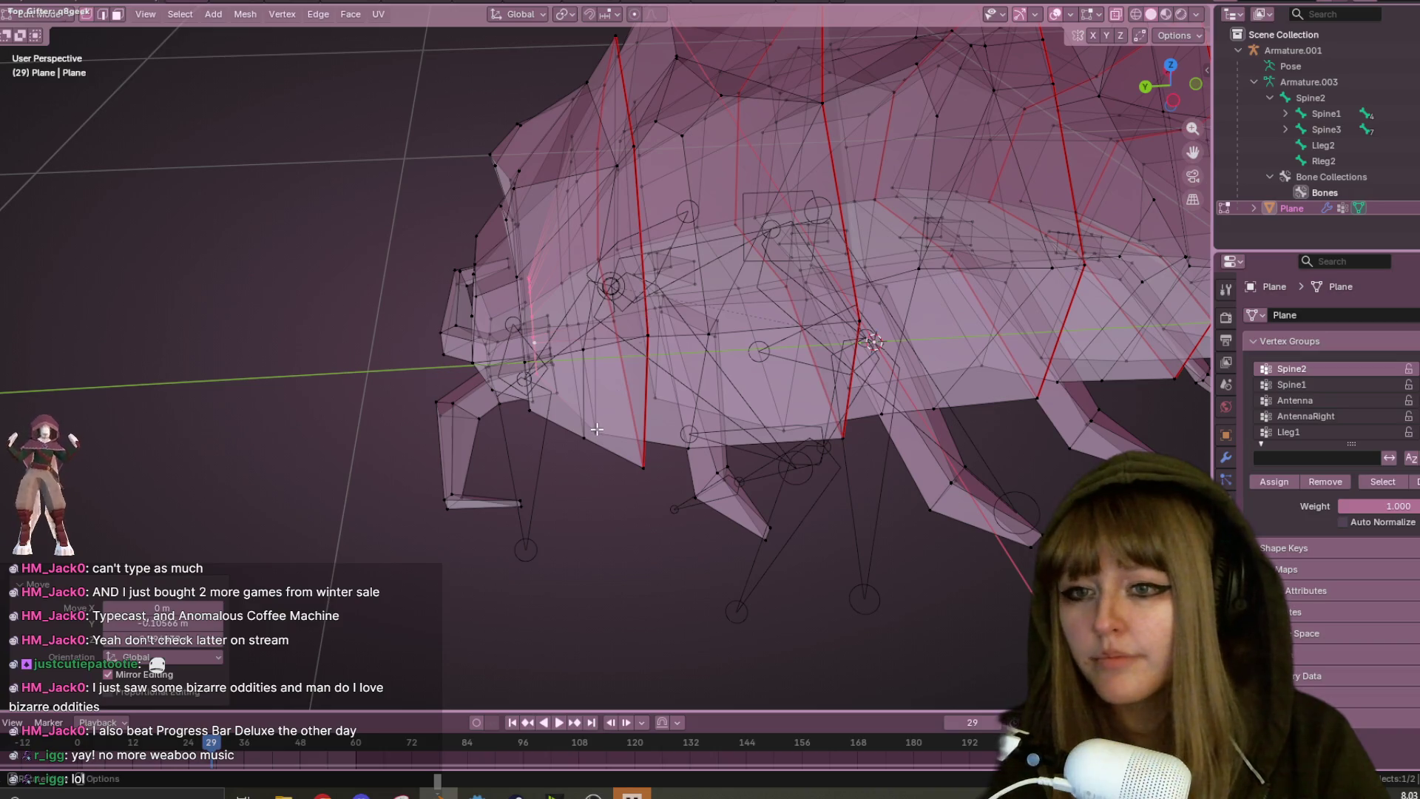
scroll(597, 429, down, 3)
mouse_move(597, 429)
middle_down()
mouse_move(819, 350)
mouse_move(523, 379)
middle_up()
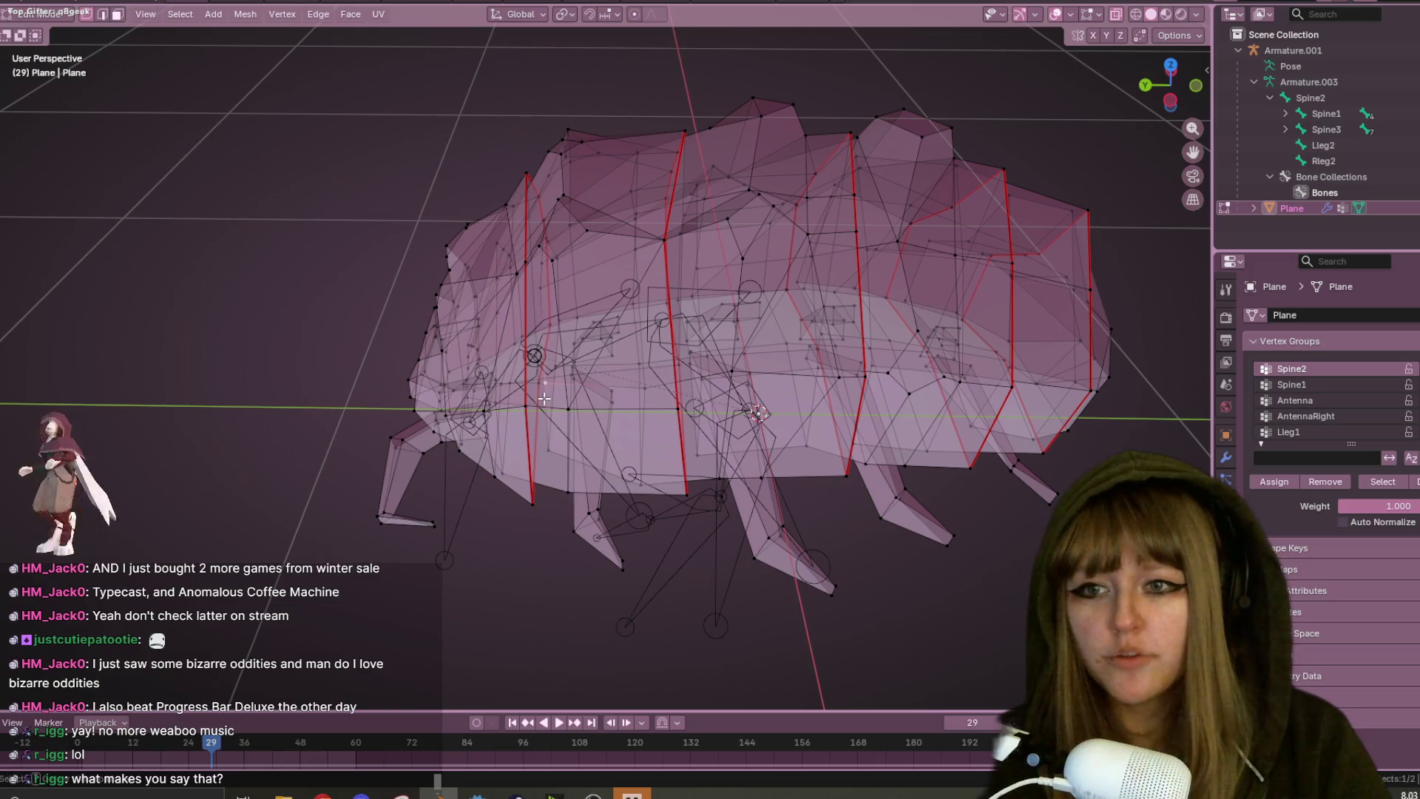
click(1170, 103)
mouse_move(1170, 104)
mouse_down()
mouse_move(1056, 133)
mouse_move(859, 288)
mouse_move(862, 276)
mouse_move(726, 340)
mouse_move(643, 238)
mouse_move(726, 234)
mouse_move(515, 133)
mouse_up()
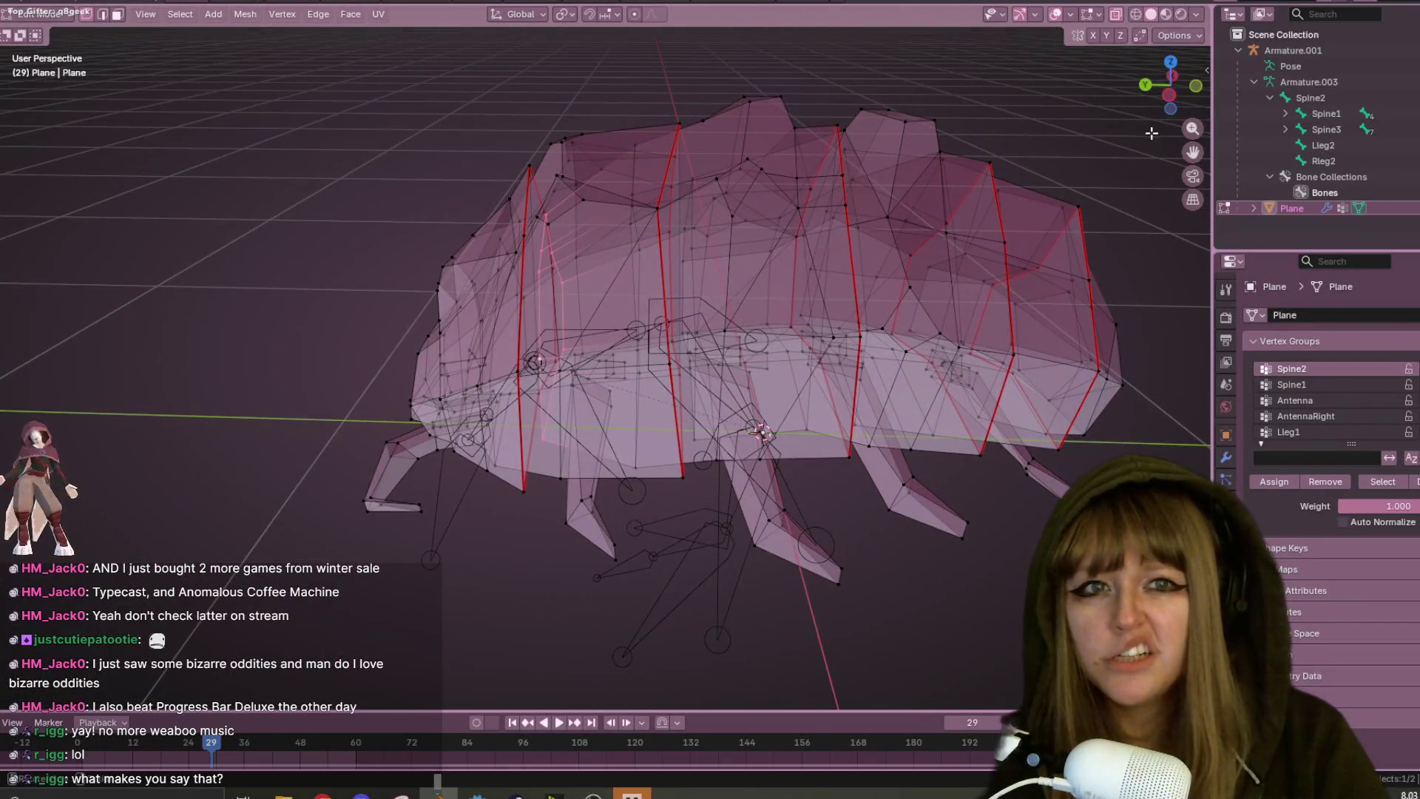
click(1168, 94)
shift+middle_drag(653, 246, 687, 259)
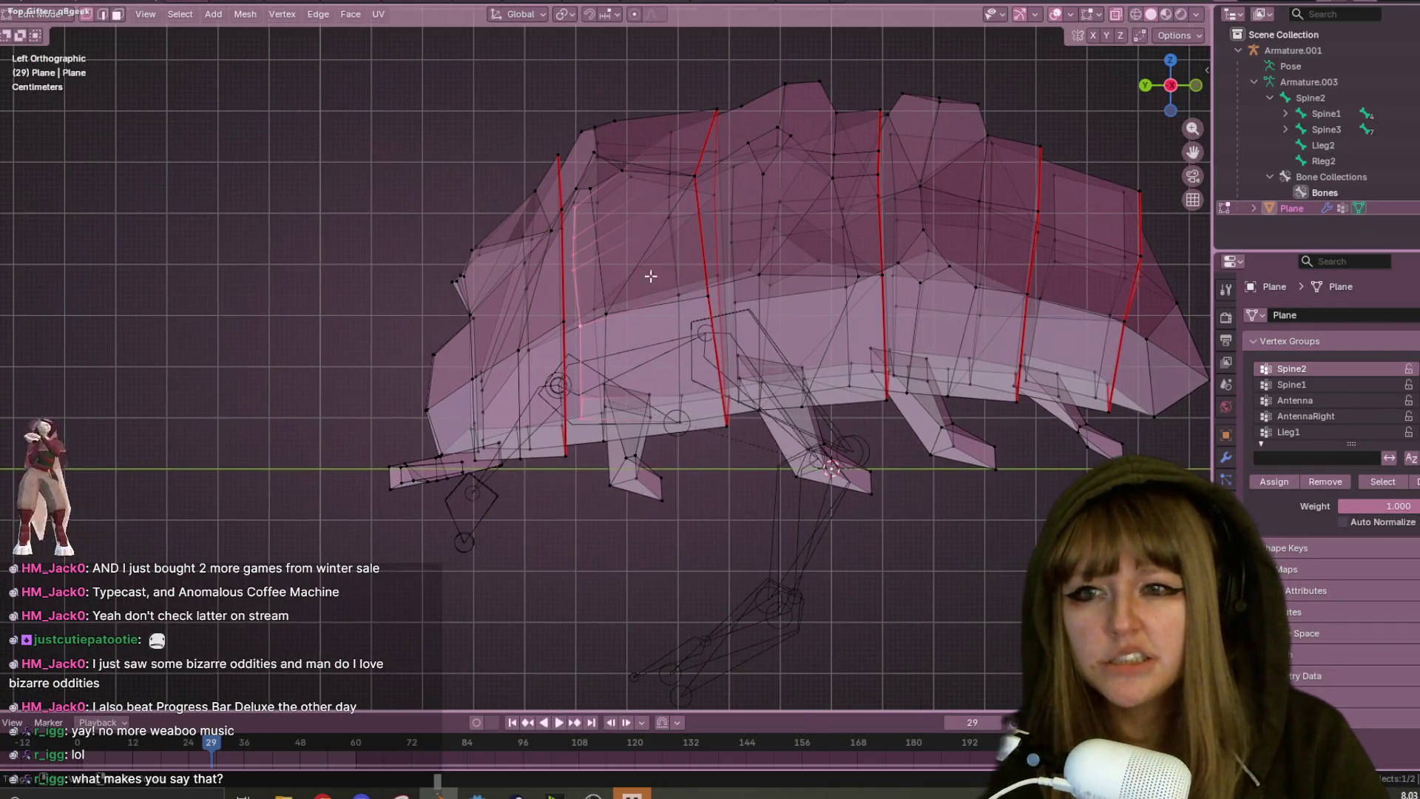
- Shift the front edge loop left, scale it to 0.843, and reposition it
key(g)
click(603, 291)
key(s)
click(600, 293)
key(g)
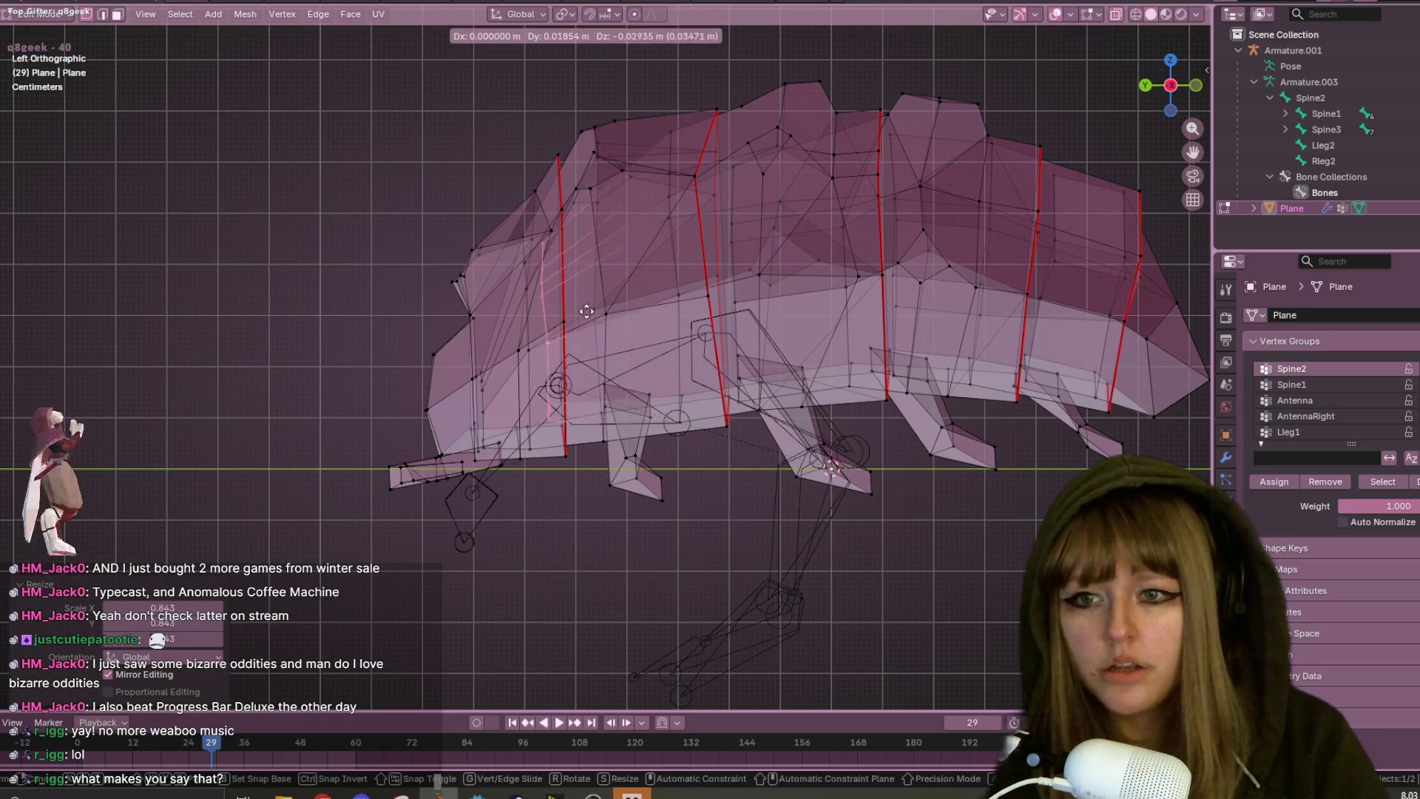
click(578, 322)
- Deselect everything, return to Object Mode, and view the curled pillbug with Solid shading
mouse_move(578, 322)
middle_down()
mouse_move(708, 328)
mouse_move(871, 267)
mouse_move(792, 266)
middle_up()
scroll(708, 328, up, 3)
scroll(708, 328, down, 5)
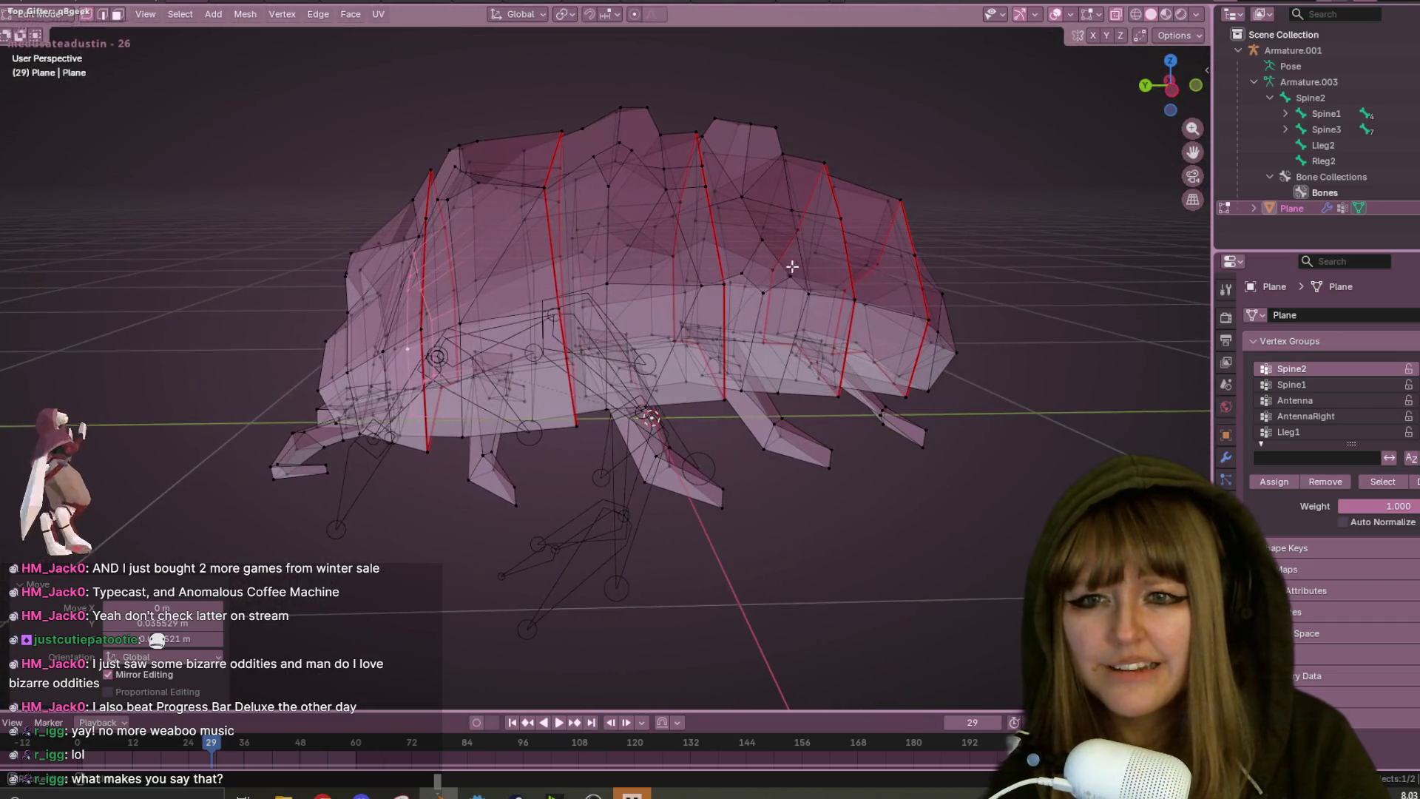
click(680, 378)
middle_drag(596, 396, 916, 206)
key(Tab)
click(1150, 13)
mouse_move(828, 202)
middle_down()
mouse_move(801, 160)
mouse_move(786, 185)
mouse_move(797, 202)
mouse_move(785, 149)
mouse_move(803, 118)
mouse_move(588, 237)
middle_up()
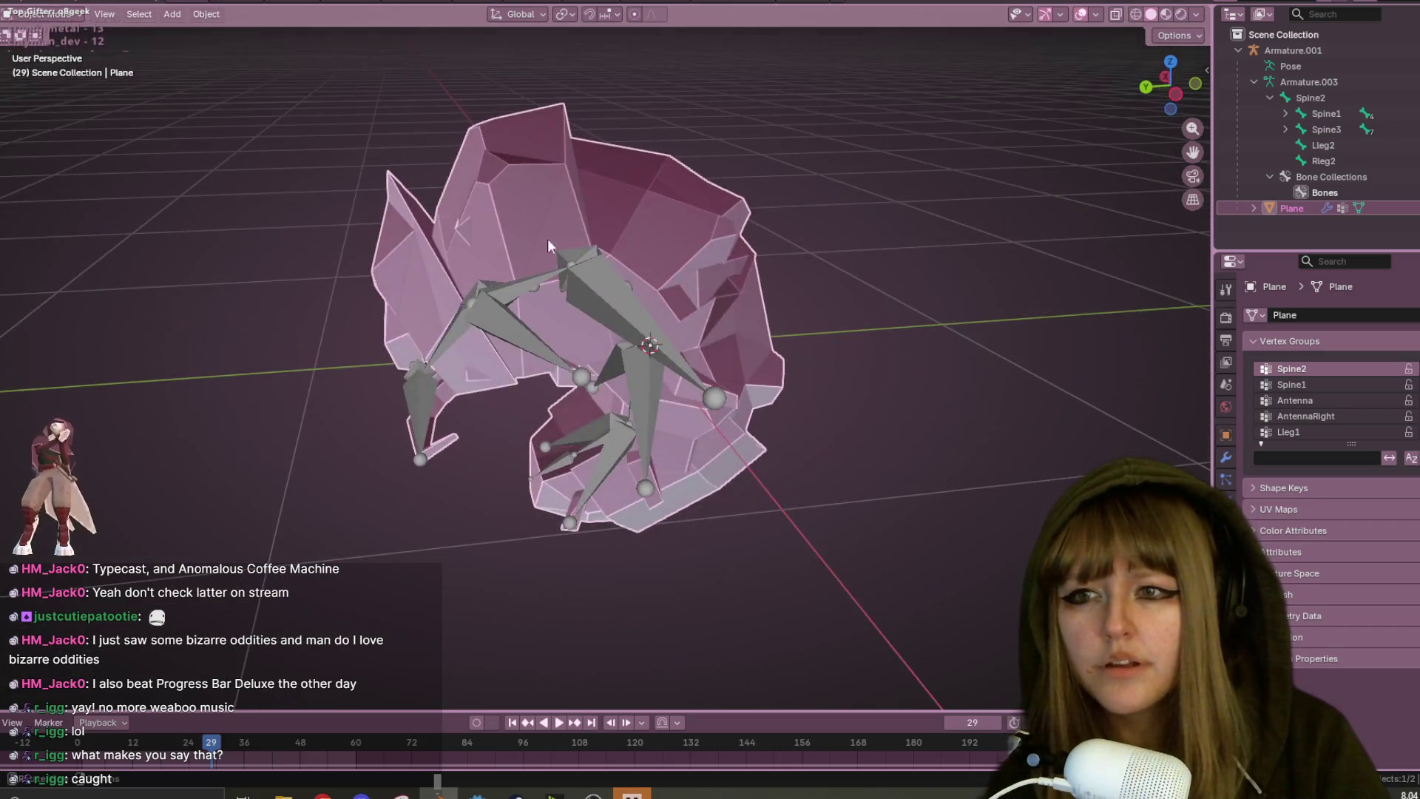
- Re-enter Edit Mode on the pillbug mesh with X-ray turned on
mouse_move(428, 260)
middle_down()
mouse_move(549, 282)
mouse_move(584, 212)
mouse_move(460, 228)
middle_up()
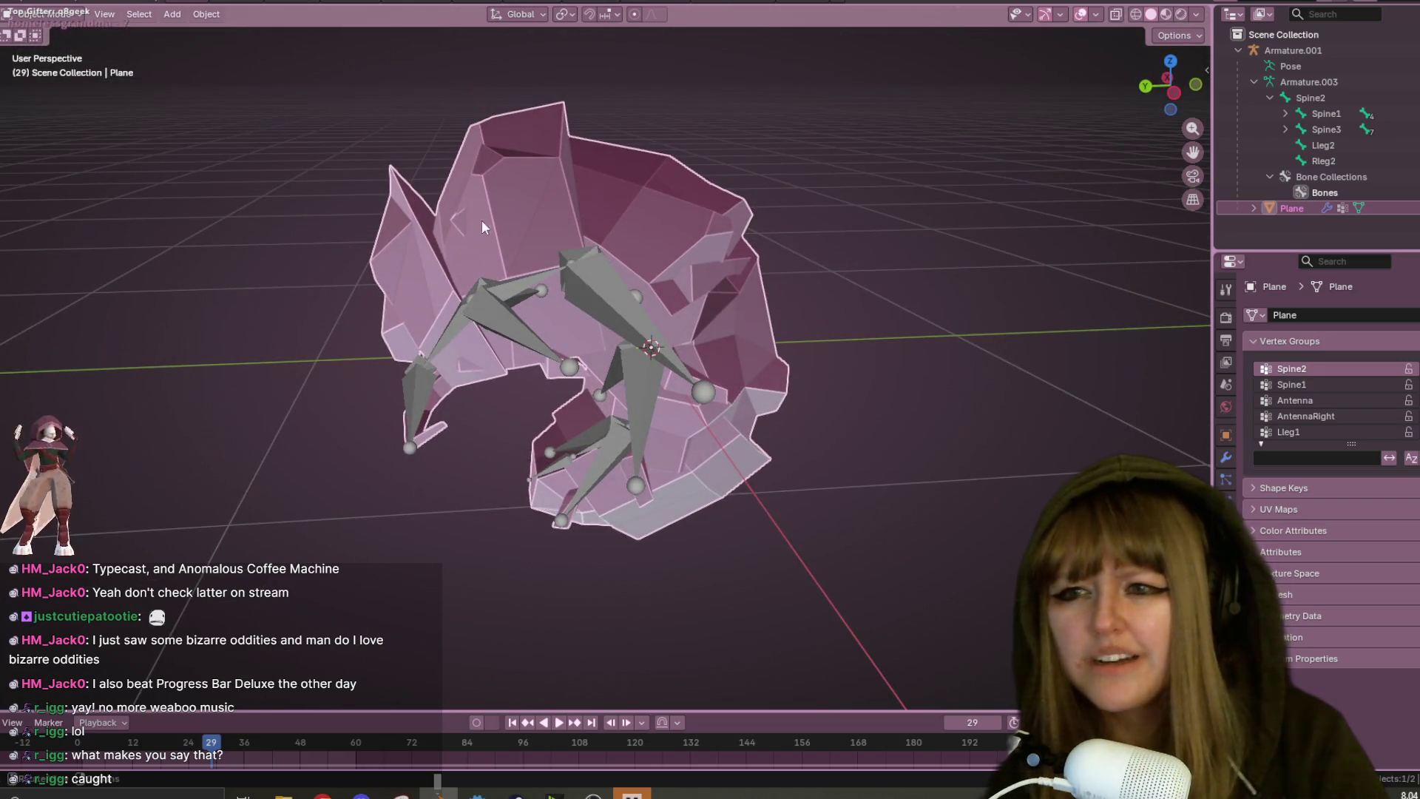
key(Tab)
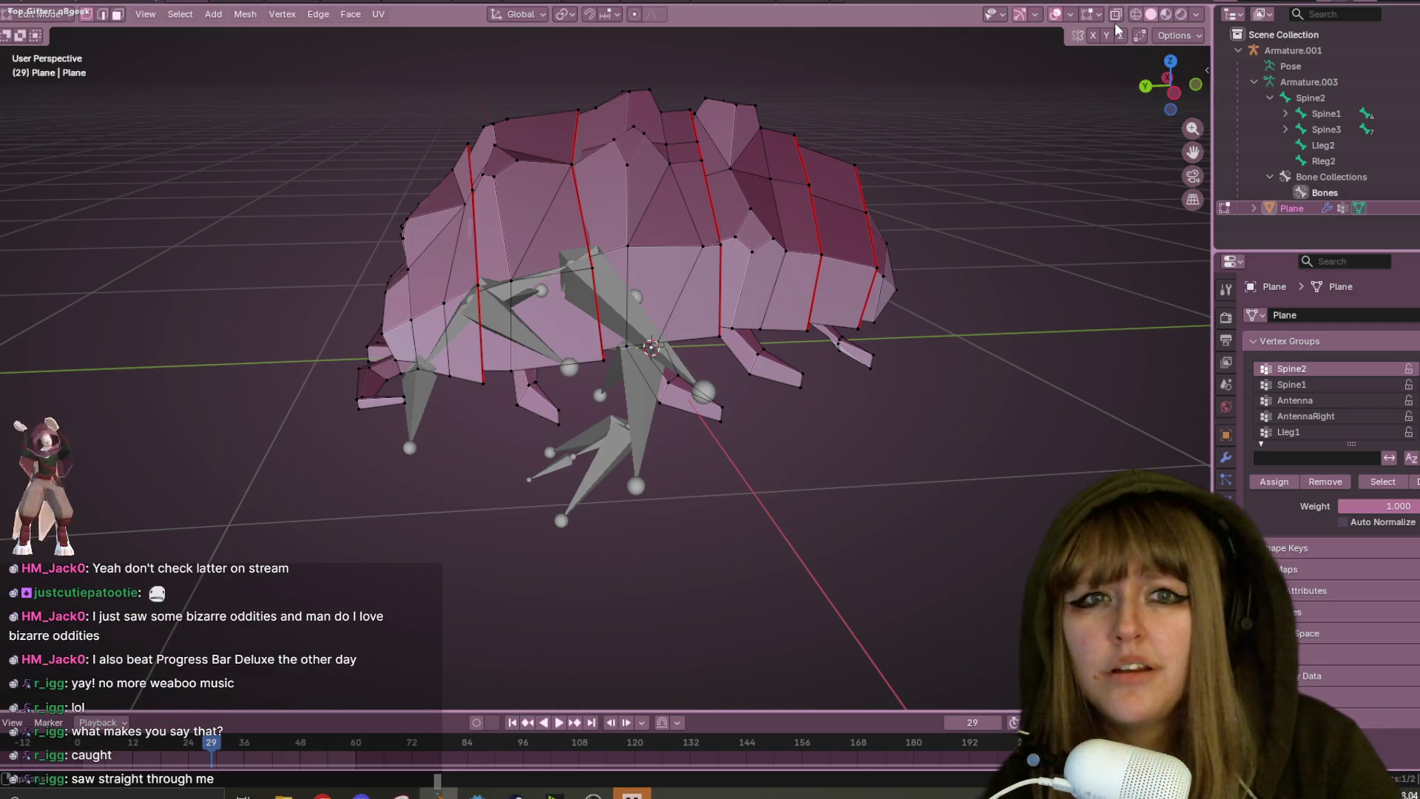
click(1116, 15)
scroll(406, 184, up, 4)
mouse_move(406, 184)
middle_down()
mouse_move(423, 250)
mouse_move(400, 255)
middle_up()
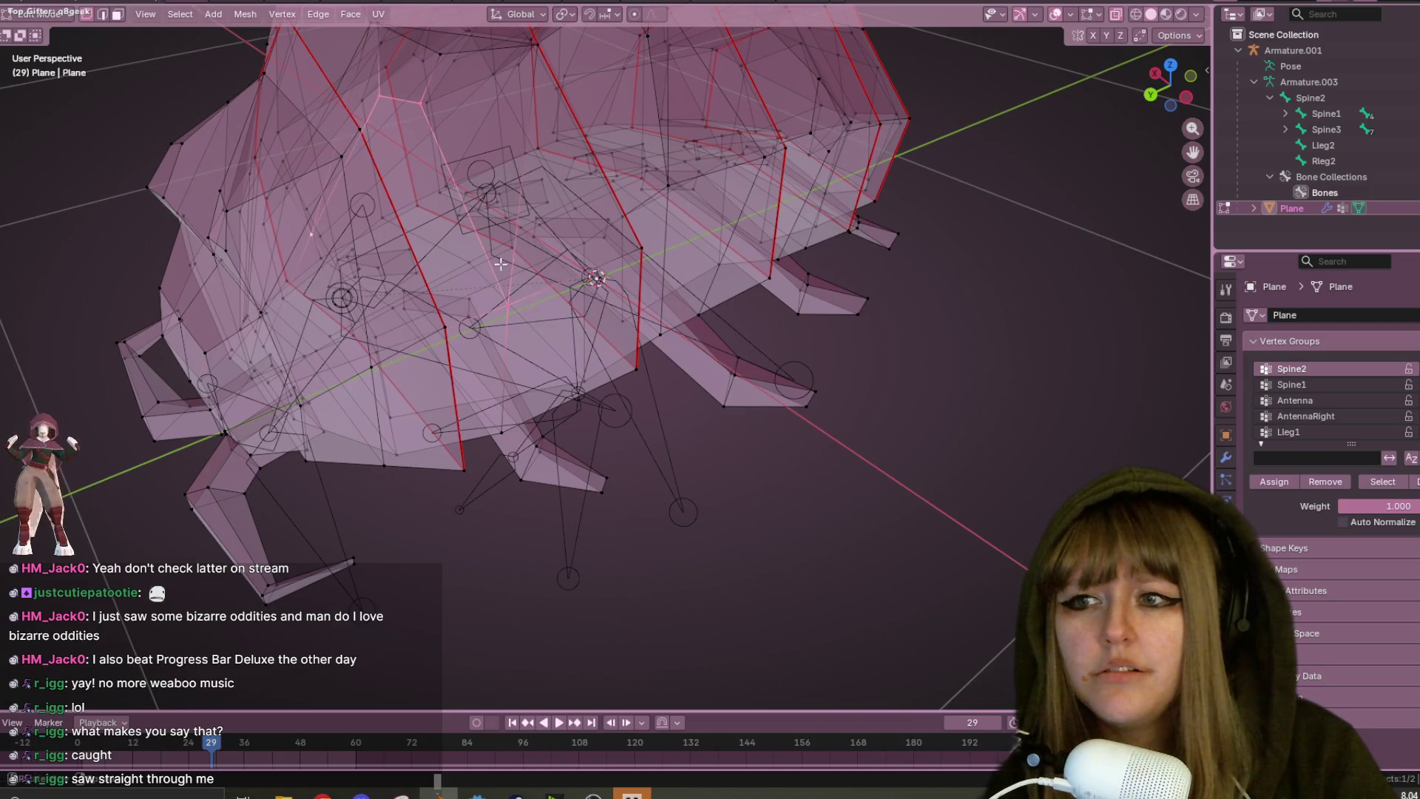
middle_drag(318, 229, 397, 243)
- Select the front vertices of the body in the left orthographic view
click(317, 241)
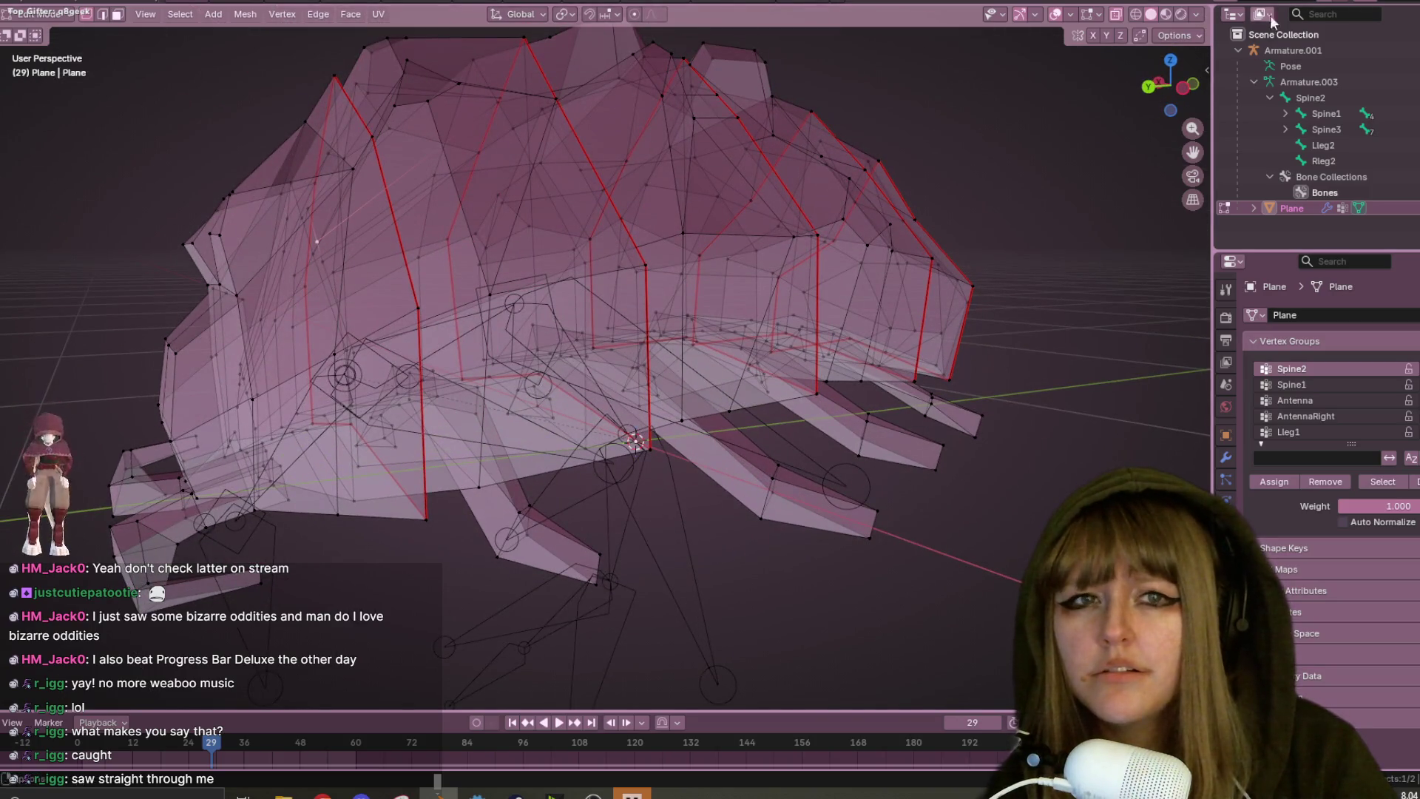
click(1186, 88)
scroll(403, 272, up, 2)
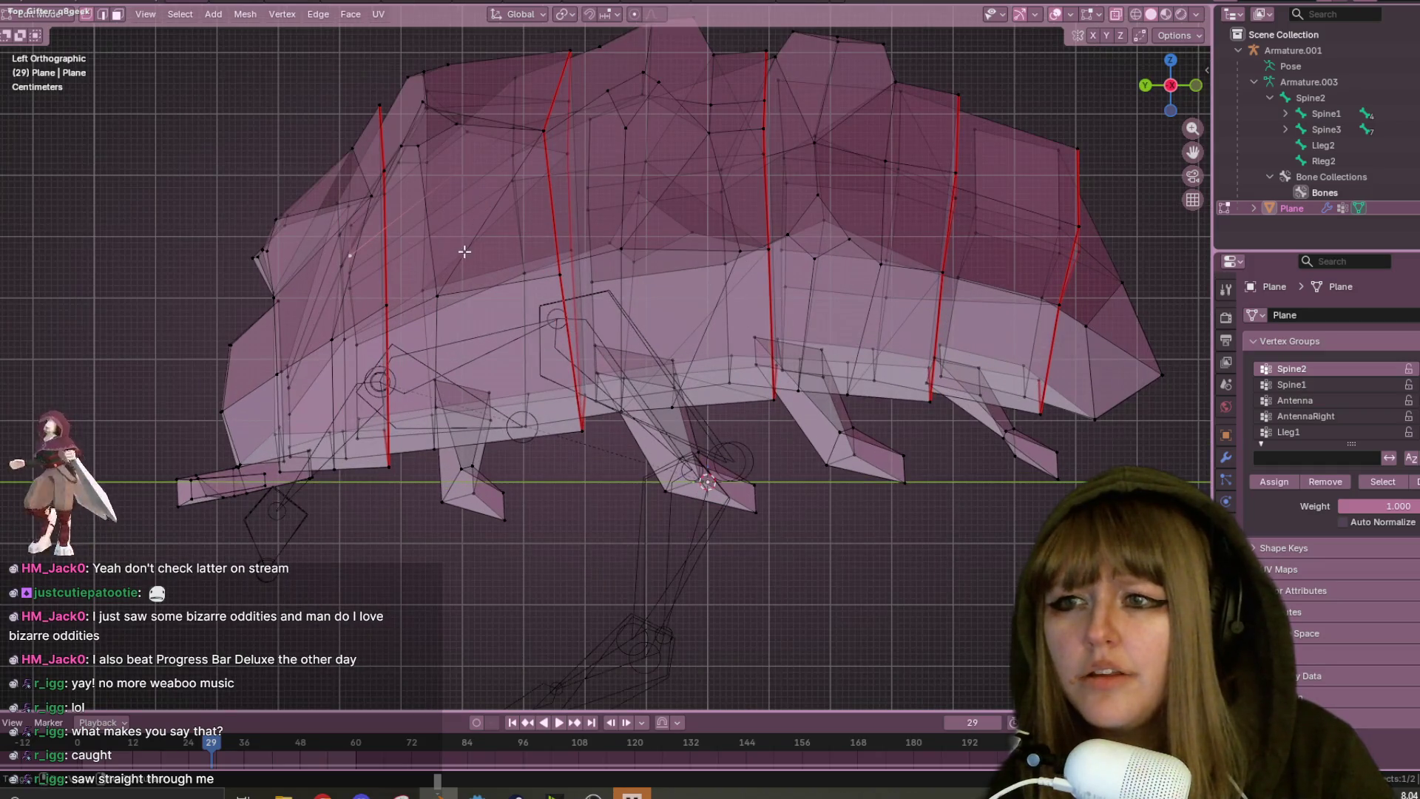
scroll(480, 285, up, 2)
click(460, 368)
- Enlarge the front edge loop about 1.167, nudge it, and preview the curled pose
key(s)
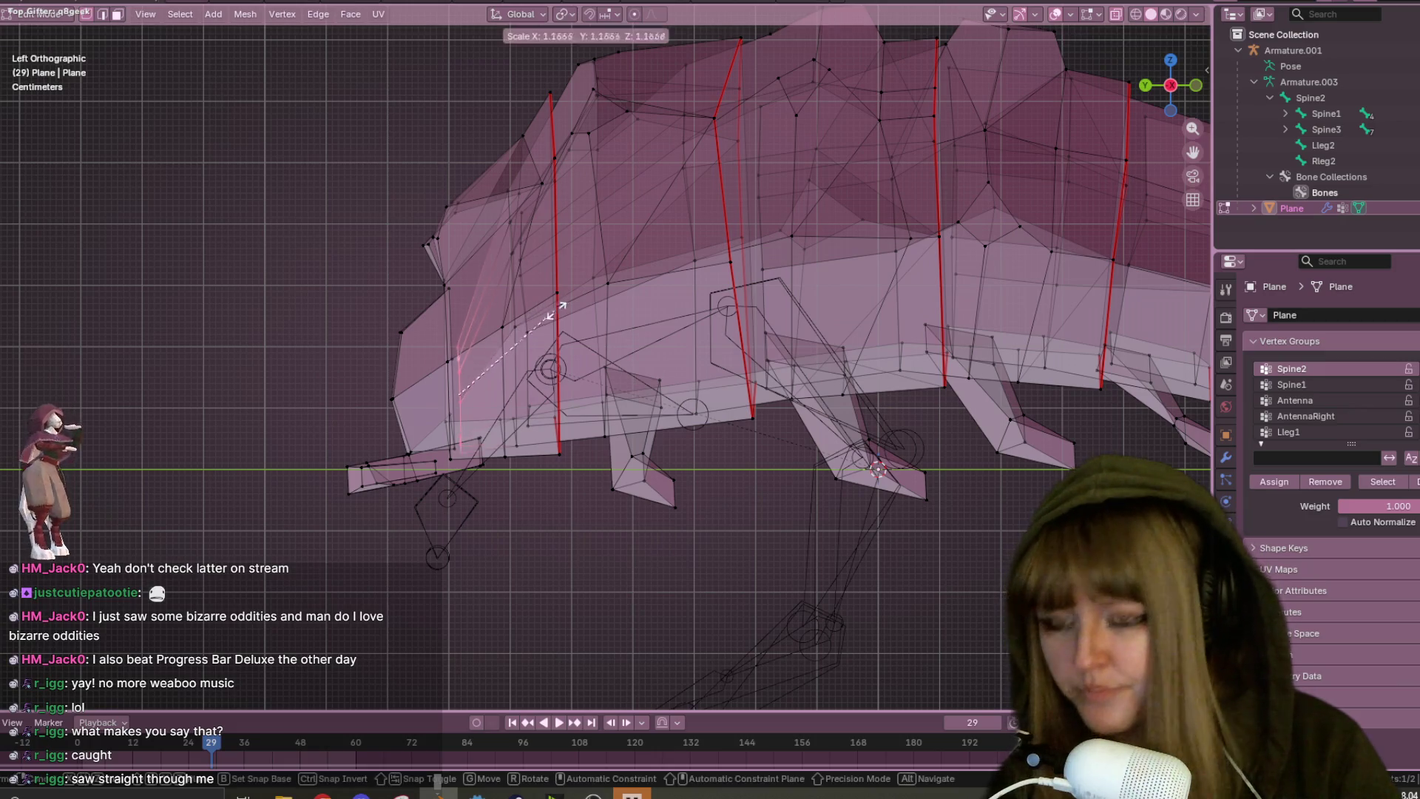
click(654, 281)
key(g)
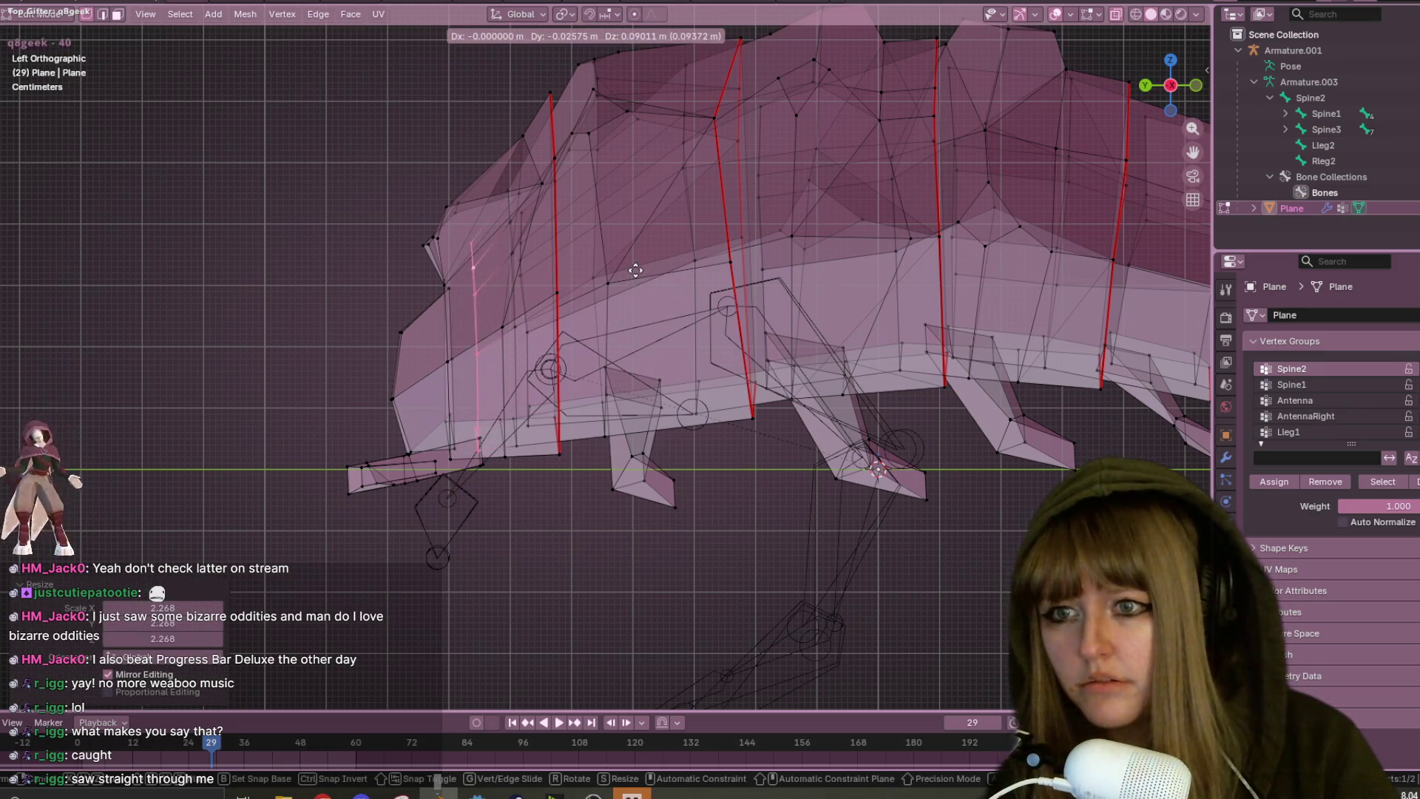
click(639, 270)
key(Tab)
key(Tab)
key(Tab)
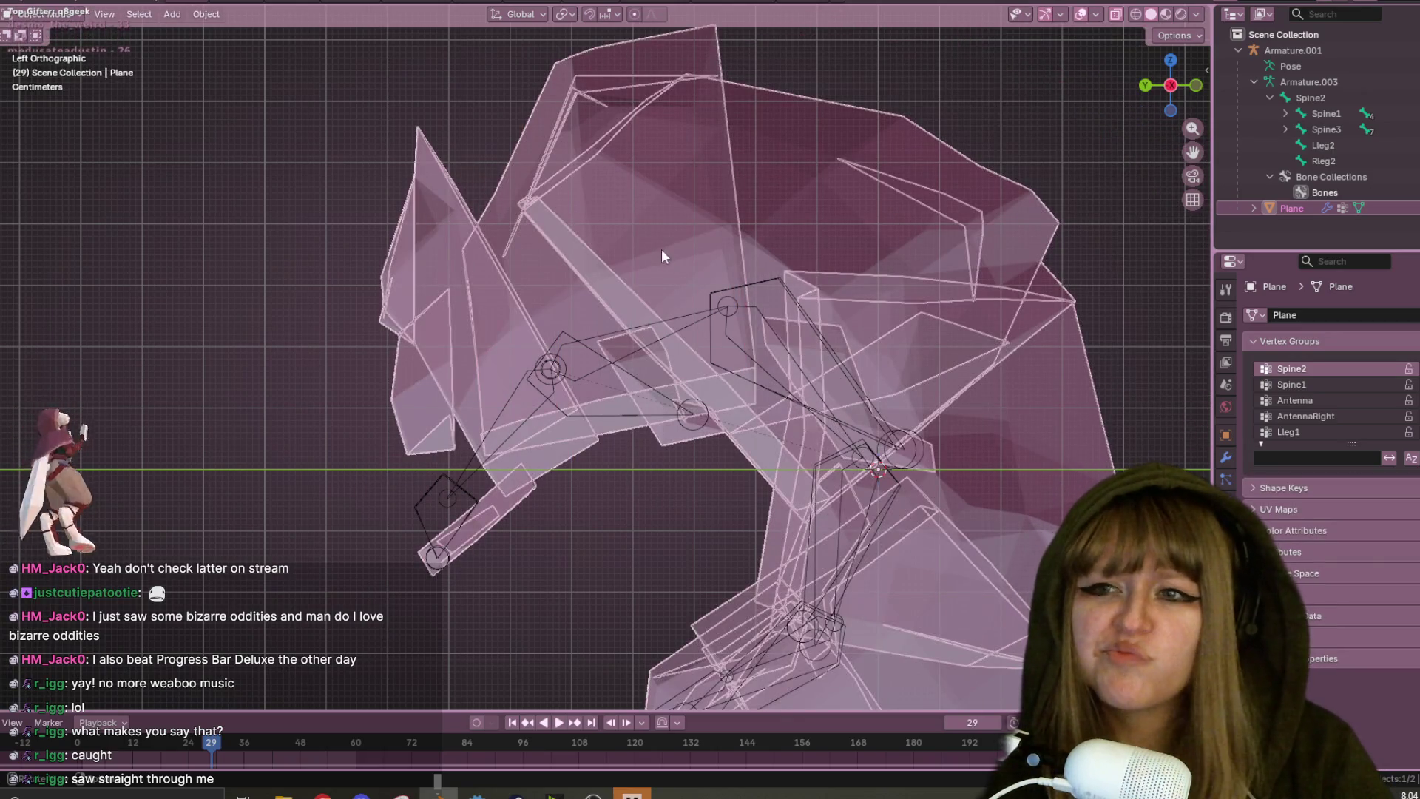
- Select the foremost red edge loop and return to the left orthographic view
key(Tab)
alt+click(553, 111)
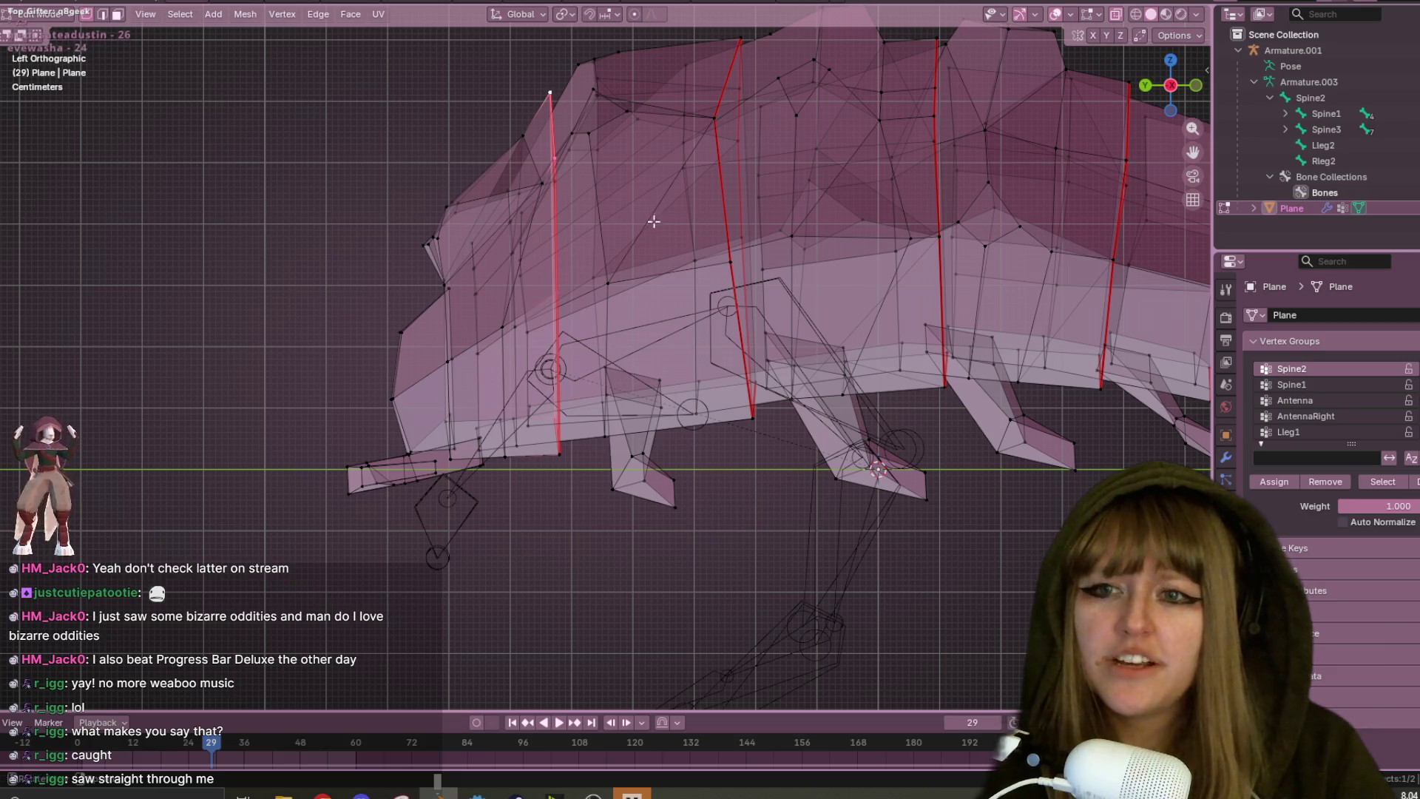
key(g)
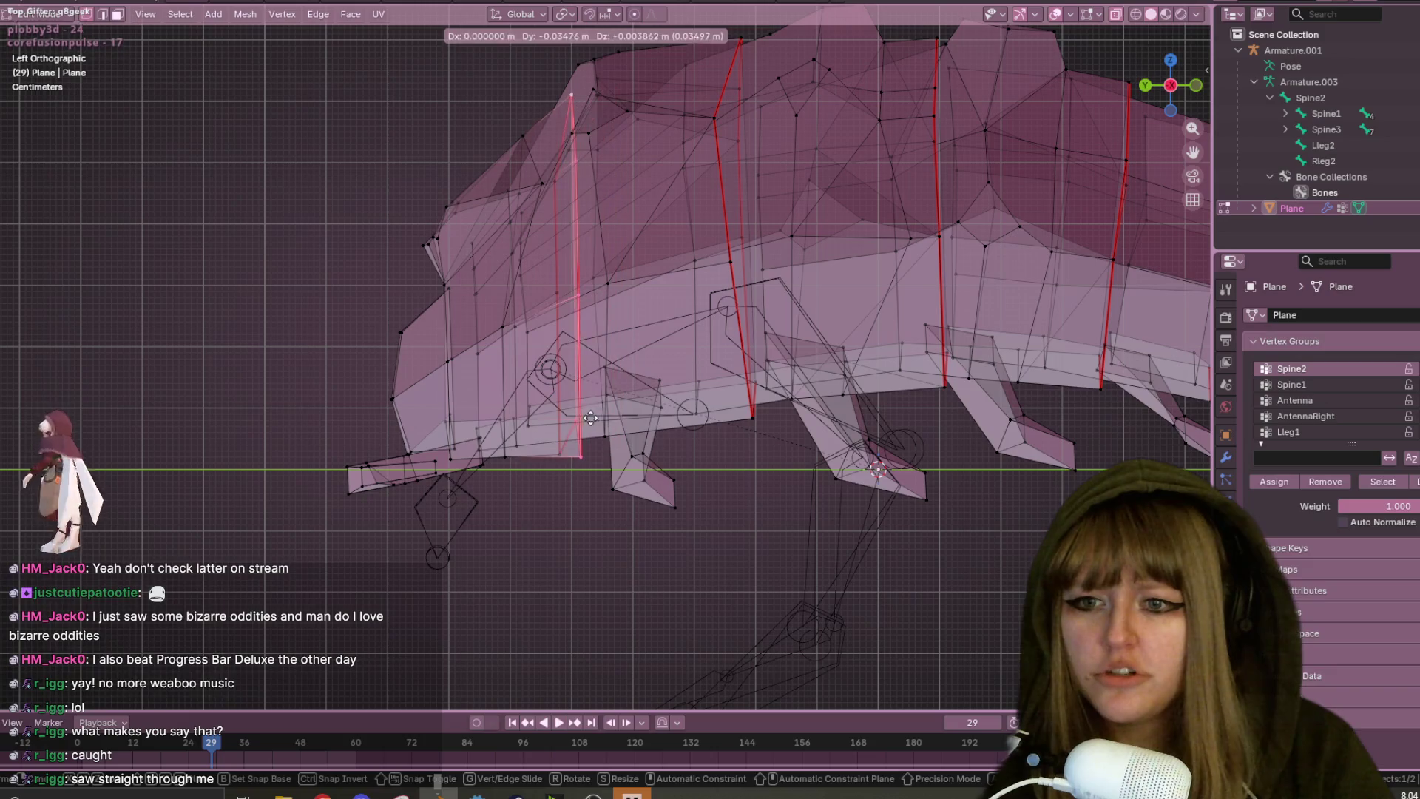
right_click(574, 464)
mouse_move(574, 464)
middle_down()
mouse_move(612, 501)
mouse_move(599, 521)
mouse_move(621, 497)
mouse_move(666, 580)
mouse_move(897, 501)
middle_up()
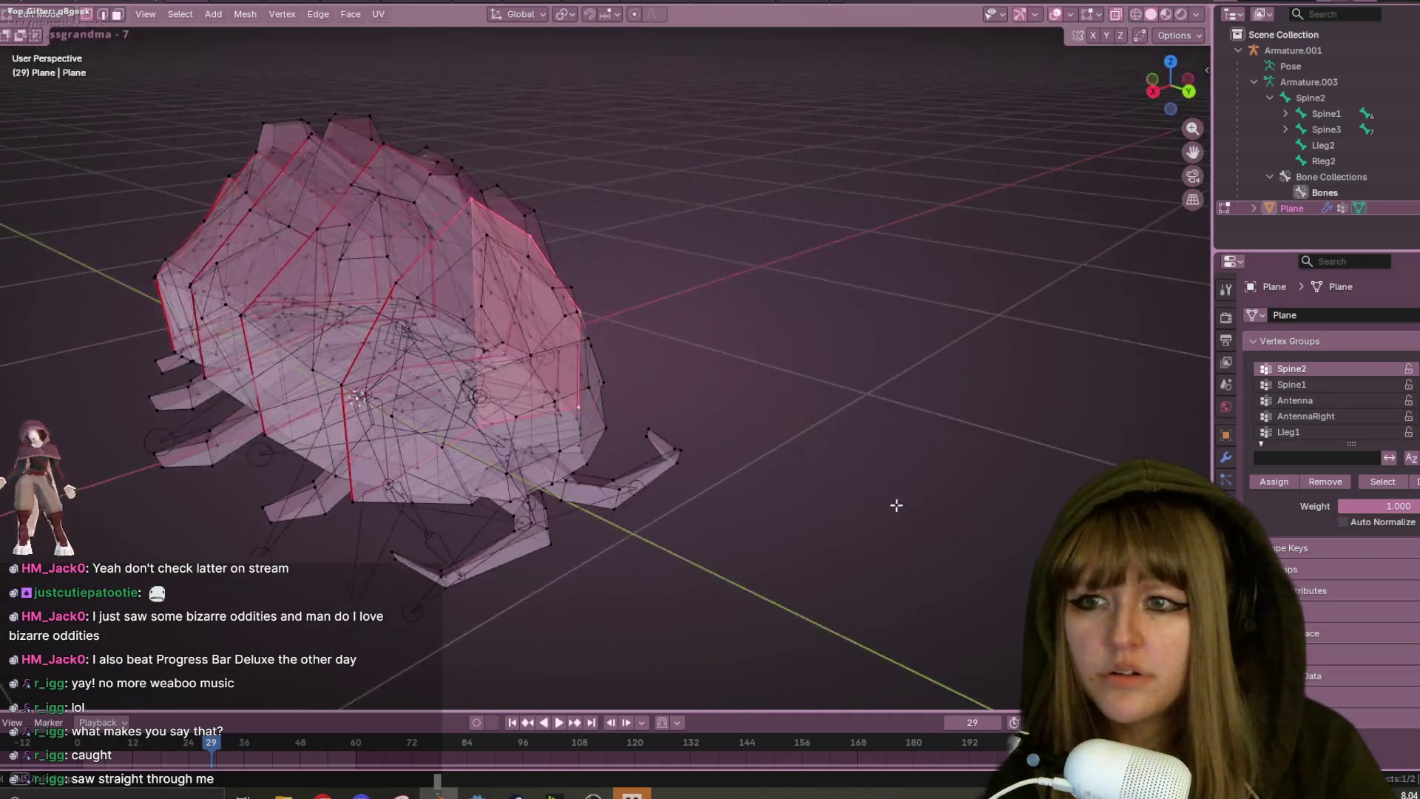
mouse_move(412, 485)
middle_down()
mouse_move(649, 335)
mouse_move(639, 284)
middle_up()
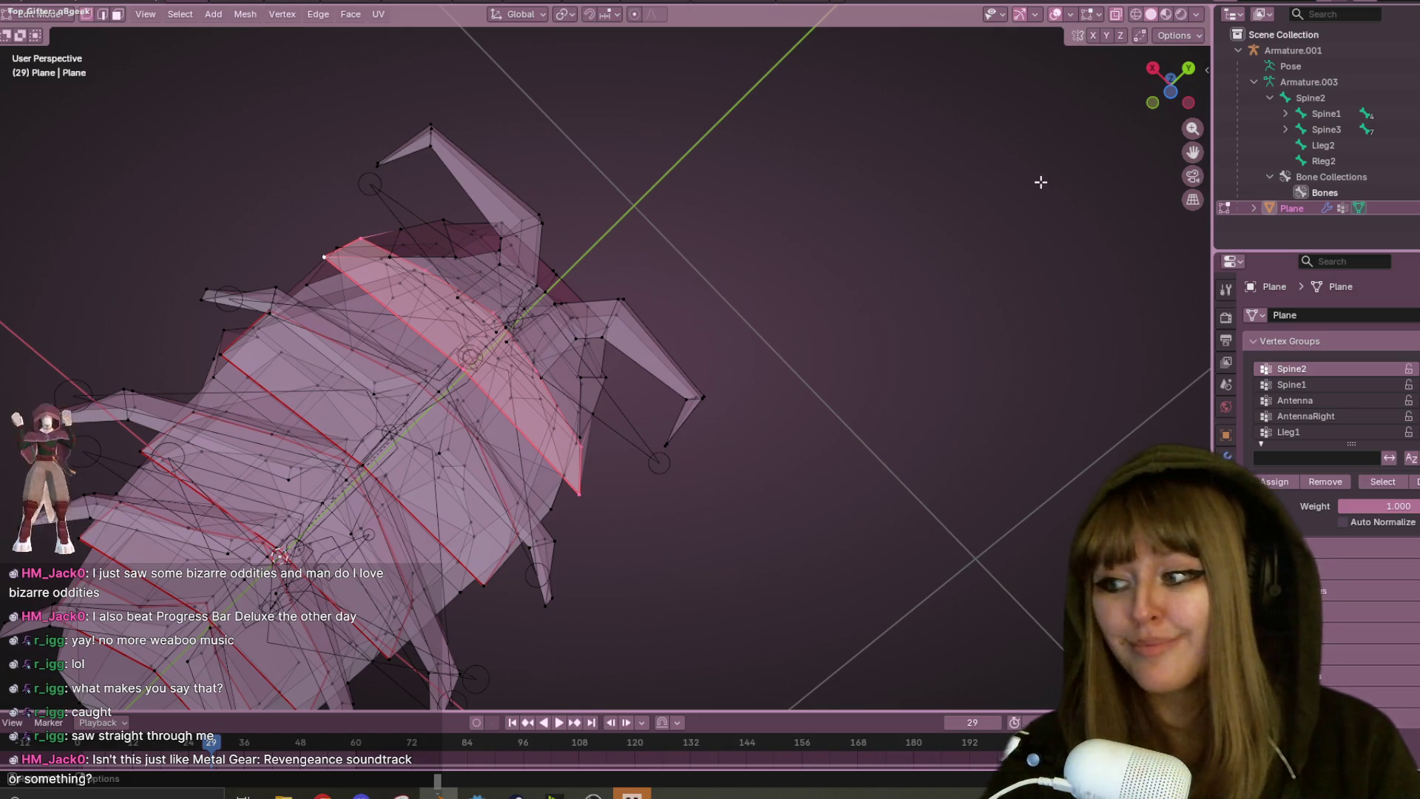
scroll(1163, 212, up, 2)
click(1188, 104)
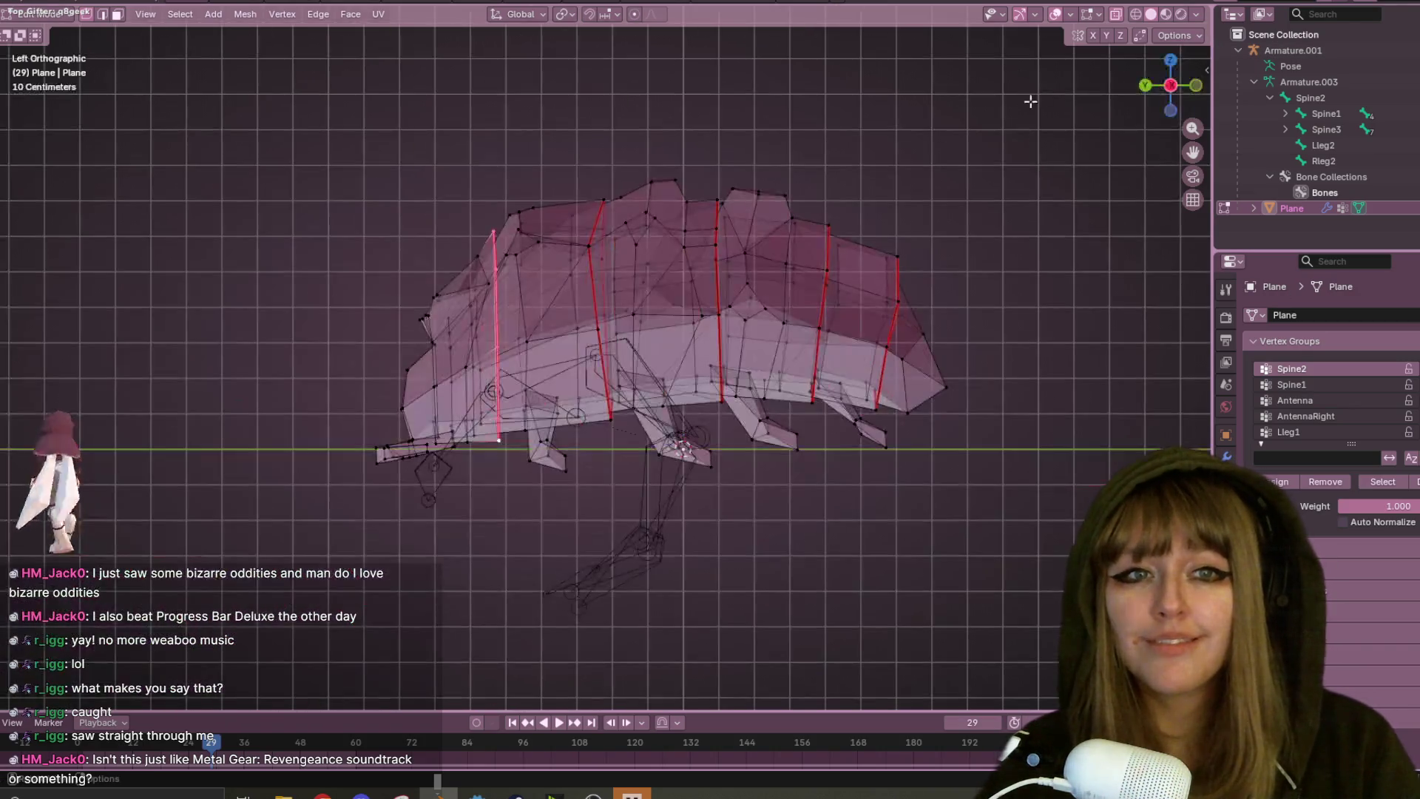
scroll(550, 305, up, 2)
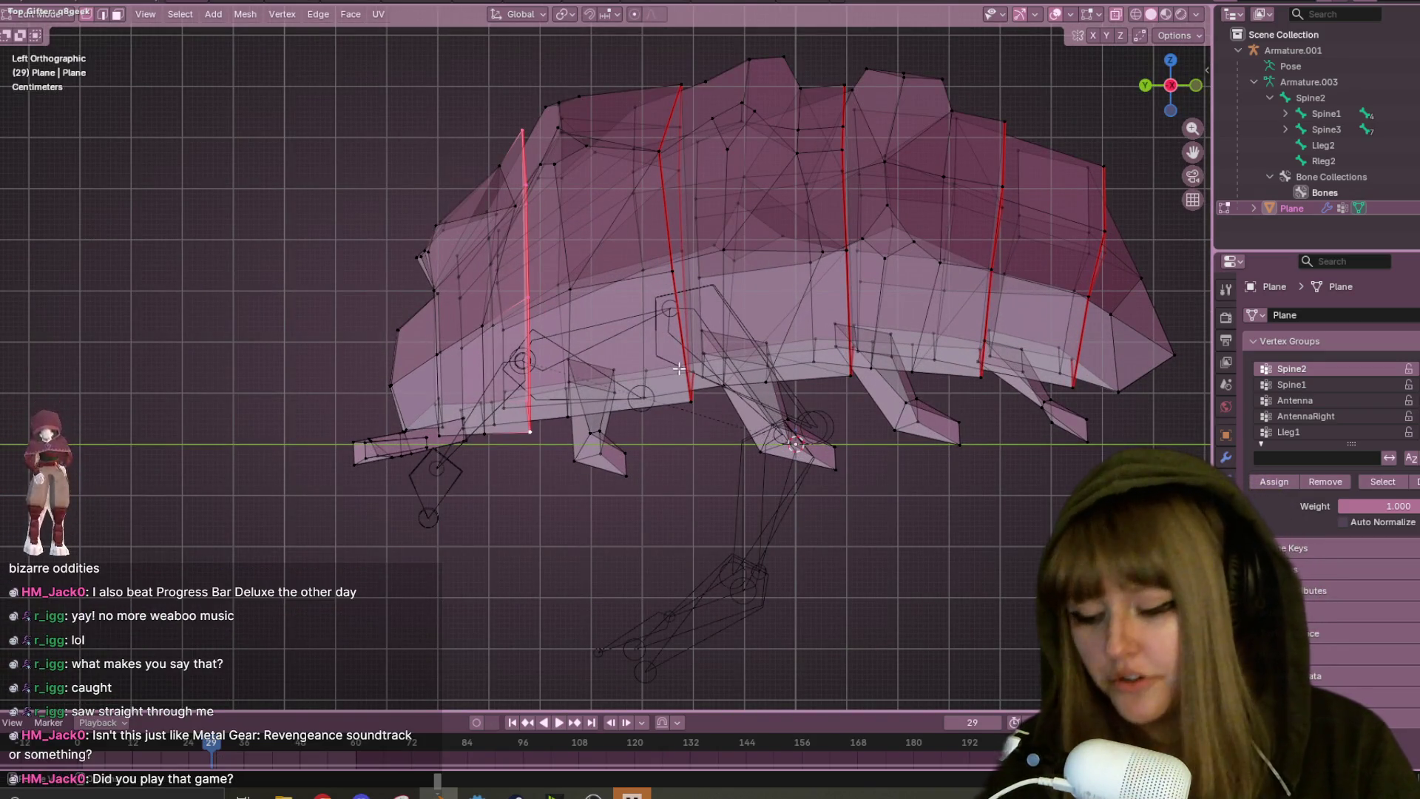
- Scale the front edge loop to 1.105 and raise it about 0.026 m
key(g)
click(689, 357)
key(s)
click(695, 363)
key(g)
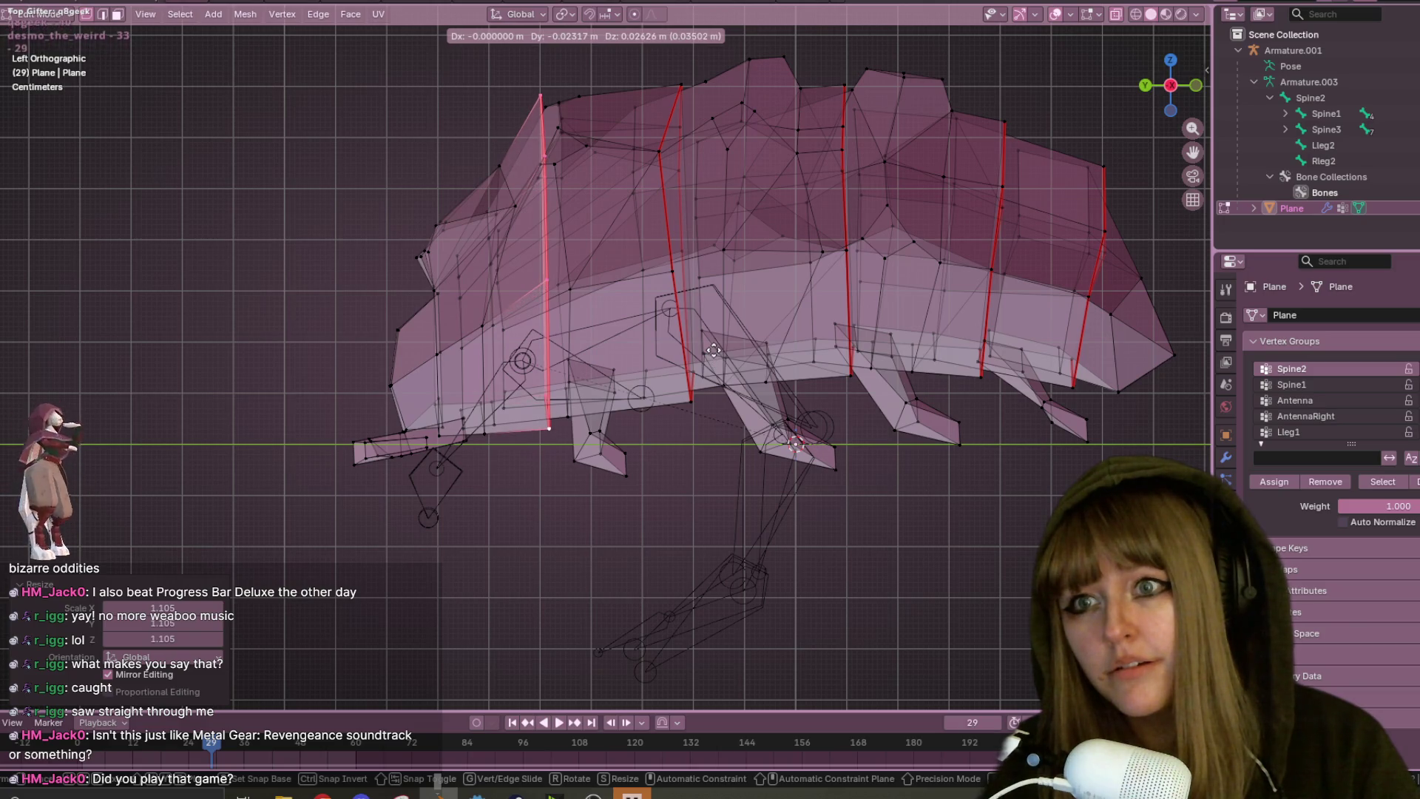
click(713, 351)
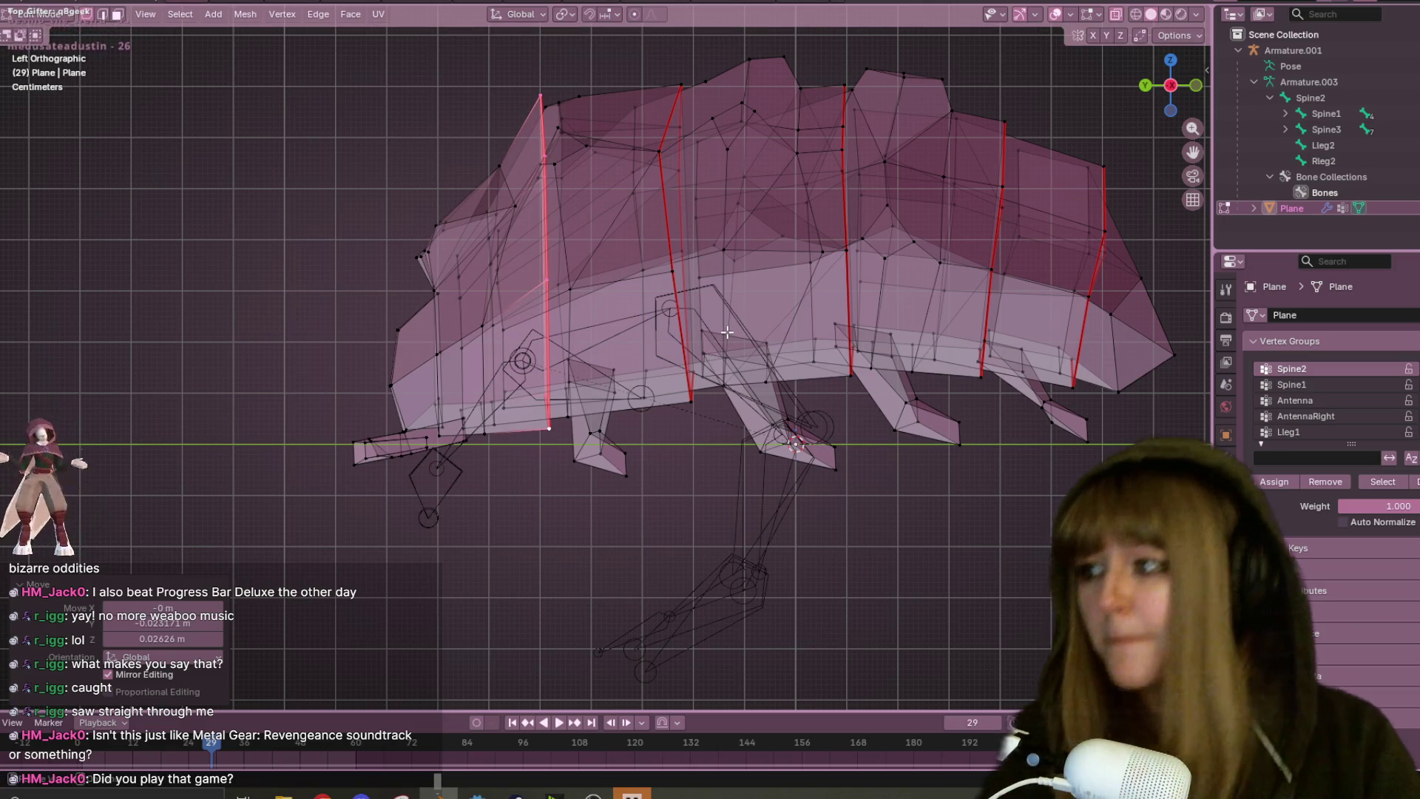
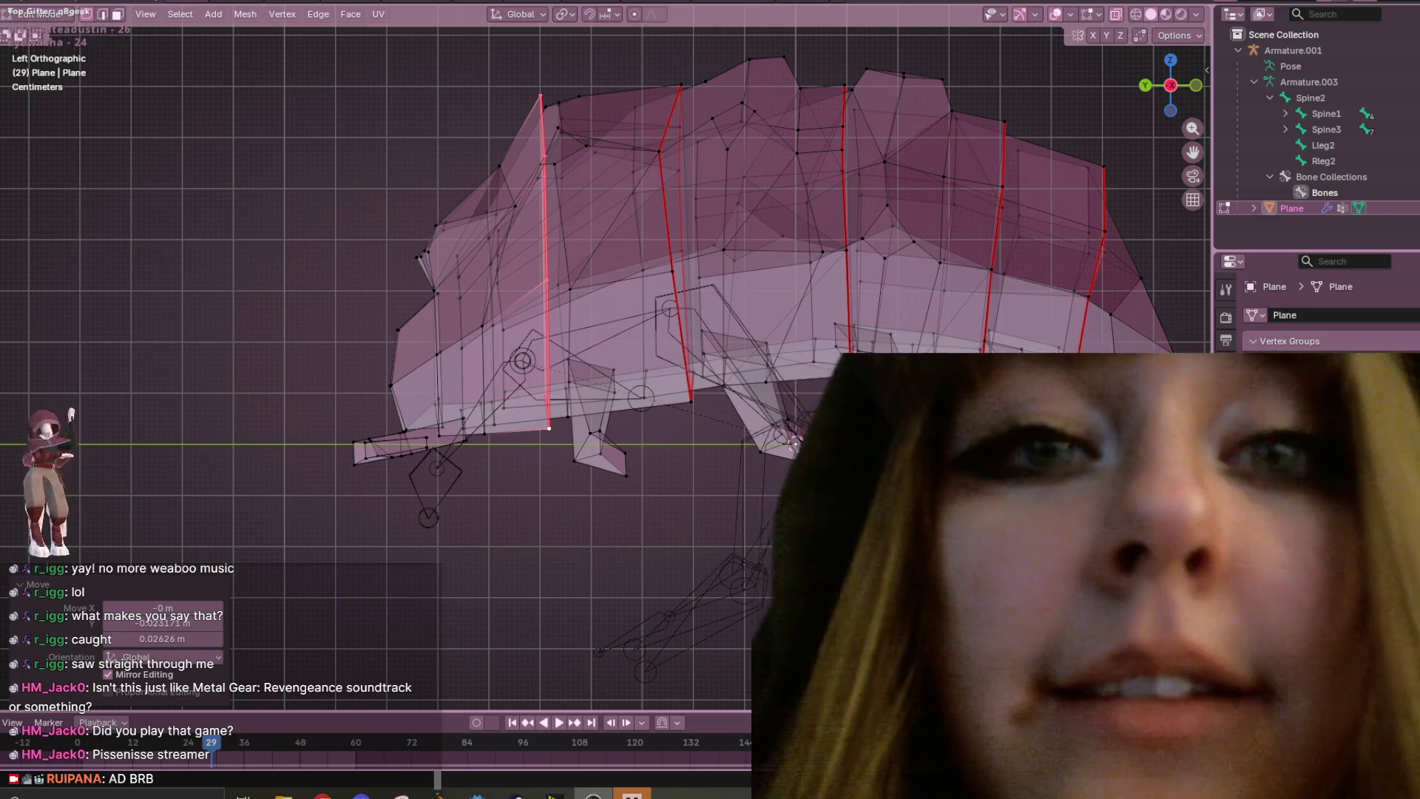
- Orbit around the segmented pill-bug mesh, then leave Edit Mode for Object Mode
mouse_move(251, 173)
middle_down()
mouse_move(642, 337)
mouse_move(255, 432)
middle_up()
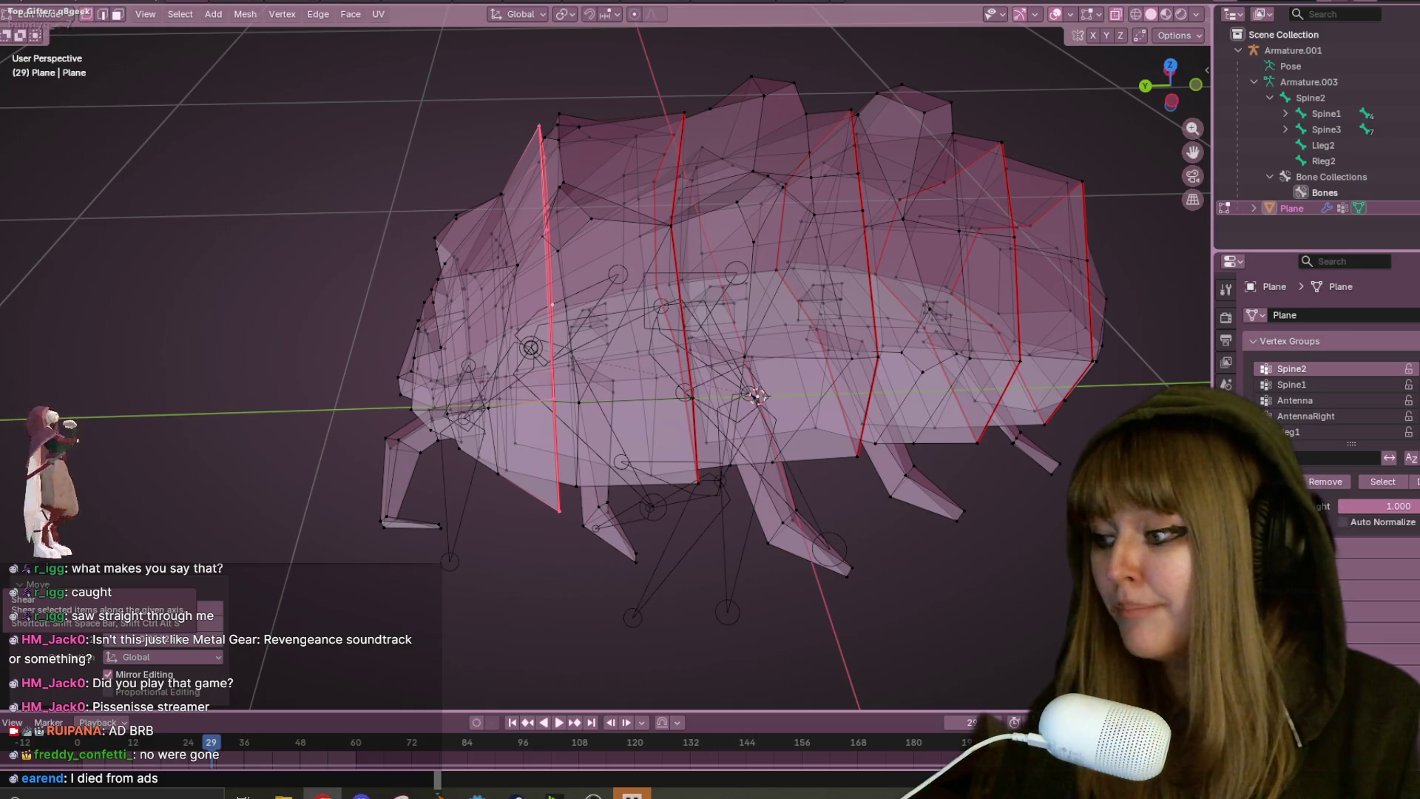
mouse_move(673, 371)
middle_down()
mouse_move(675, 207)
mouse_move(679, 296)
middle_up()
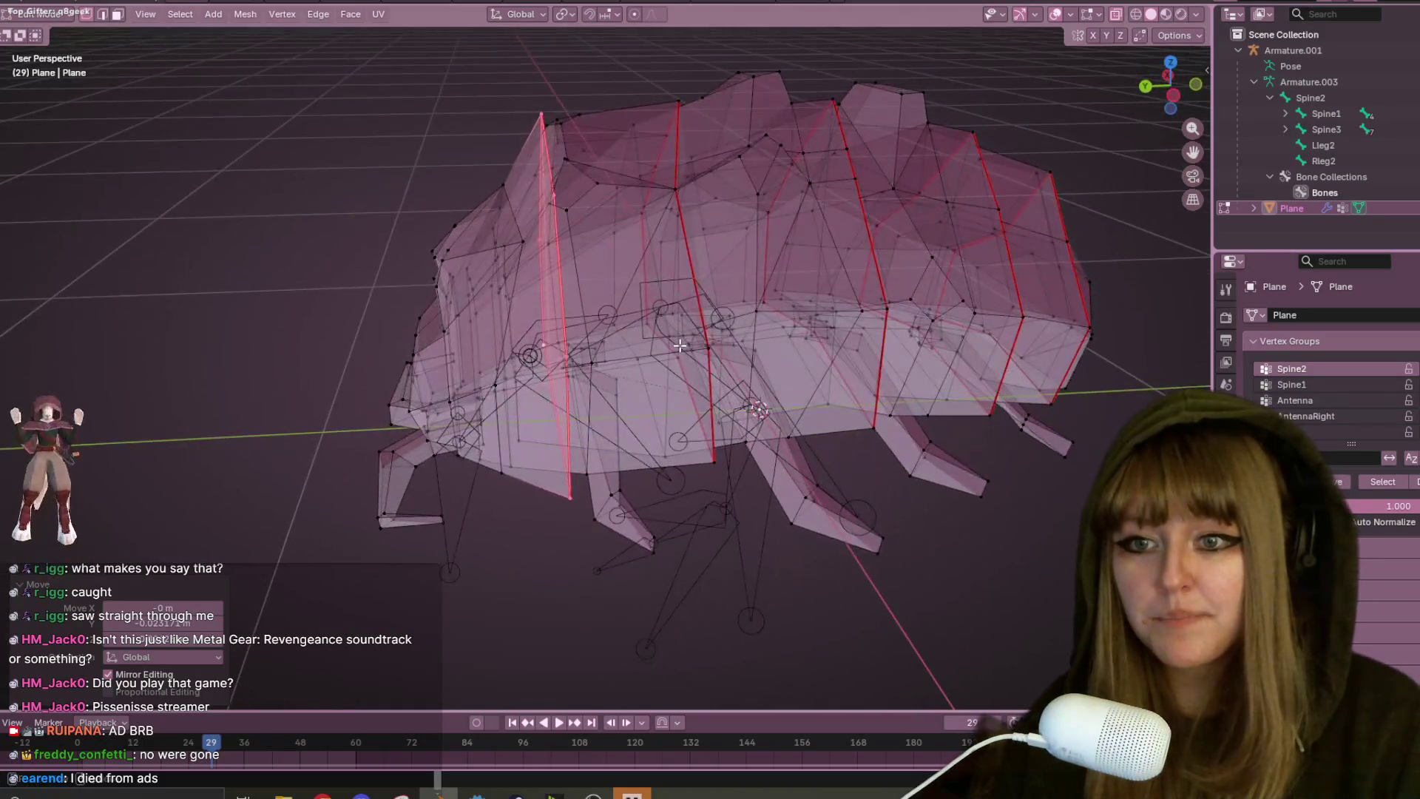
key(Tab)
scroll(680, 333, down, 5)
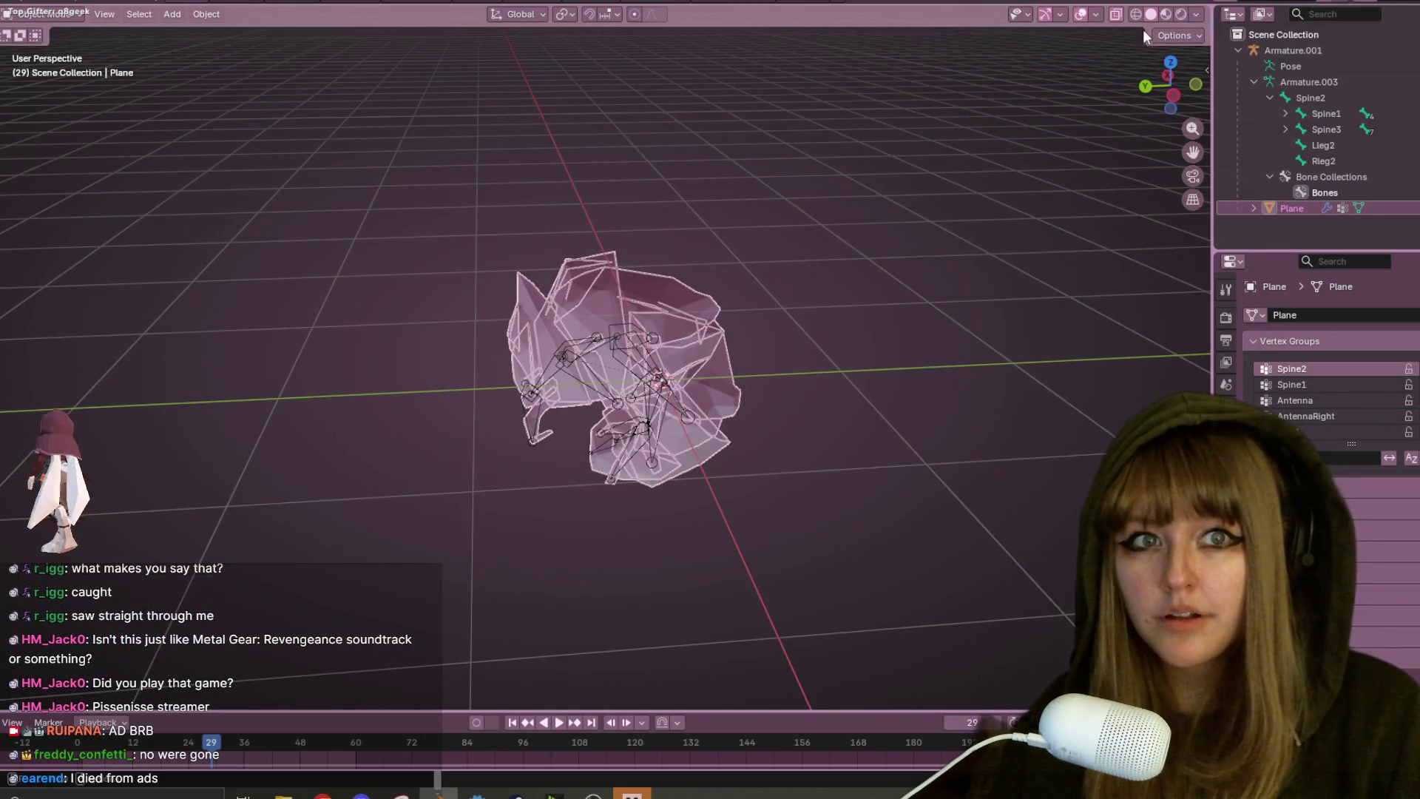
- Turn off X-ray, select the armature, then the Plane mesh, and enter Weight Paint mode
click(1117, 18)
mouse_move(646, 269)
middle_down()
mouse_move(630, 218)
mouse_move(543, 290)
middle_up()
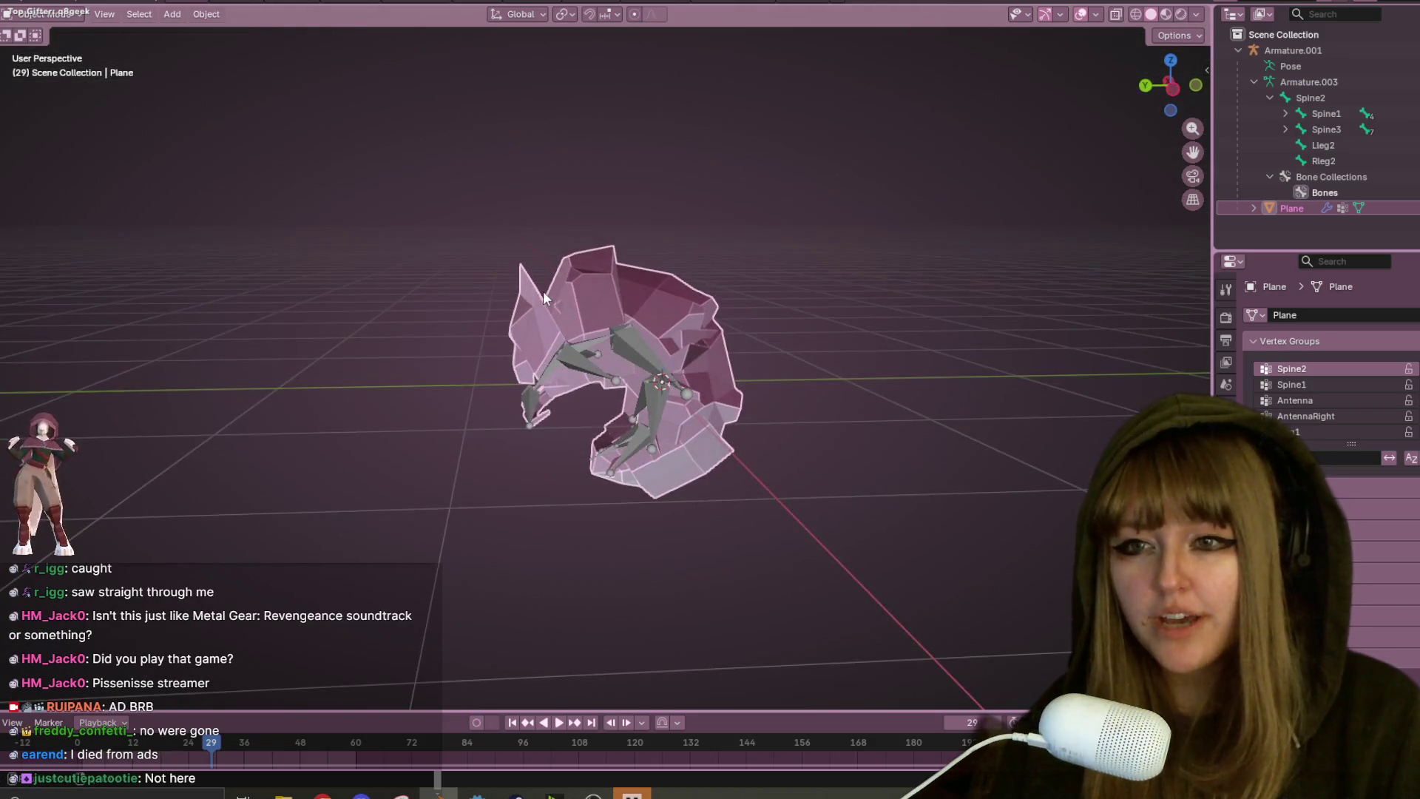
mouse_move(635, 269)
middle_down()
mouse_move(579, 265)
mouse_move(608, 258)
mouse_move(630, 295)
middle_up()
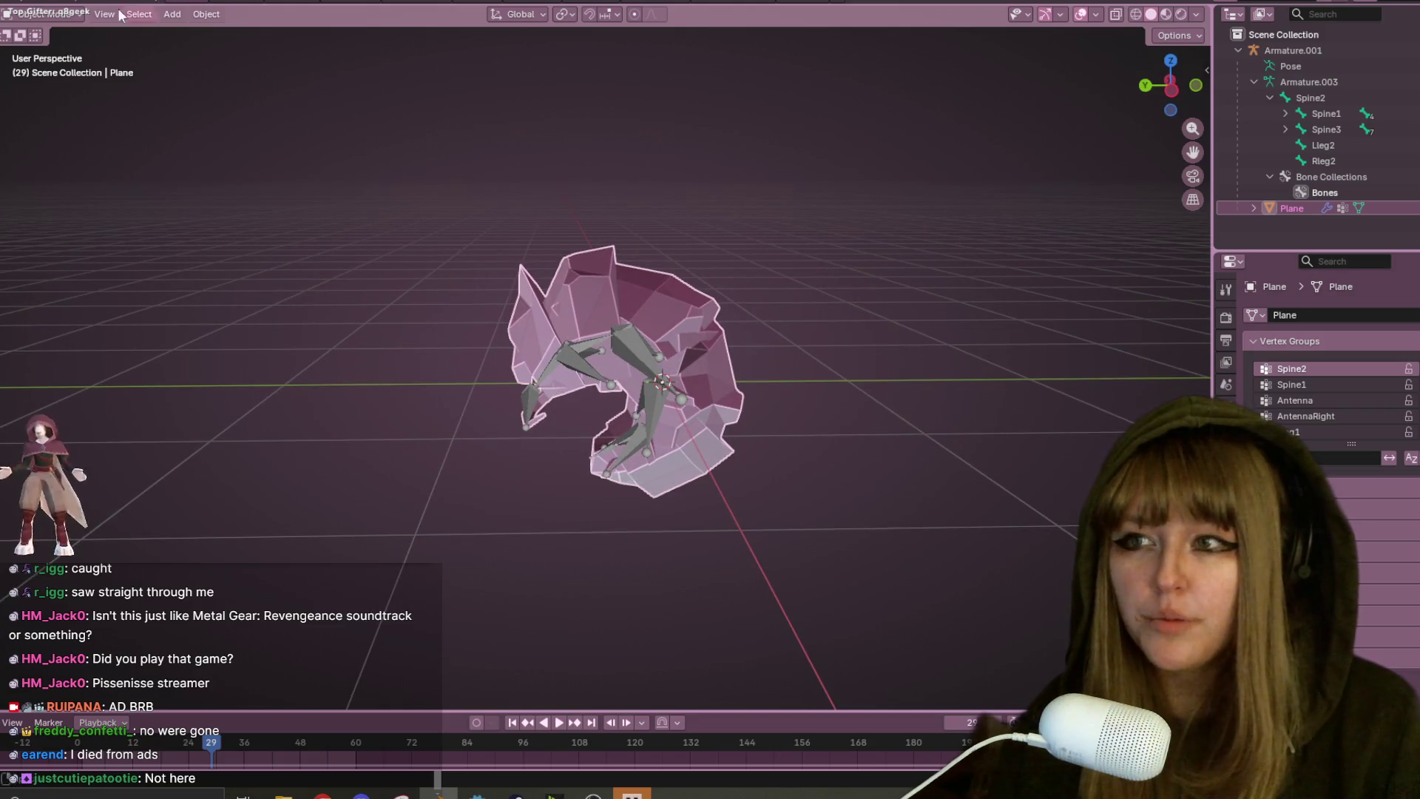
click(53, 16)
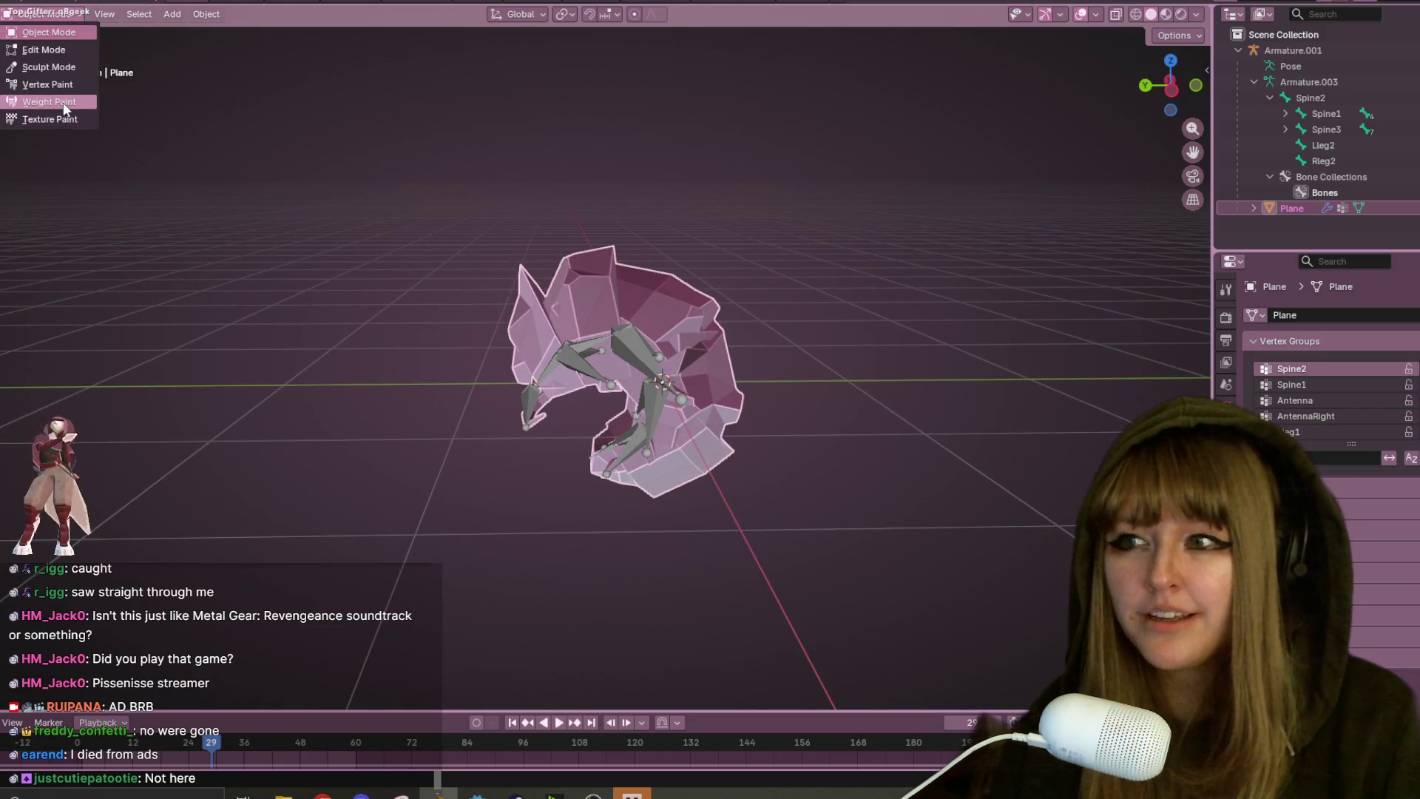
click(636, 357)
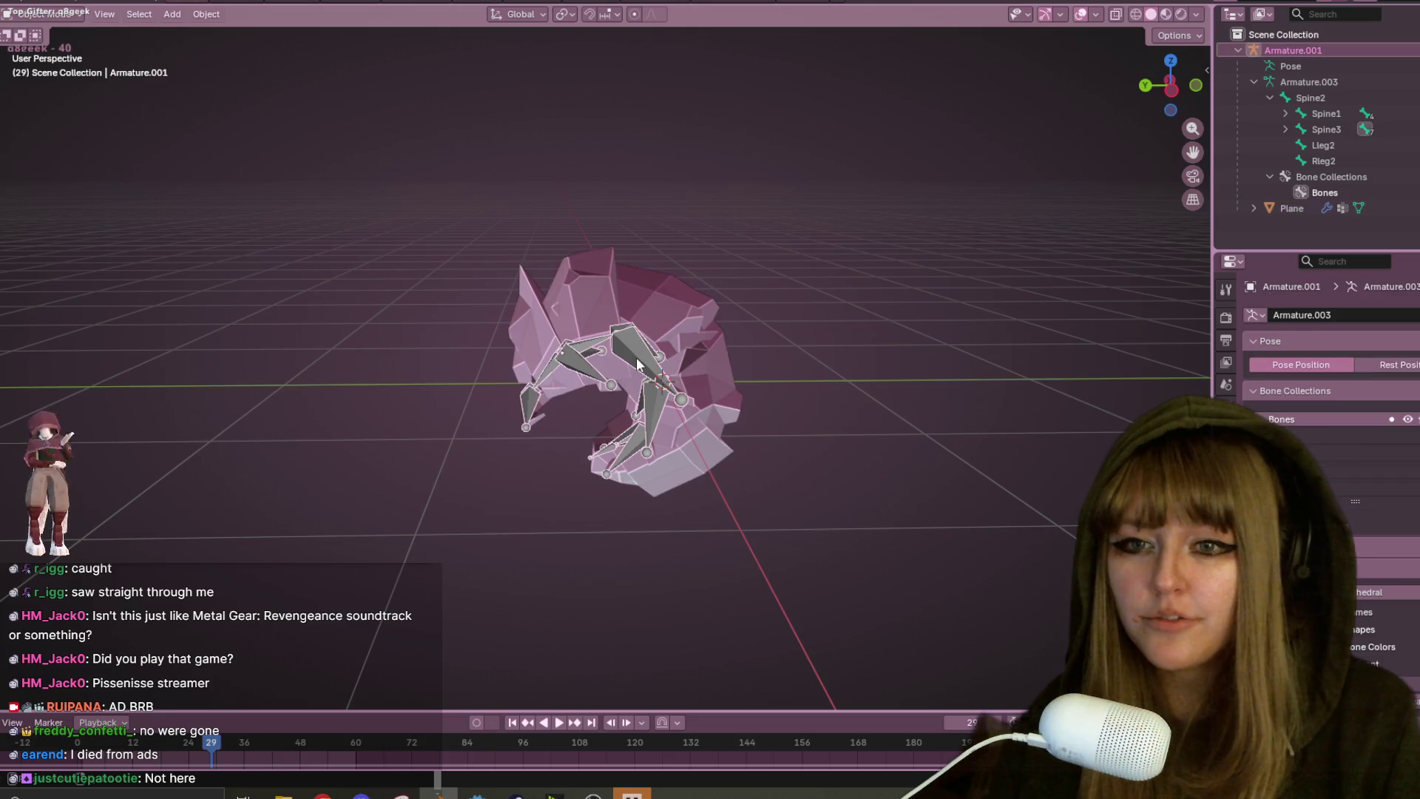
shift+click(641, 295)
click(45, 14)
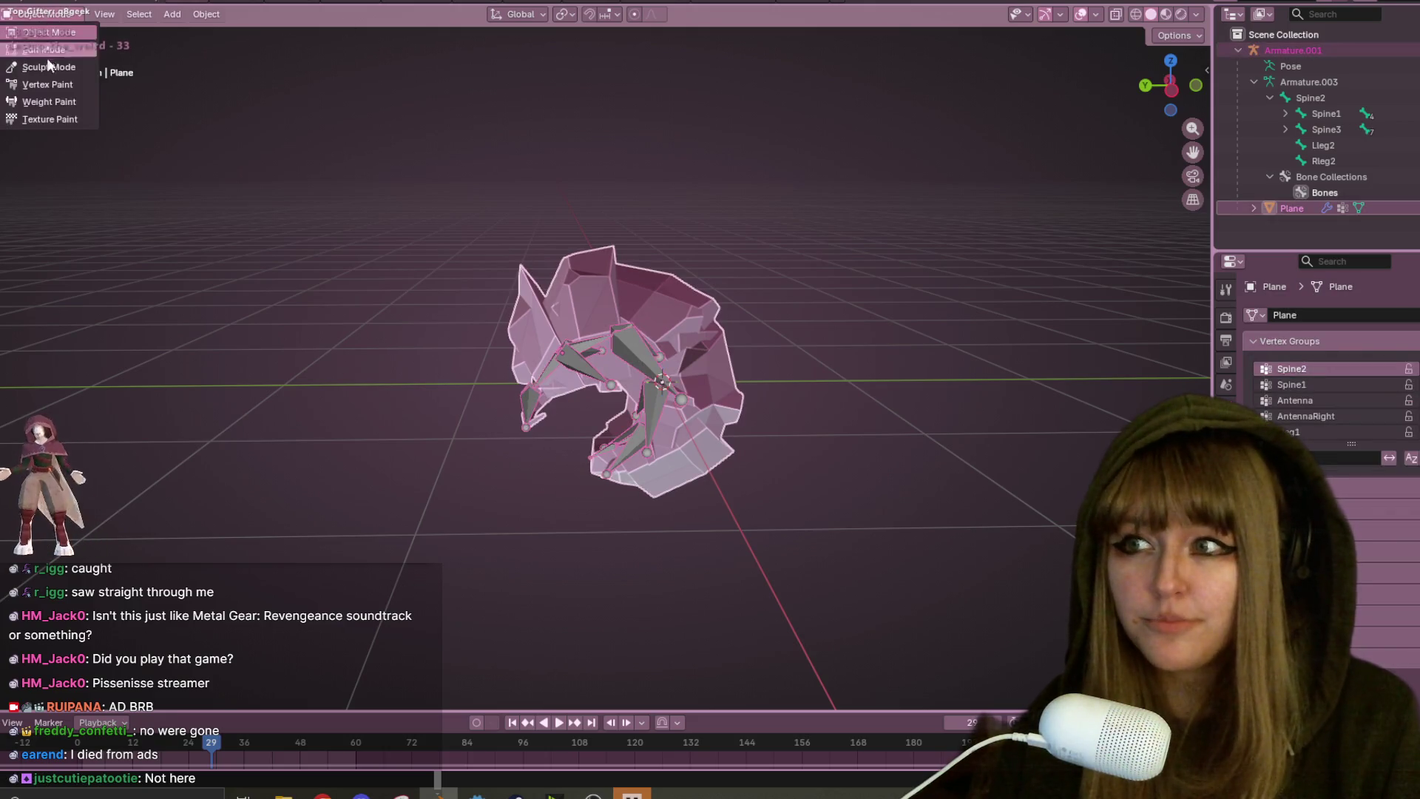
click(55, 105)
- Select the Spine2 bone and paint its weight onto the left antenna spike
mouse_move(858, 474)
middle_down()
mouse_move(857, 532)
mouse_move(777, 489)
middle_up()
scroll(829, 518, up, 3)
mouse_move(606, 346)
middle_down()
mouse_move(688, 314)
mouse_move(637, 214)
middle_up()
ctrl+click(592, 329)
scroll(613, 130, up, 2)
mouse_move(517, 178)
mouse_down()
mouse_move(466, 158)
mouse_move(463, 206)
mouse_up()
mouse_move(463, 207)
middle_down()
mouse_move(551, 182)
mouse_move(523, 175)
middle_up()
mouse_move(500, 265)
middle_down()
mouse_move(666, 231)
mouse_move(571, 215)
middle_up()
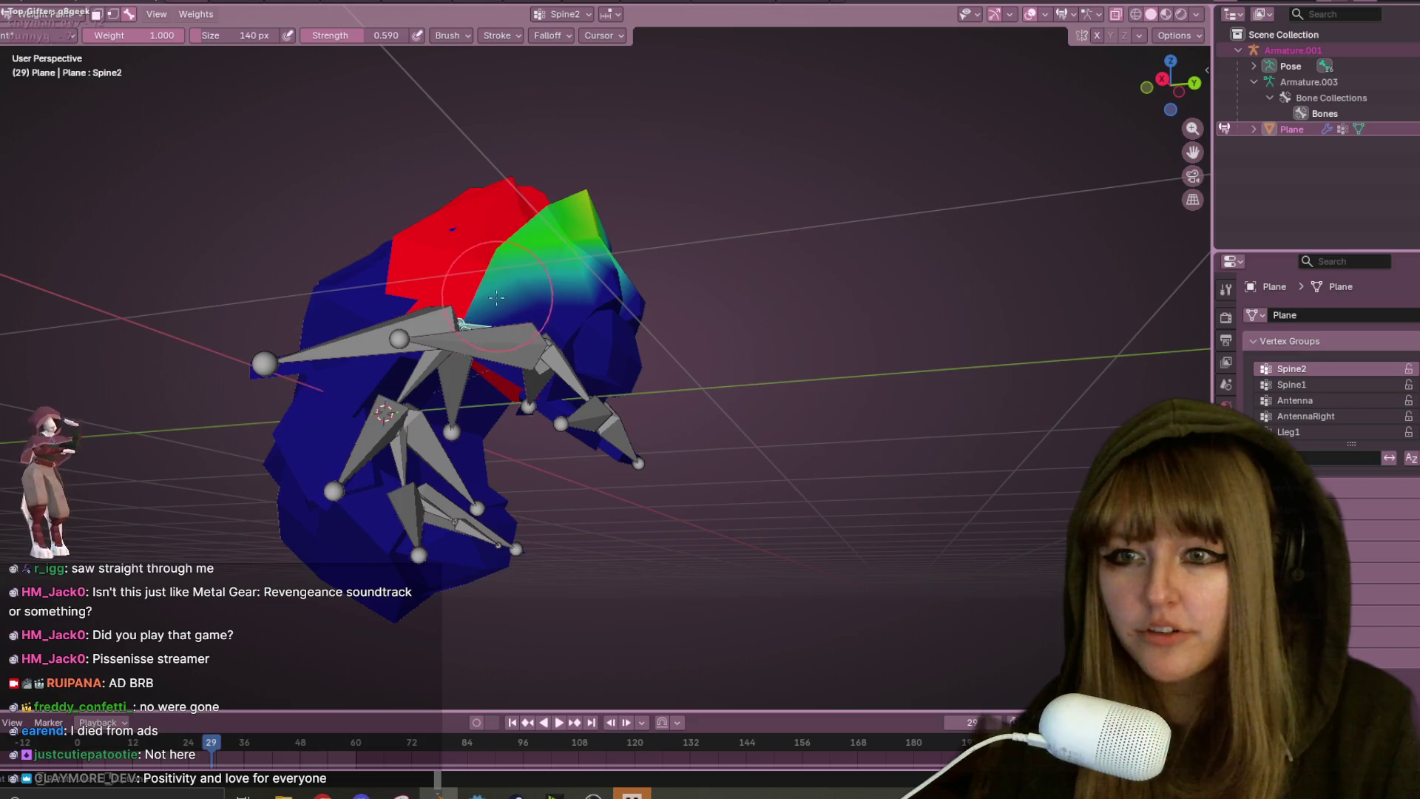
middle_drag(723, 264, 531, 191)
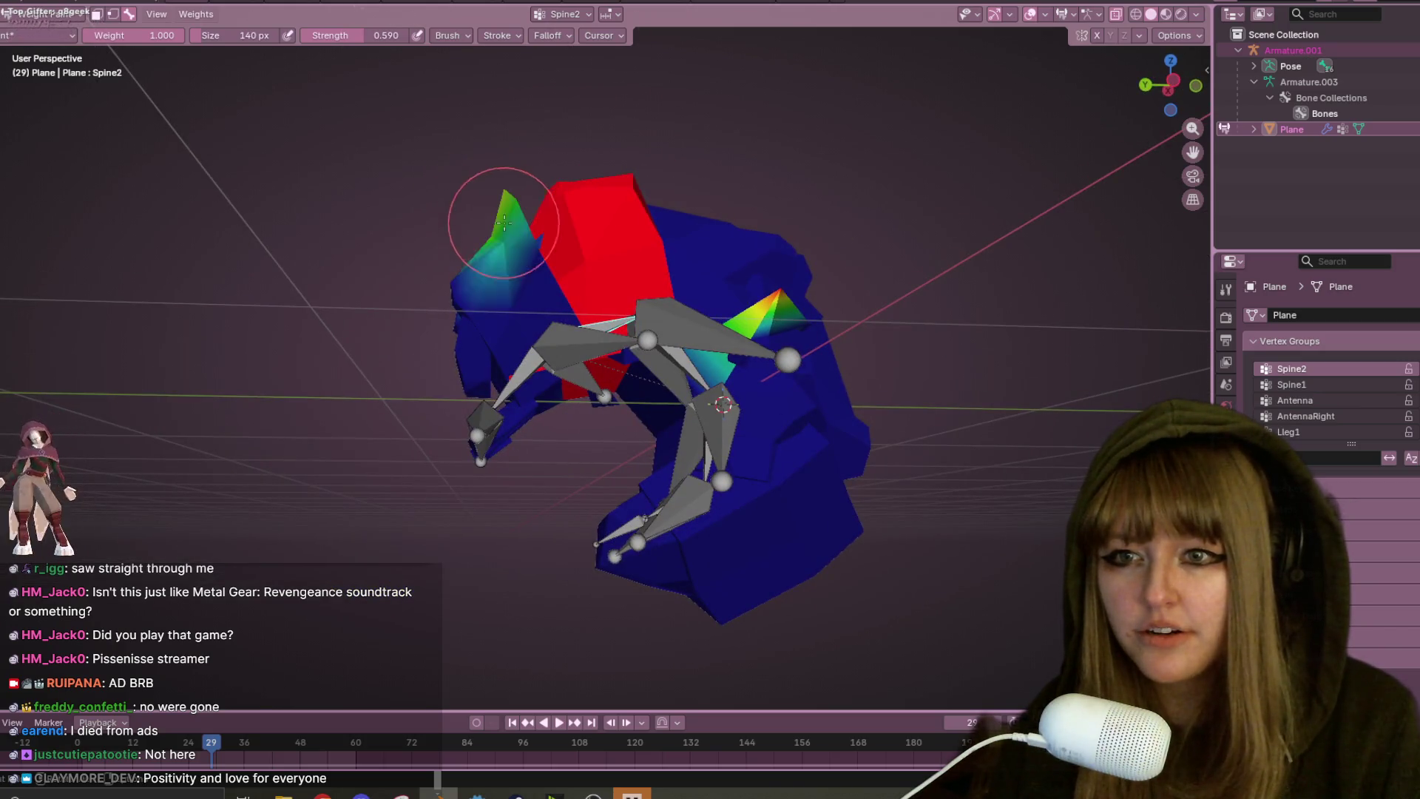
middle_drag(577, 242, 600, 318)
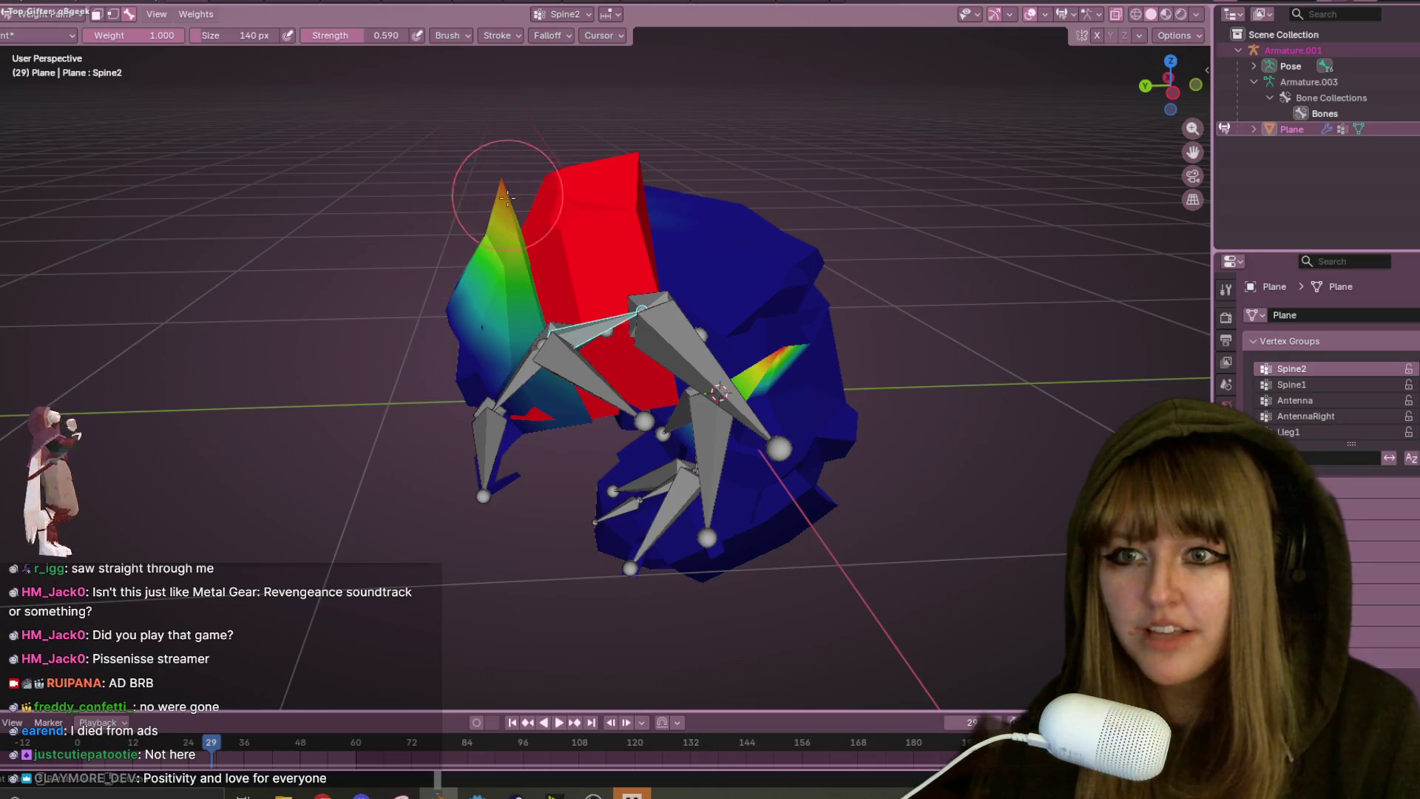
middle_drag(516, 200, 700, 158)
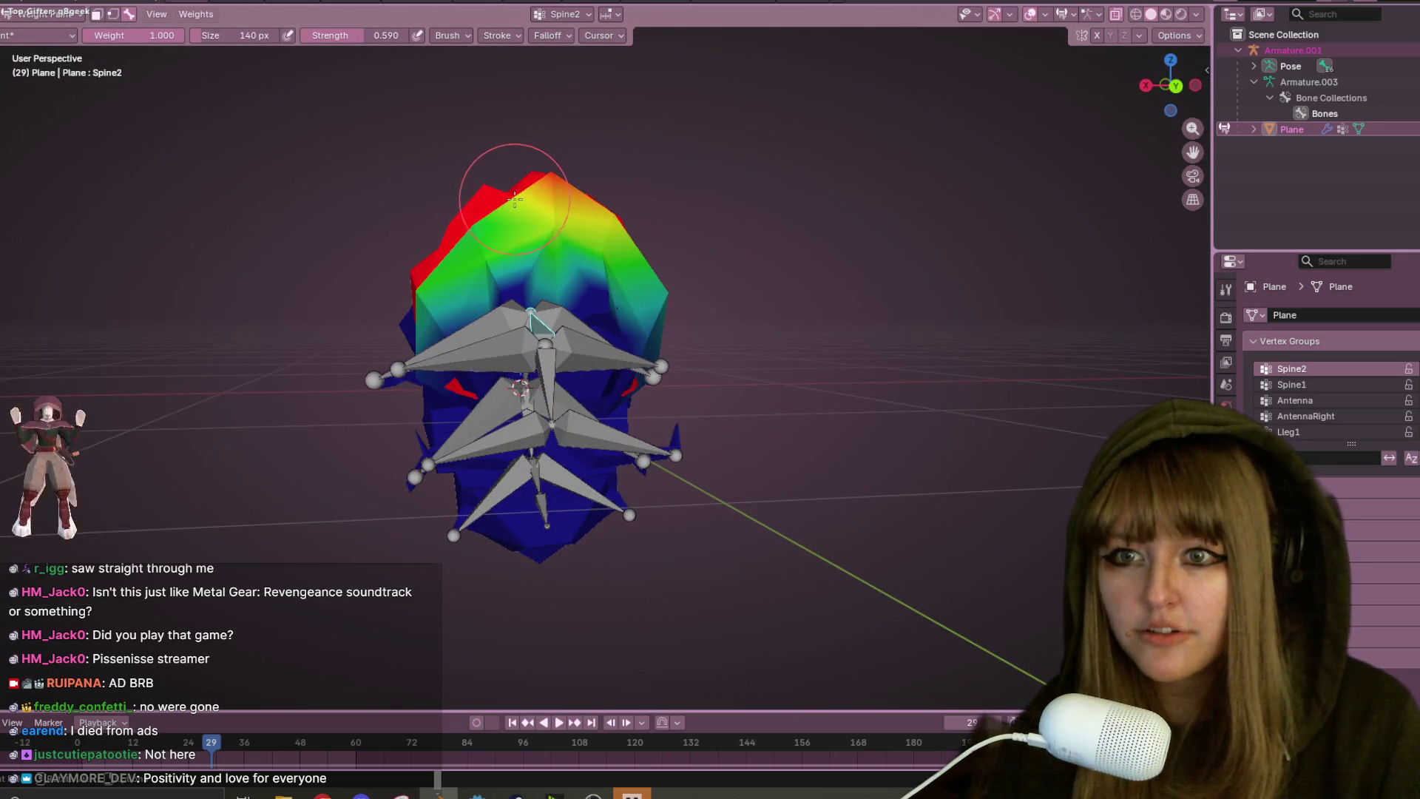
mouse_move(506, 218)
middle_down()
mouse_move(564, 121)
mouse_move(641, 162)
middle_up()
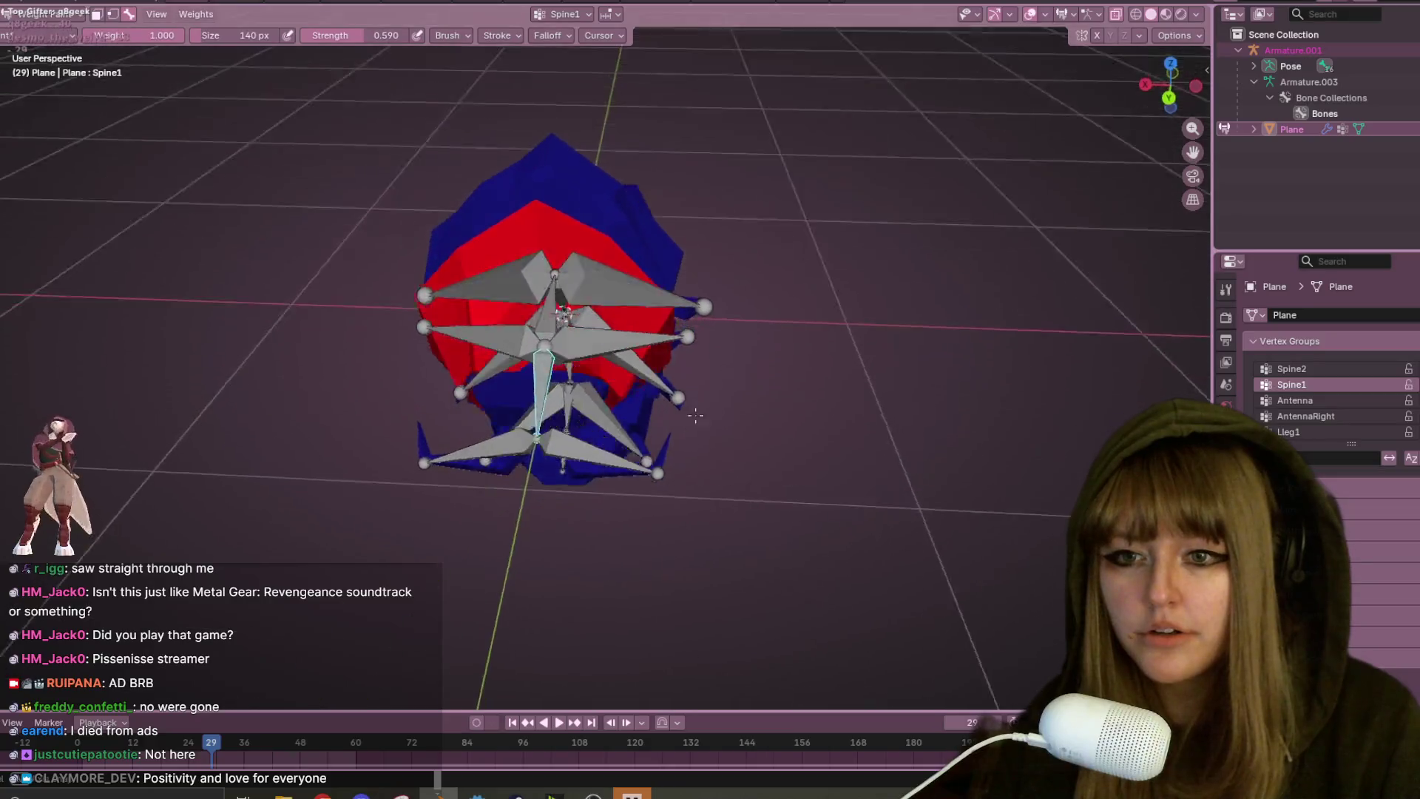
- Select Spine1 and paint its weight down the front segment, strengthening it near the upper bones
ctrl+click(519, 325)
drag(488, 340, 470, 358)
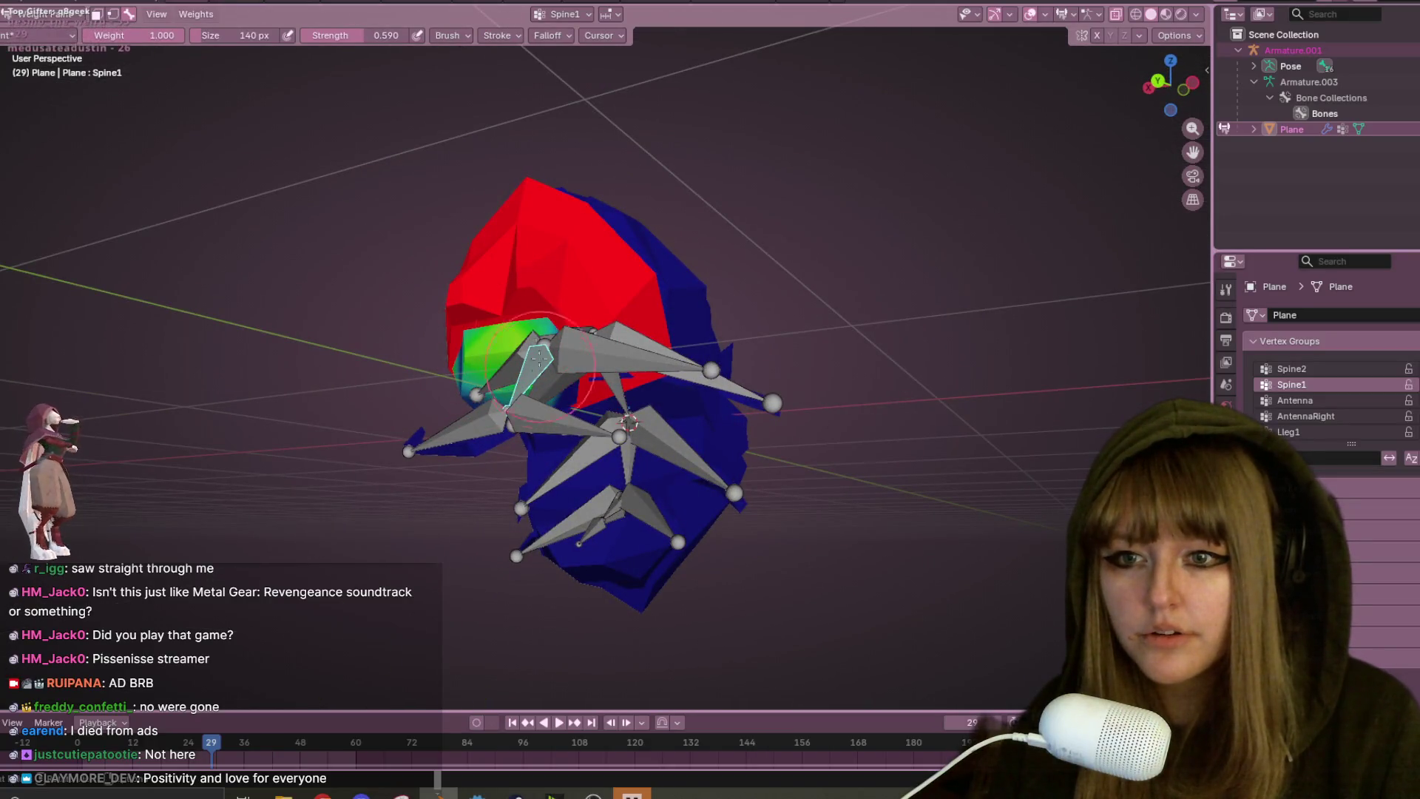
middle_drag(602, 351, 518, 222)
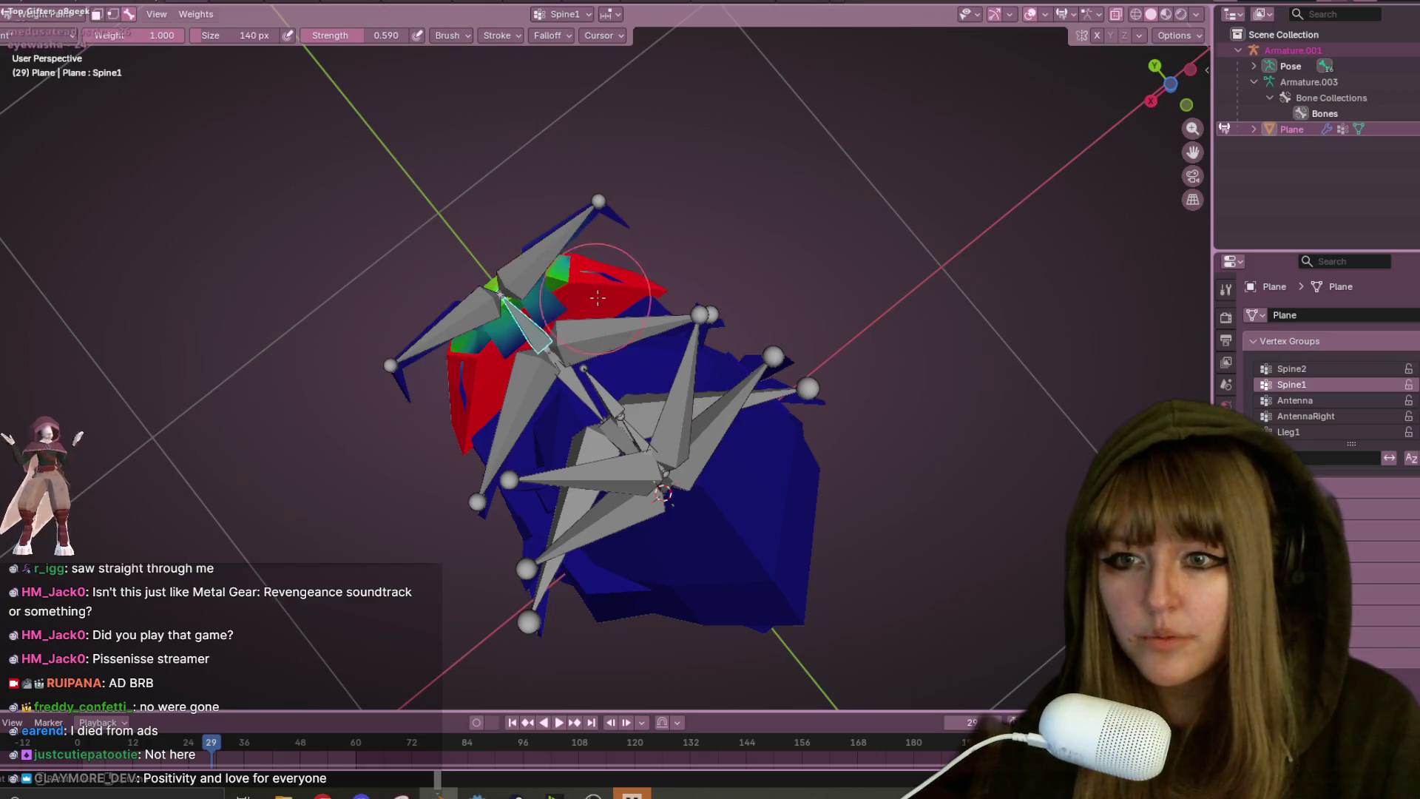
mouse_move(669, 318)
middle_down()
mouse_move(727, 479)
mouse_move(532, 347)
middle_up()
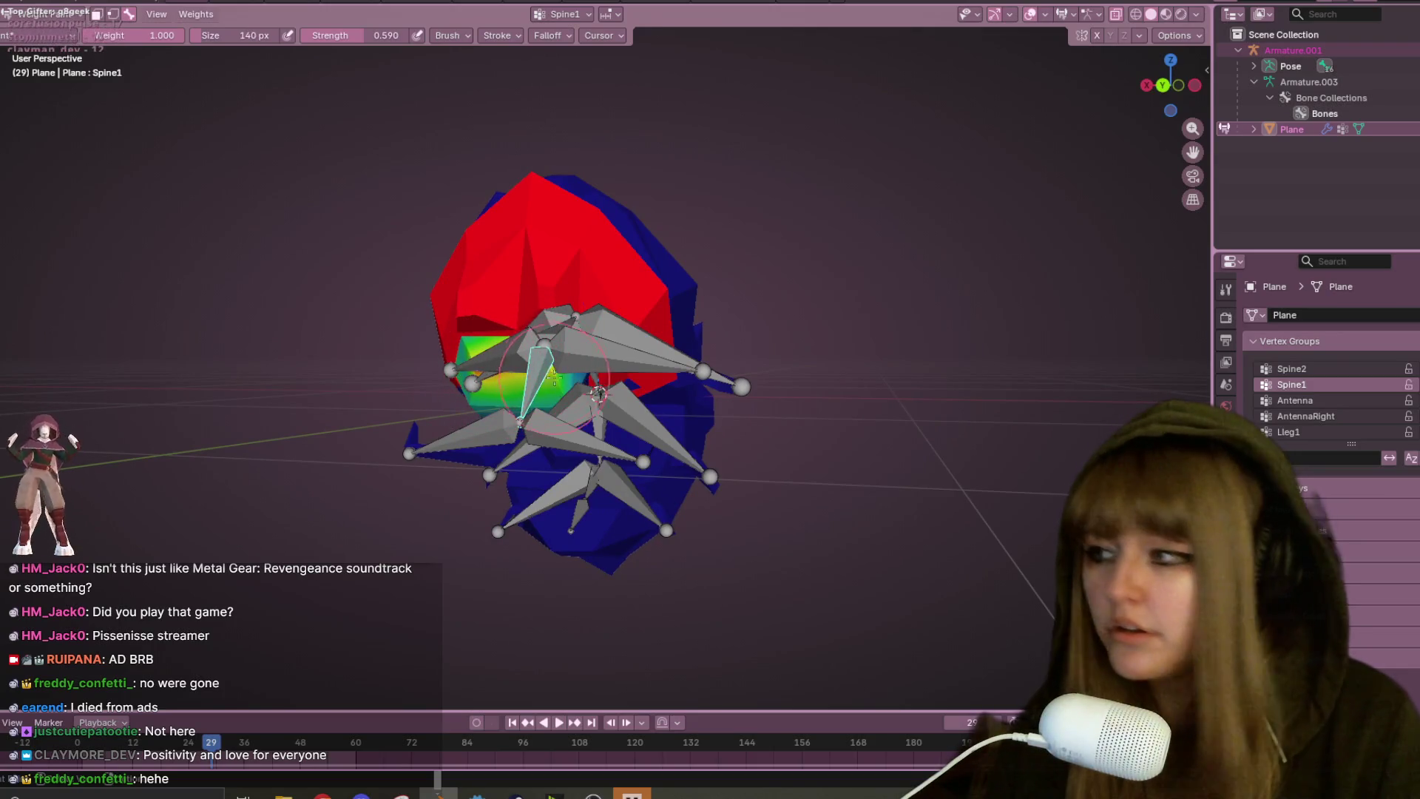
middle_drag(482, 372, 679, 352)
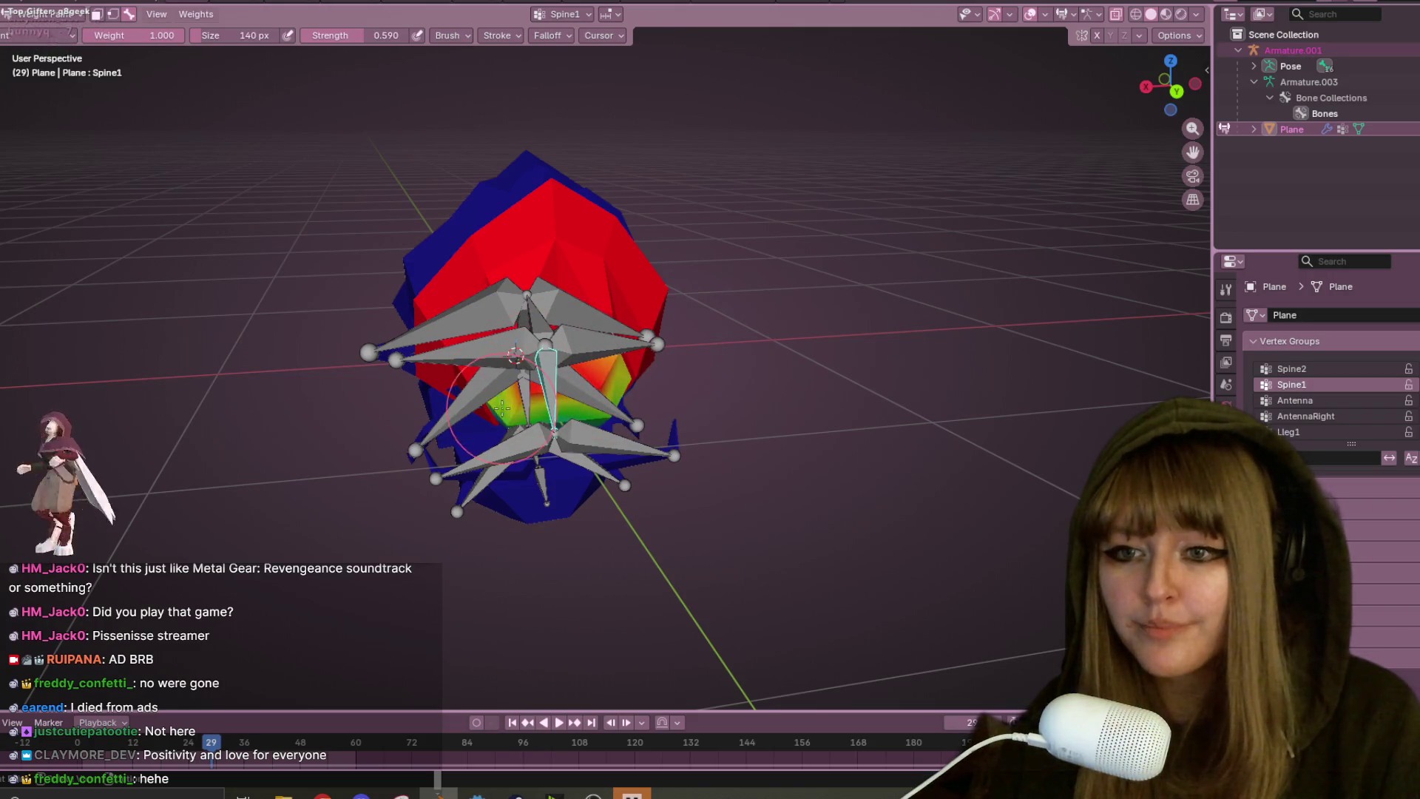
middle_drag(629, 355, 529, 317)
middle_drag(456, 367, 437, 370)
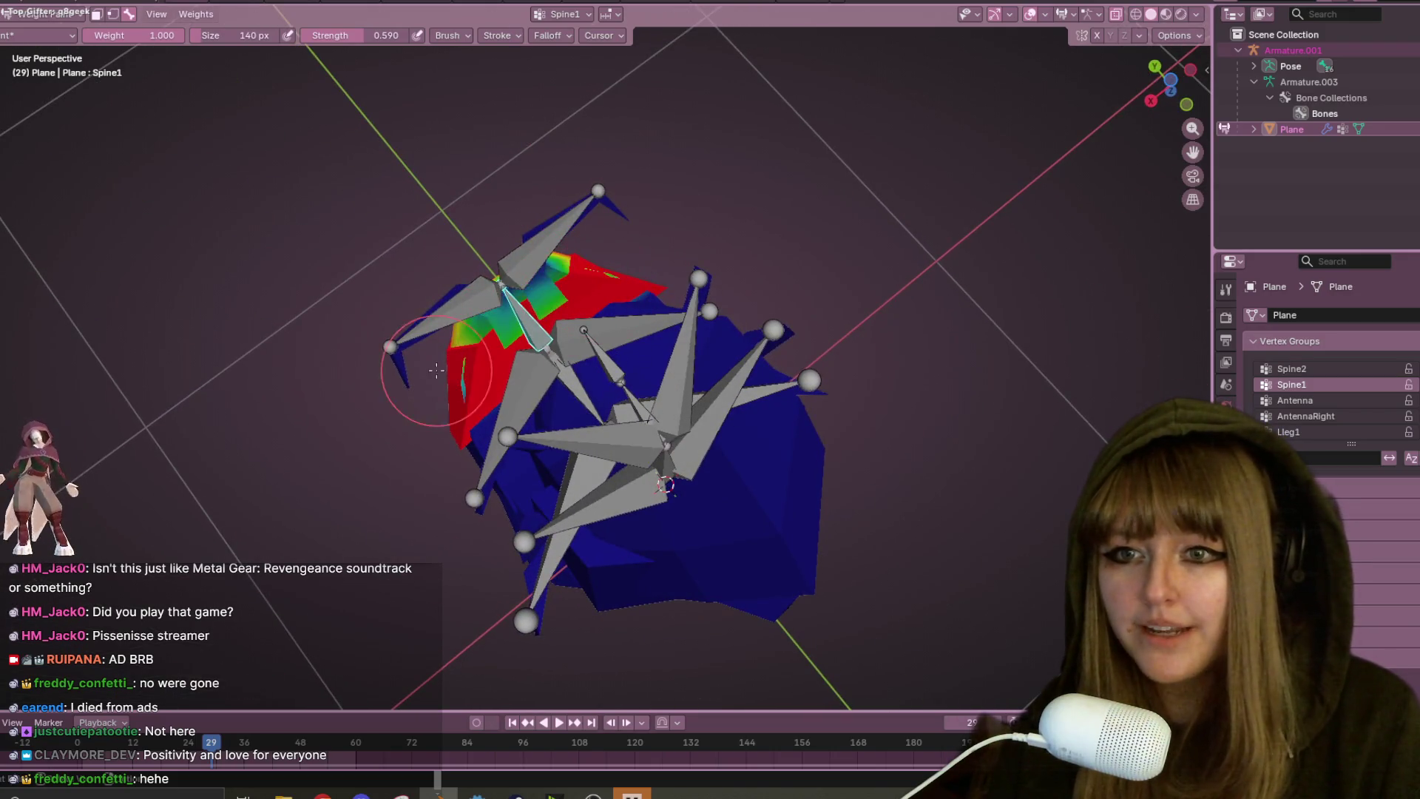
mouse_move(492, 334)
mouse_down()
mouse_move(610, 255)
mouse_move(429, 385)
mouse_move(607, 274)
mouse_move(440, 359)
mouse_up()
mouse_move(444, 363)
middle_down()
mouse_move(570, 400)
mouse_move(614, 387)
middle_up()
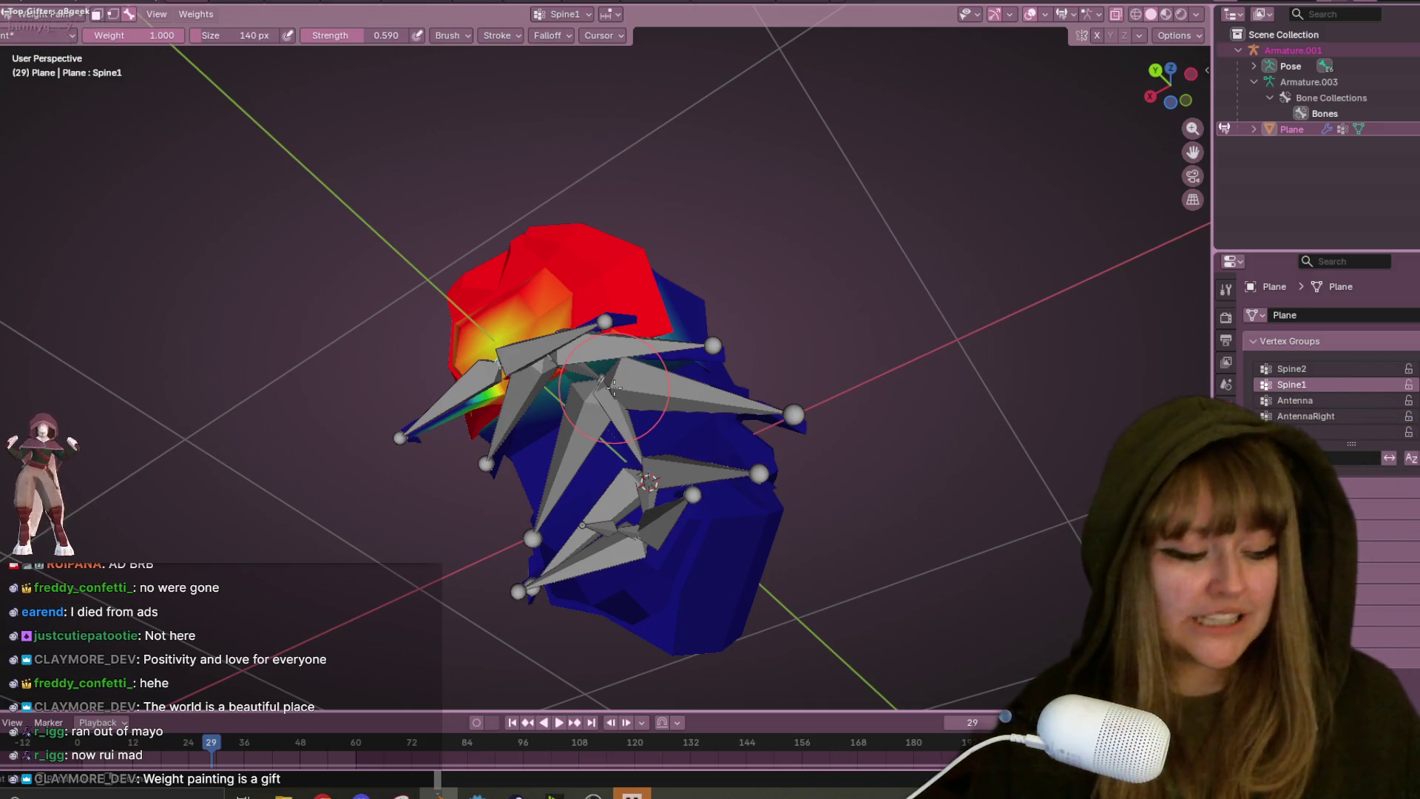
mouse_move(614, 386)
middle_down()
mouse_move(688, 296)
mouse_move(703, 200)
mouse_move(495, 135)
mouse_move(565, 109)
middle_up()
- Select Spine2 and paint red weight across the upper shell and down the upper-left spike
ctrl+click(539, 239)
middle_drag(540, 238, 496, 128)
mouse_move(496, 127)
mouse_down()
mouse_move(563, 193)
mouse_move(607, 185)
mouse_move(569, 148)
mouse_up()
middle_drag(570, 148, 444, 148)
mouse_move(444, 148)
mouse_down()
mouse_move(395, 145)
mouse_move(377, 229)
mouse_move(335, 218)
mouse_up()
middle_drag(334, 218, 348, 232)
mouse_move(348, 232)
mouse_down()
mouse_move(366, 222)
mouse_move(366, 240)
mouse_up()
mouse_move(366, 240)
middle_down()
mouse_move(467, 167)
mouse_move(438, 106)
middle_up()
drag(438, 106, 410, 222)
mouse_move(444, 207)
middle_down()
mouse_move(529, 198)
mouse_move(650, 133)
mouse_move(494, 222)
middle_up()
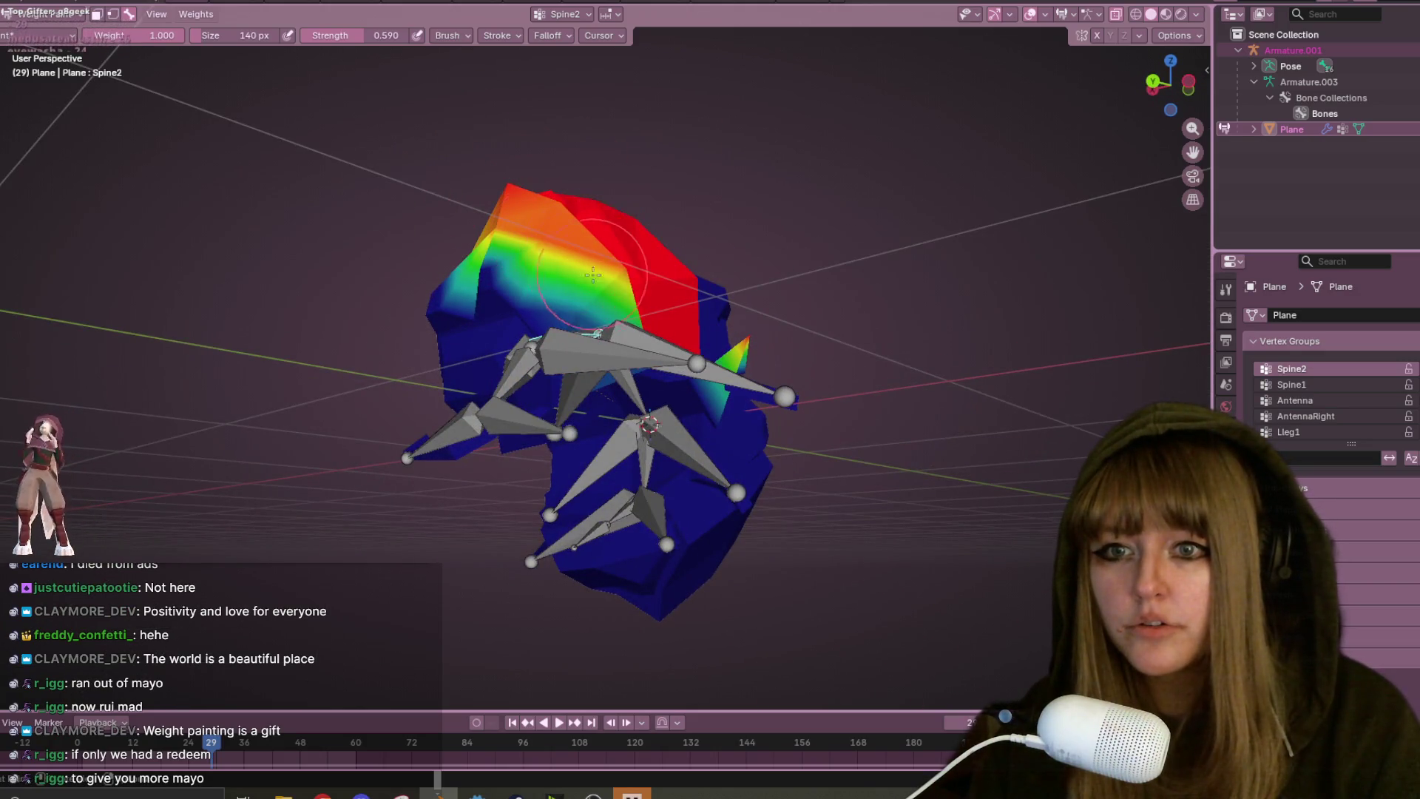
- Select the Spine3 bone and paint its weight onto the top of the body
mouse_move(518, 154)
middle_down()
mouse_move(590, 159)
mouse_move(481, 242)
middle_up()
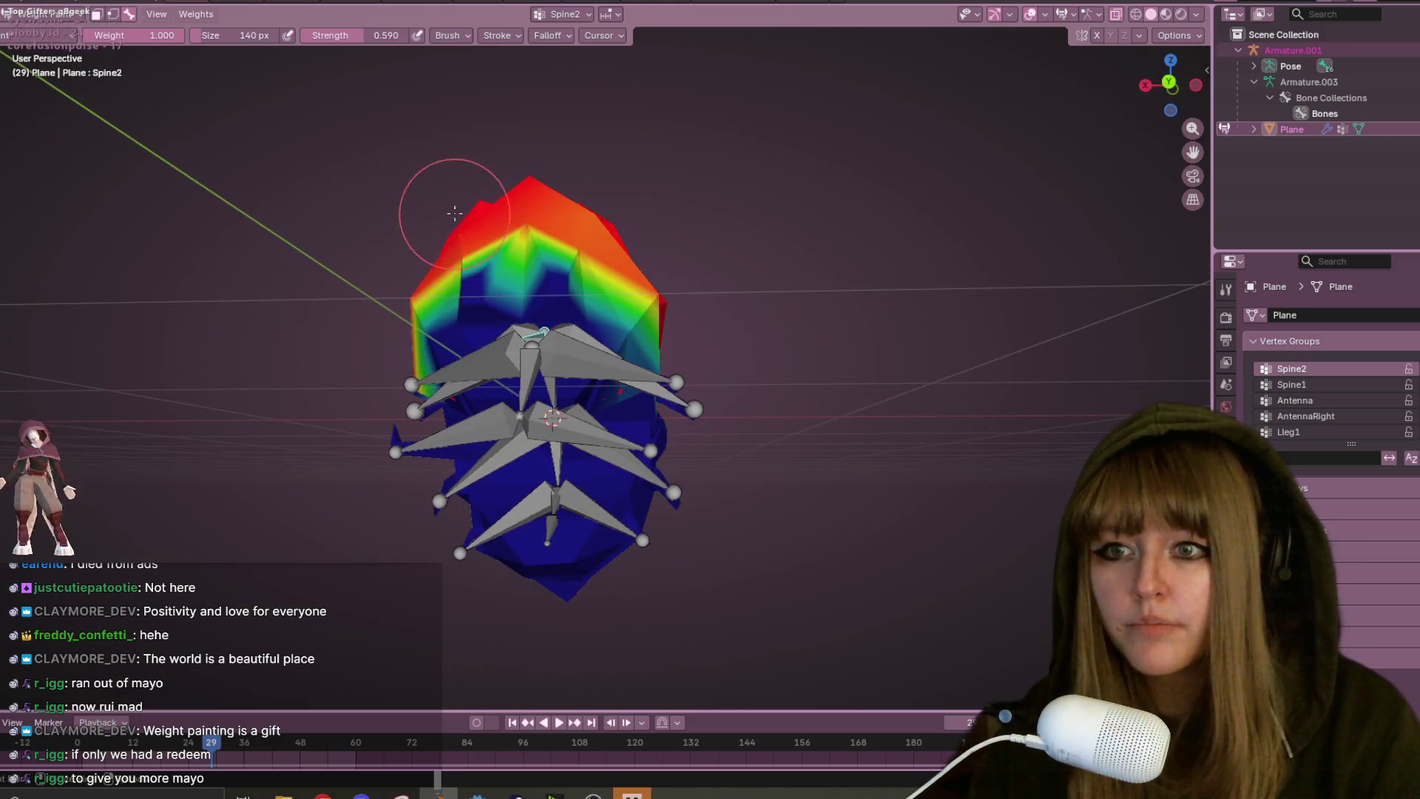
mouse_move(630, 229)
middle_down()
mouse_move(586, 149)
mouse_move(628, 91)
mouse_move(618, 146)
middle_up()
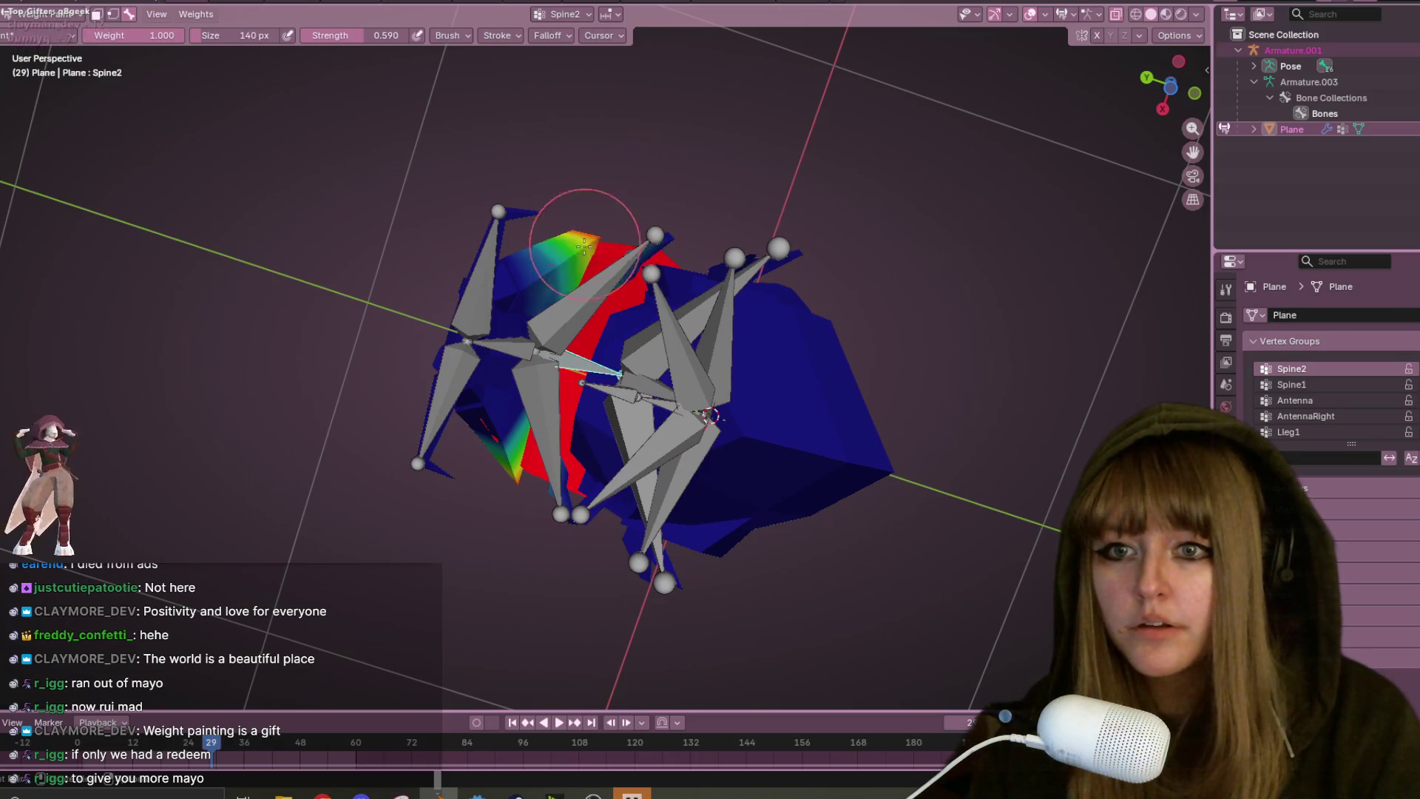
mouse_move(592, 234)
middle_down()
mouse_move(656, 152)
mouse_move(696, 183)
middle_up()
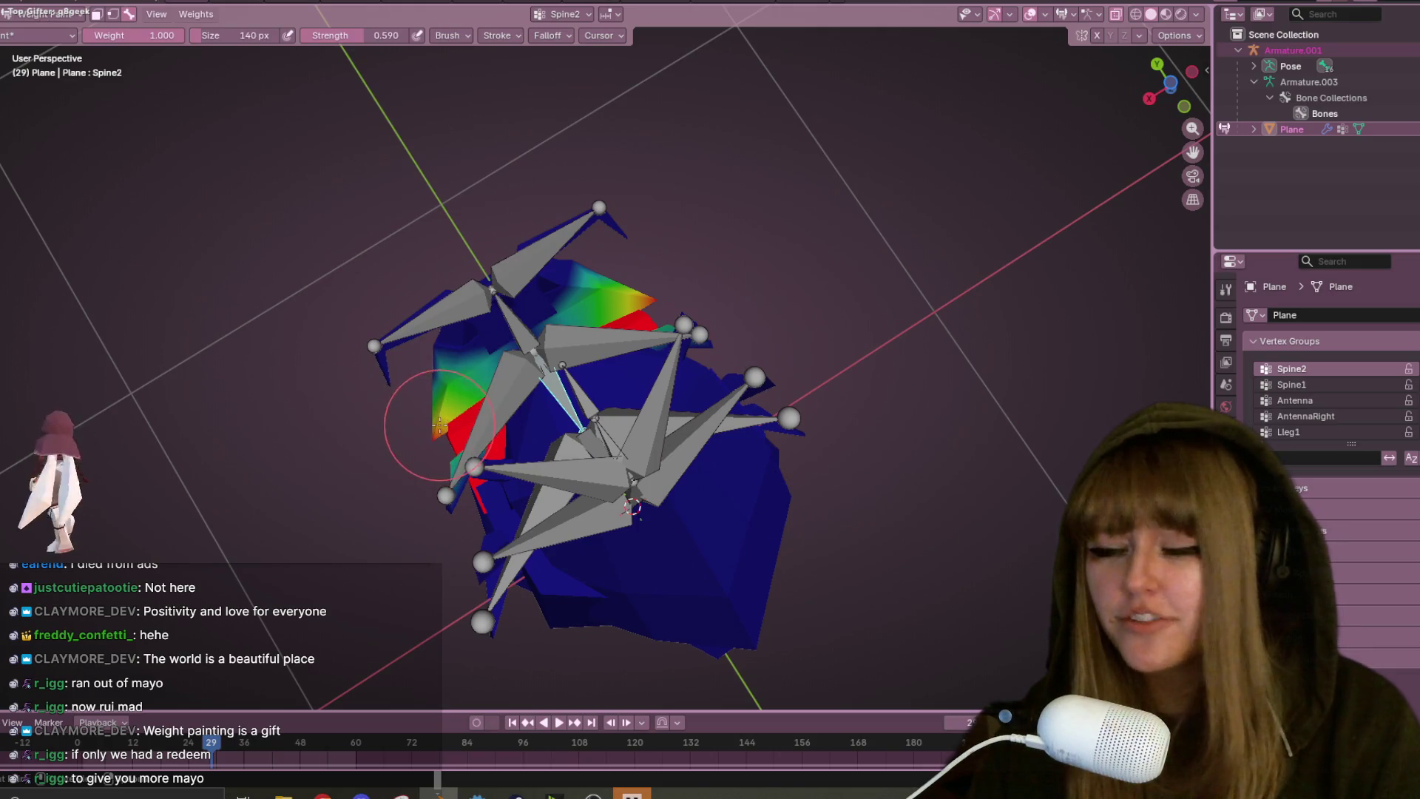
mouse_move(698, 238)
middle_down()
mouse_move(644, 288)
mouse_move(818, 390)
middle_up()
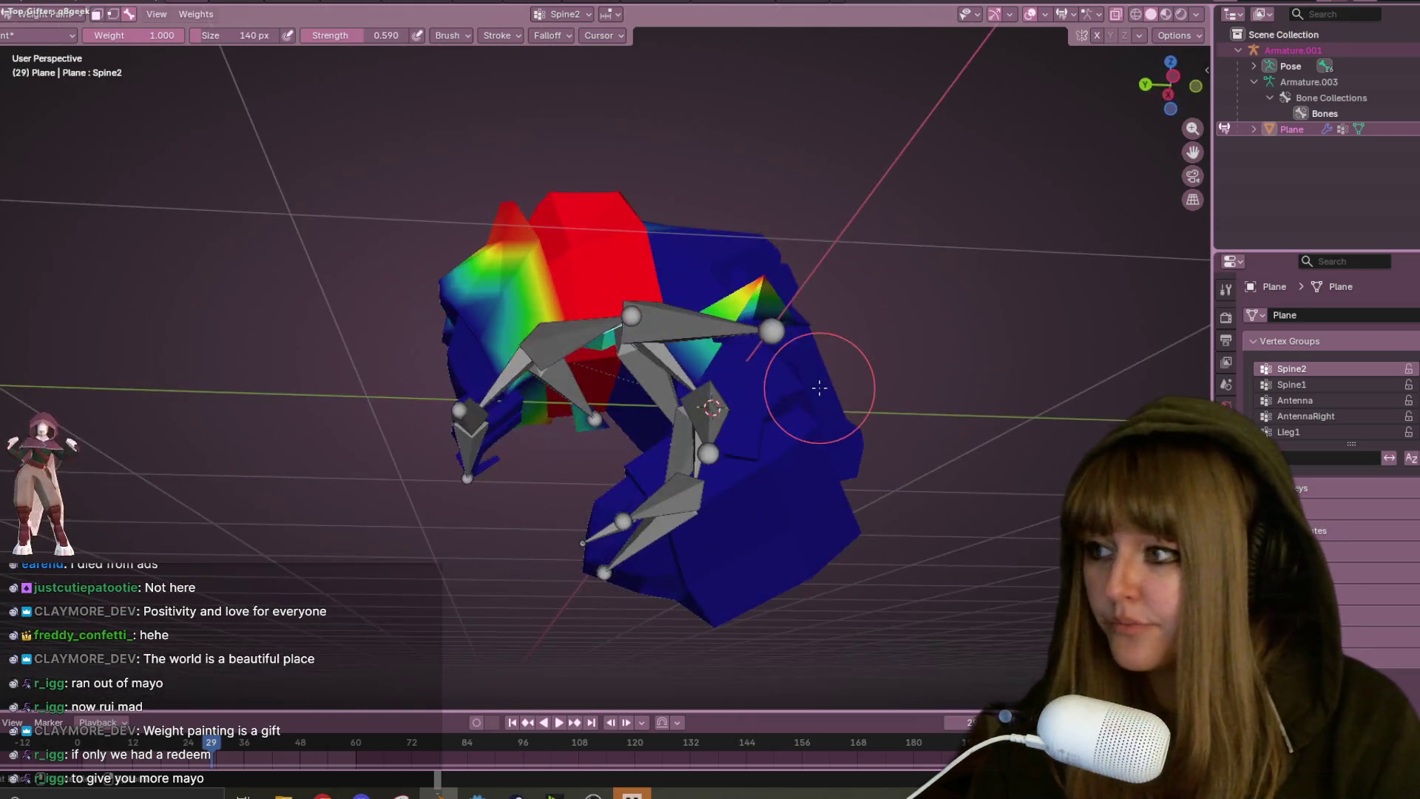
mouse_move(850, 336)
middle_down()
mouse_move(650, 230)
mouse_move(570, 340)
mouse_move(651, 190)
mouse_move(535, 100)
middle_up()
ctrl+click(570, 340)
drag(535, 100, 532, 183)
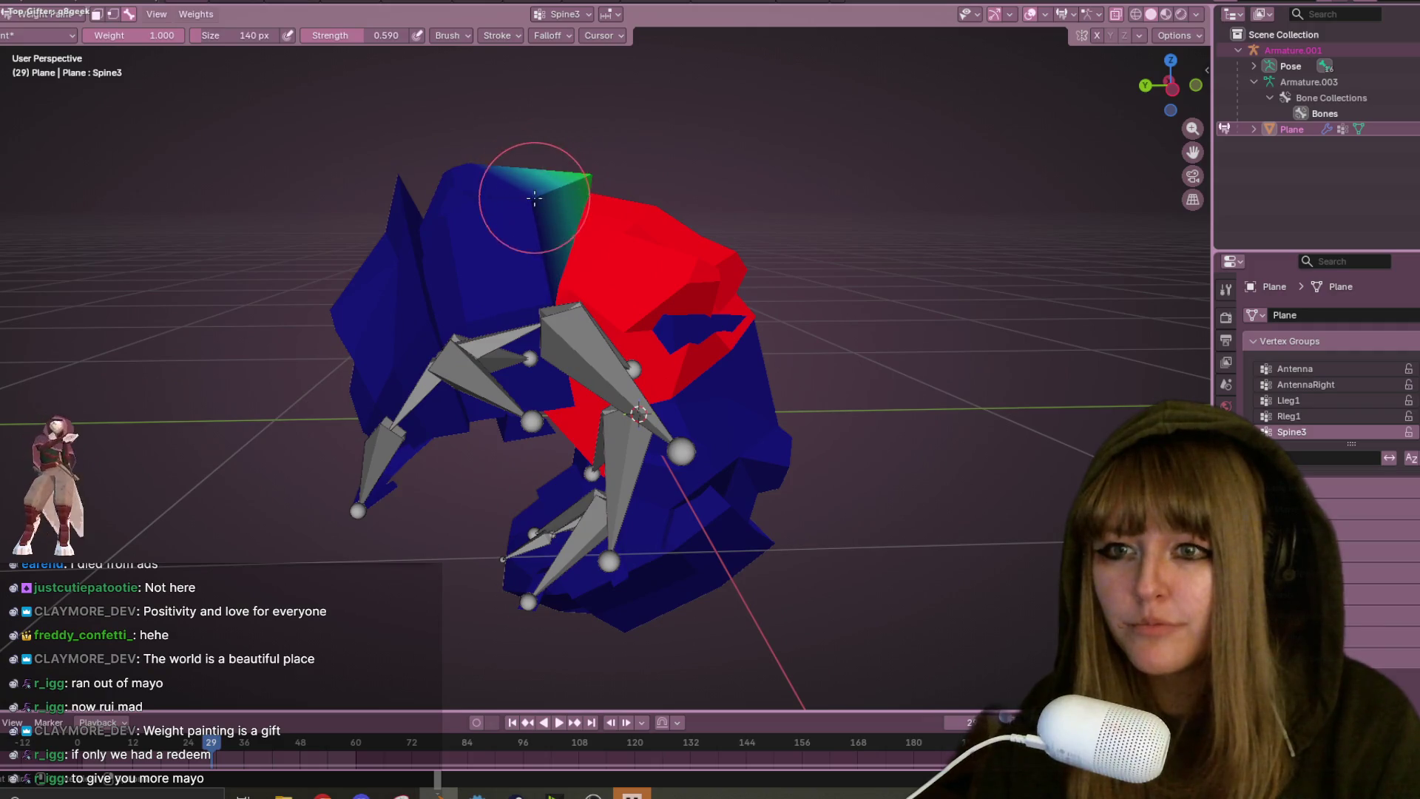
- Inspect the Spine3 coverage from several angles and select the Spine4 bone
middle_drag(636, 193, 559, 184)
mouse_move(663, 207)
middle_down()
mouse_move(581, 195)
mouse_move(527, 243)
mouse_move(492, 202)
mouse_move(522, 235)
mouse_move(614, 233)
mouse_move(708, 256)
middle_up()
middle_drag(735, 256, 620, 215)
scroll(620, 215, up, 2)
mouse_move(496, 222)
middle_down()
mouse_move(725, 185)
mouse_move(752, 264)
mouse_move(641, 184)
mouse_move(686, 203)
mouse_move(705, 245)
middle_up()
mouse_move(946, 296)
middle_down()
mouse_move(814, 111)
mouse_move(695, 148)
mouse_move(670, 225)
mouse_move(588, 217)
middle_up()
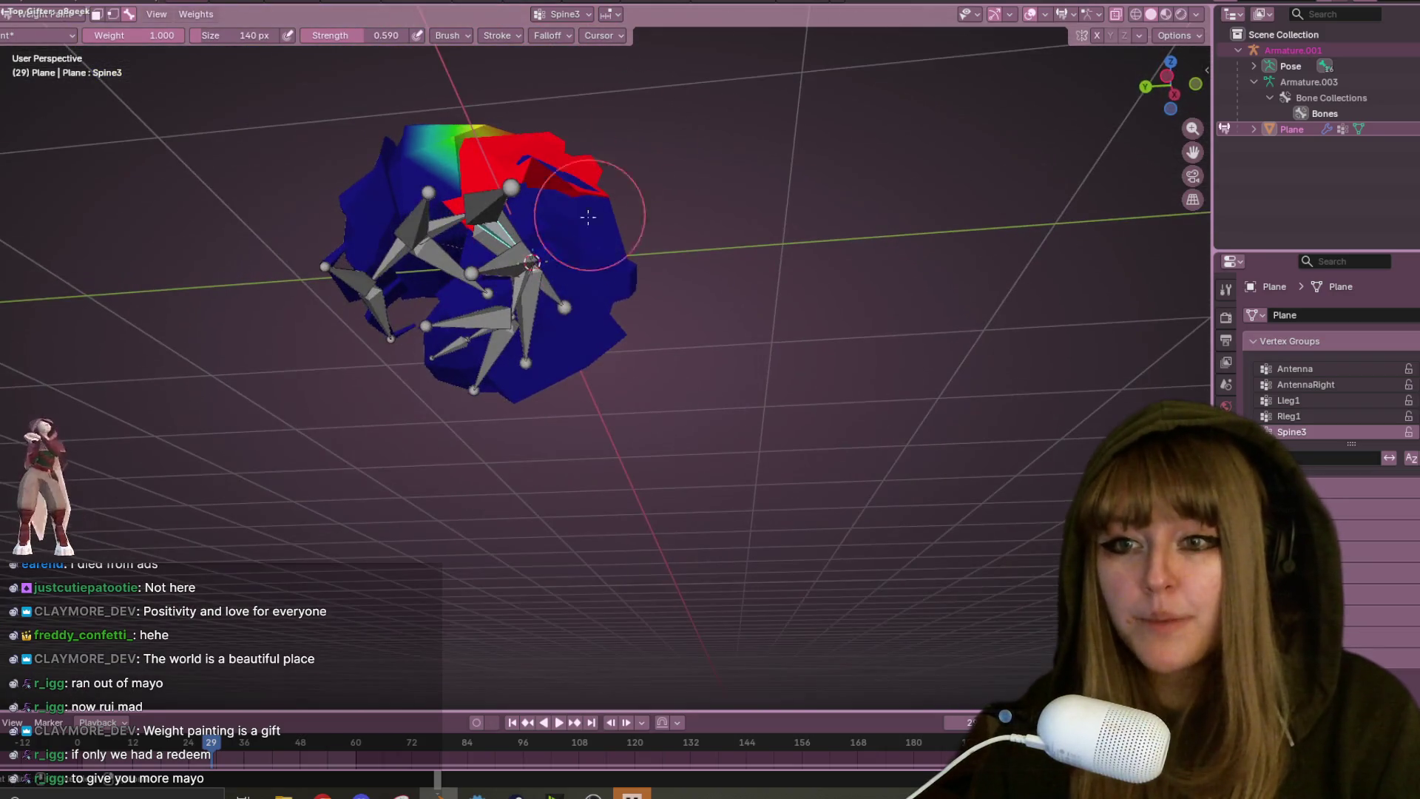
ctrl+click(520, 281)
mouse_move(520, 281)
middle_down()
mouse_move(673, 190)
mouse_move(704, 279)
middle_up()
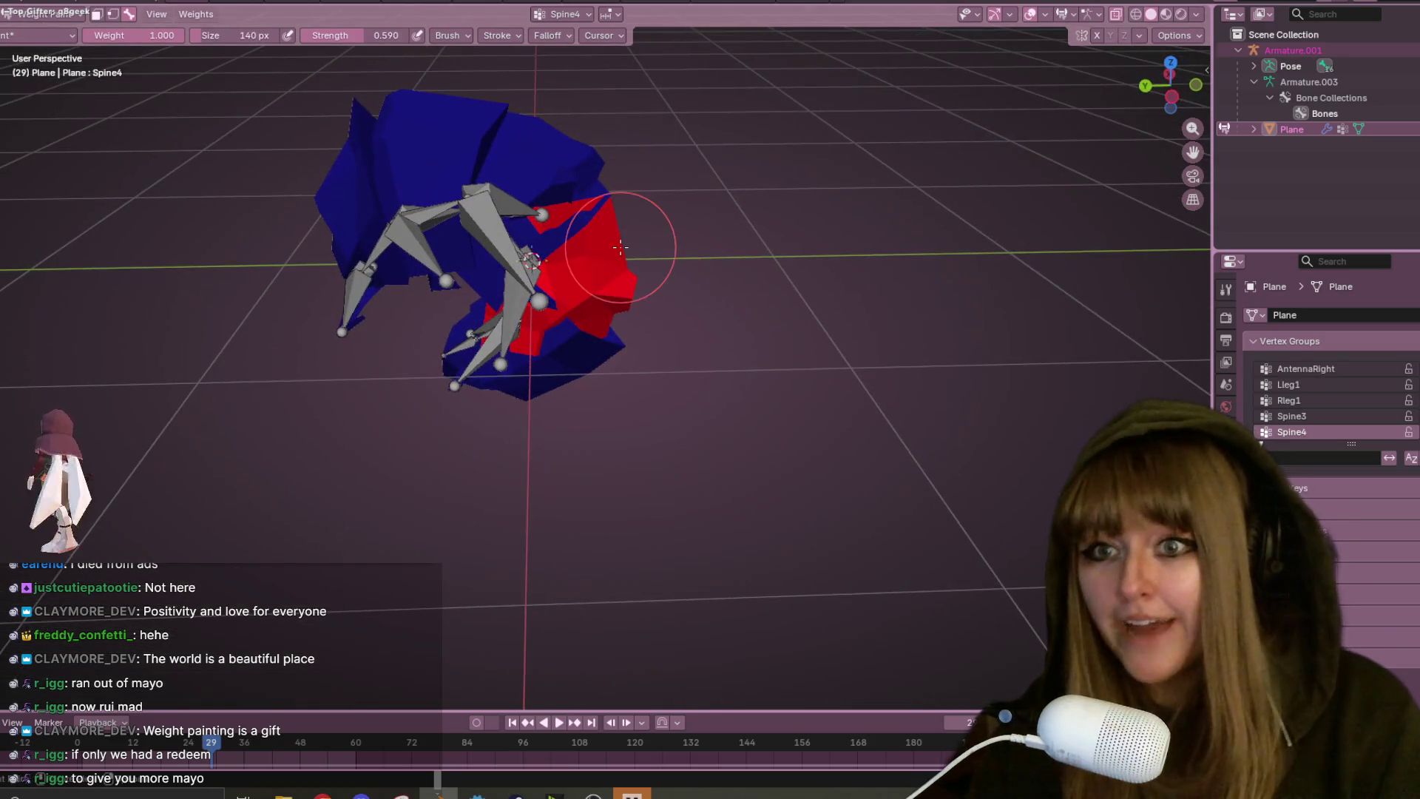
- Paint Spine4 weights over the middle band, checking them from several angles
middle_drag(622, 241, 627, 245)
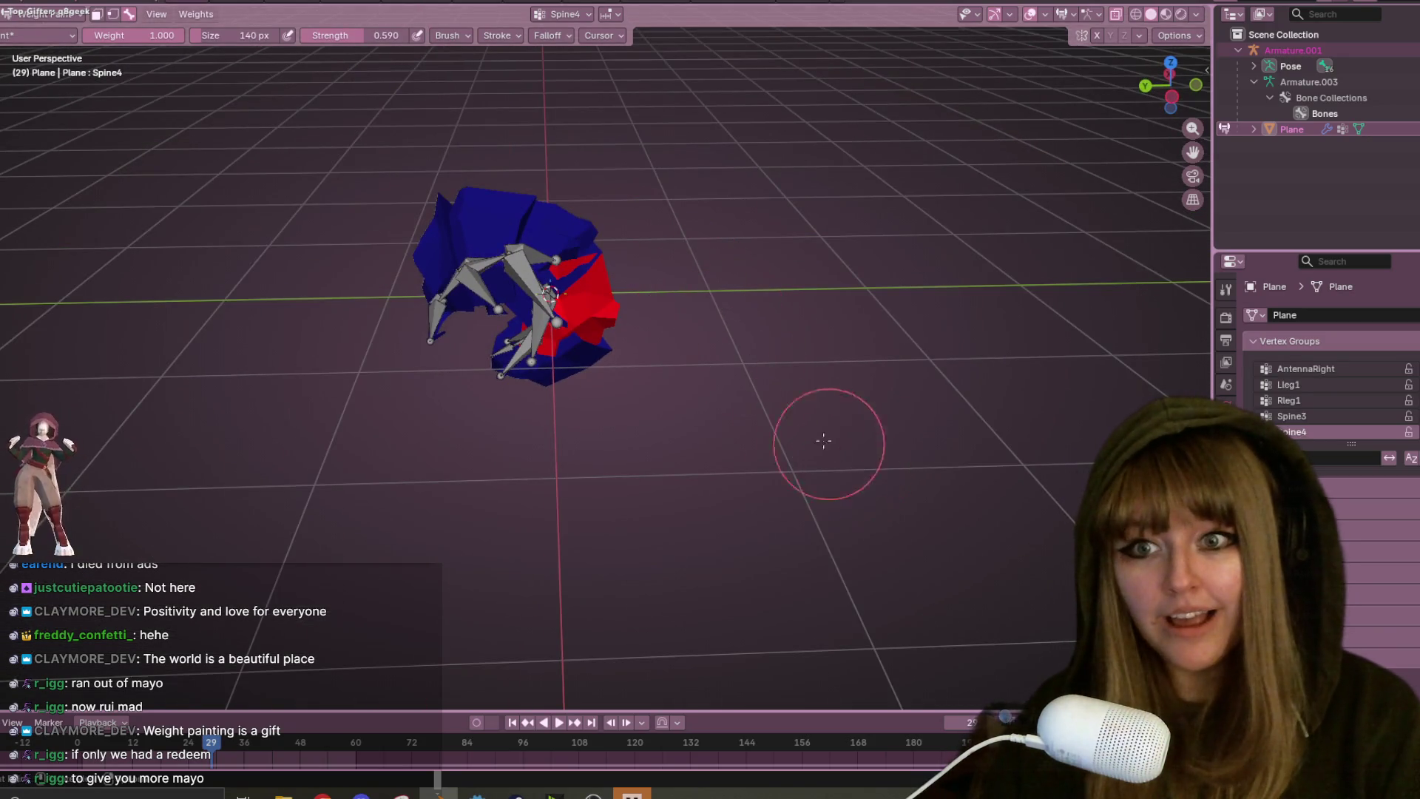
middle_drag(841, 454, 713, 333)
scroll(739, 266, up, 5)
mouse_move(679, 282)
middle_down()
mouse_move(802, 296)
mouse_move(581, 293)
mouse_move(685, 274)
middle_up()
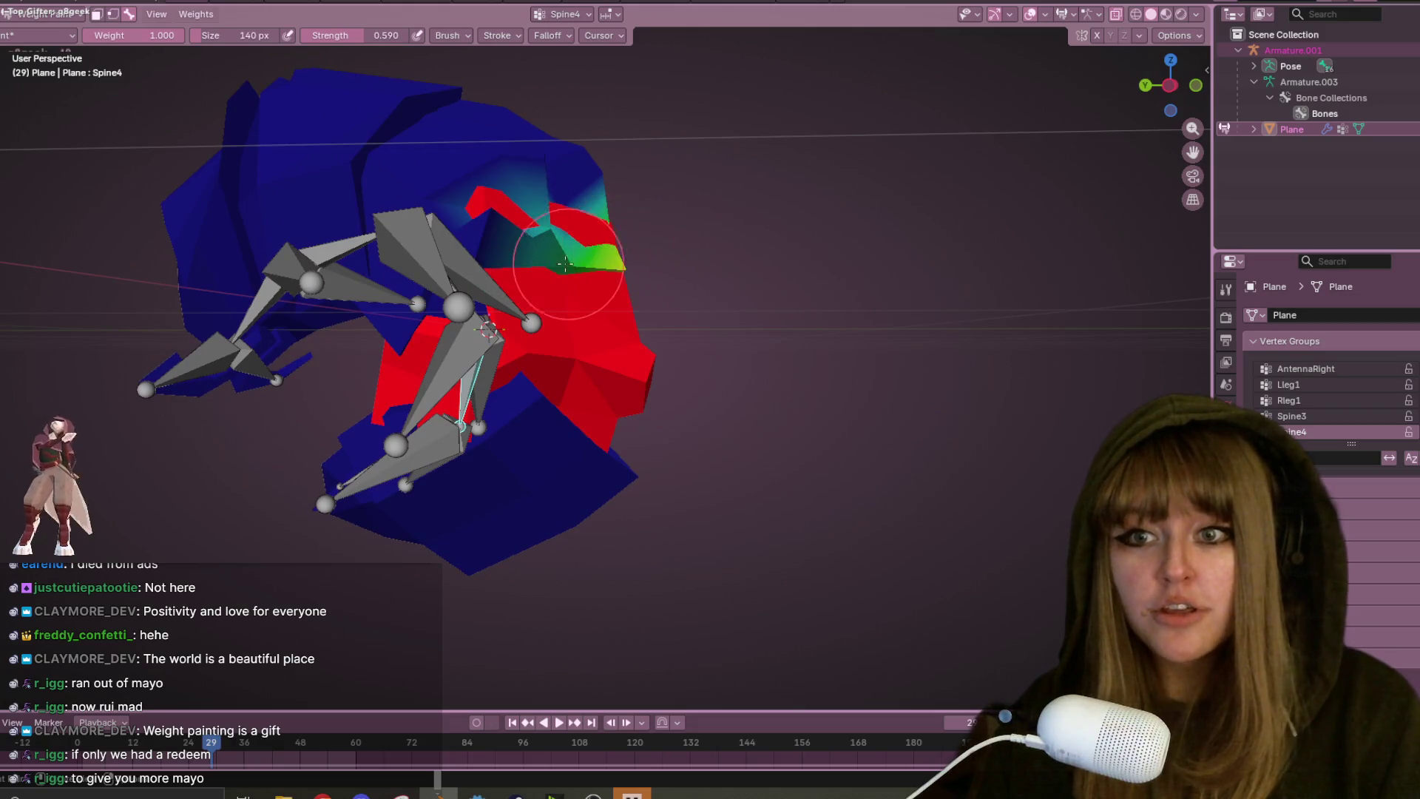
mouse_move(483, 249)
middle_down()
mouse_move(435, 285)
mouse_move(534, 262)
mouse_move(398, 251)
middle_up()
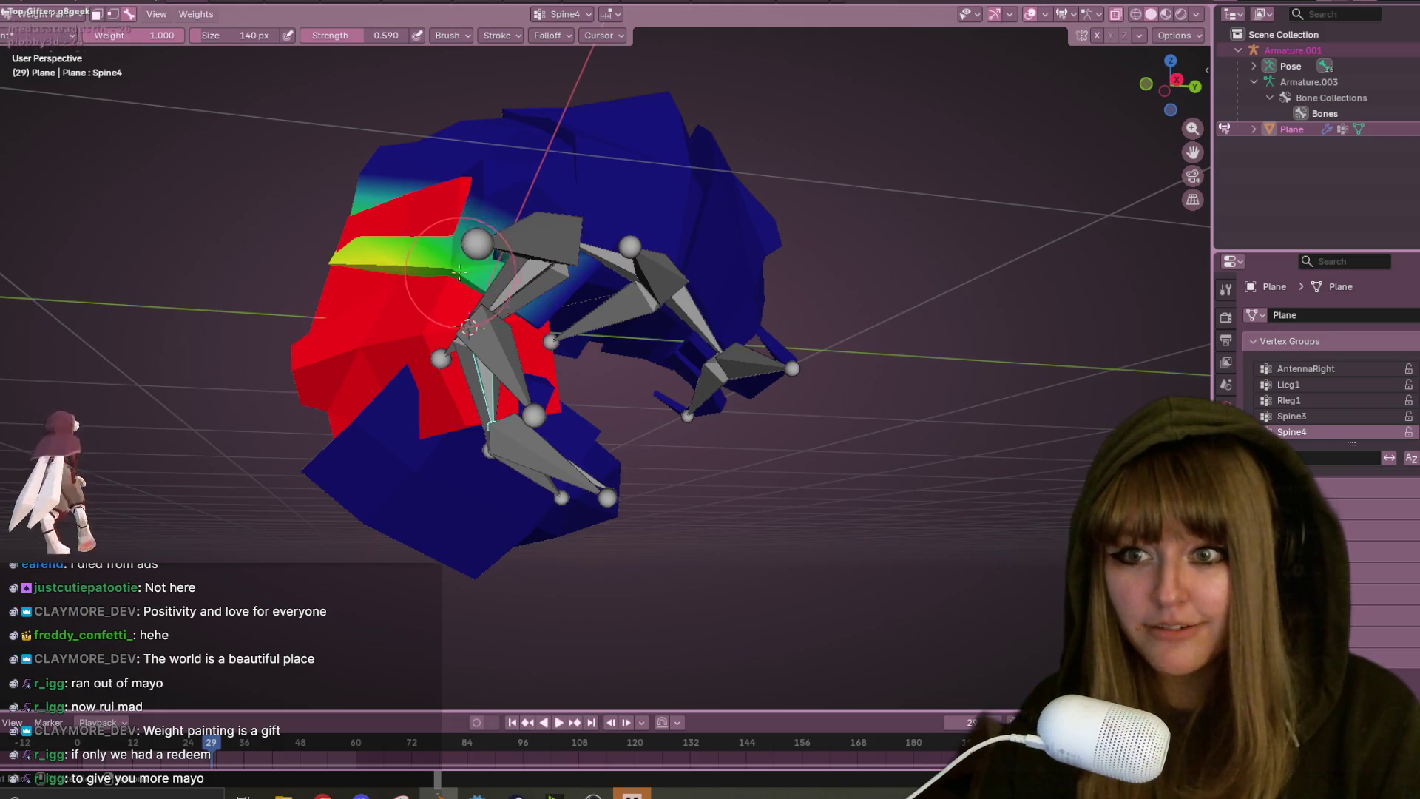
mouse_move(543, 316)
middle_down()
mouse_move(403, 244)
mouse_move(495, 240)
mouse_move(581, 306)
middle_up()
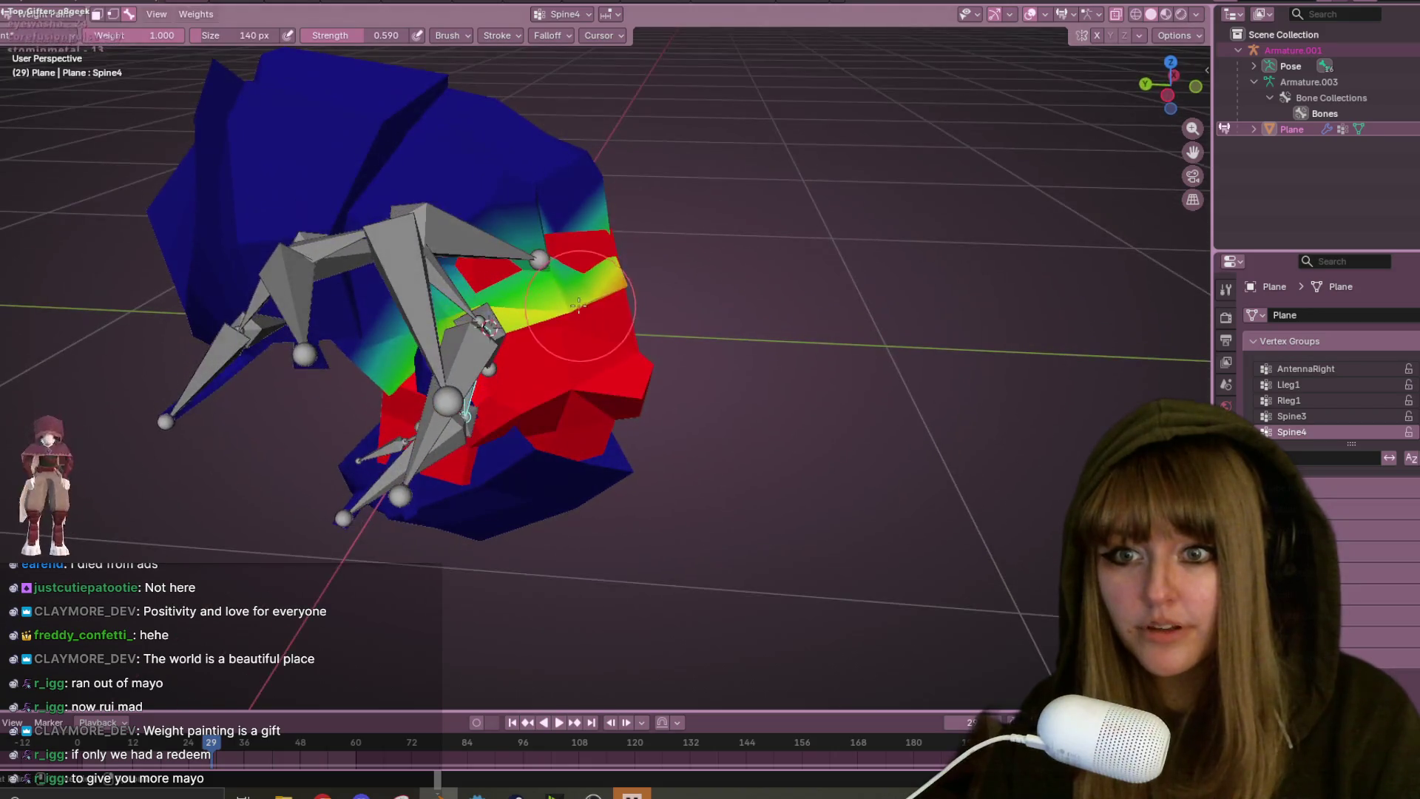
middle_drag(401, 386, 494, 323)
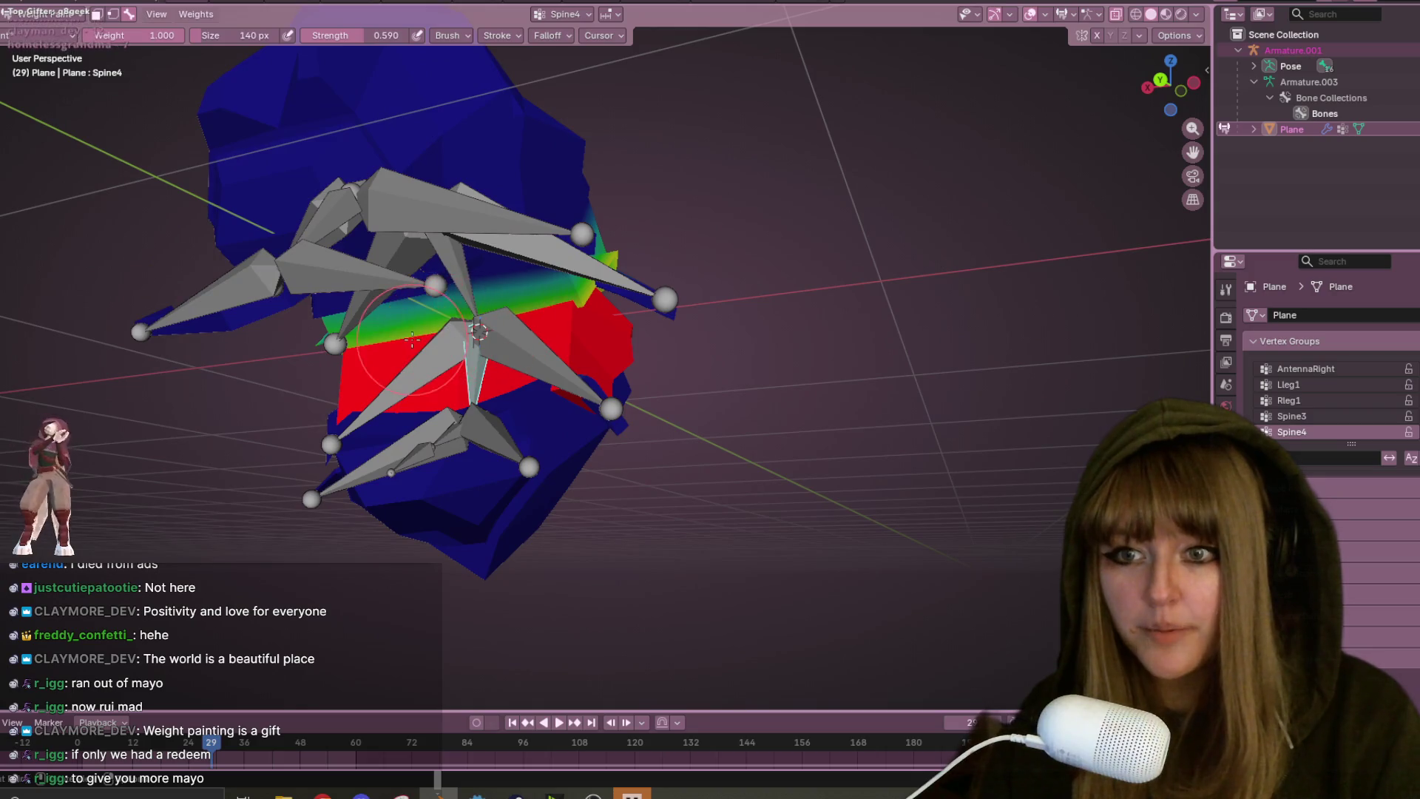
mouse_move(721, 296)
middle_down()
mouse_move(628, 215)
mouse_move(606, 286)
mouse_move(504, 292)
middle_up()
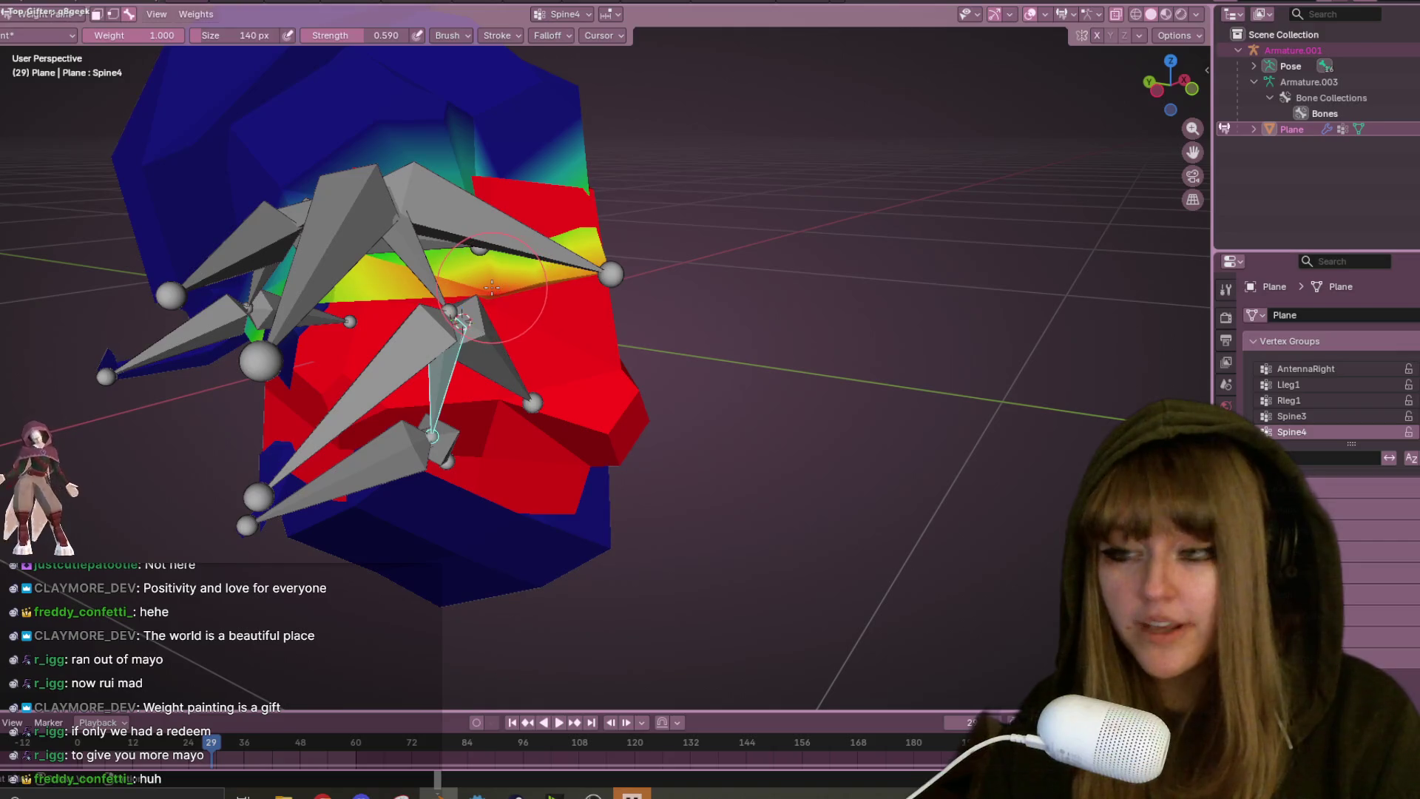
- Zoom out to the whole isopod, zoom back in on the body, and select Spine5
scroll(486, 302, down, 5)
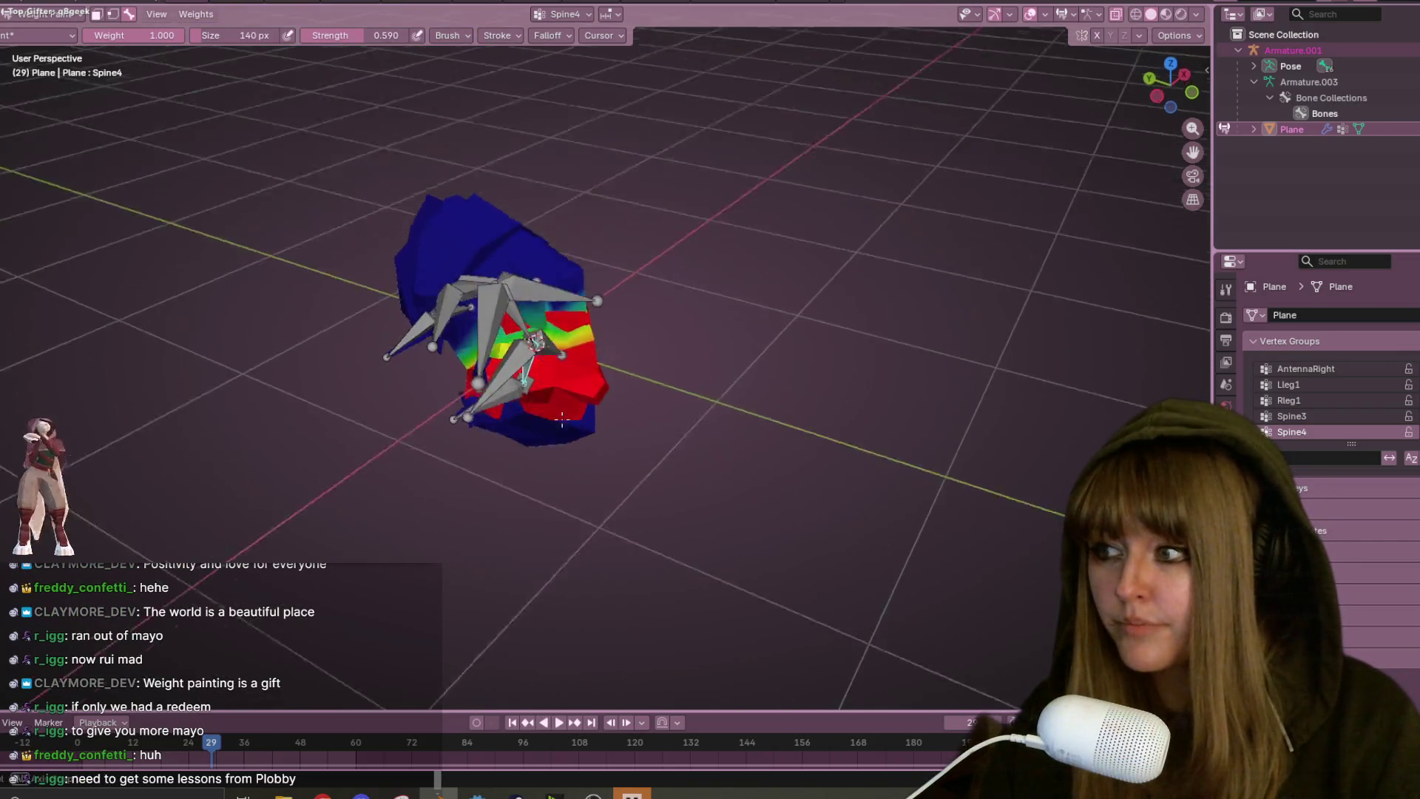
middle_drag(518, 370, 573, 449)
scroll(531, 403, up, 5)
mouse_move(531, 404)
middle_down()
mouse_move(634, 295)
mouse_move(523, 429)
mouse_move(400, 398)
middle_up()
ctrl+click(329, 350)
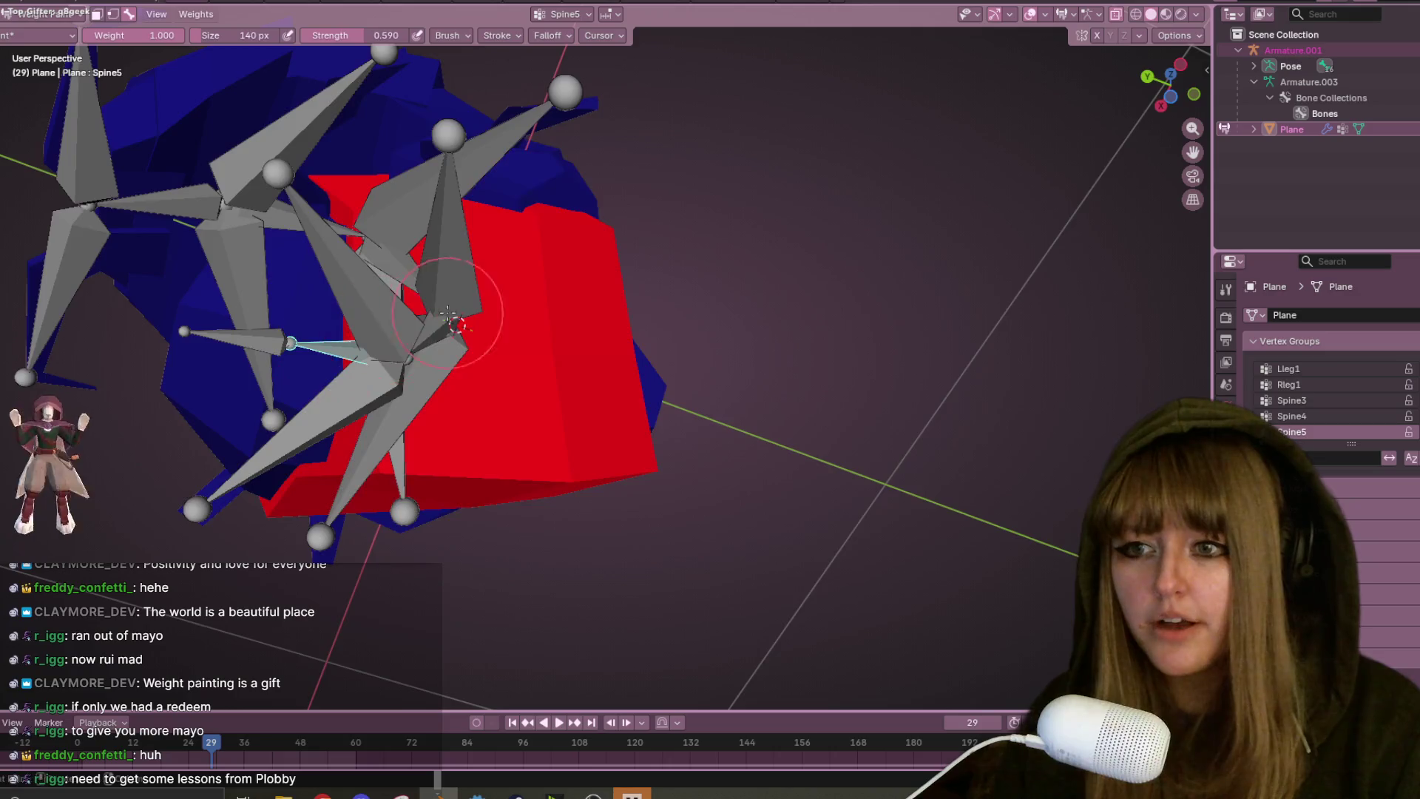
- Paint Spine5 weight onto the underside of its shell segment
middle_drag(329, 350, 395, 392)
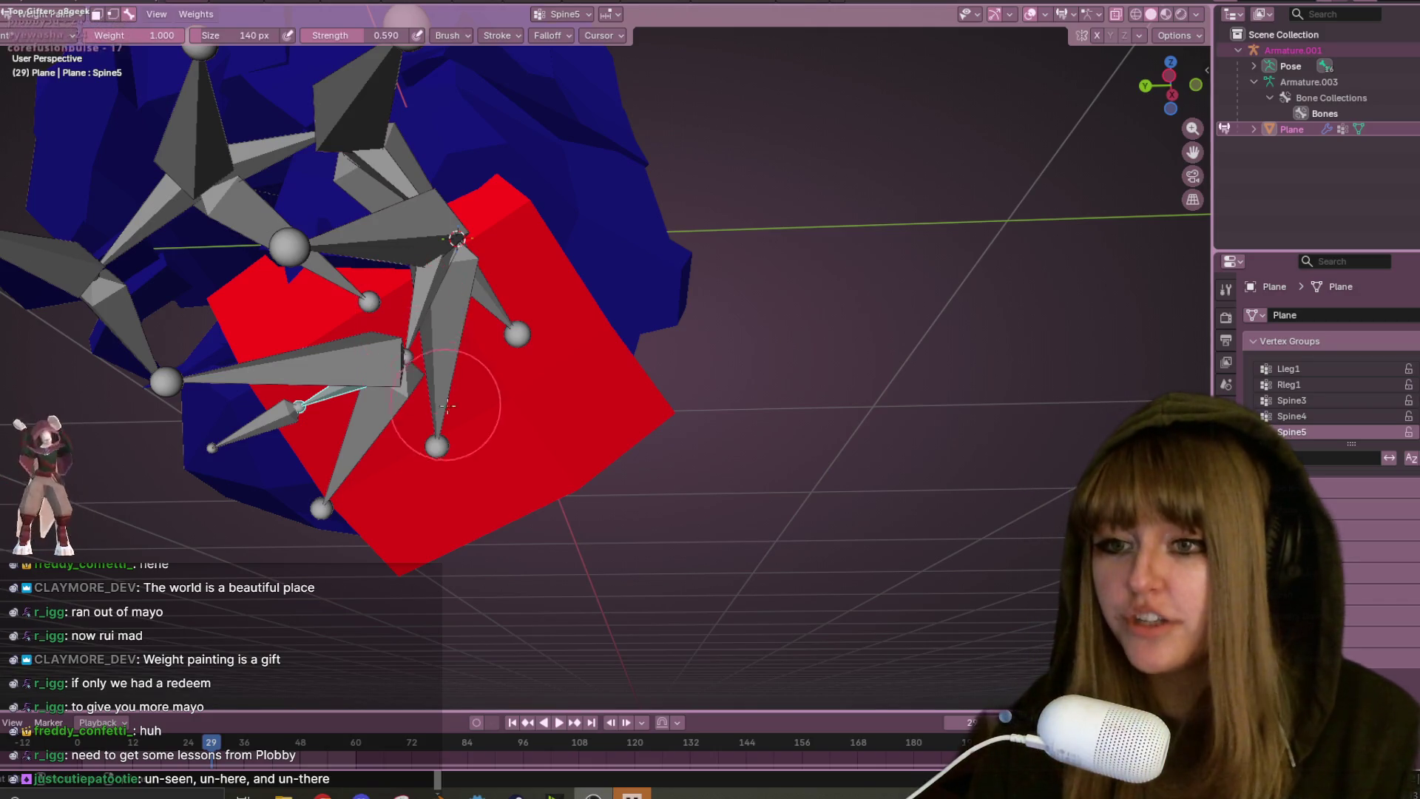
scroll(441, 401, down, 6)
mouse_move(592, 281)
middle_down()
mouse_move(605, 272)
mouse_move(558, 359)
middle_up()
drag(558, 359, 549, 378)
mouse_move(578, 400)
middle_down()
mouse_move(408, 270)
mouse_move(451, 384)
middle_up()
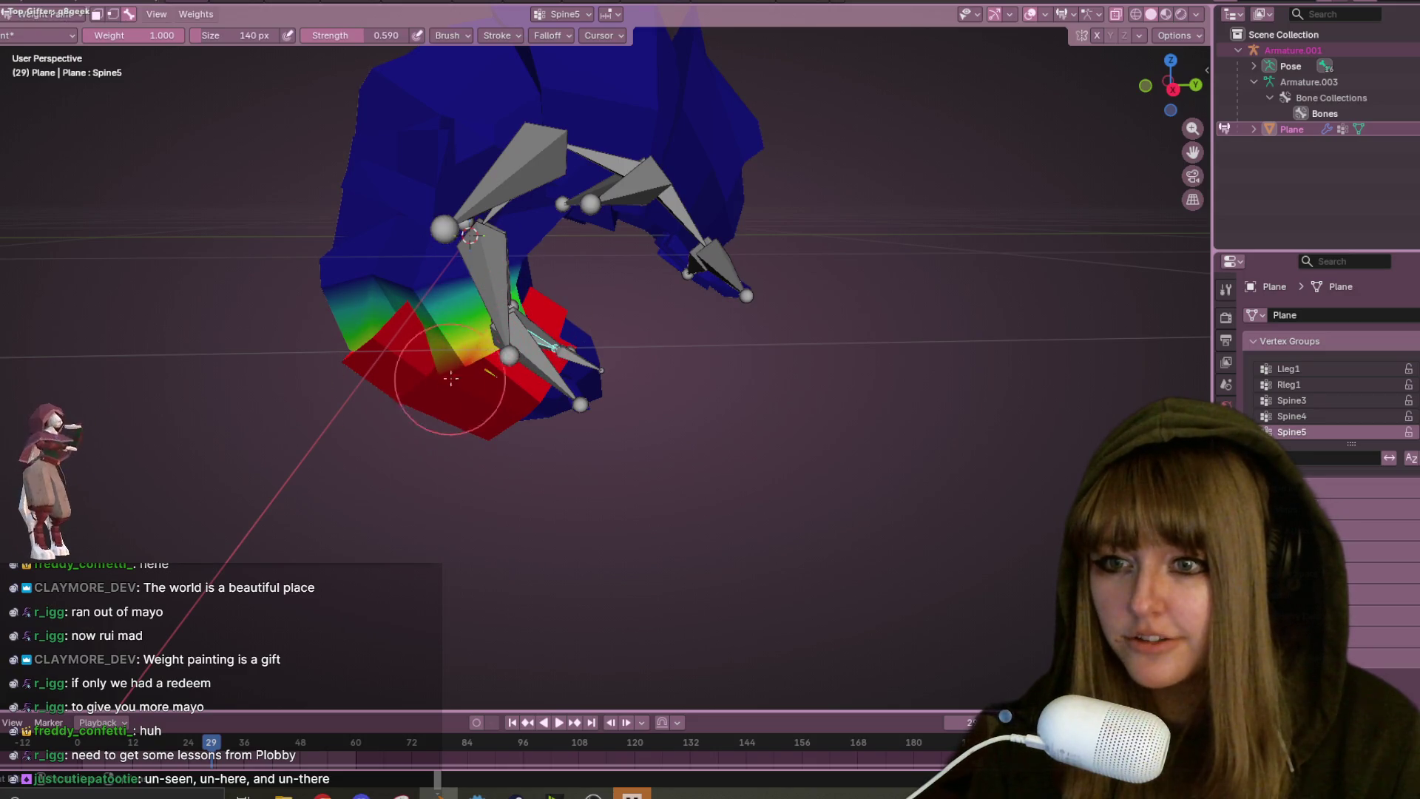
- Recheck Spine5 weight coverage from the underside, front and above, then select Spine6
mouse_move(481, 384)
middle_down()
mouse_move(673, 393)
mouse_move(657, 472)
middle_up()
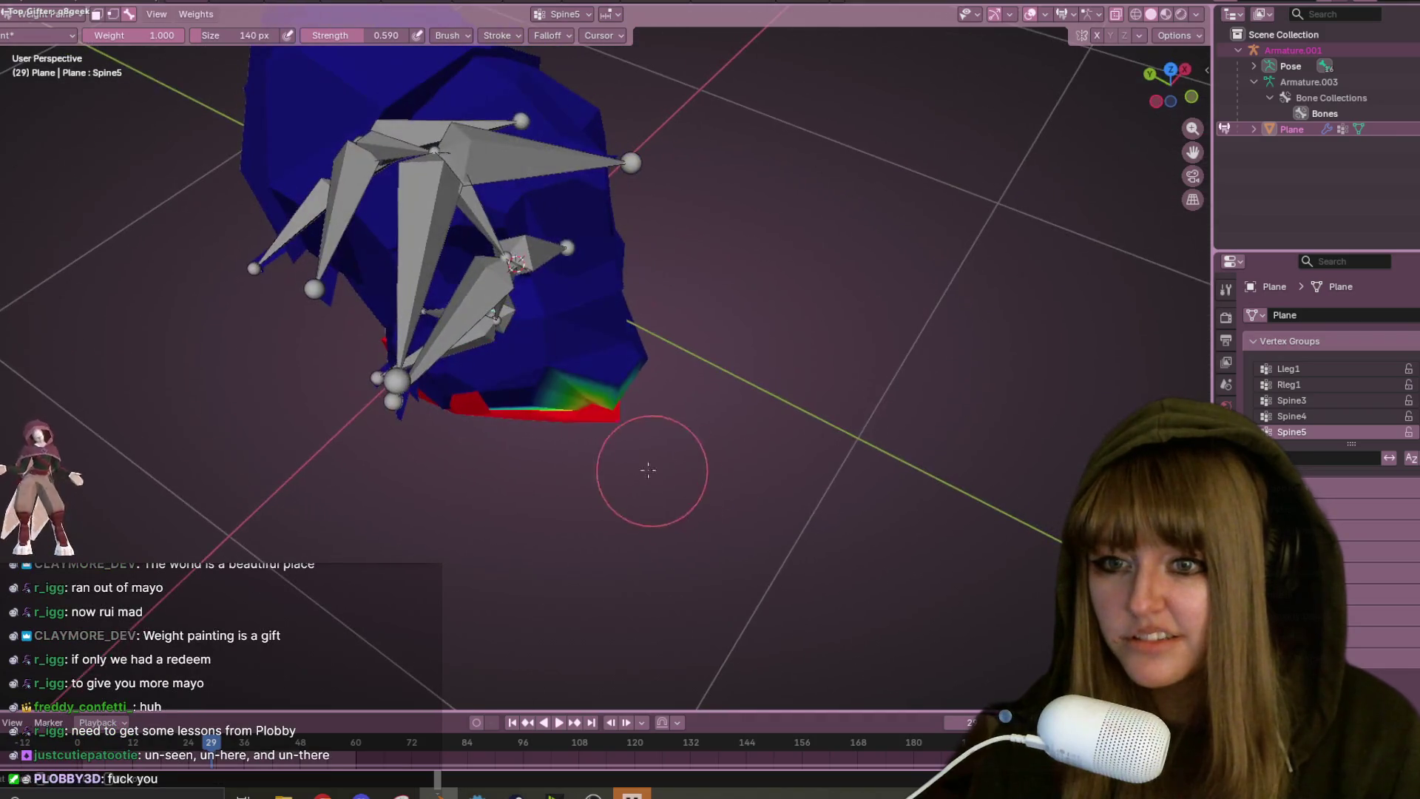
middle_drag(480, 408, 590, 292)
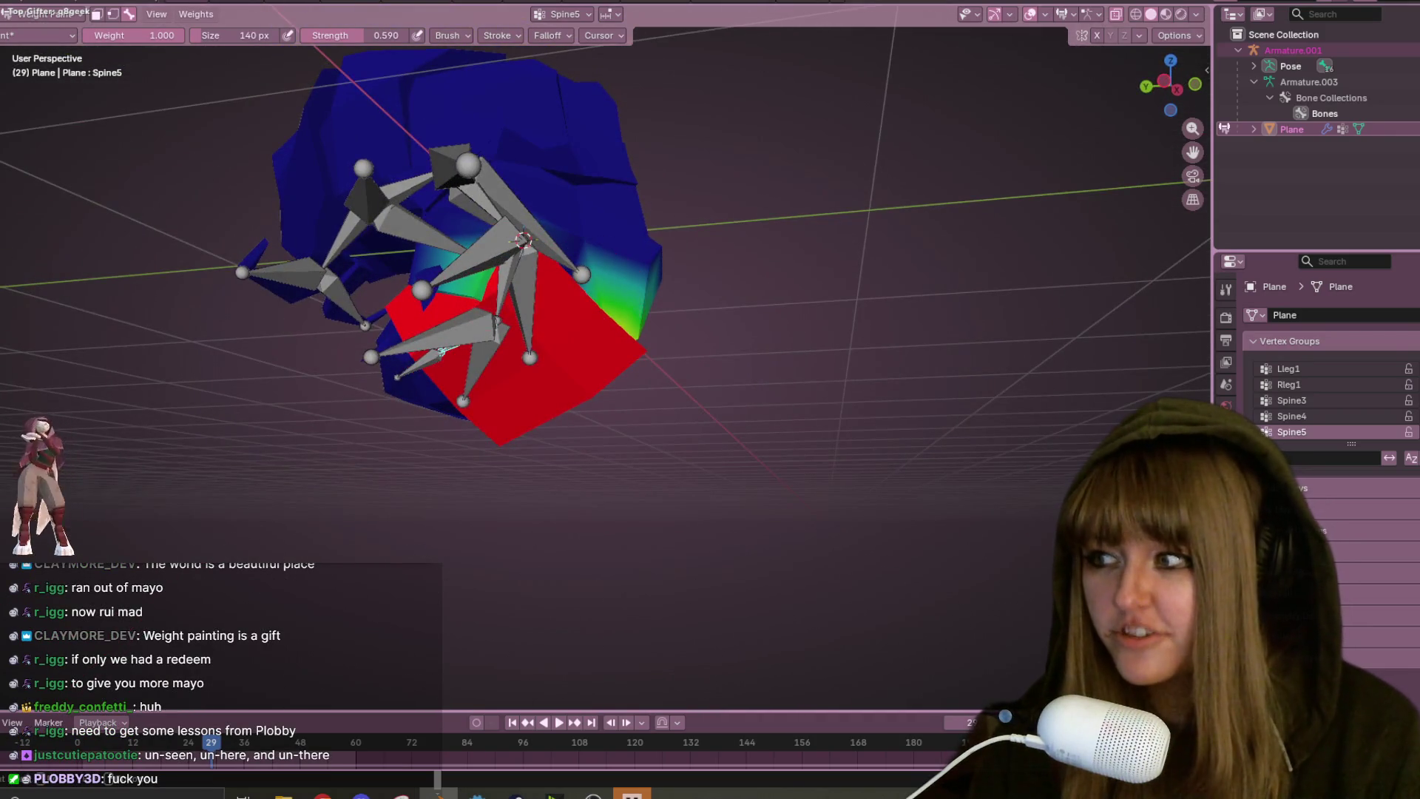
middle_drag(482, 282, 541, 326)
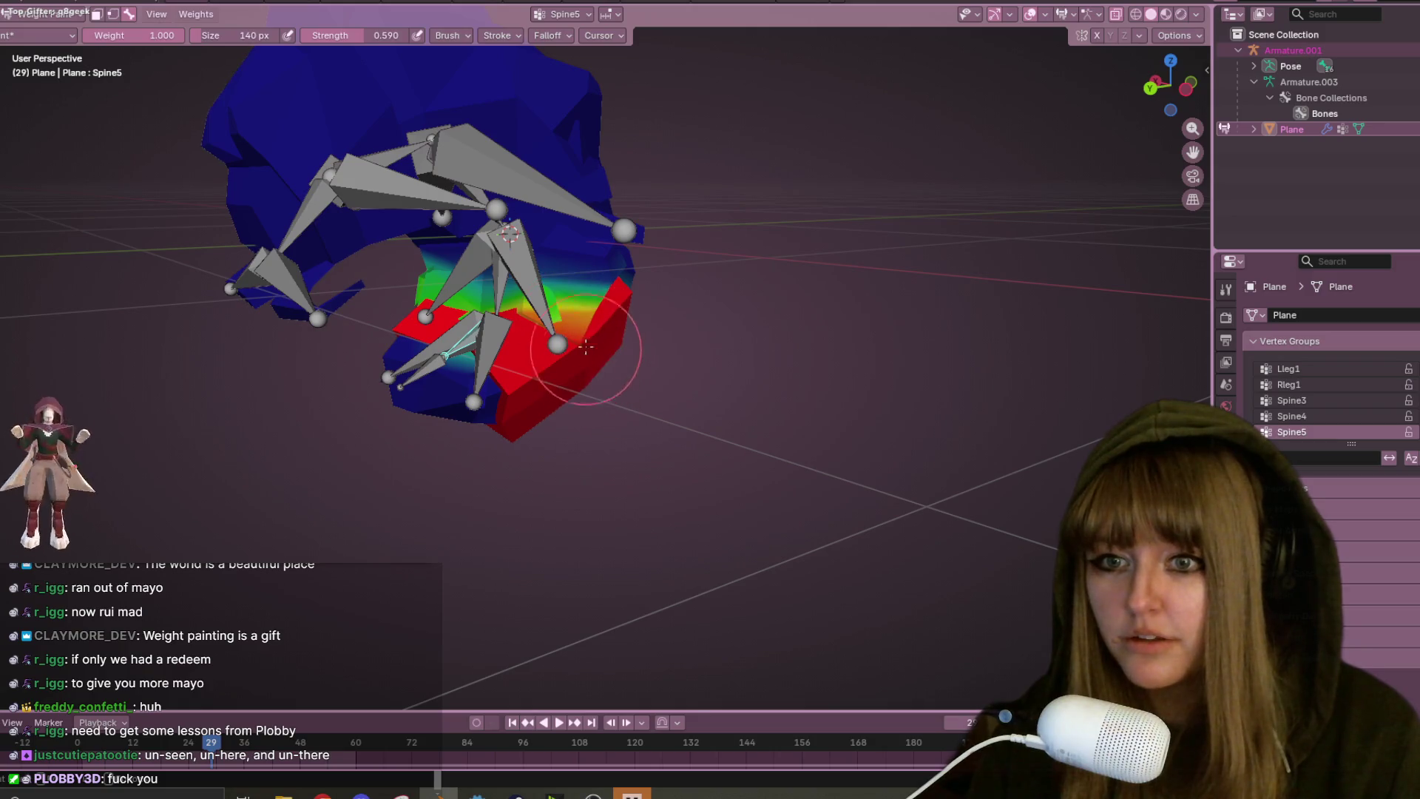
middle_drag(580, 350, 520, 425)
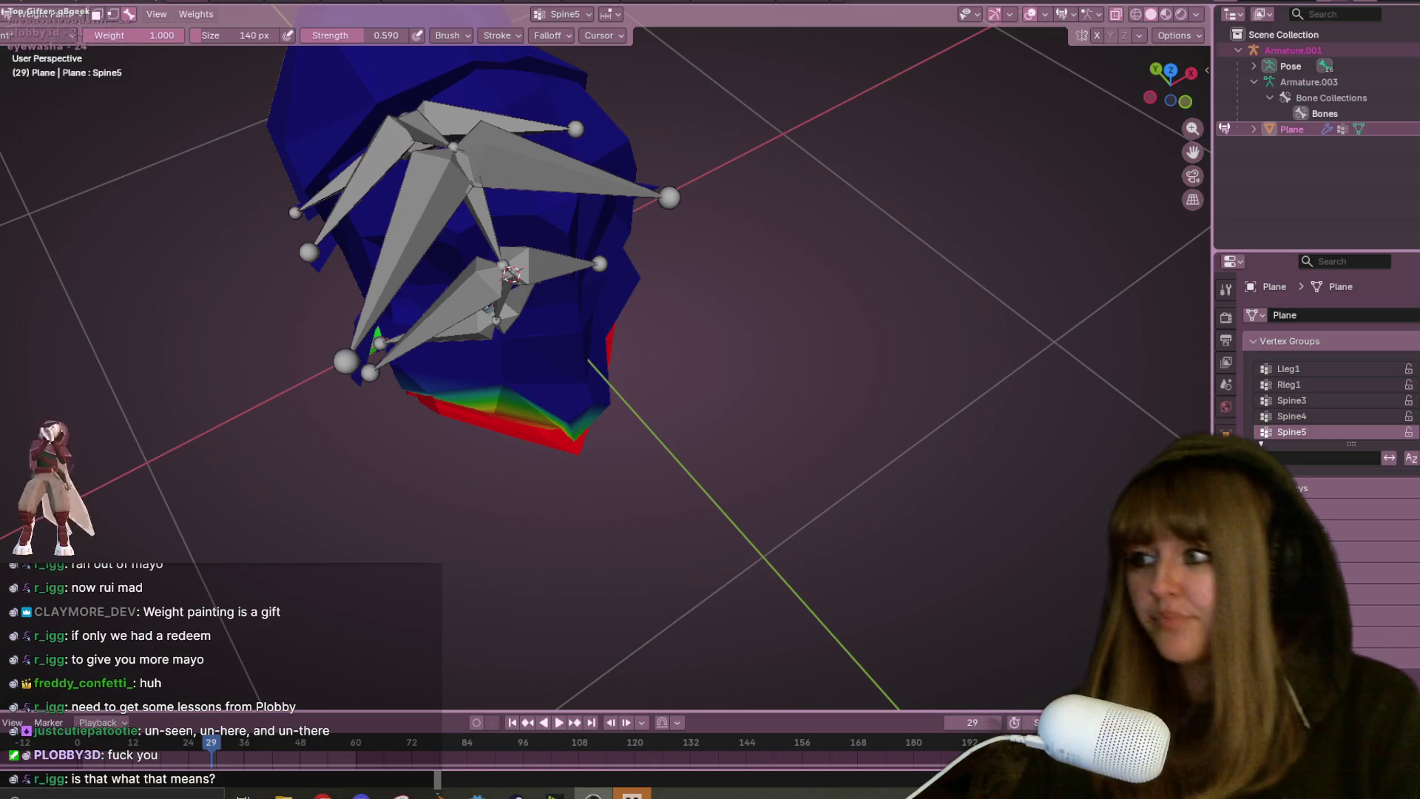
mouse_move(983, 227)
middle_down()
mouse_move(841, 148)
mouse_move(736, 314)
mouse_move(862, 318)
mouse_move(967, 374)
mouse_move(909, 244)
mouse_move(833, 127)
mouse_move(909, 374)
mouse_move(521, 392)
mouse_move(666, 364)
mouse_move(579, 140)
mouse_move(525, 282)
middle_up()
ctrl+click(476, 381)
- Paint Spine6 weight across the top of the mesh, strengthening it near the bone
mouse_move(524, 282)
mouse_down()
mouse_move(534, 267)
mouse_move(540, 279)
mouse_up()
mouse_move(540, 279)
middle_down()
mouse_move(738, 380)
mouse_move(738, 253)
middle_up()
drag(489, 363, 506, 373)
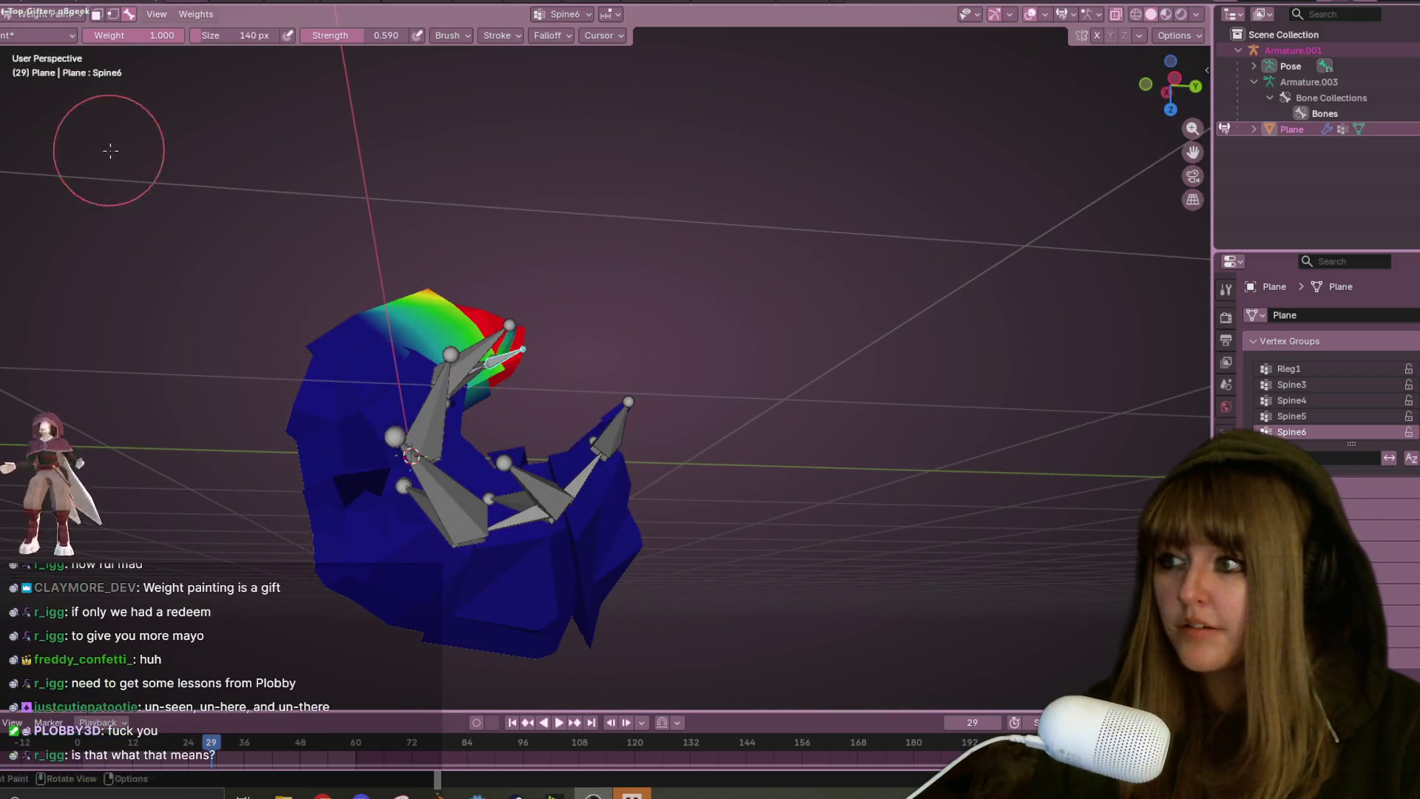
mouse_move(244, 358)
middle_down()
mouse_move(562, 289)
mouse_move(165, 403)
mouse_move(1170, 267)
mouse_move(1116, 215)
mouse_move(713, 70)
mouse_move(720, 260)
middle_up()
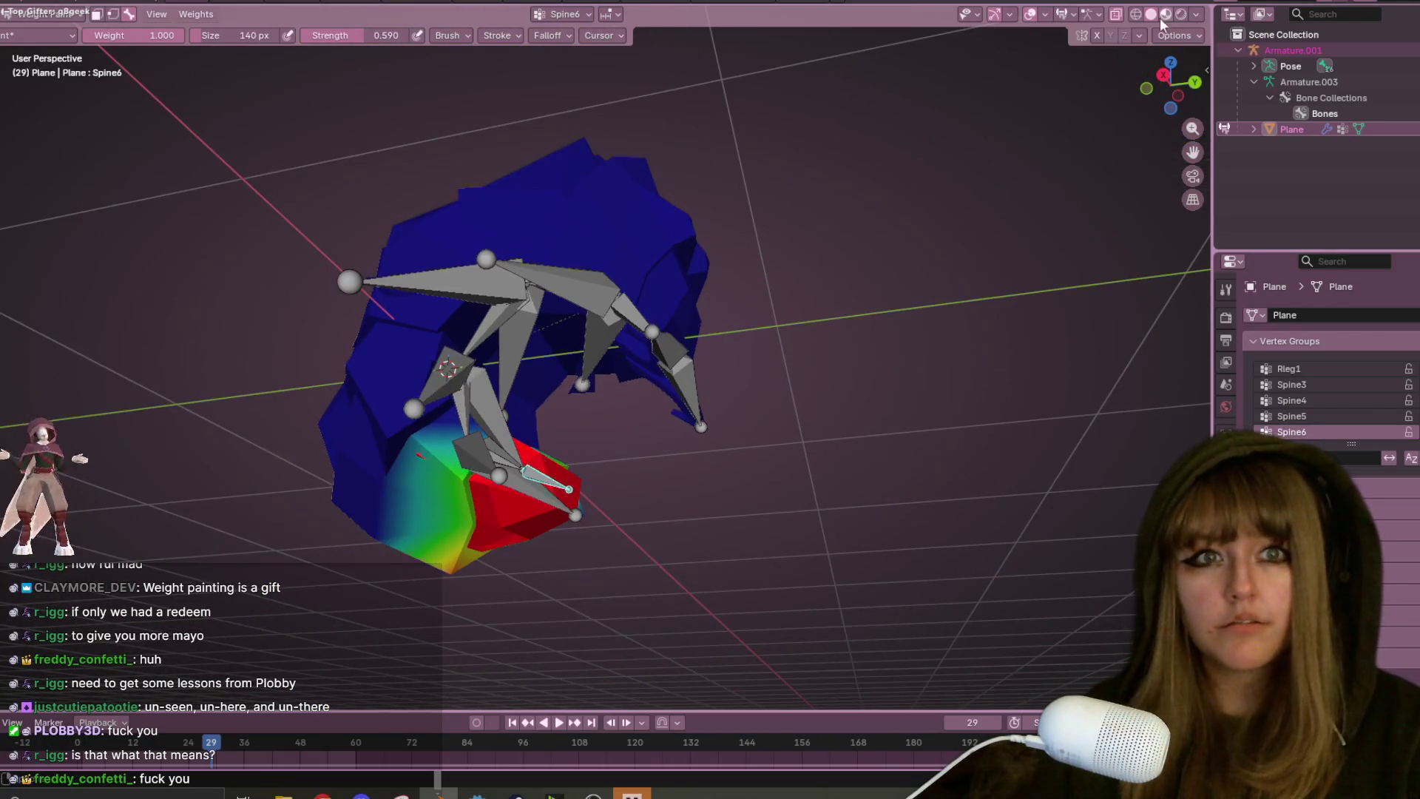
- Return to Object Mode, make the armature active, and enter Pose Mode with a side view
click(48, 13)
click(37, 31)
mouse_move(384, 268)
middle_down()
mouse_move(500, 326)
mouse_move(544, 395)
middle_up()
click(555, 266)
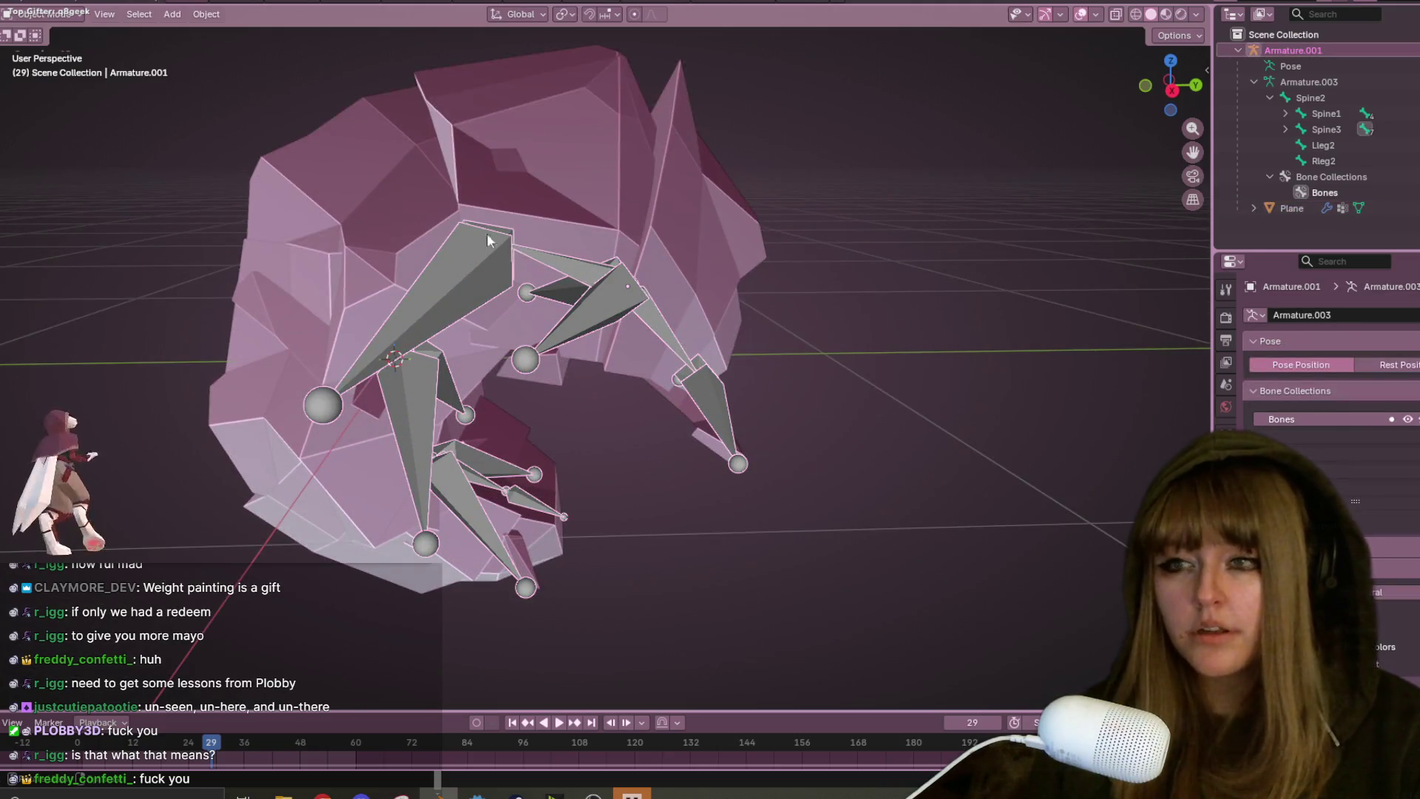
click(44, 66)
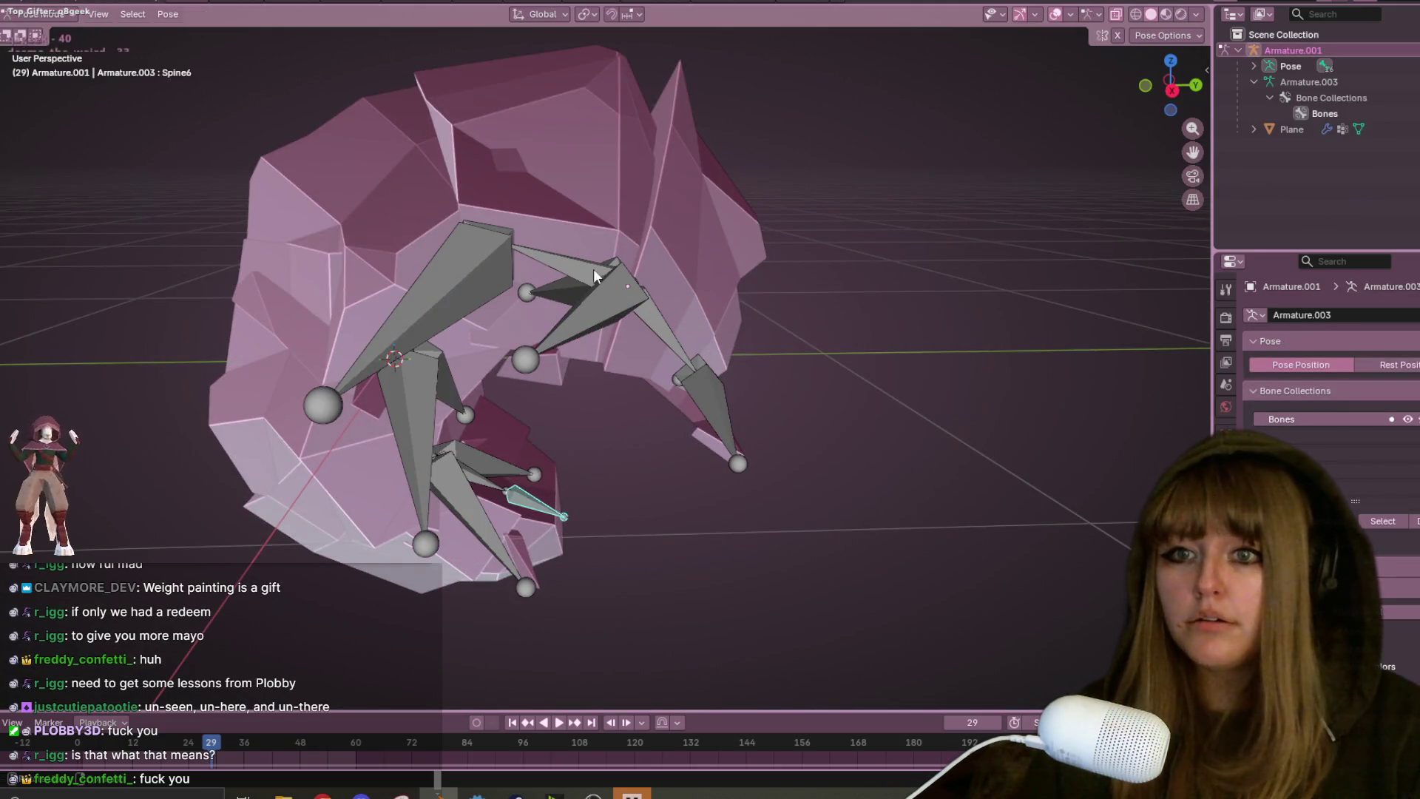
click(1172, 90)
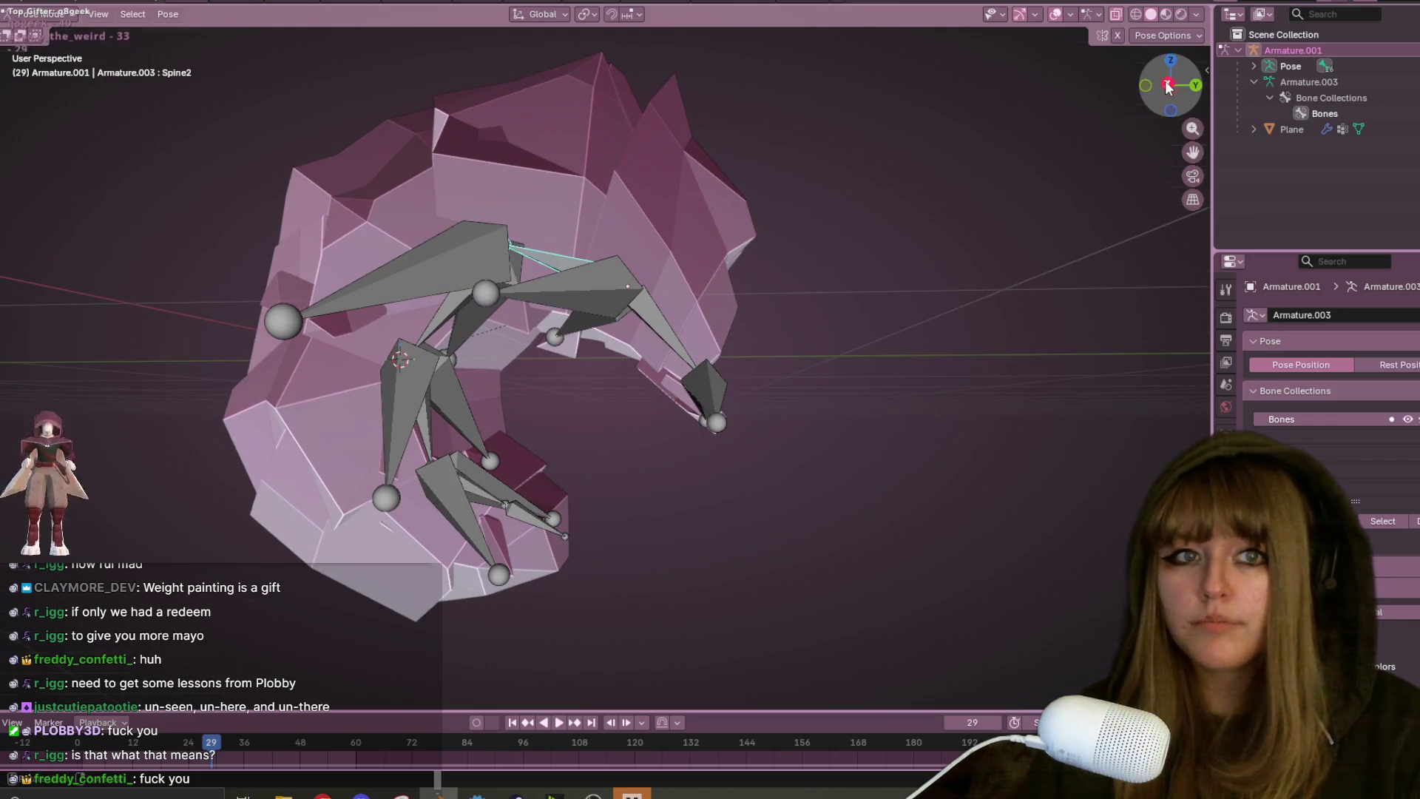
- In right orthographic view, rotate the Spine1 bone twice to curl the front
click(1193, 199)
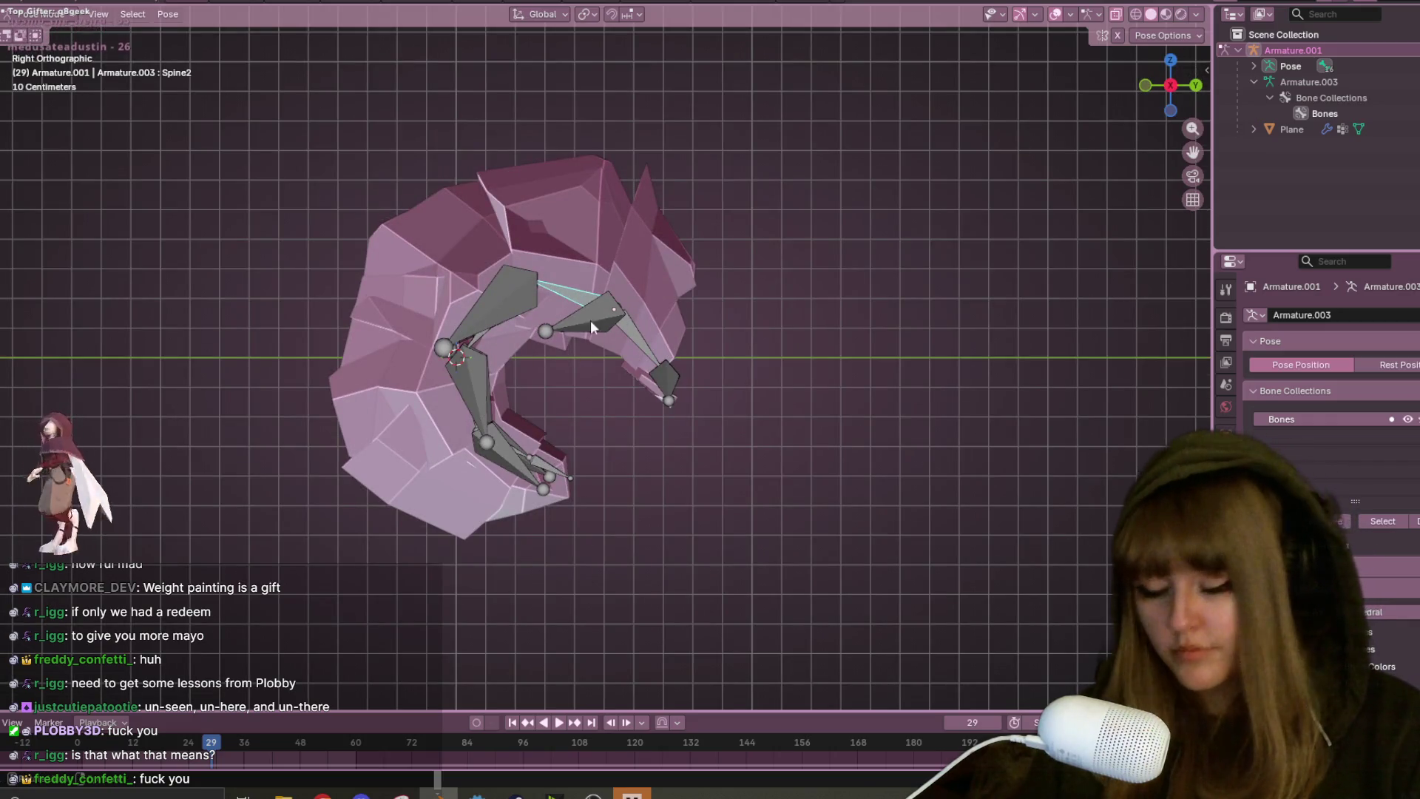
click(626, 326)
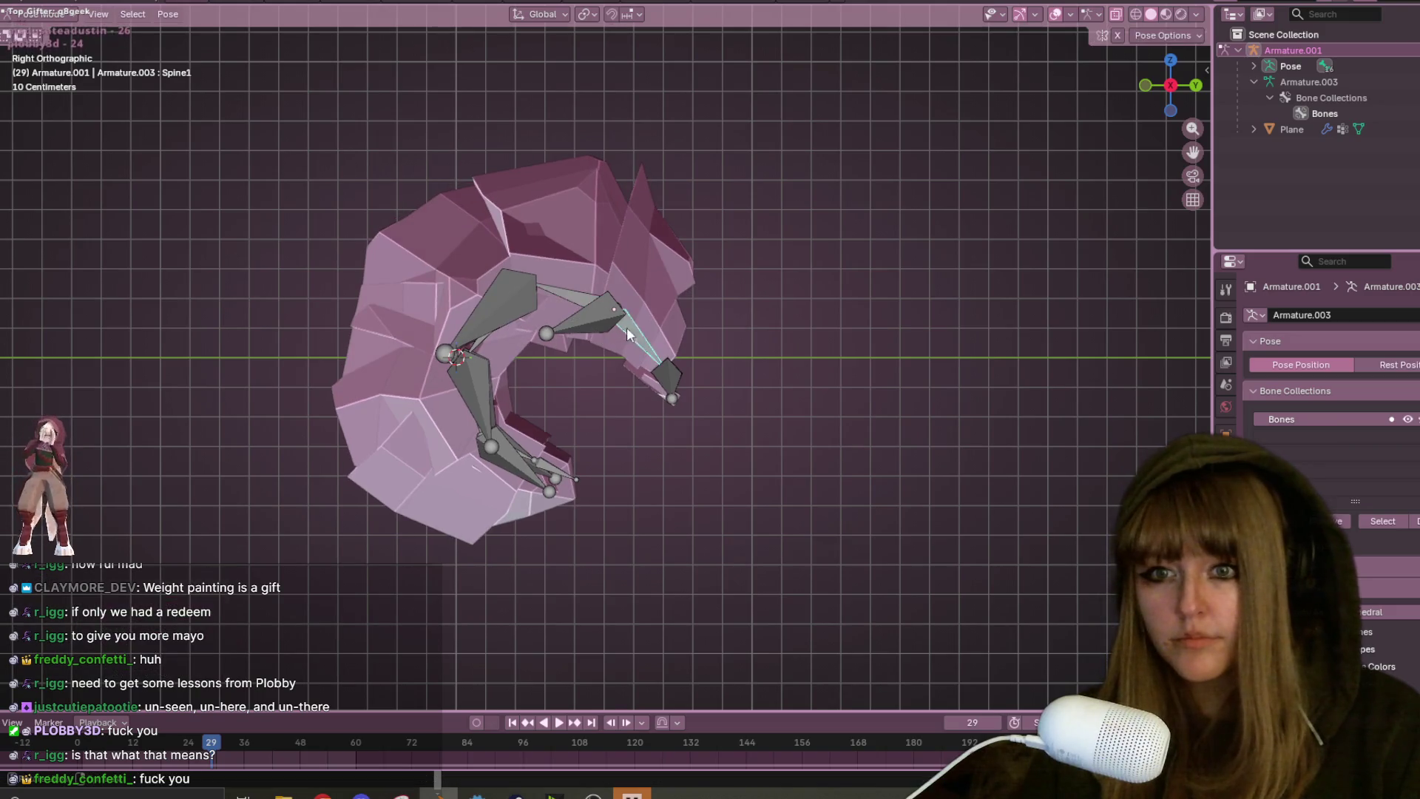
key(r)
click(625, 393)
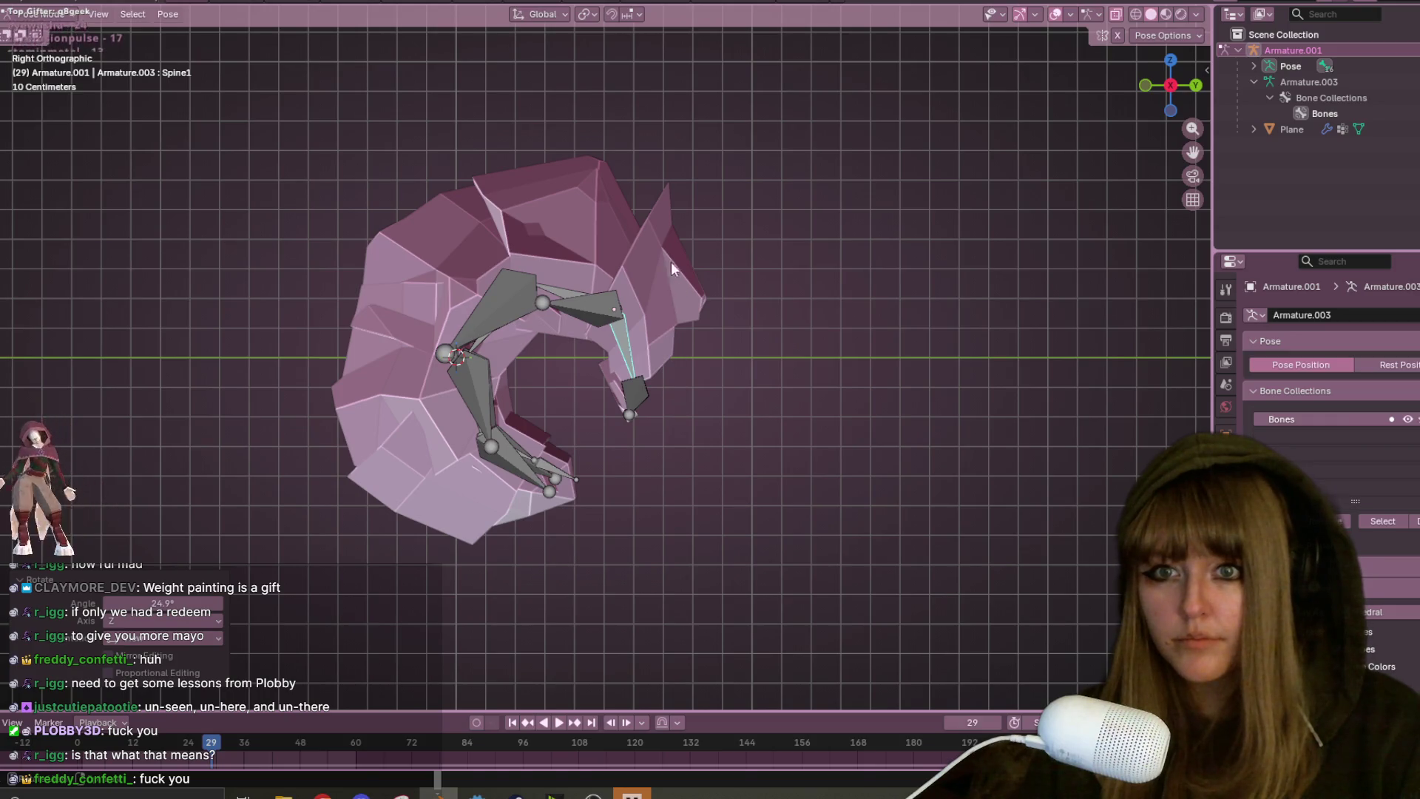
key(r)
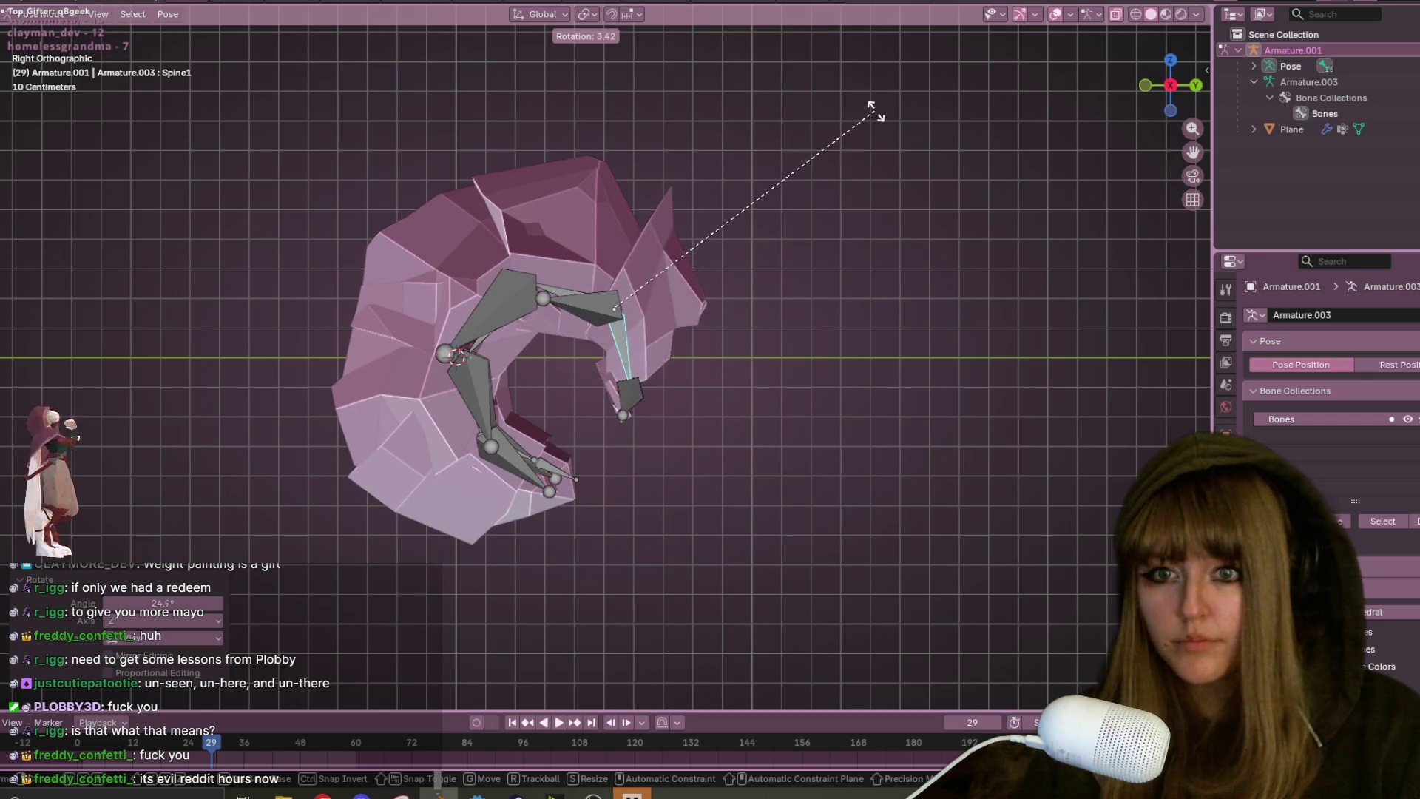
click(873, 58)
- Select the Lleg3 bone, cancel its rotation, pick Spine4, and return to right view
click(494, 416)
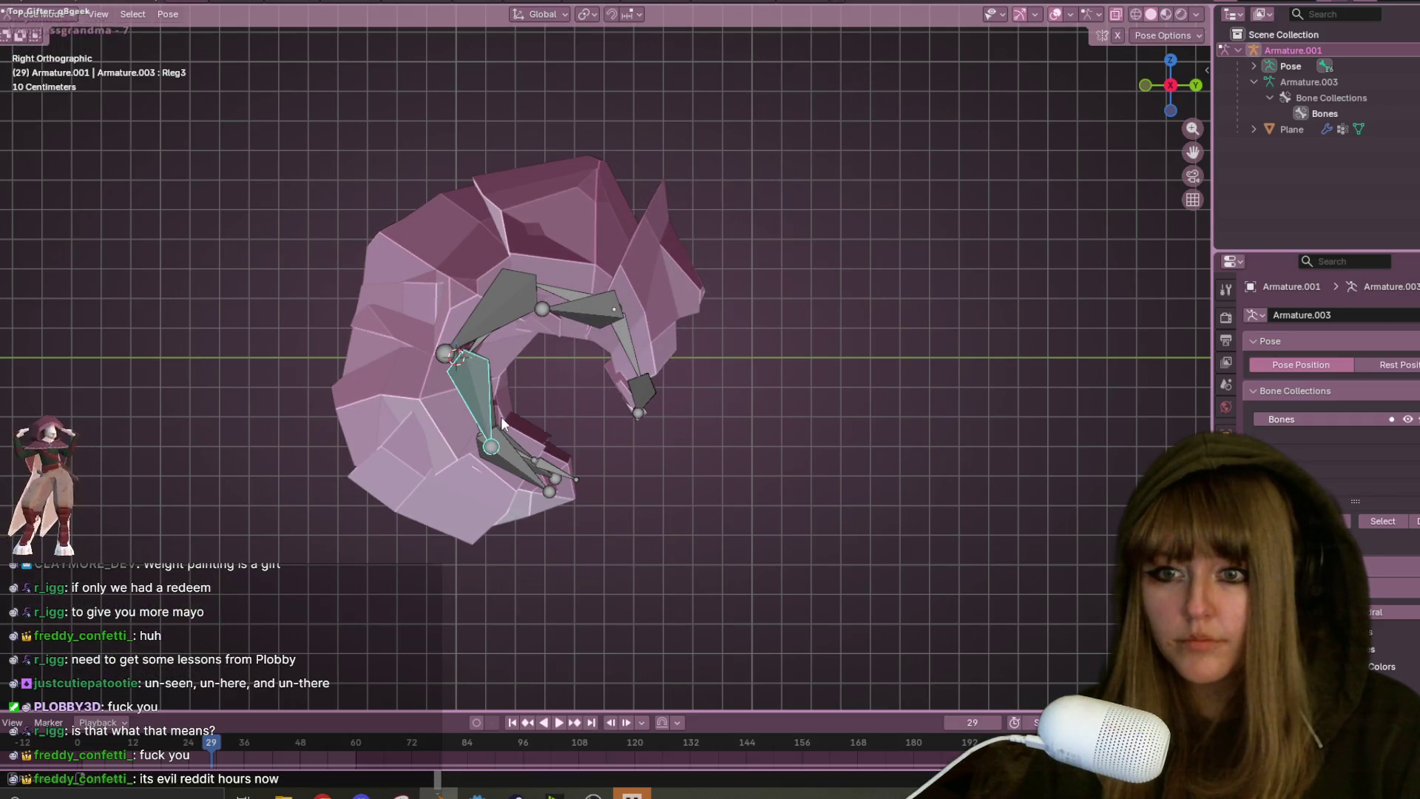
key(r)
key(Escape)
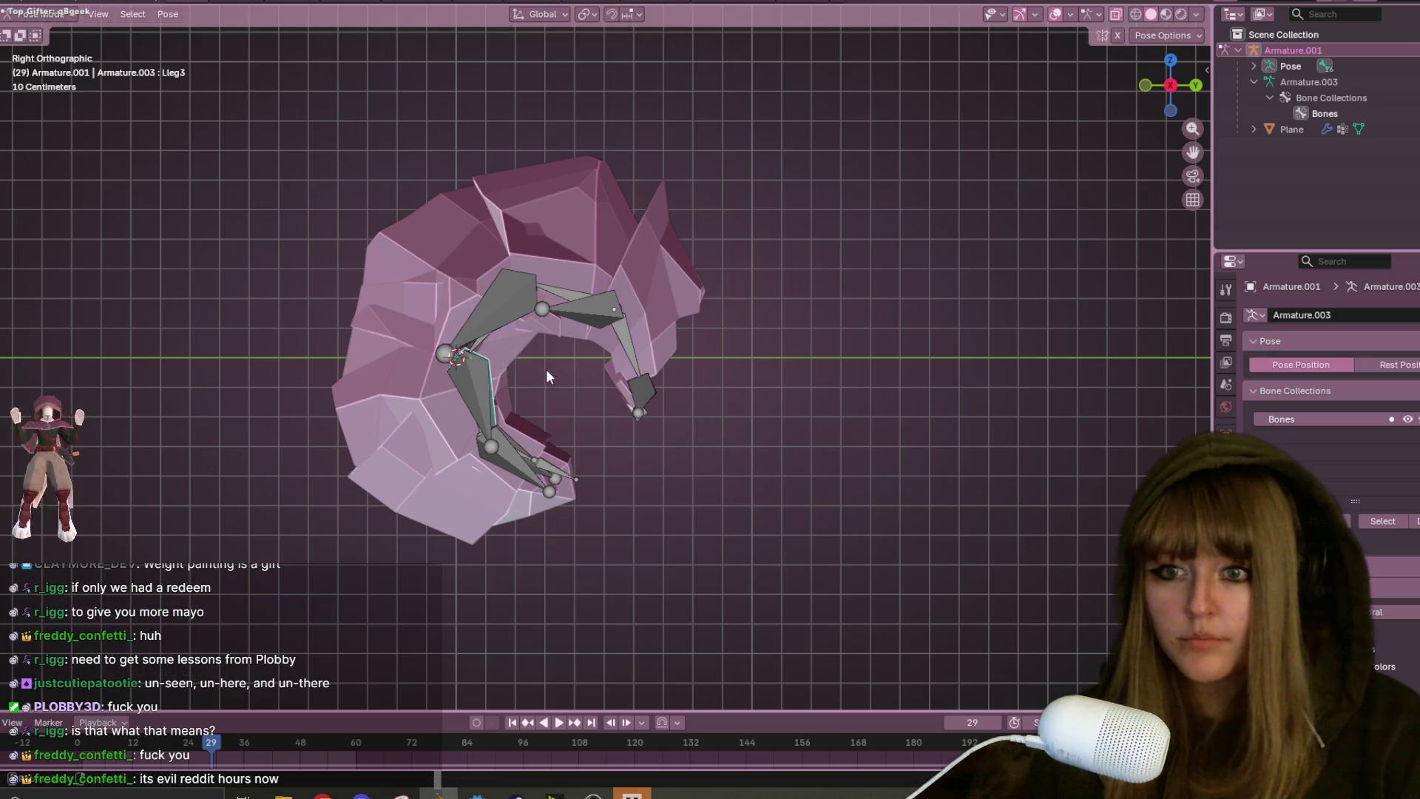
mouse_move(496, 437)
middle_down()
mouse_move(495, 372)
mouse_move(521, 296)
middle_up()
click(460, 408)
mouse_move(459, 409)
middle_down()
mouse_move(559, 358)
mouse_move(481, 433)
middle_up()
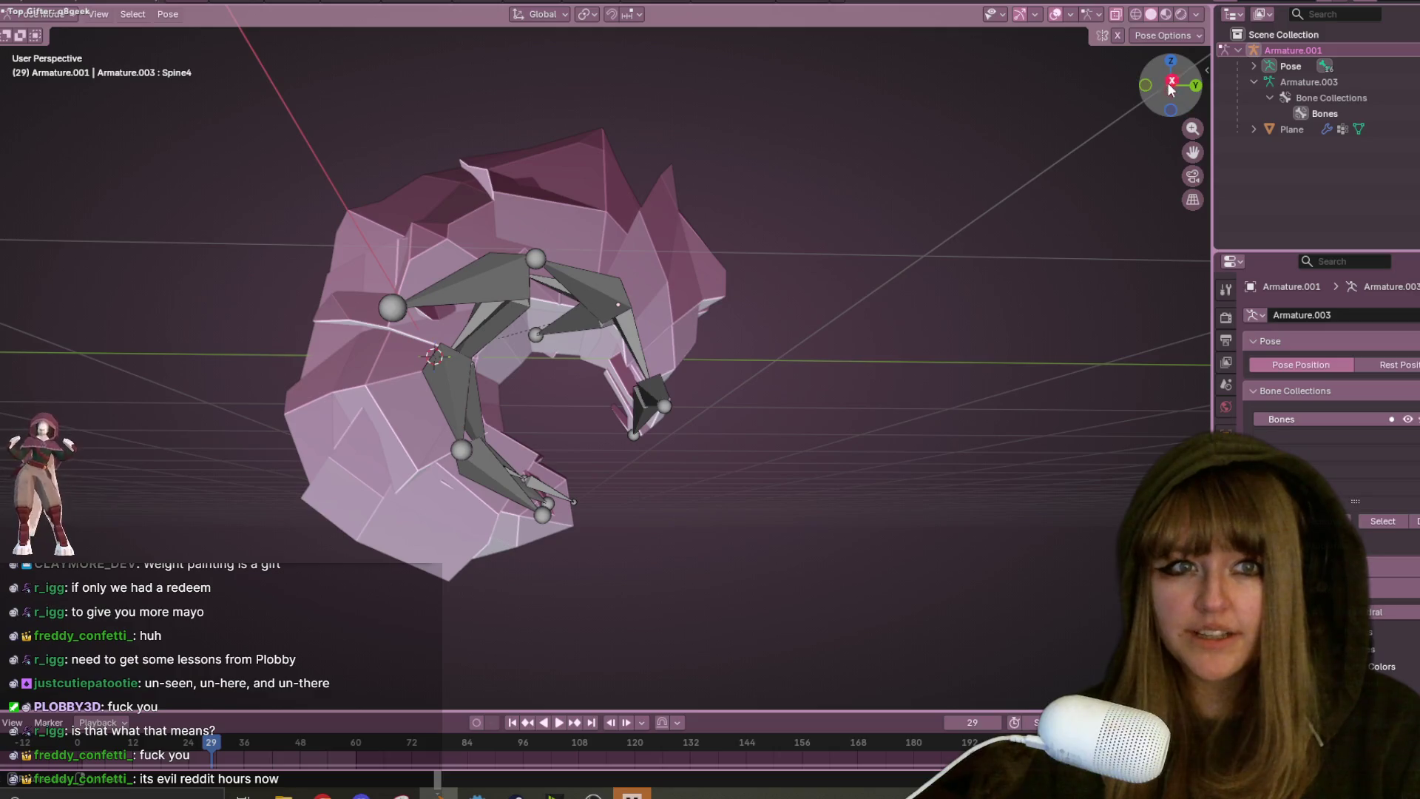
click(1170, 83)
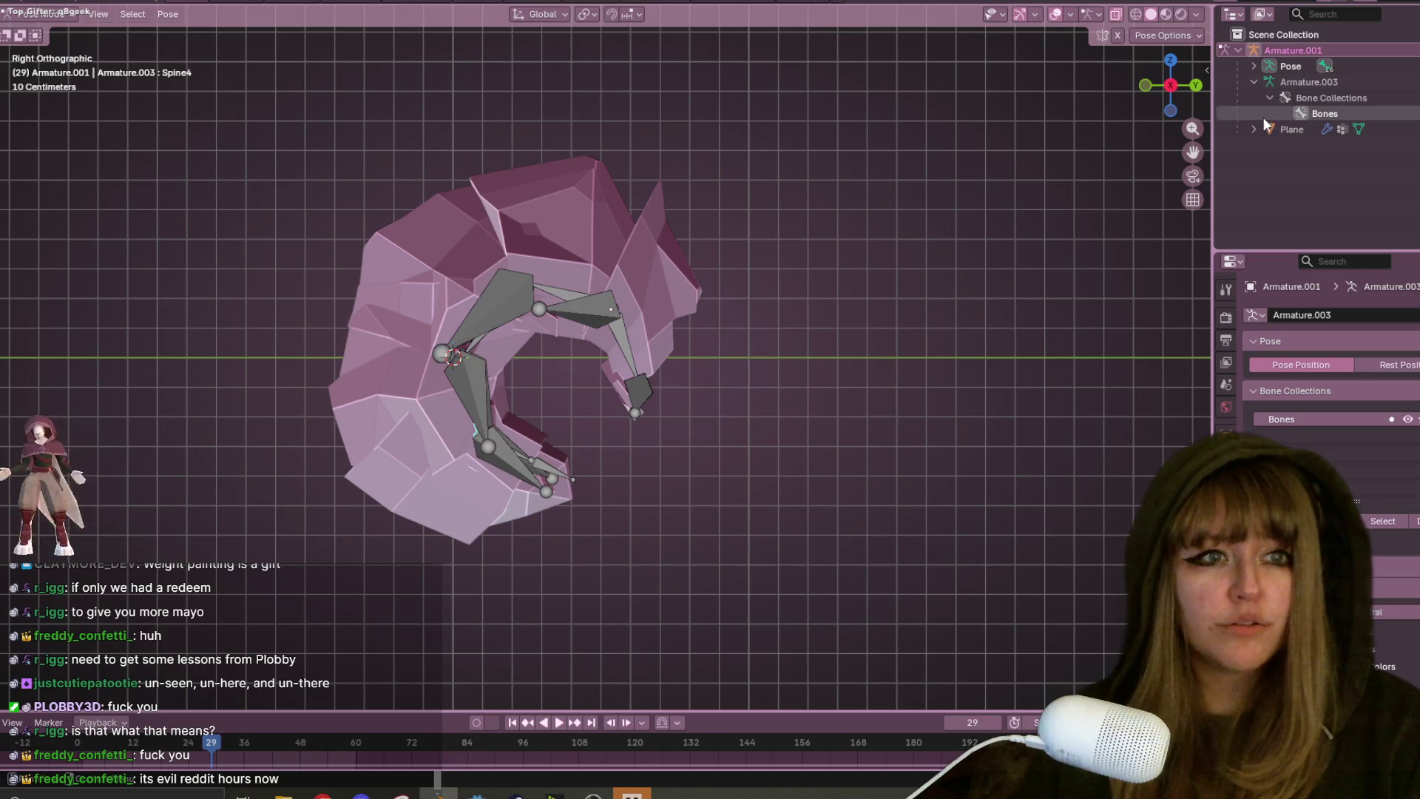
- Expand the Spine2 hierarchy and rotate the selected leg bones
click(1254, 67)
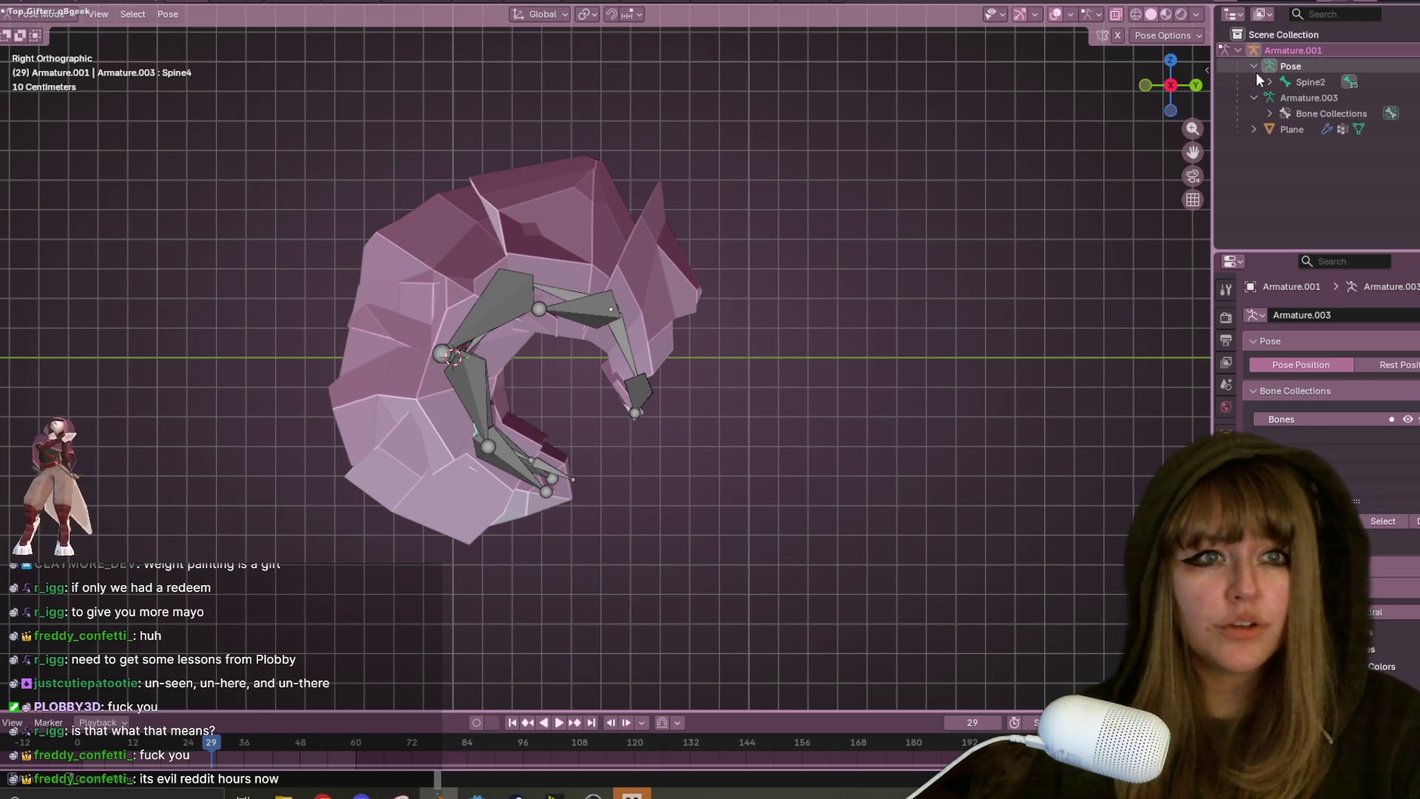
click(1269, 82)
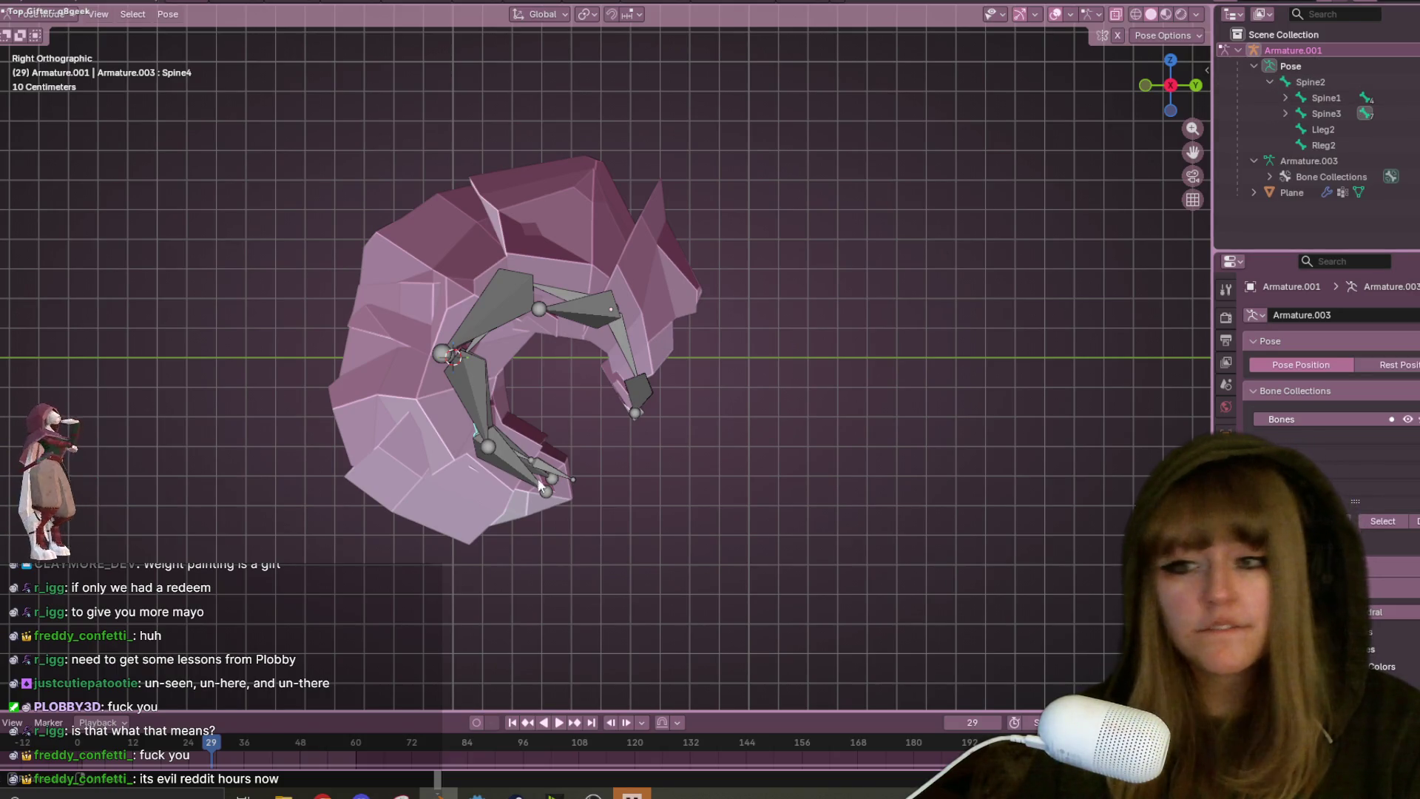
shift+middle_drag(647, 422, 762, 455)
key(r)
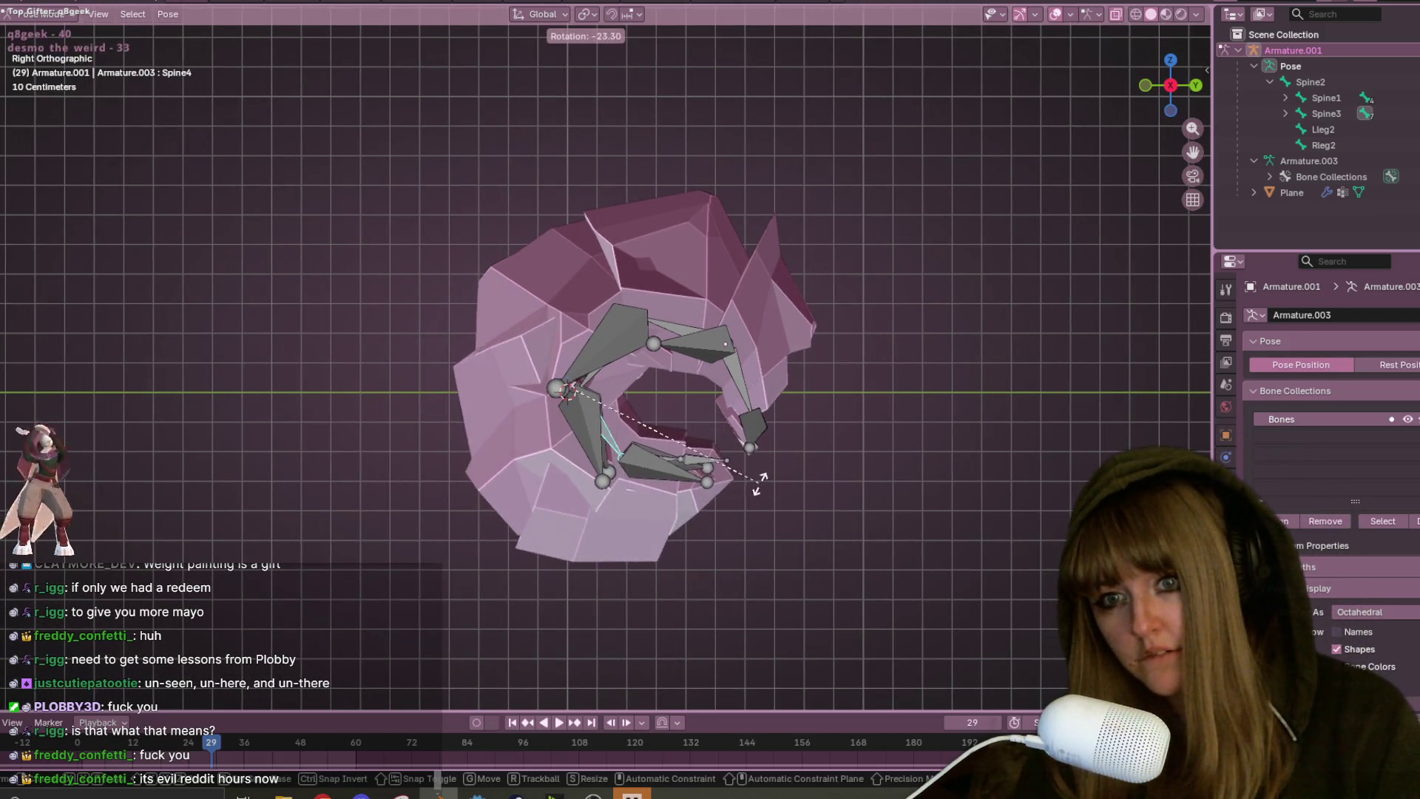
click(712, 471)
- Select the small Spine5 bone and rotate it to tighten the curl
click(711, 472)
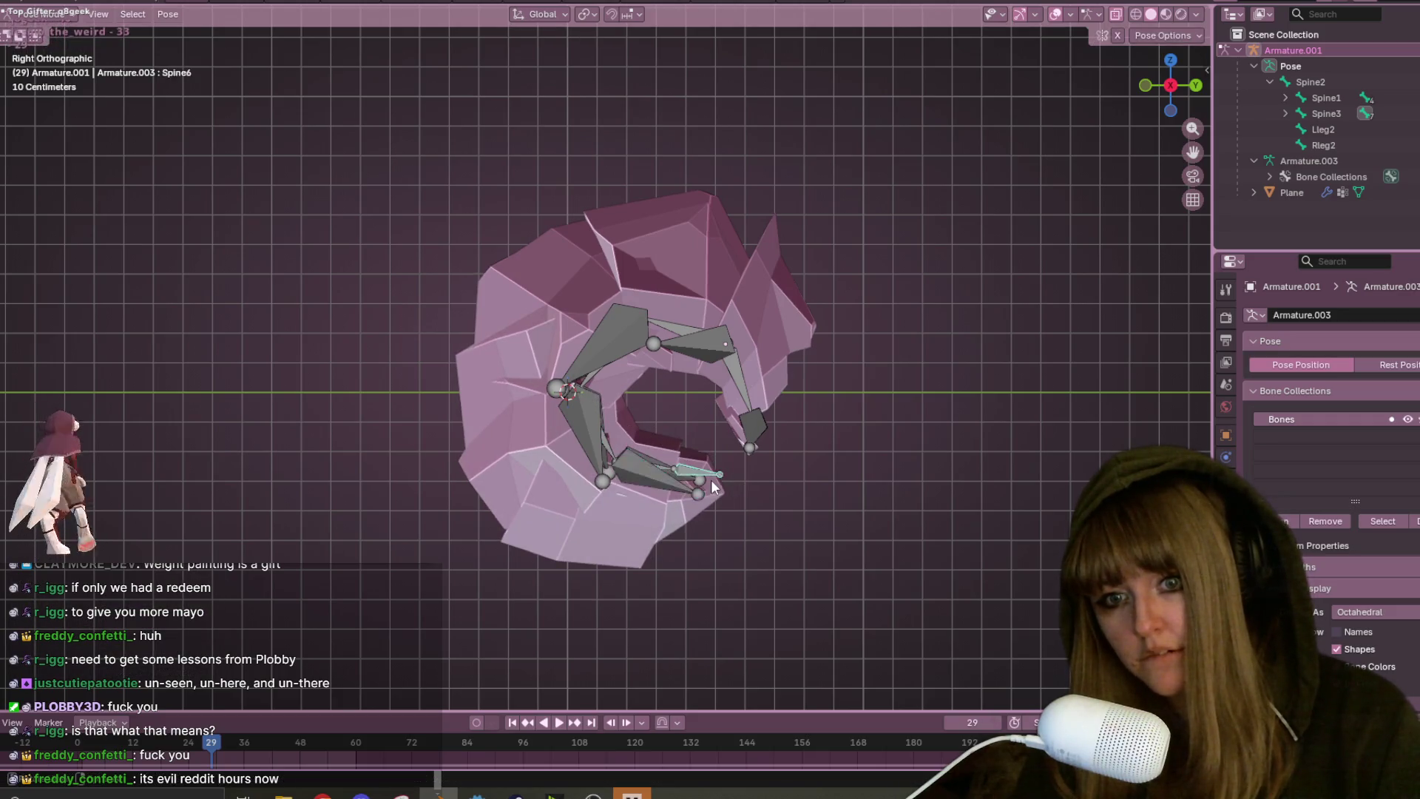
click(710, 477)
mouse_move(686, 463)
middle_down()
mouse_move(756, 485)
mouse_move(761, 424)
mouse_move(836, 392)
mouse_move(812, 316)
mouse_move(629, 392)
mouse_move(438, 398)
mouse_move(510, 365)
mouse_move(503, 406)
middle_up()
key(r)
click(754, 405)
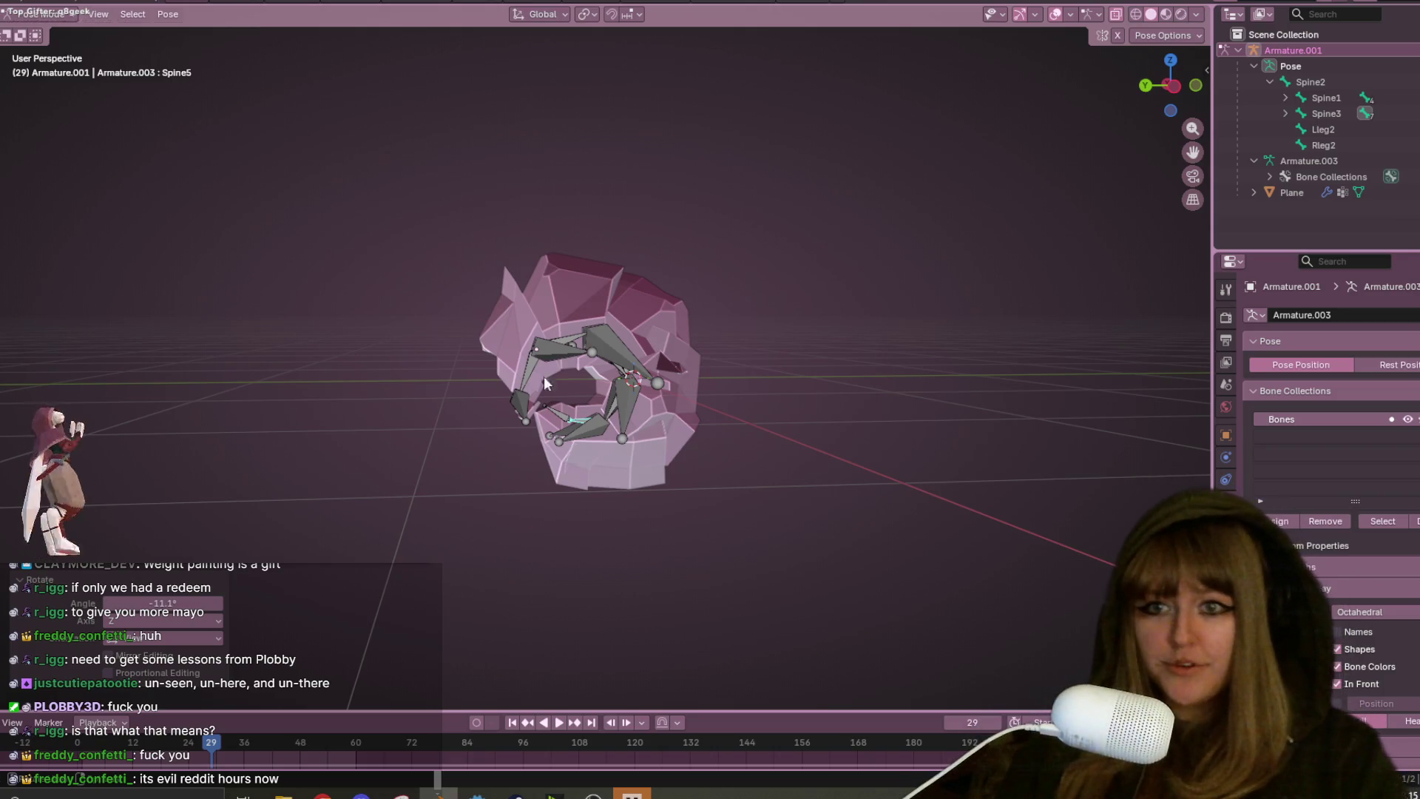
- Hide the bones with H and orbit around the bare curled isopod shell
mouse_move(875, 273)
middle_down()
mouse_move(814, 247)
mouse_move(871, 412)
mouse_move(830, 259)
mouse_move(742, 362)
mouse_move(747, 444)
middle_up()
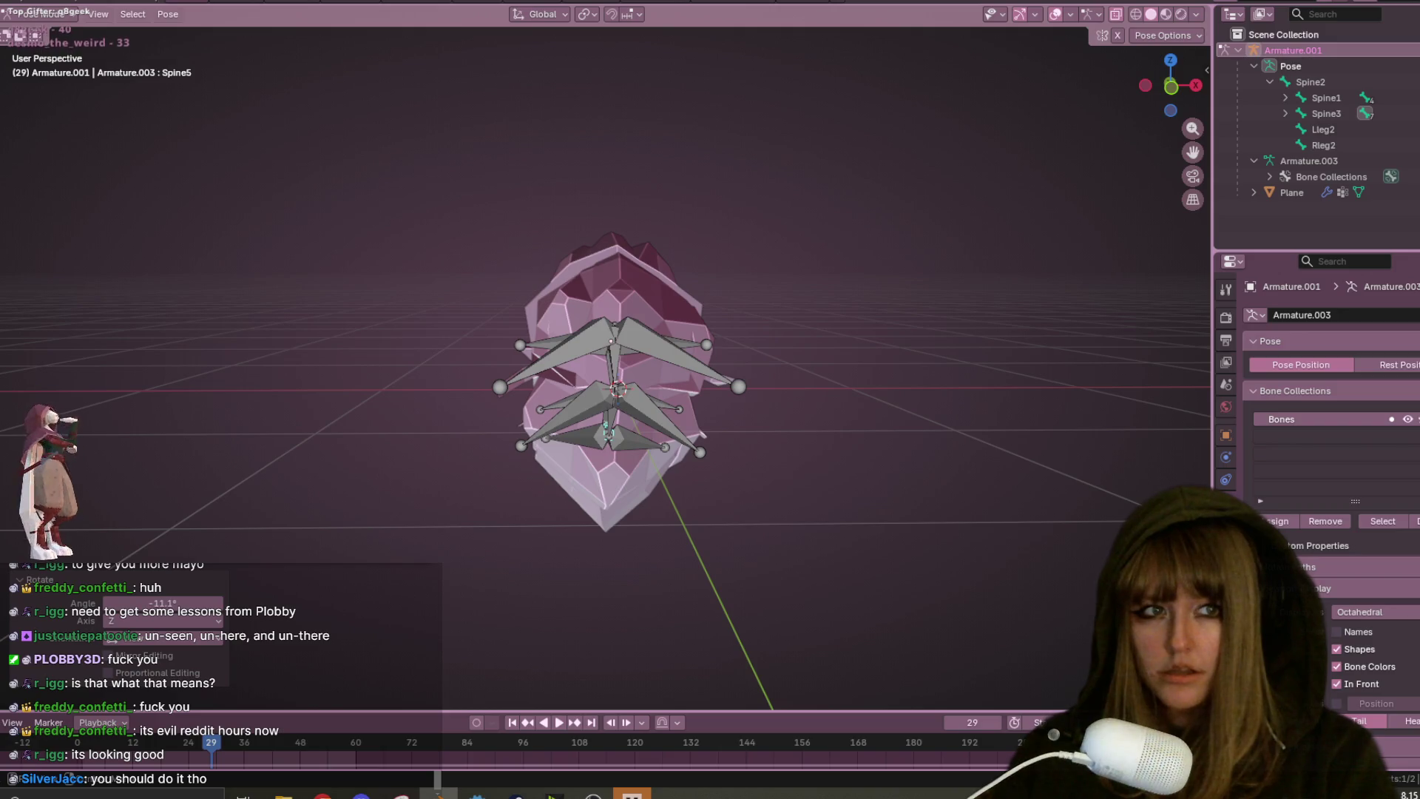
key(h)
mouse_move(833, 455)
middle_down()
mouse_move(676, 432)
mouse_move(623, 464)
mouse_move(592, 559)
mouse_move(619, 634)
mouse_move(624, 390)
mouse_move(636, 532)
mouse_move(686, 422)
mouse_move(707, 447)
middle_up()
mouse_move(776, 441)
middle_down()
mouse_move(771, 499)
mouse_move(874, 516)
mouse_move(1158, 483)
mouse_move(592, 333)
mouse_move(301, 279)
mouse_move(826, 222)
mouse_move(104, 238)
mouse_move(469, 371)
mouse_move(690, 355)
mouse_move(672, 453)
mouse_move(649, 384)
mouse_move(628, 445)
middle_up()
scroll(638, 390, up, 4)
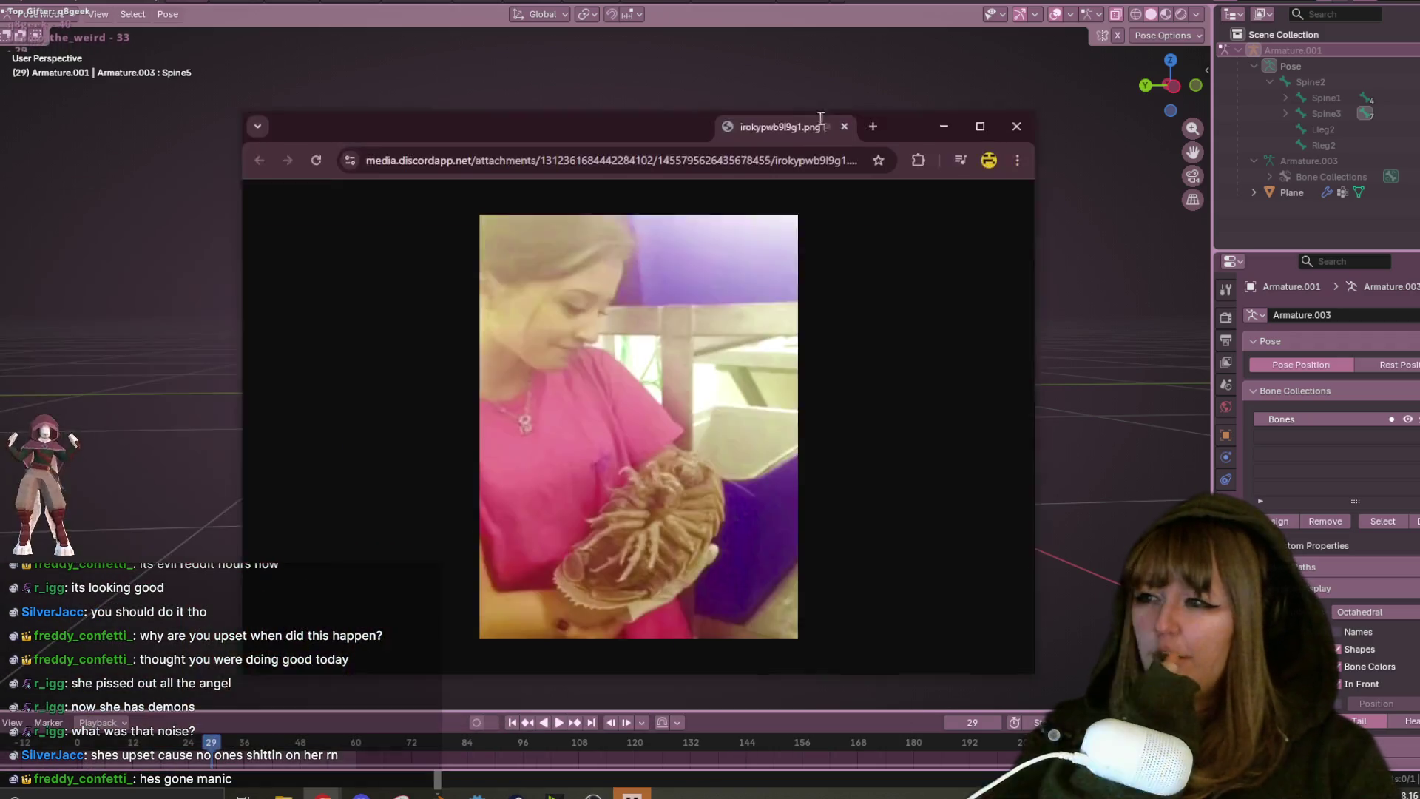
drag(821, 118, 827, 90)
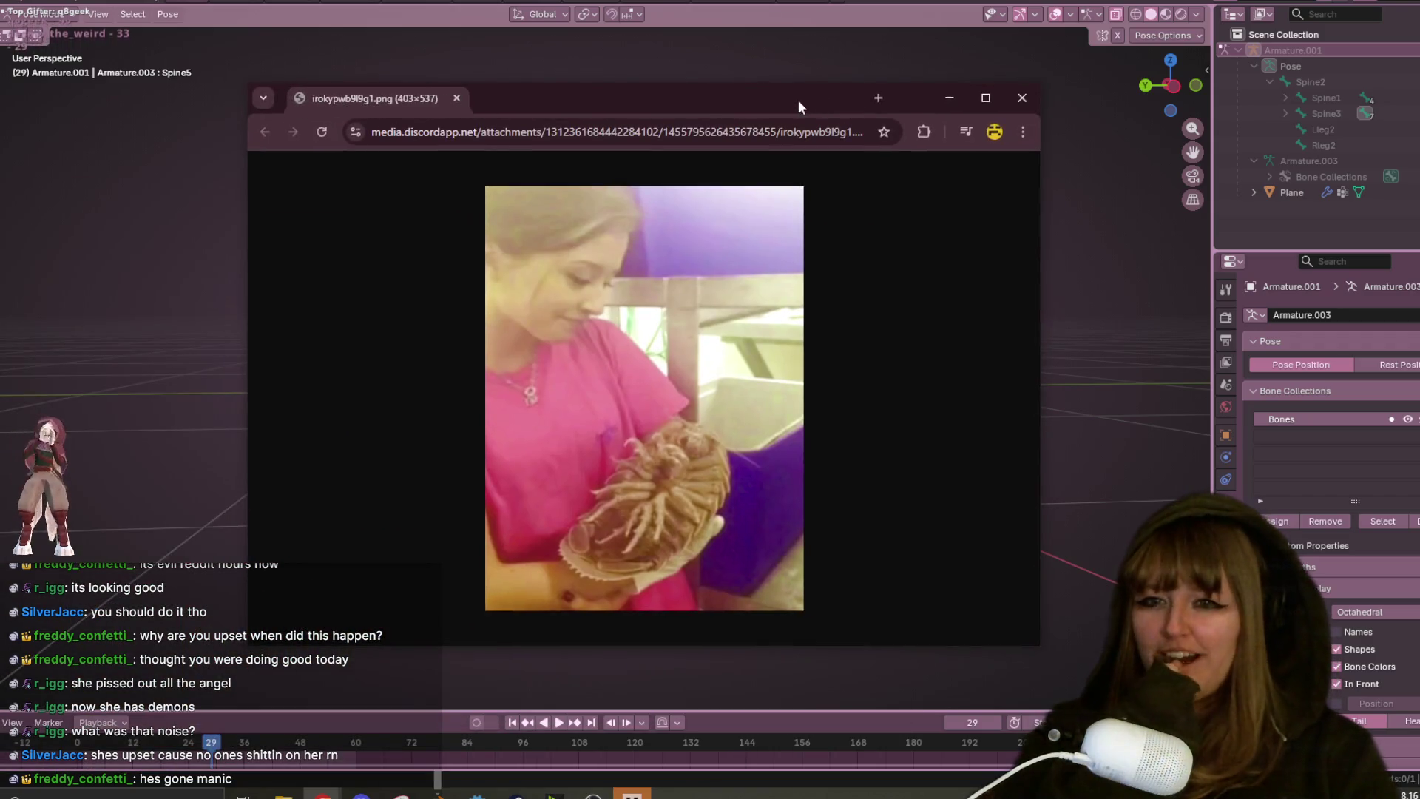
- Switch away from Chrome and close the giant isopod reference photo window
key(alt+Tab)
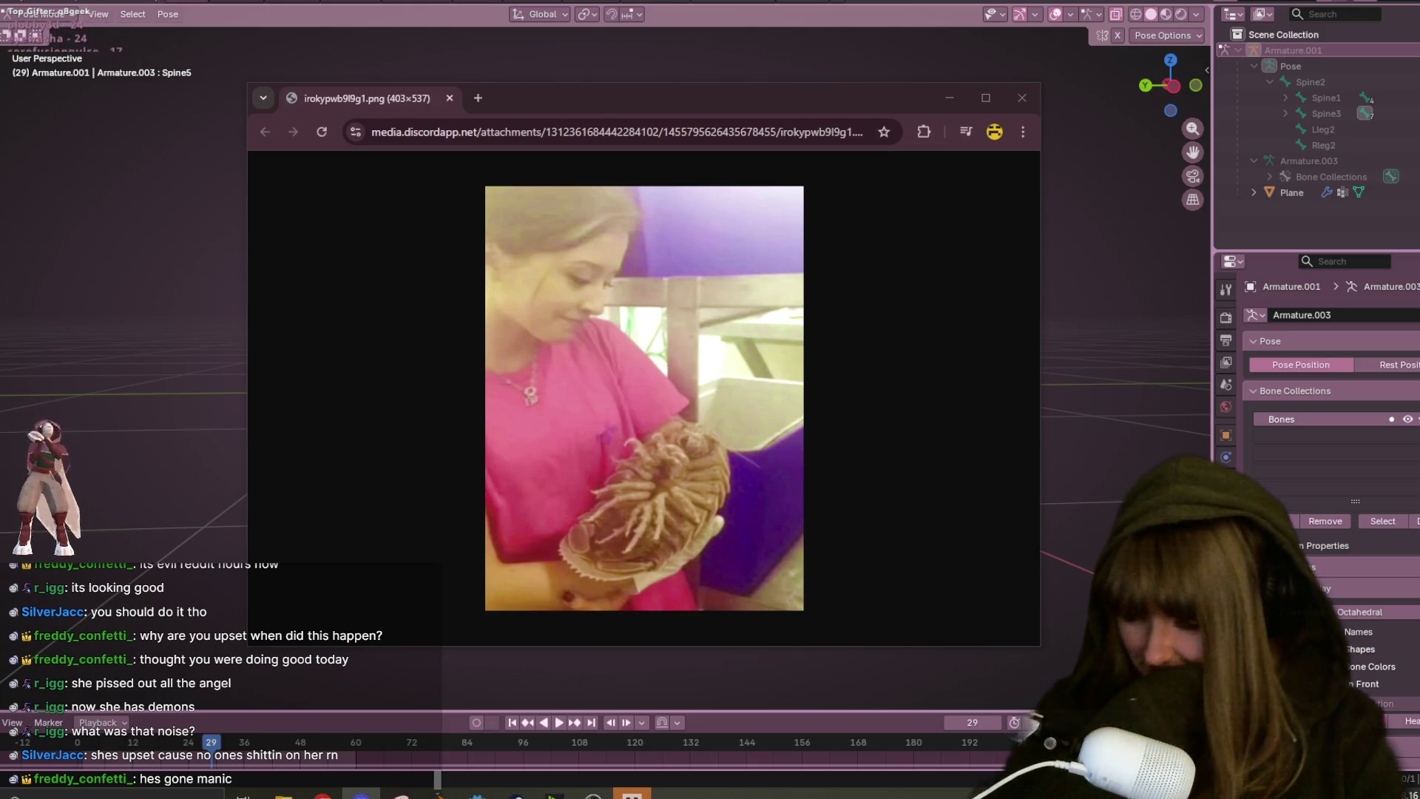
key(alt+Tab)
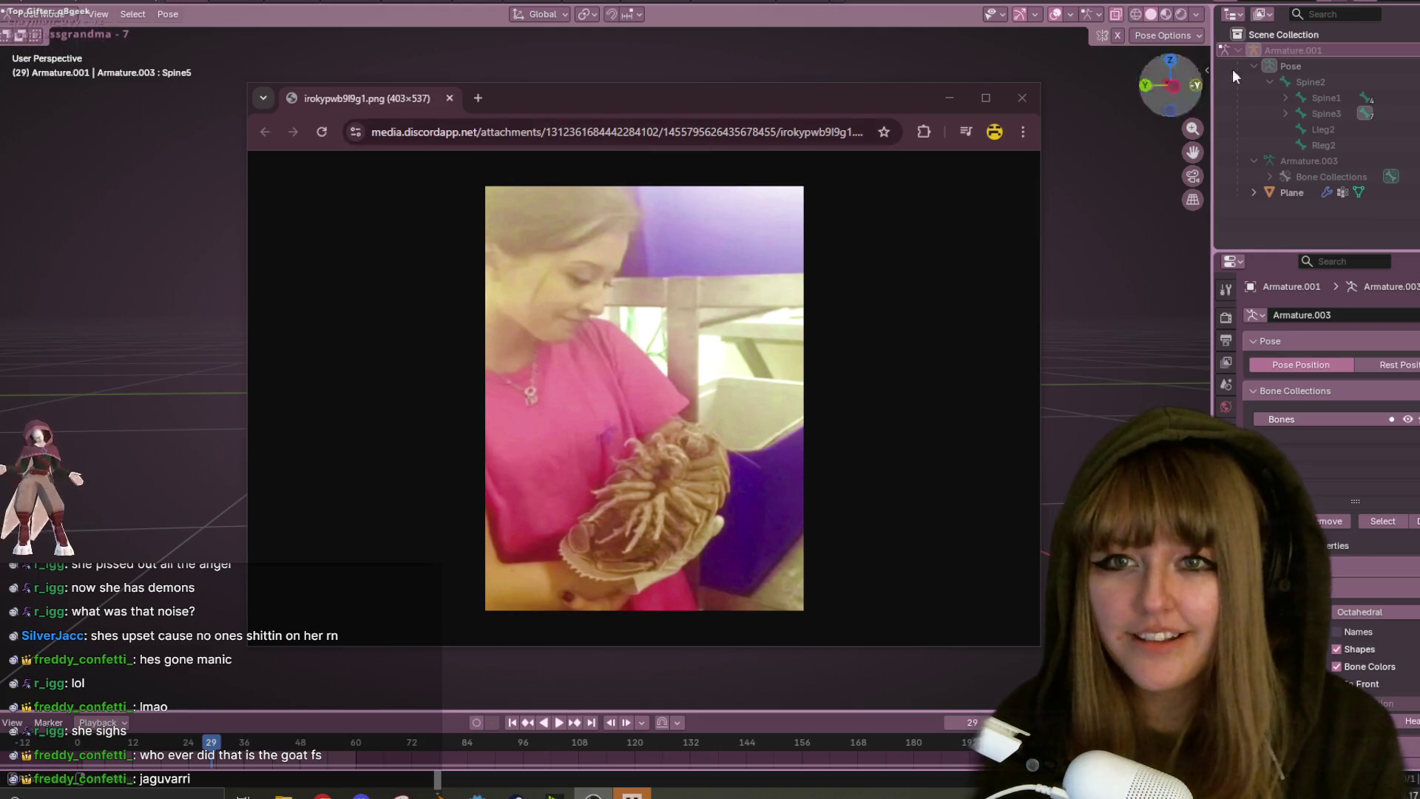
click(1023, 99)
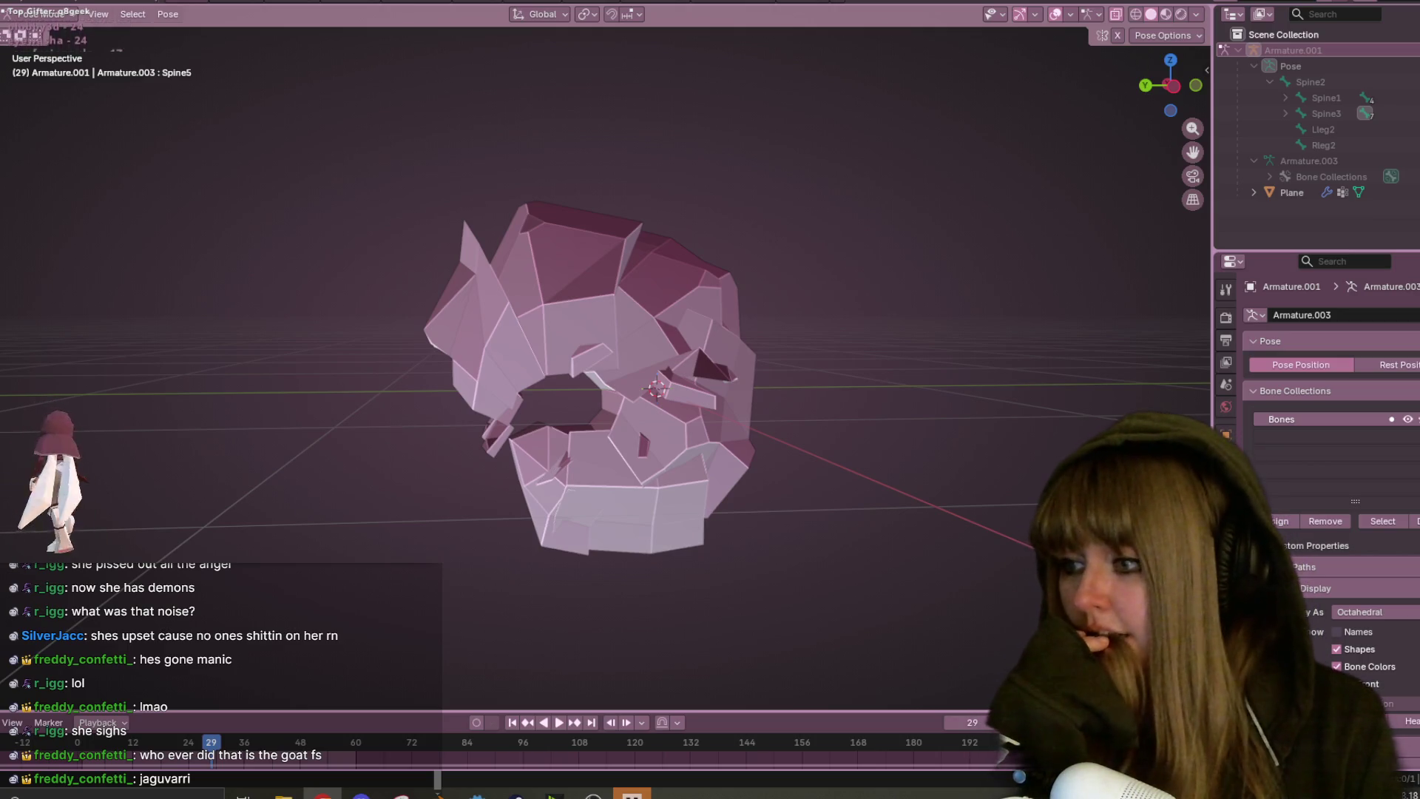
- Leave armature posing and open the isopod Plane mesh in Edit Mode in its flat, uncurled shape
mouse_move(748, 359)
middle_down()
mouse_move(730, 406)
mouse_move(730, 312)
mouse_move(755, 278)
mouse_move(766, 207)
mouse_move(779, 361)
mouse_move(913, 406)
mouse_move(863, 321)
mouse_move(888, 355)
mouse_move(865, 381)
mouse_move(770, 323)
mouse_move(738, 325)
mouse_move(818, 406)
mouse_move(923, 374)
mouse_move(792, 418)
mouse_move(747, 498)
mouse_move(758, 326)
mouse_move(916, 432)
mouse_move(744, 339)
mouse_move(761, 380)
mouse_move(701, 455)
mouse_move(481, 326)
mouse_move(428, 344)
mouse_move(571, 441)
mouse_move(707, 492)
mouse_move(579, 245)
mouse_move(516, 234)
middle_up()
key(Tab)
key(Tab)
key(Tab)
key(Tab)
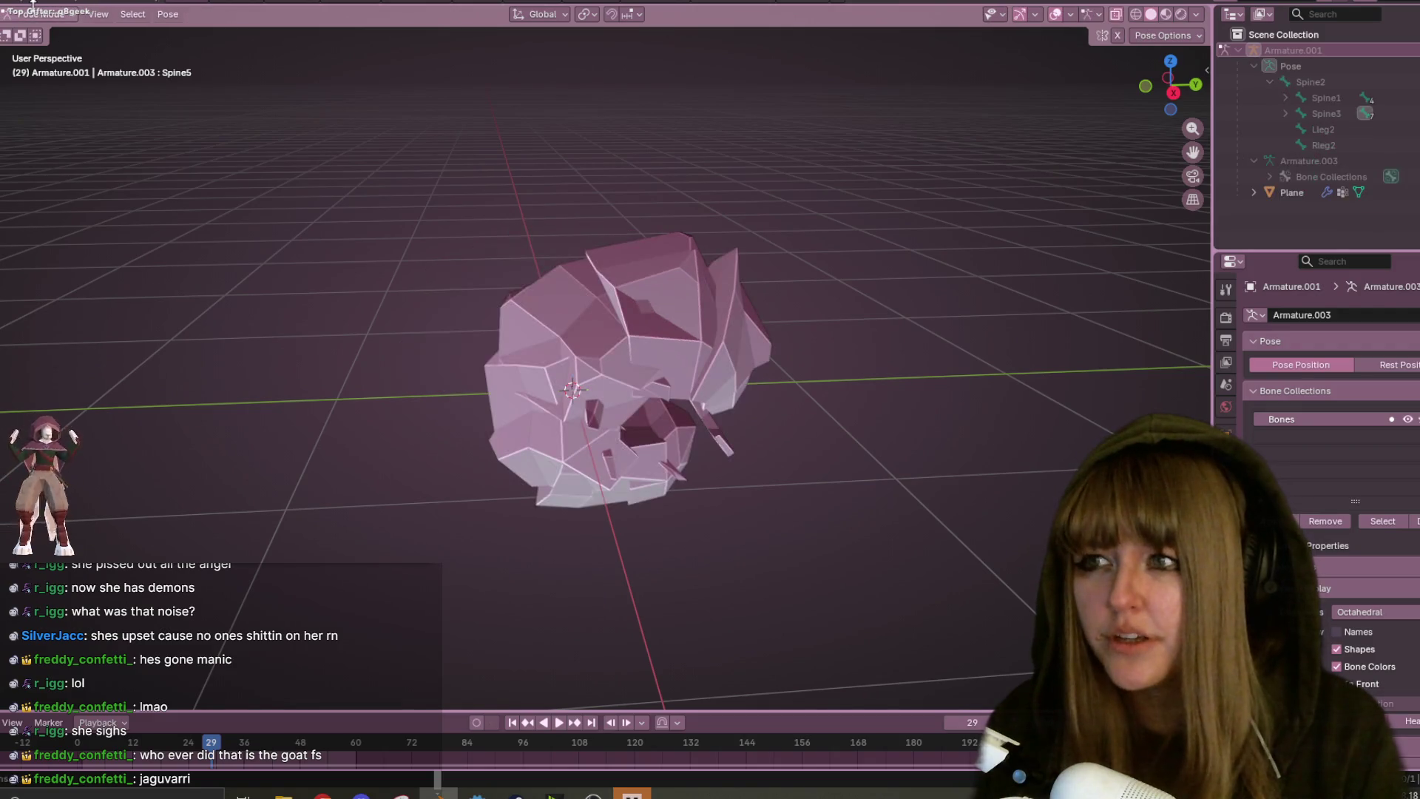
click(26, 34)
click(597, 287)
key(Tab)
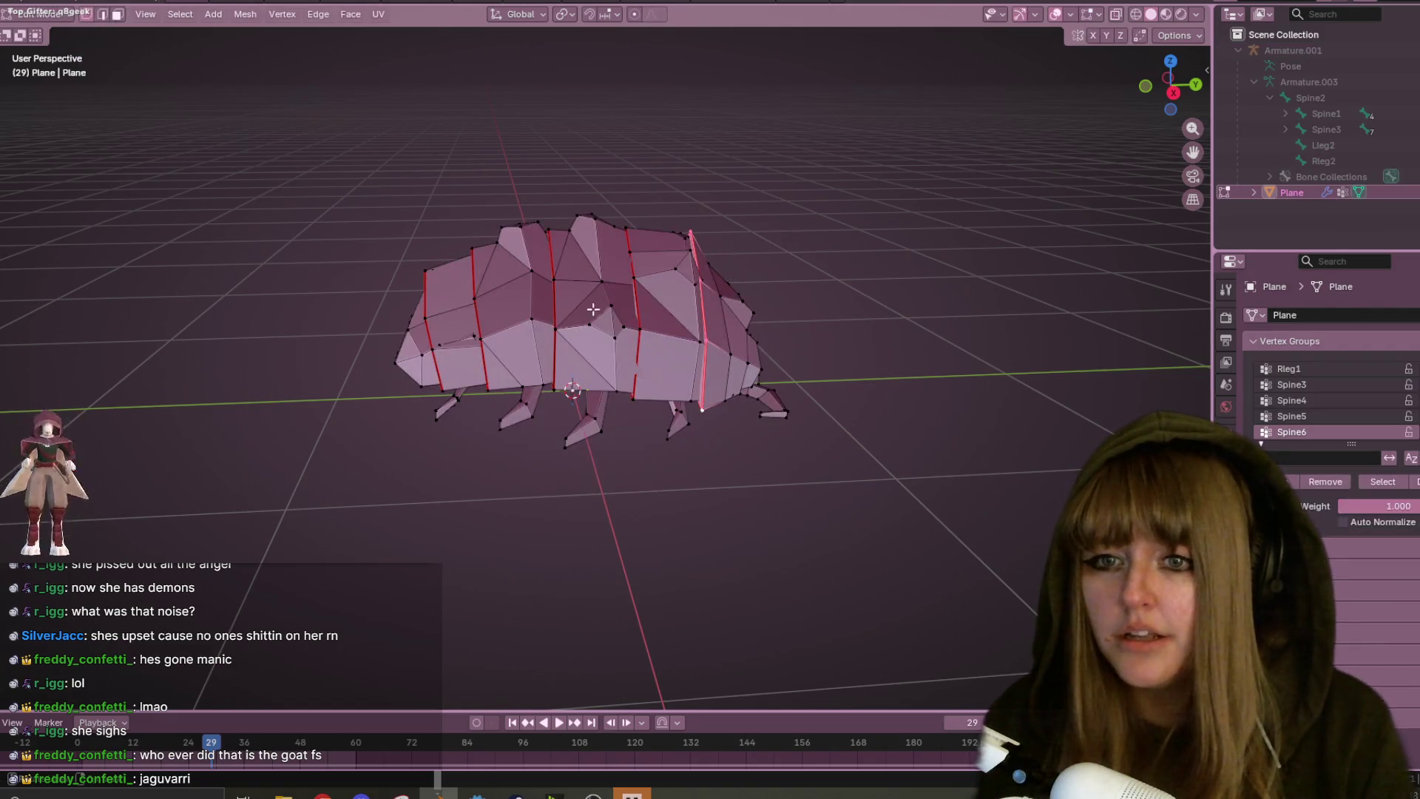
- Turn on X-ray, switch to Right Ortho view and shrink the first body segment loop
scroll(596, 307, up, 3)
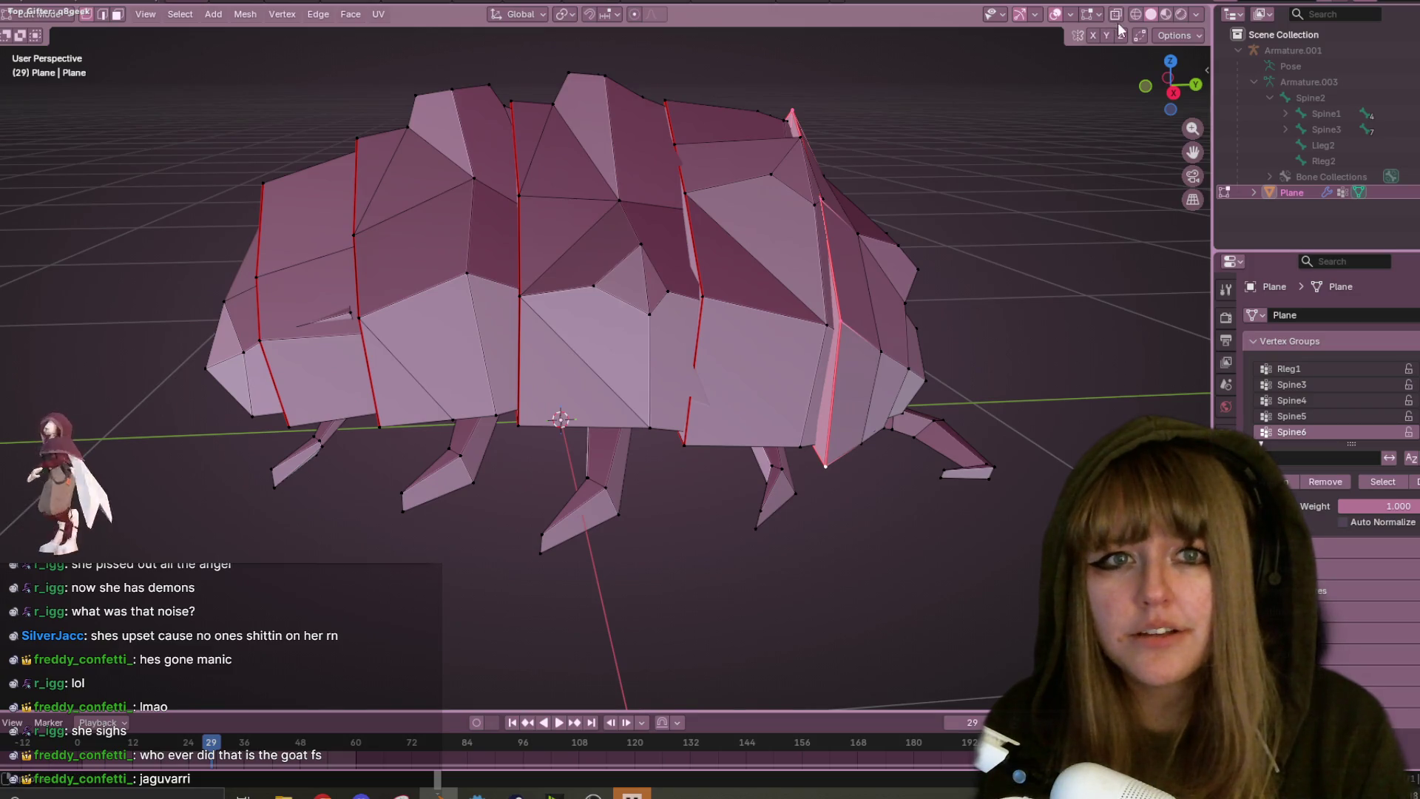
click(1115, 14)
mouse_move(688, 244)
middle_down()
mouse_move(702, 310)
mouse_move(687, 258)
mouse_move(924, 185)
middle_up()
click(1180, 87)
key(s)
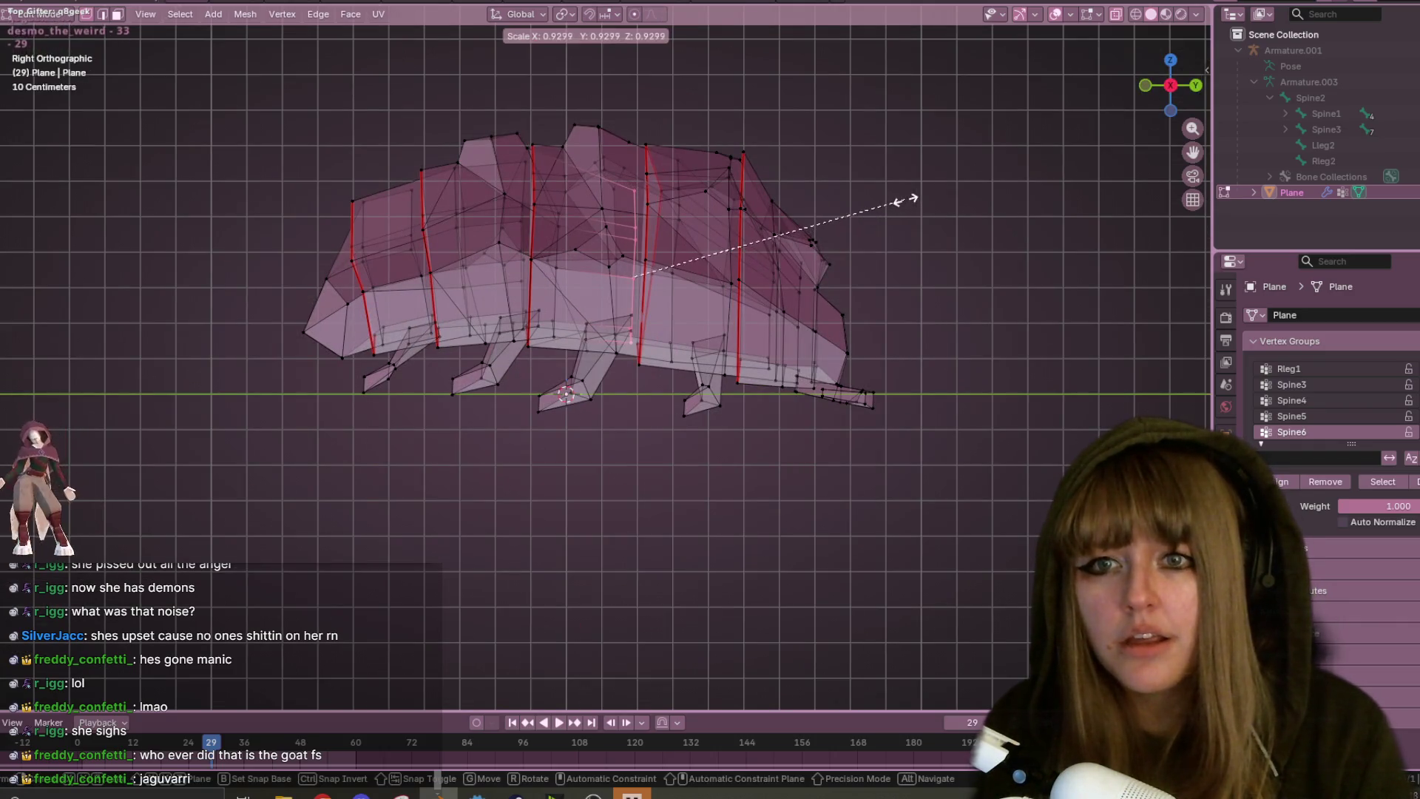
click(887, 205)
shift+middle_drag(687, 238, 733, 267)
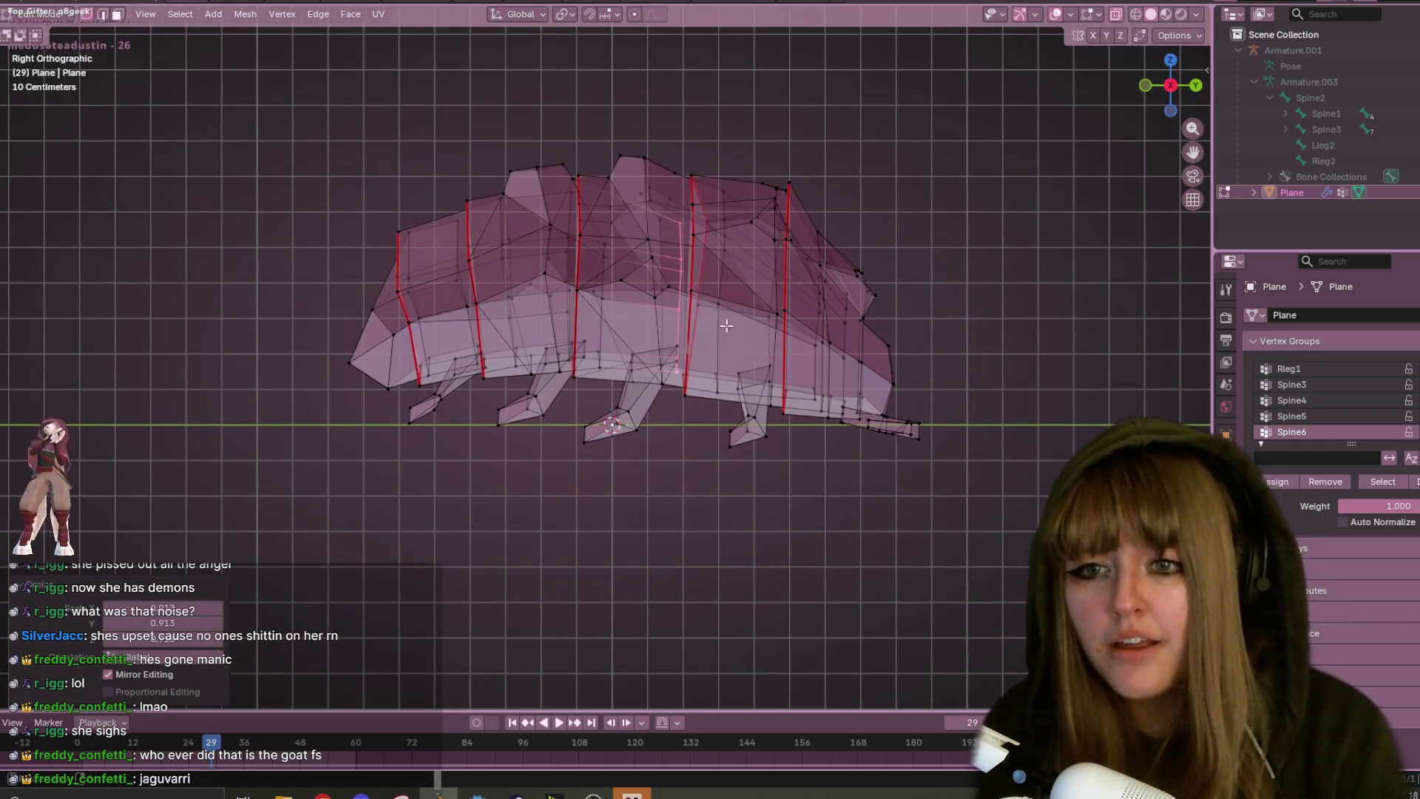
- Select two more body segment loops and shrink them
click(604, 368)
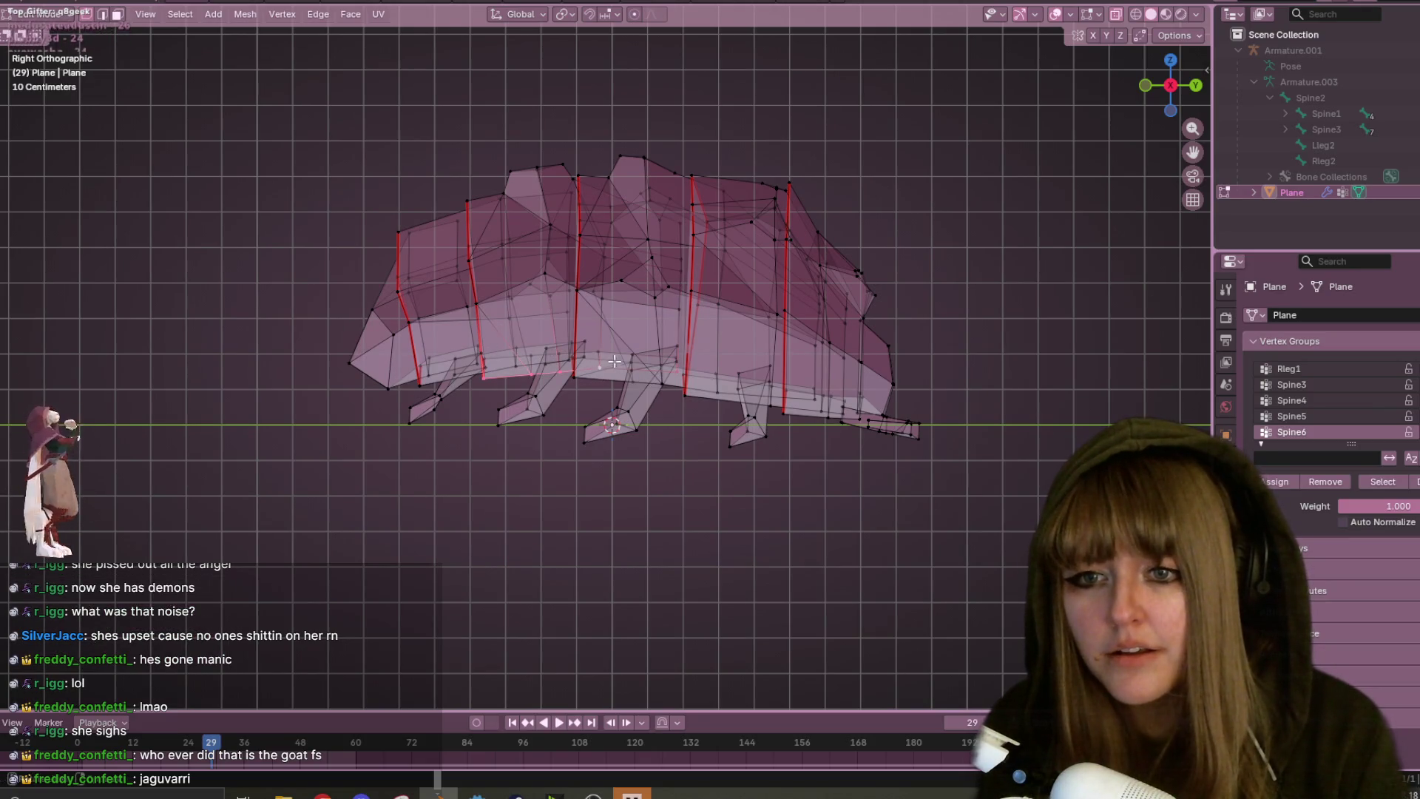
click(605, 299)
mouse_move(688, 300)
middle_down()
mouse_move(678, 347)
mouse_move(608, 323)
middle_up()
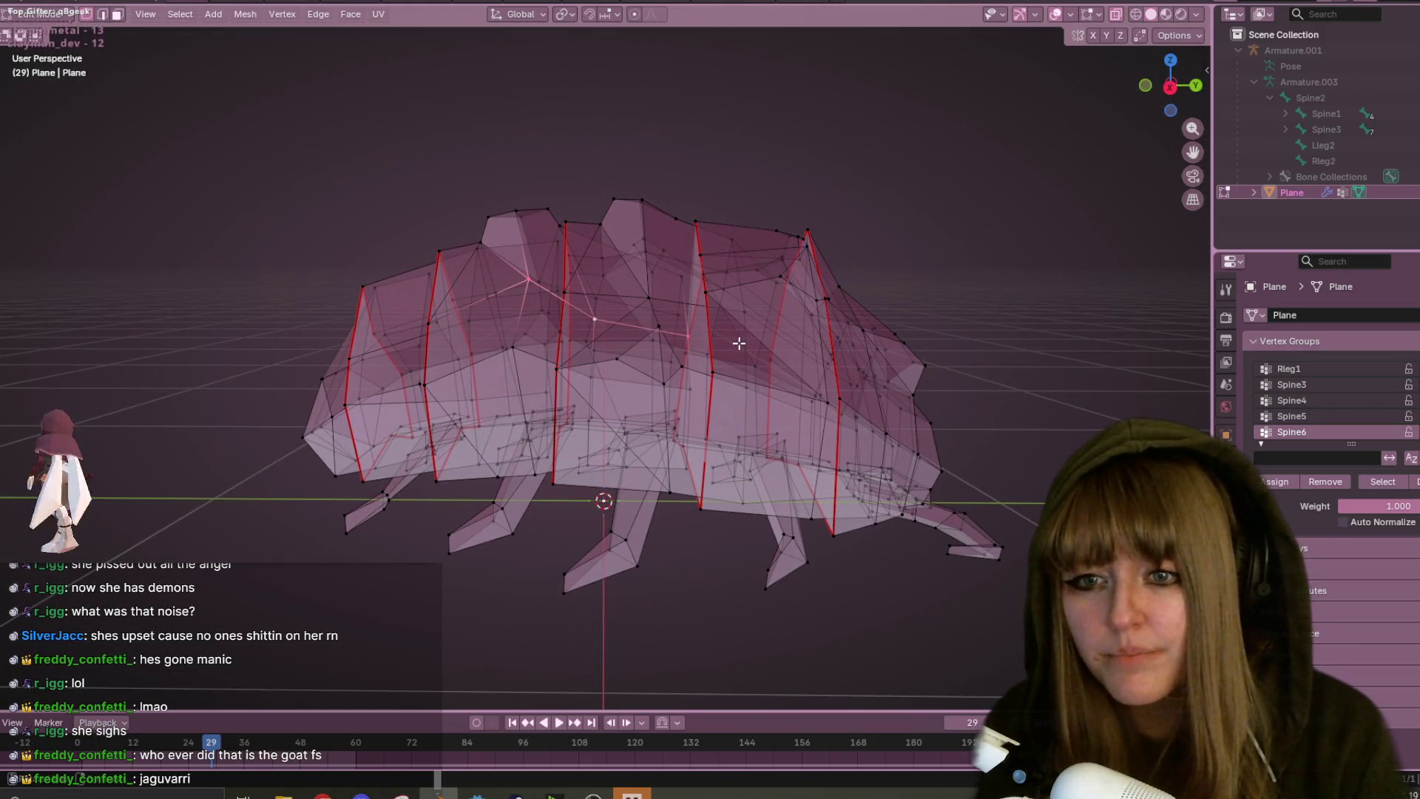
middle_drag(739, 342, 735, 388)
mouse_move(601, 317)
middle_down()
mouse_move(675, 285)
mouse_move(589, 377)
mouse_move(621, 295)
mouse_move(621, 158)
mouse_move(641, 326)
mouse_move(633, 417)
middle_up()
key(s)
click(663, 284)
- Shrink a shell vertex and the front segment vertices, then nudge them into place
click(544, 374)
key(s)
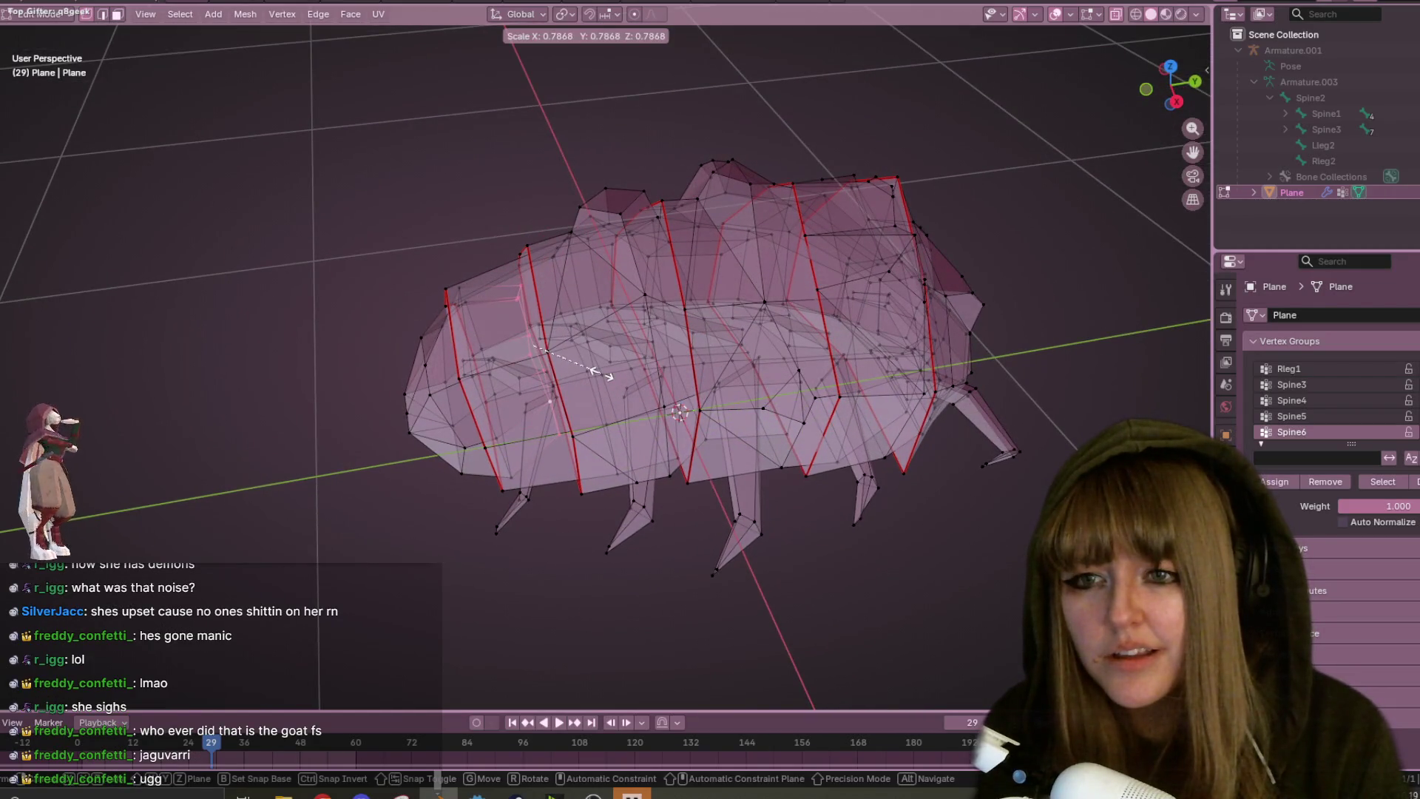
click(600, 372)
mouse_move(601, 372)
middle_down()
mouse_move(609, 239)
mouse_move(618, 312)
mouse_move(563, 322)
middle_up()
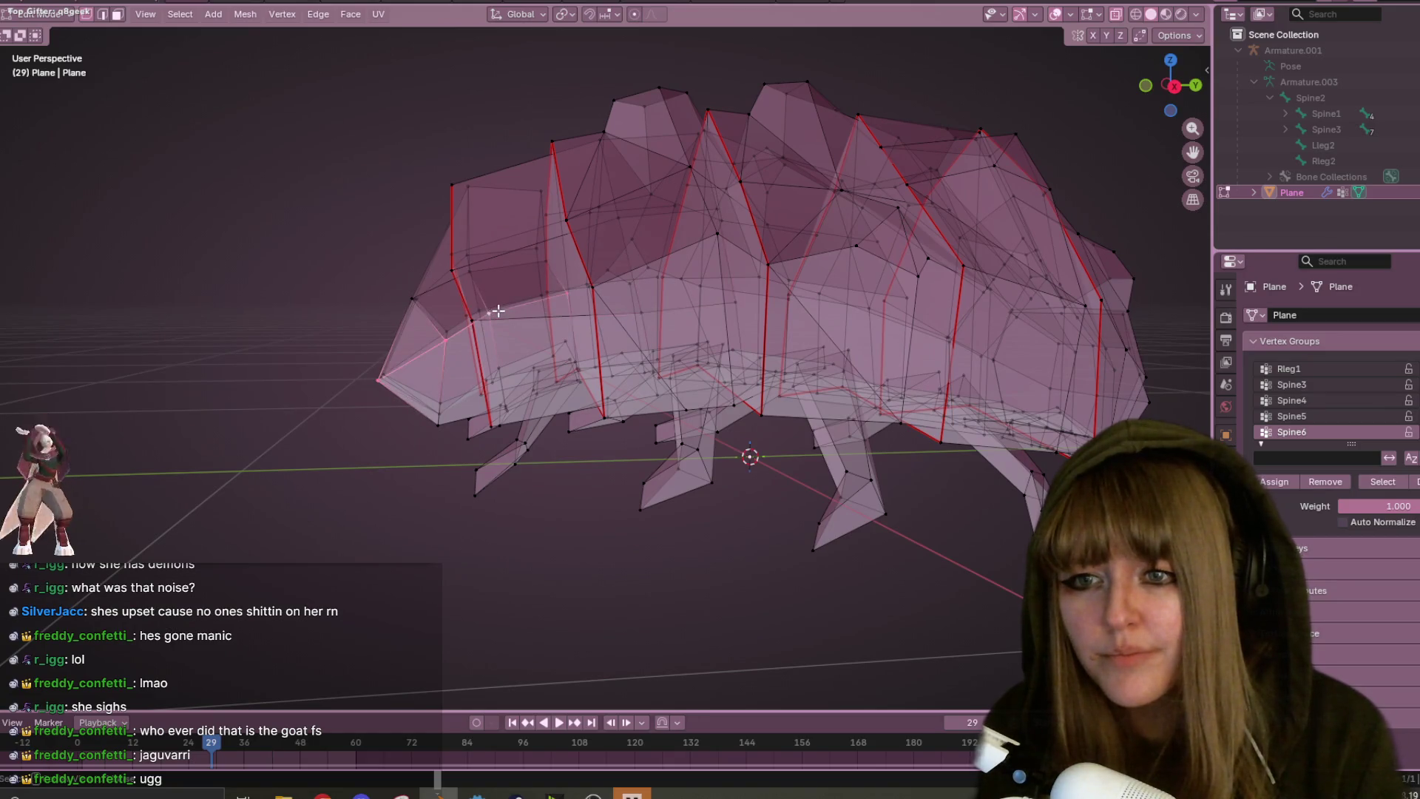
key(s)
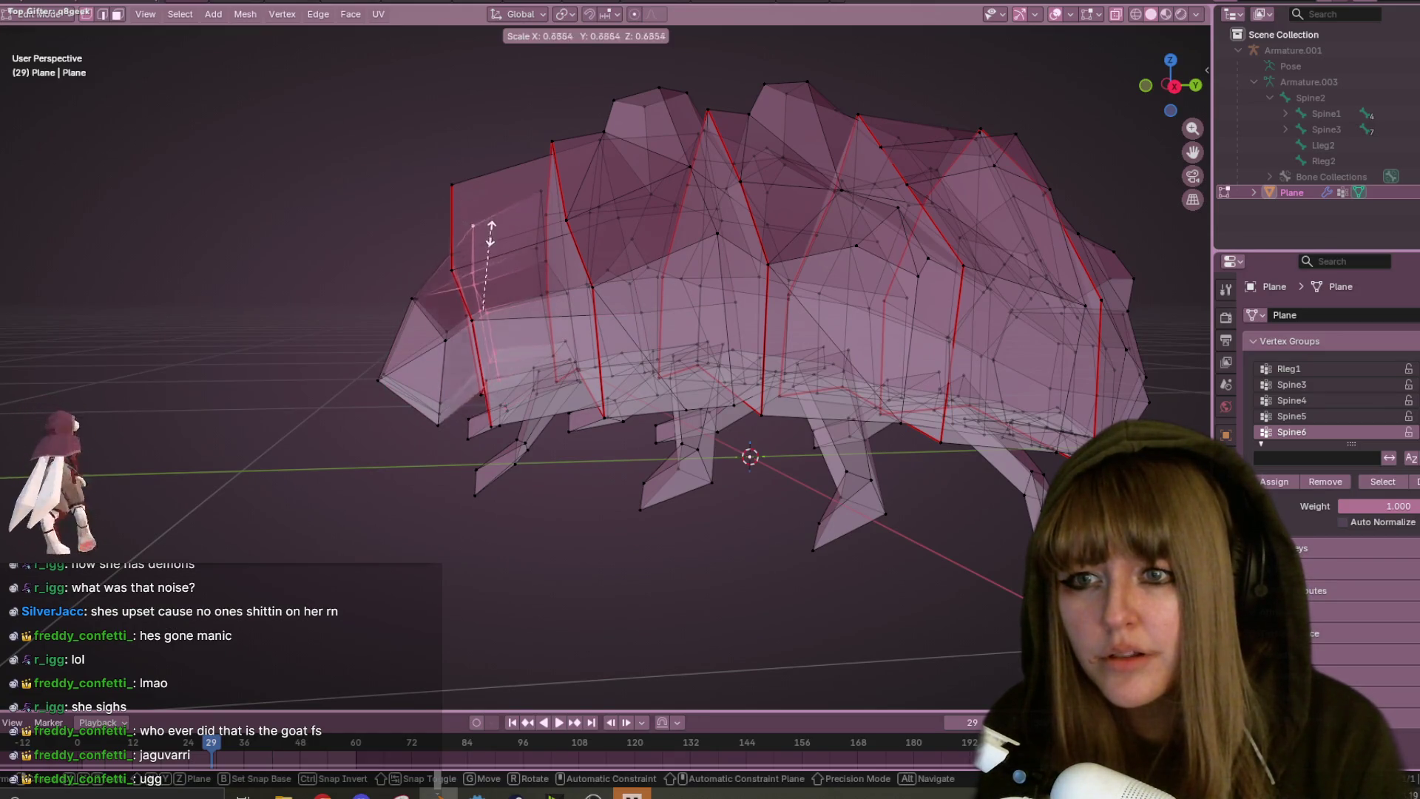
click(509, 208)
key(g)
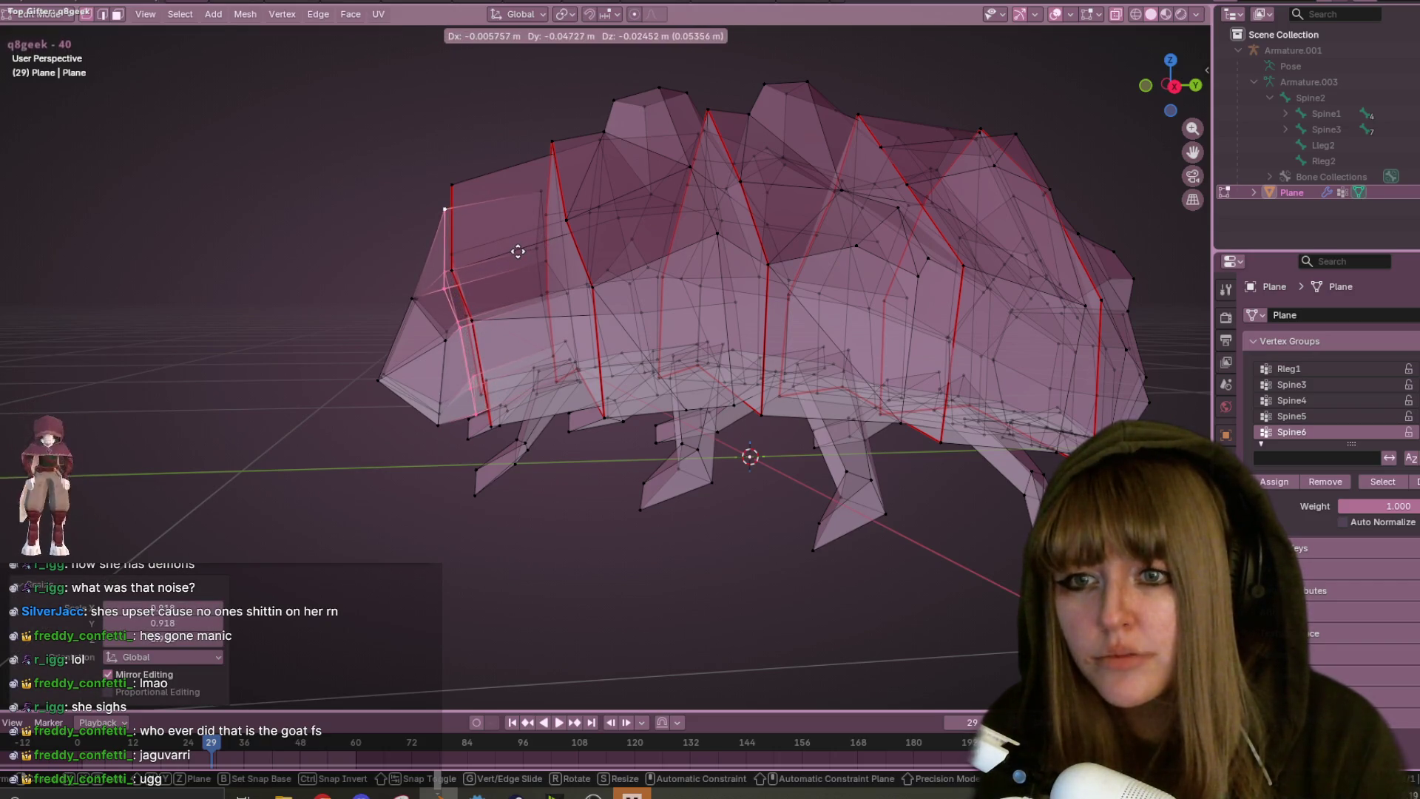
click(518, 251)
- In side view, shrink the segment ridge vertices and nudge the segment edges
mouse_move(617, 324)
middle_down()
mouse_move(643, 421)
mouse_move(630, 431)
middle_up()
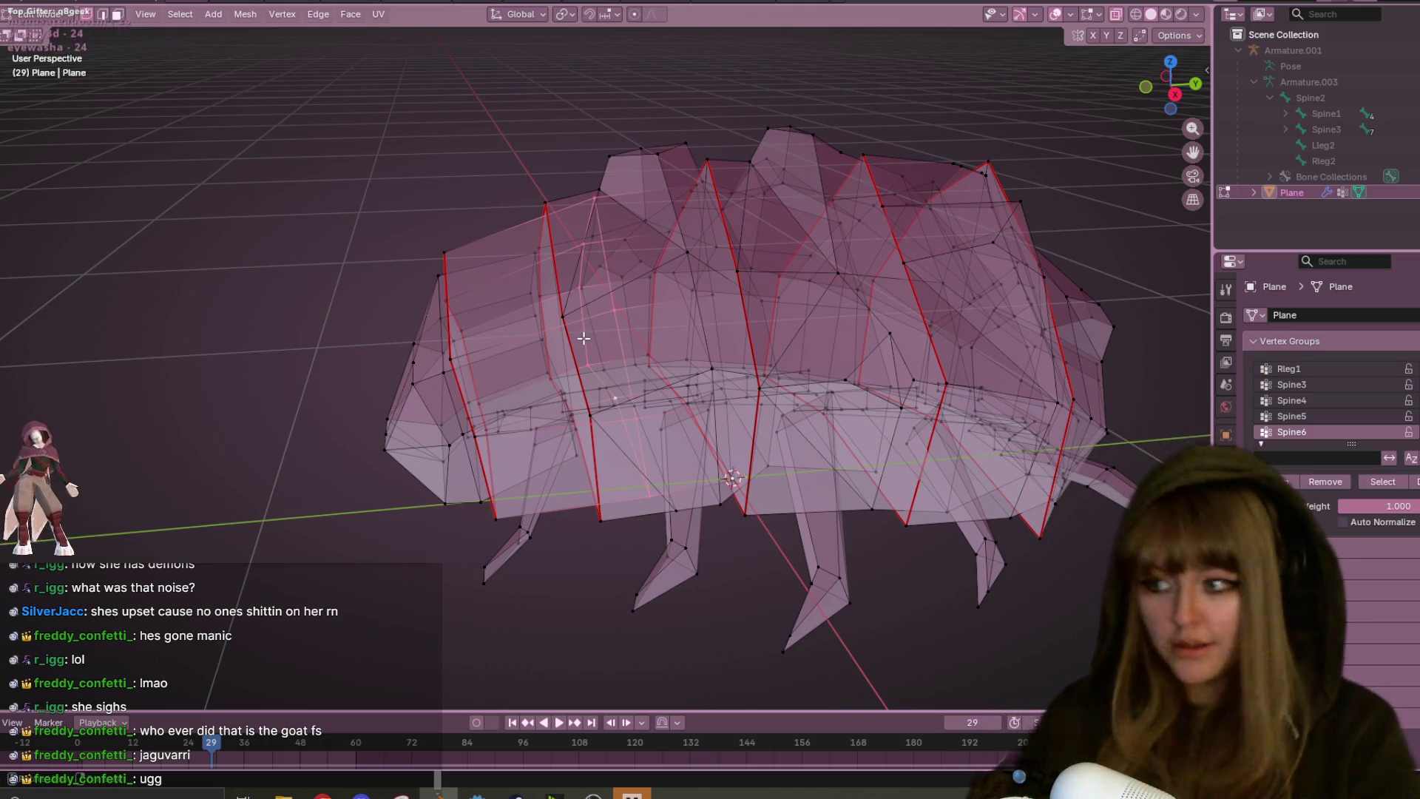
click(1175, 95)
key(s)
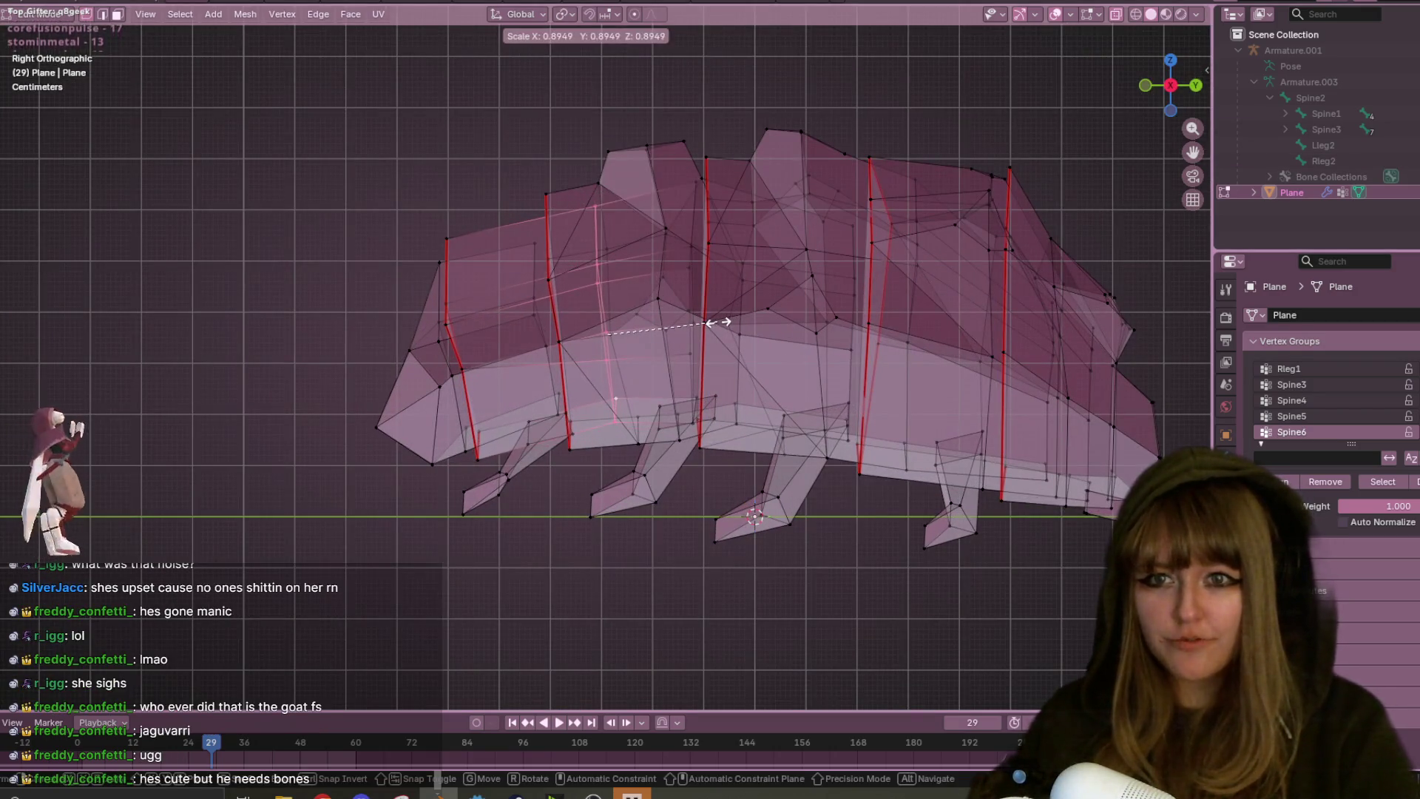
click(689, 235)
click(691, 195)
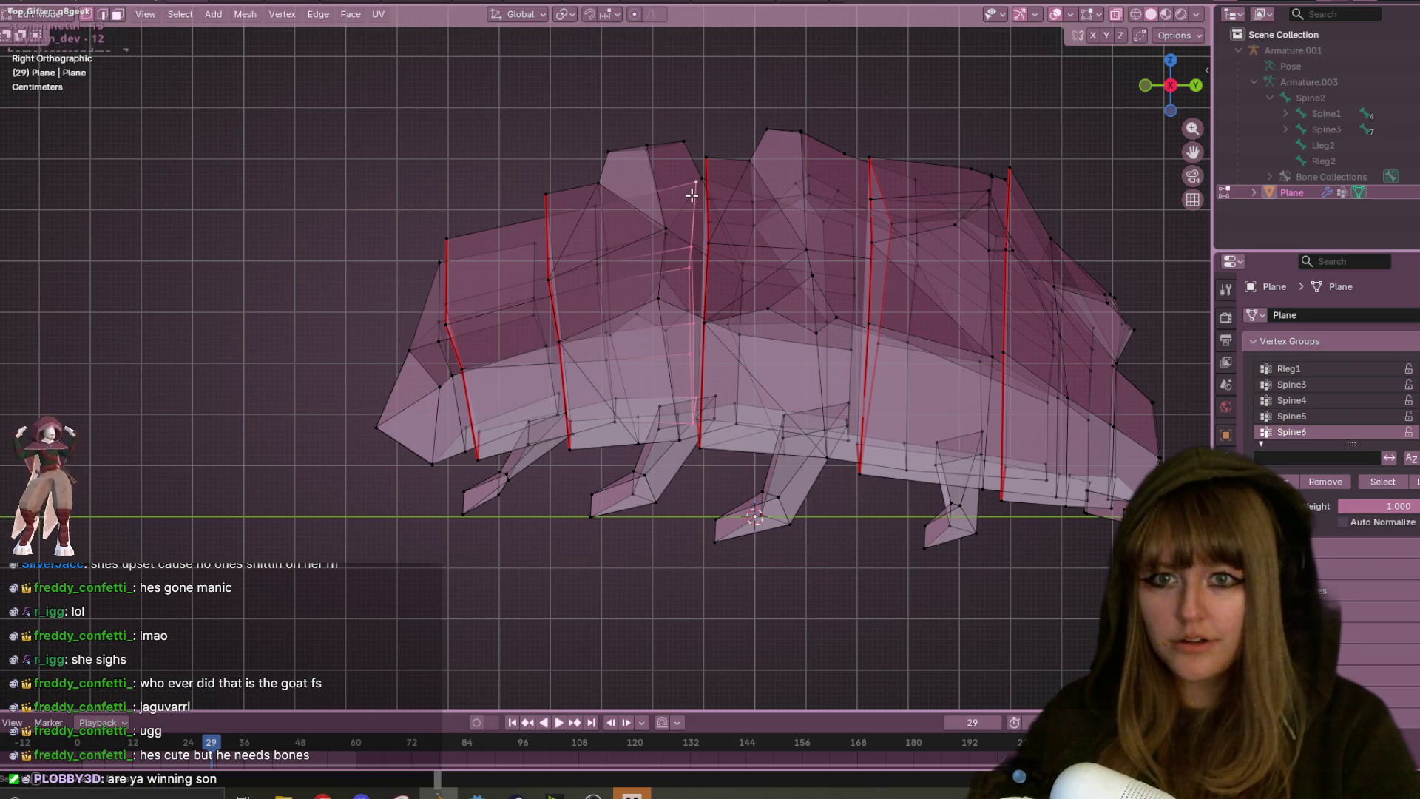
key(s)
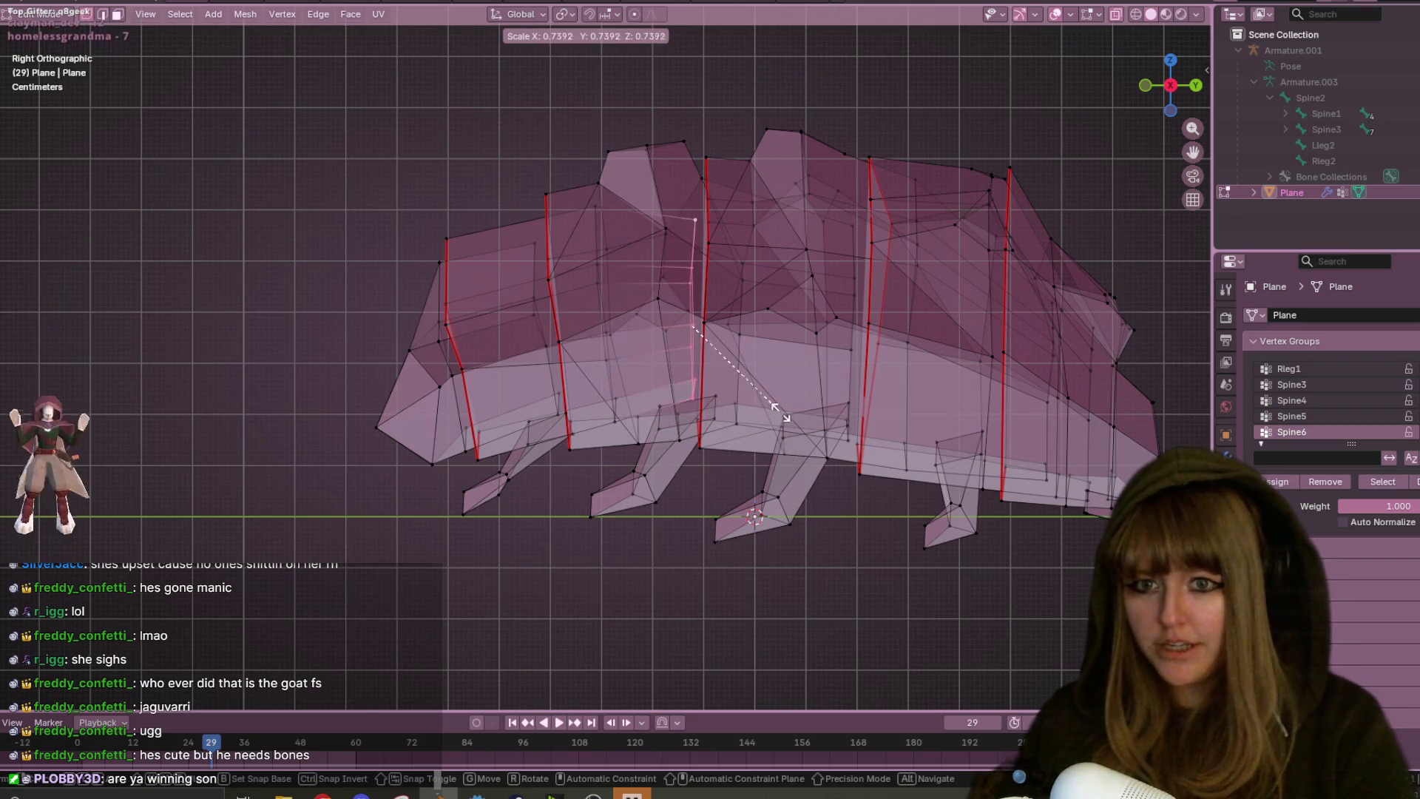
click(784, 414)
key(h)
key(alt+h)
key(g)
click(804, 427)
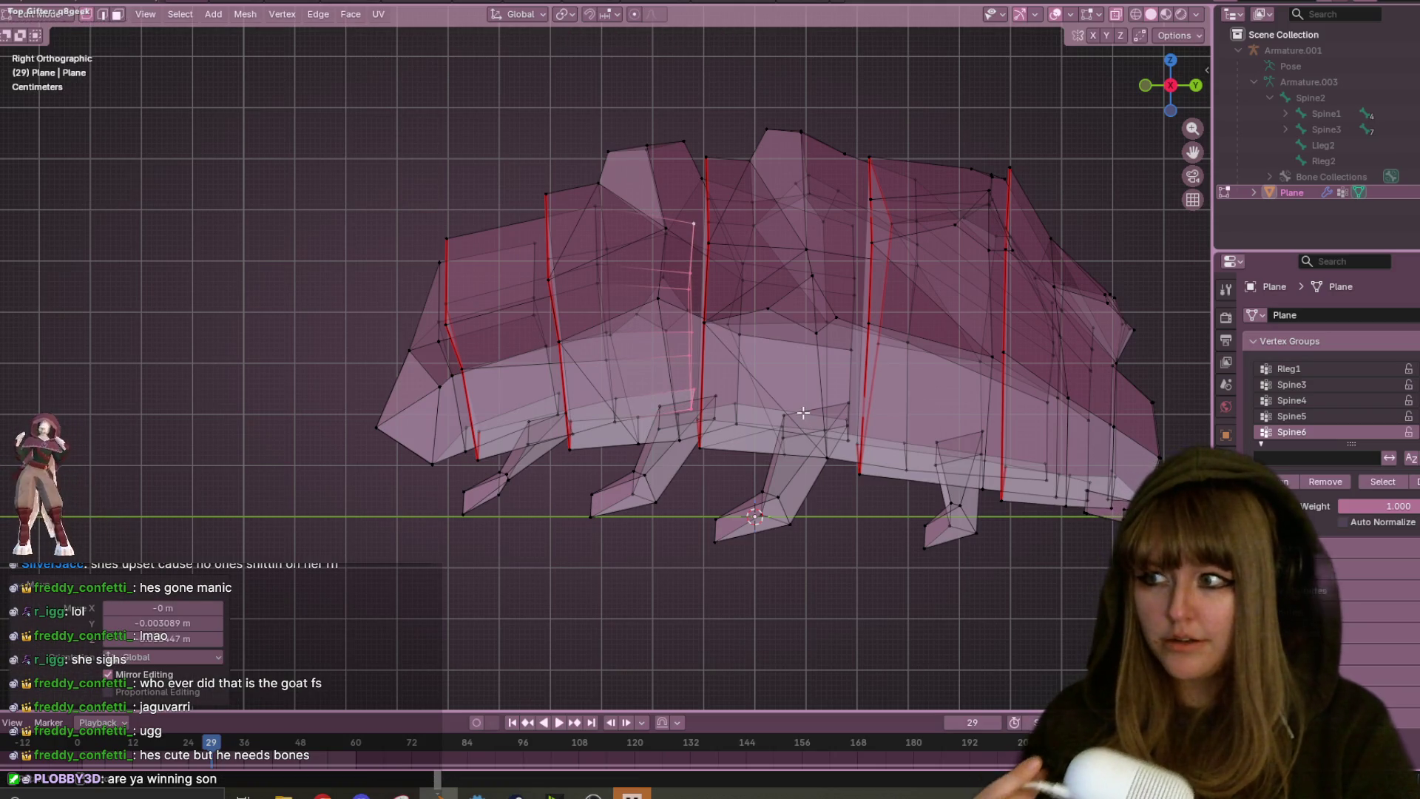
- Check the tapered mesh from back and right views, then return to Object Mode
middle_drag(1012, 471, 863, 336)
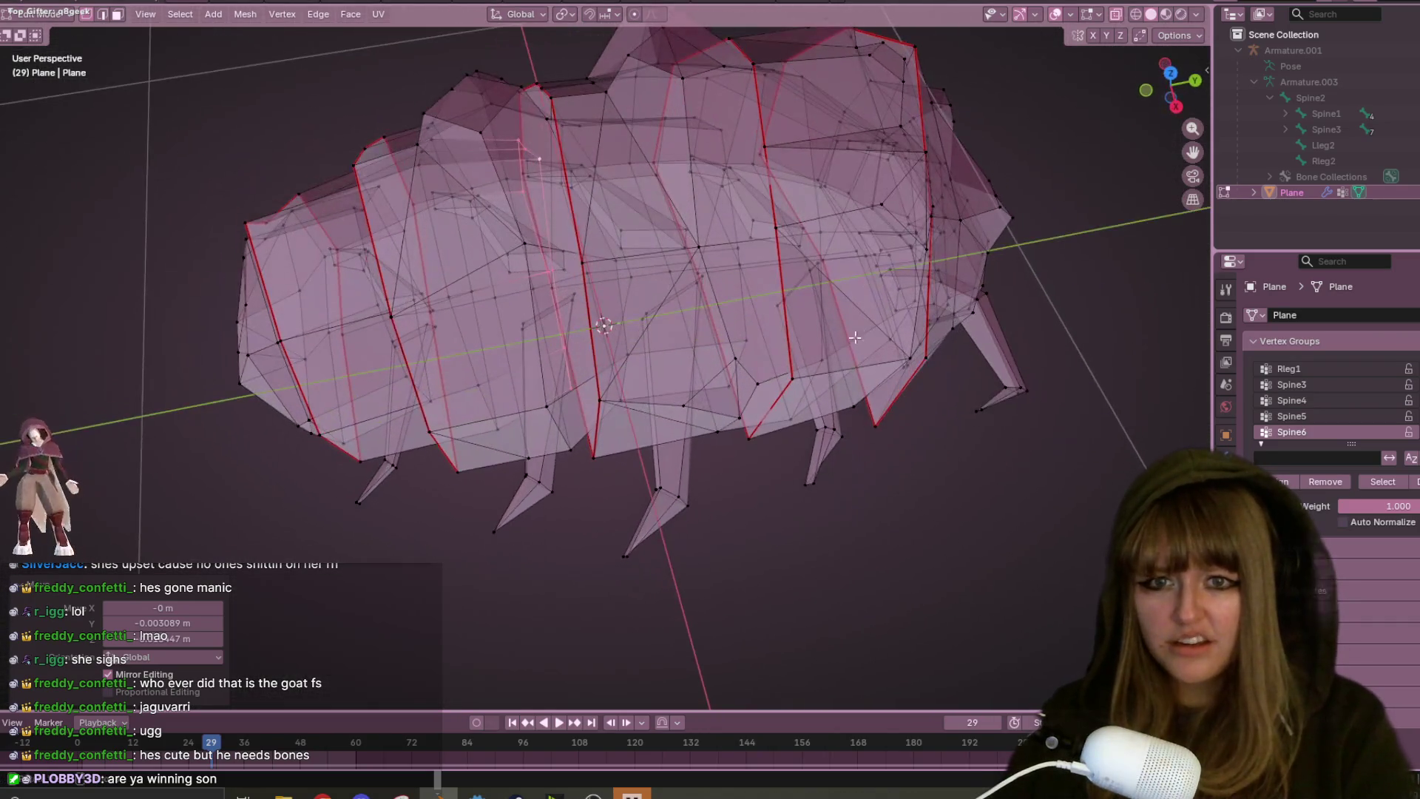
mouse_move(742, 340)
middle_down()
mouse_move(844, 209)
mouse_move(873, 263)
middle_up()
key(ctrl+KP_1)
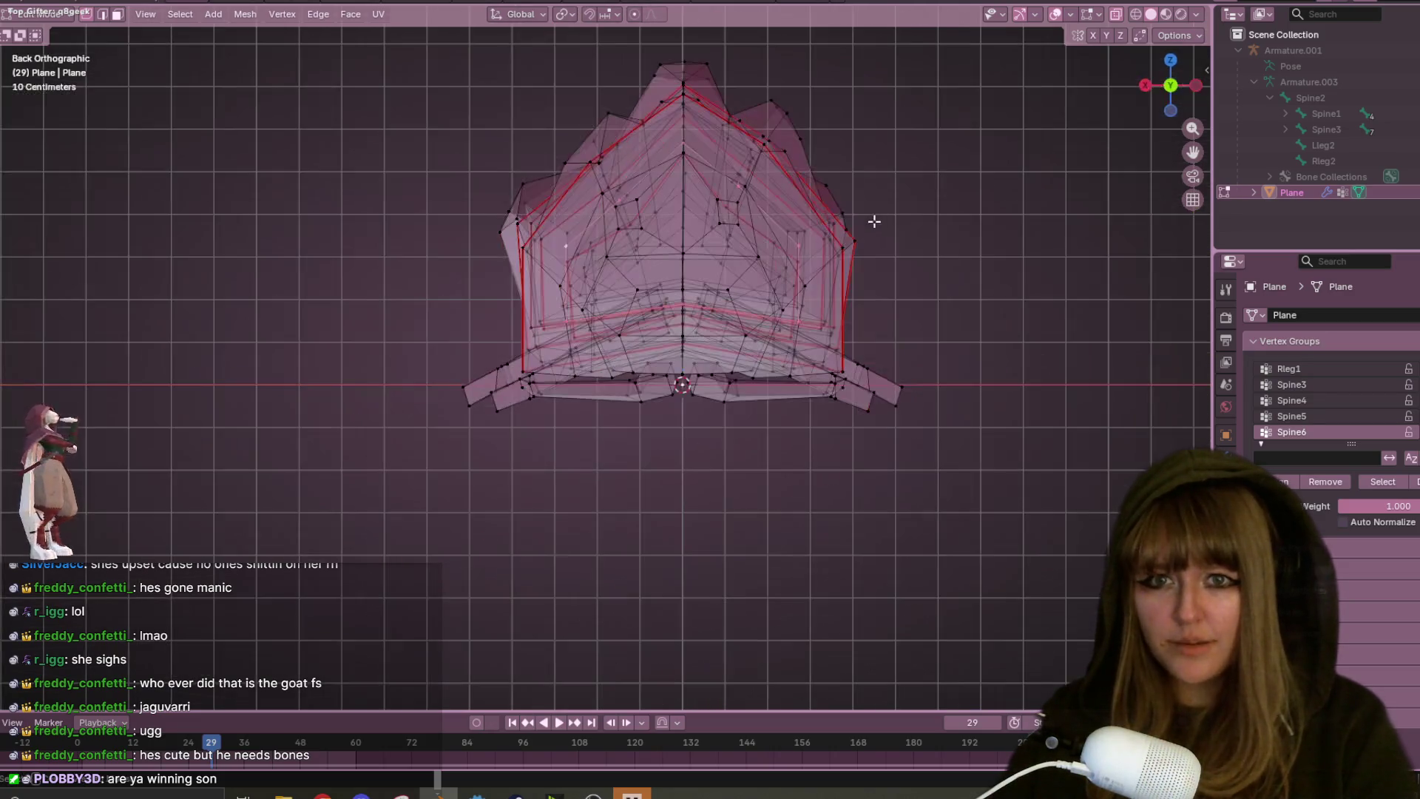
click(1146, 86)
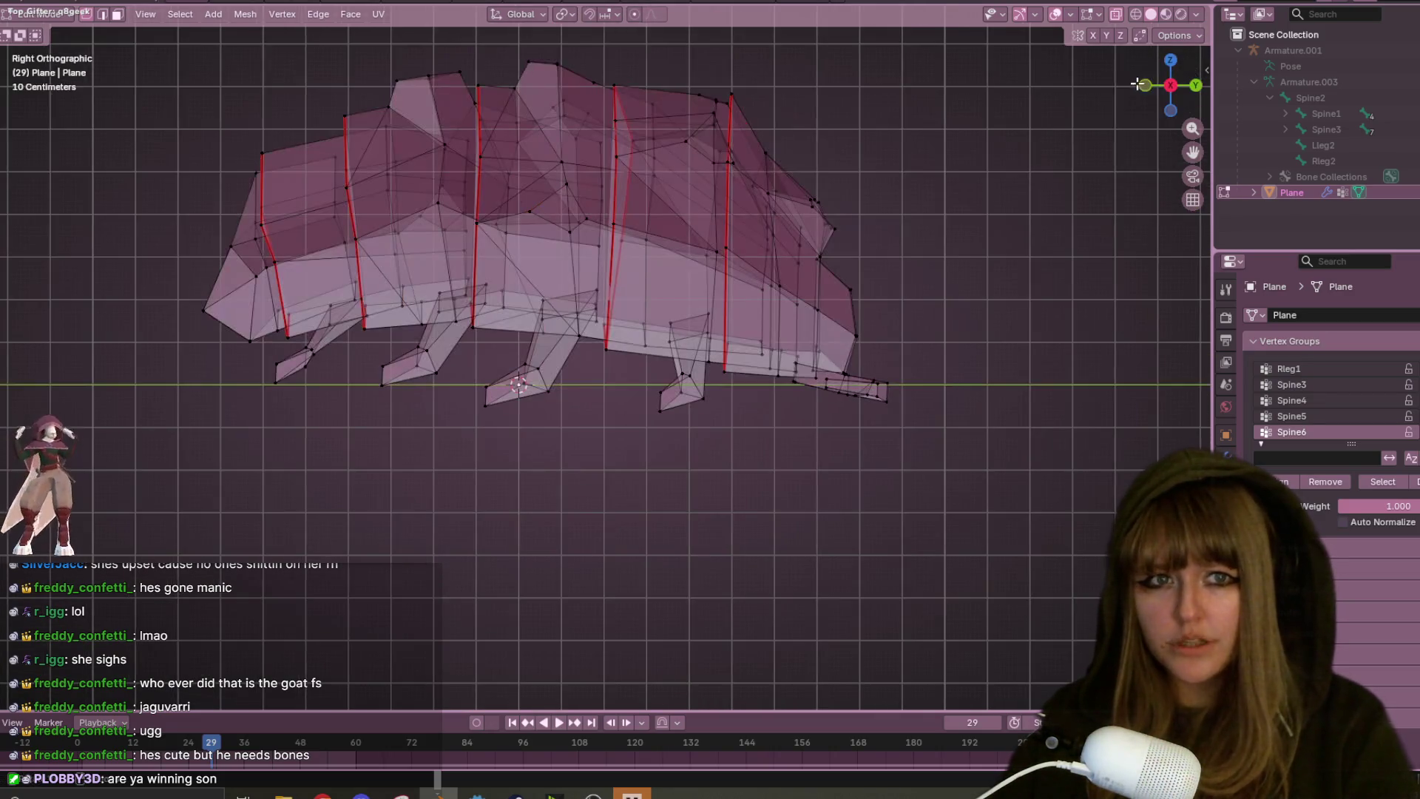
scroll(1024, 191, up, 2)
shift+middle_drag(884, 222, 768, 357)
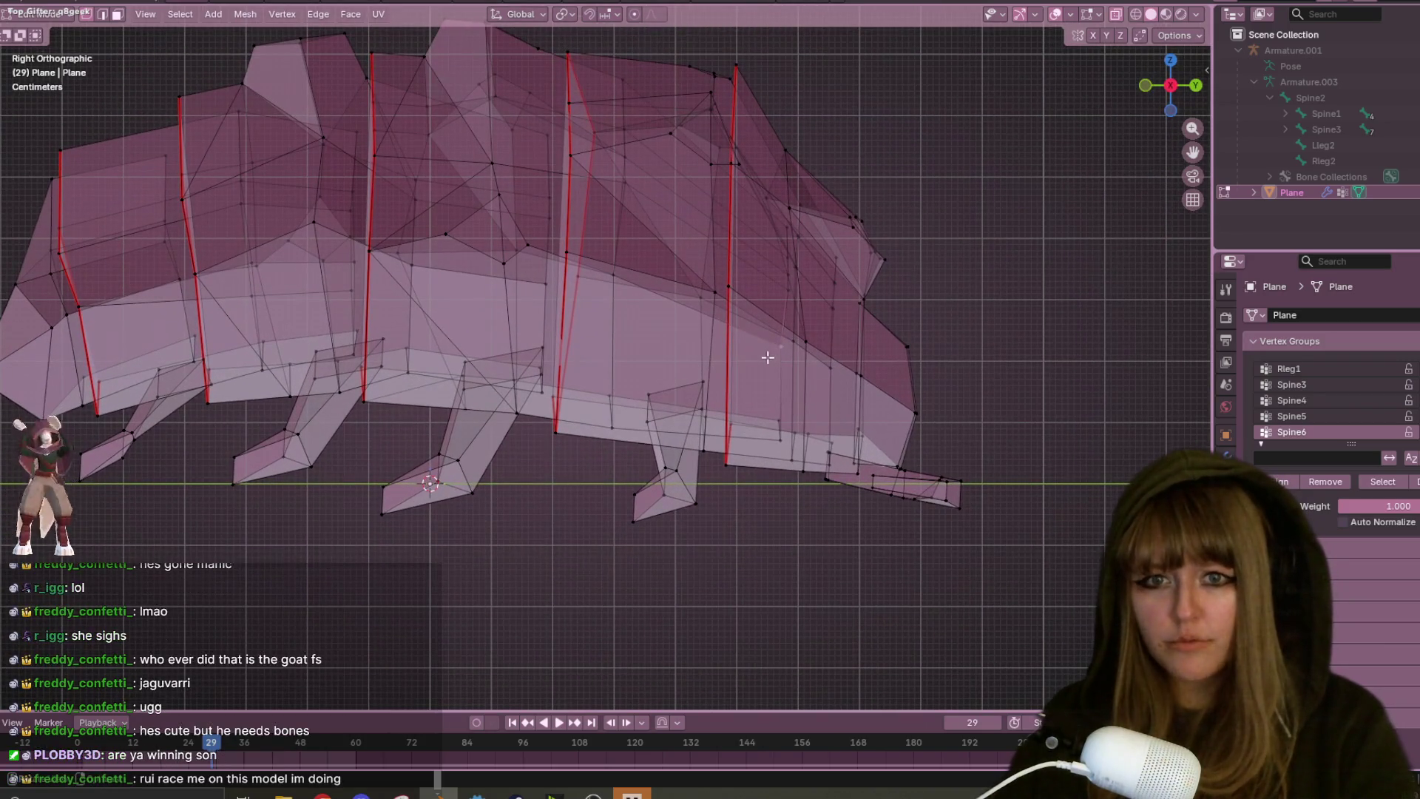
mouse_move(784, 288)
middle_down()
mouse_move(840, 333)
mouse_move(799, 231)
mouse_move(795, 160)
mouse_move(764, 121)
mouse_move(676, 152)
mouse_move(859, 190)
middle_up()
key(Tab)
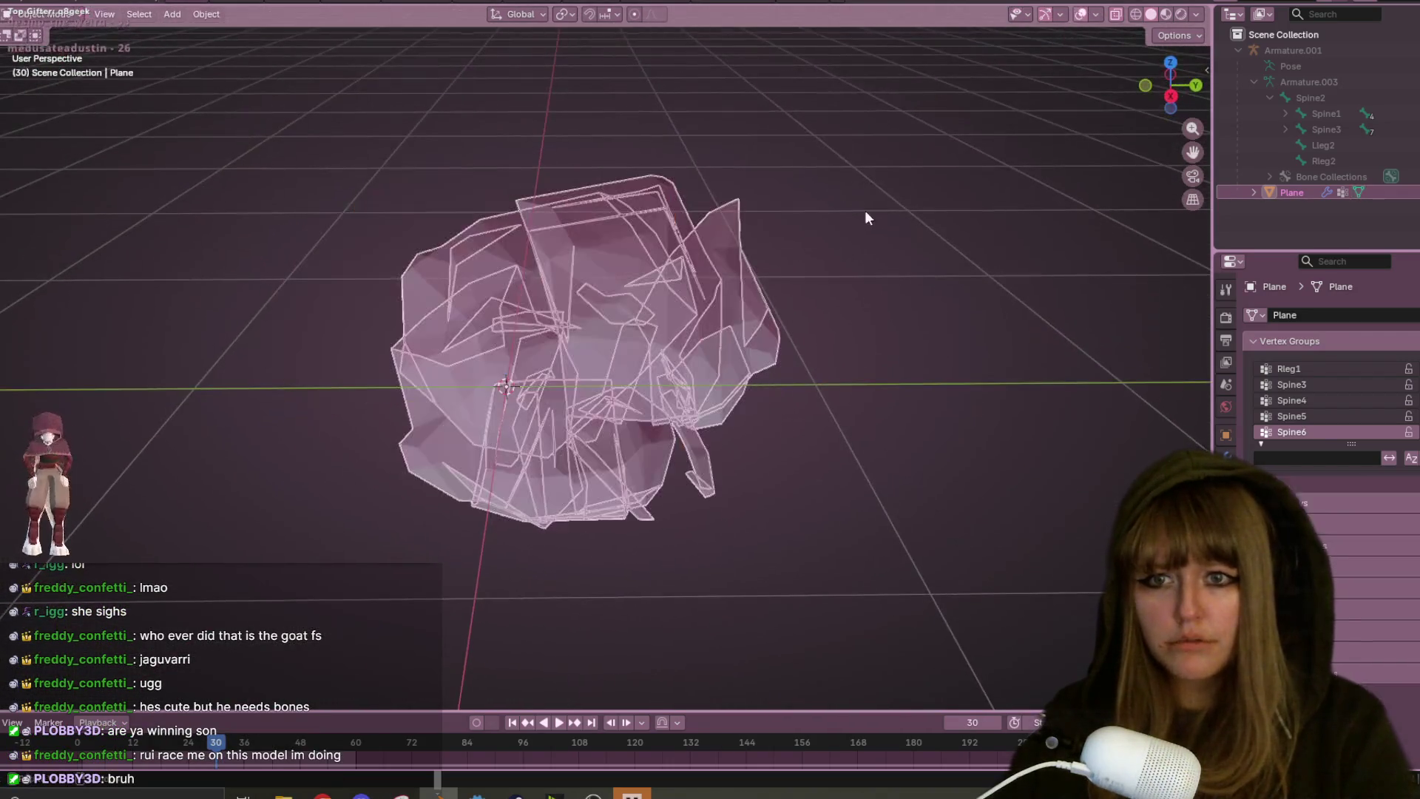
- Turn off X-ray and re-enter mesh Edit Mode to inspect the body from several angles
scroll(863, 214, down, 2)
click(1116, 15)
mouse_move(871, 197)
middle_down()
mouse_move(913, 165)
mouse_move(957, 215)
mouse_move(966, 263)
mouse_move(919, 203)
mouse_move(841, 152)
mouse_move(827, 222)
mouse_move(873, 273)
mouse_move(922, 269)
mouse_move(973, 146)
mouse_move(1043, 201)
mouse_move(1183, 185)
mouse_move(1120, 227)
mouse_move(1008, 222)
mouse_move(907, 177)
middle_up()
scroll(568, 384, up, 5)
key(Tab)
middle_drag(568, 385, 702, 314)
mouse_move(811, 199)
middle_down()
mouse_move(792, 289)
mouse_move(762, 193)
mouse_move(717, 158)
mouse_move(722, 247)
middle_up()
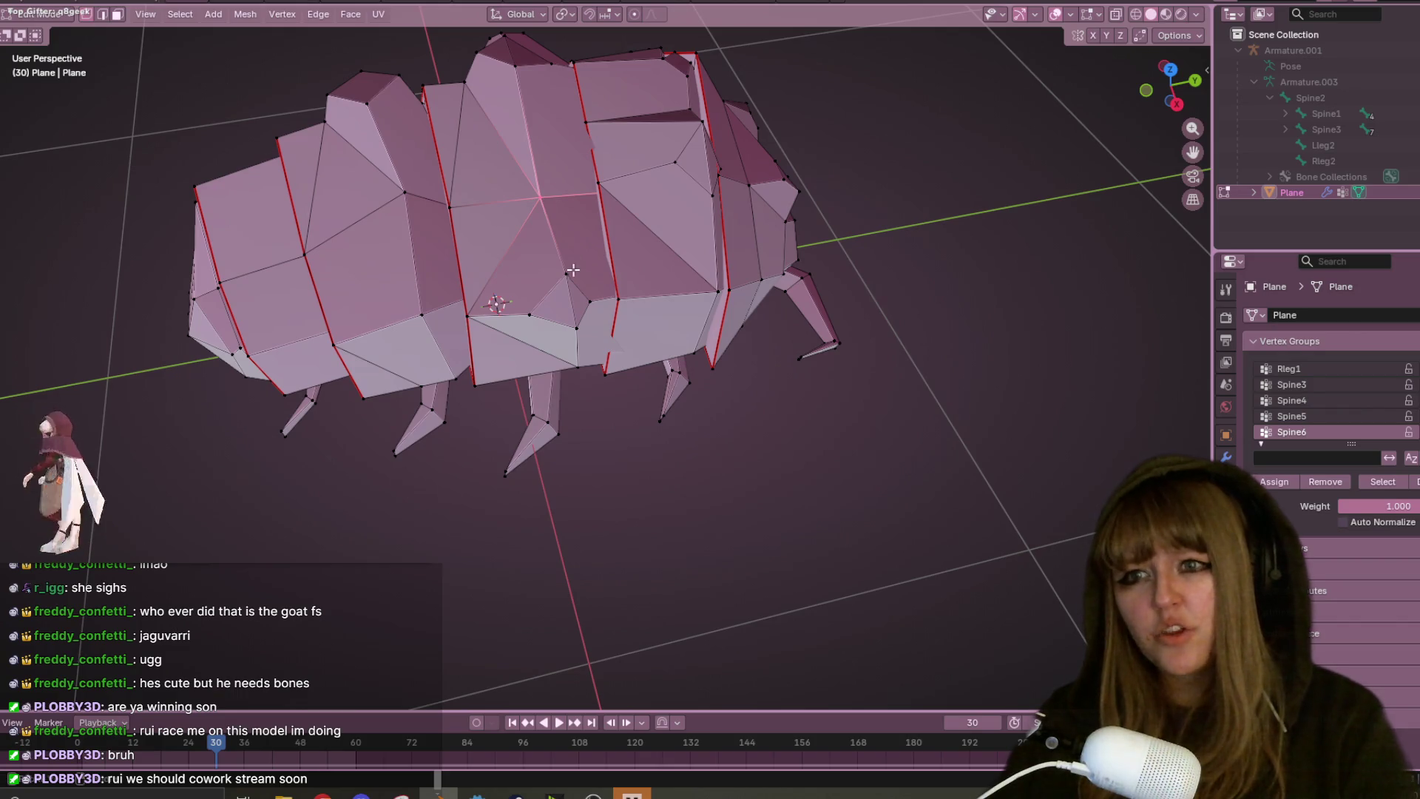
middle_drag(539, 220, 481, 257)
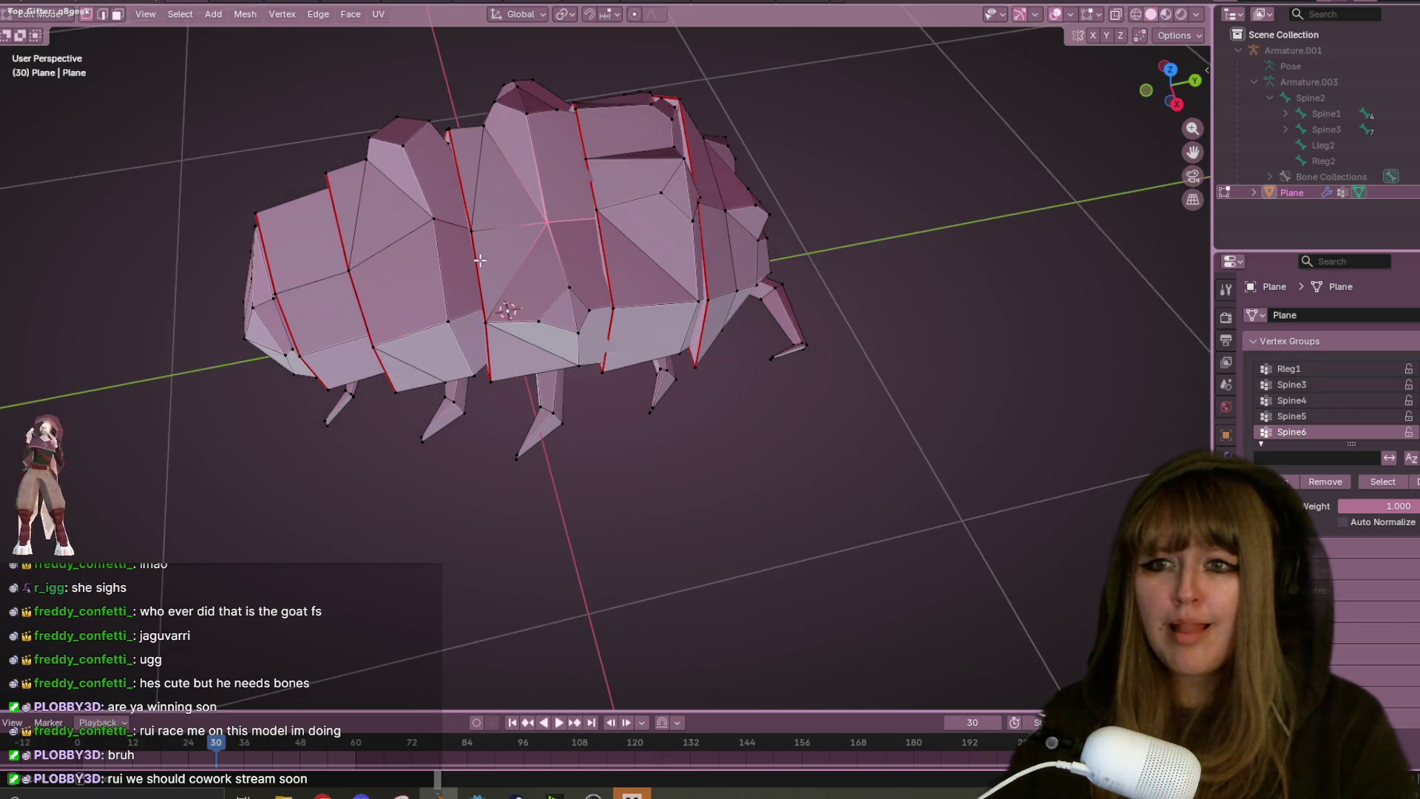
- Unhide the armature, select it then the Plane mesh, and enter Weight Paint mode
click(1409, 51)
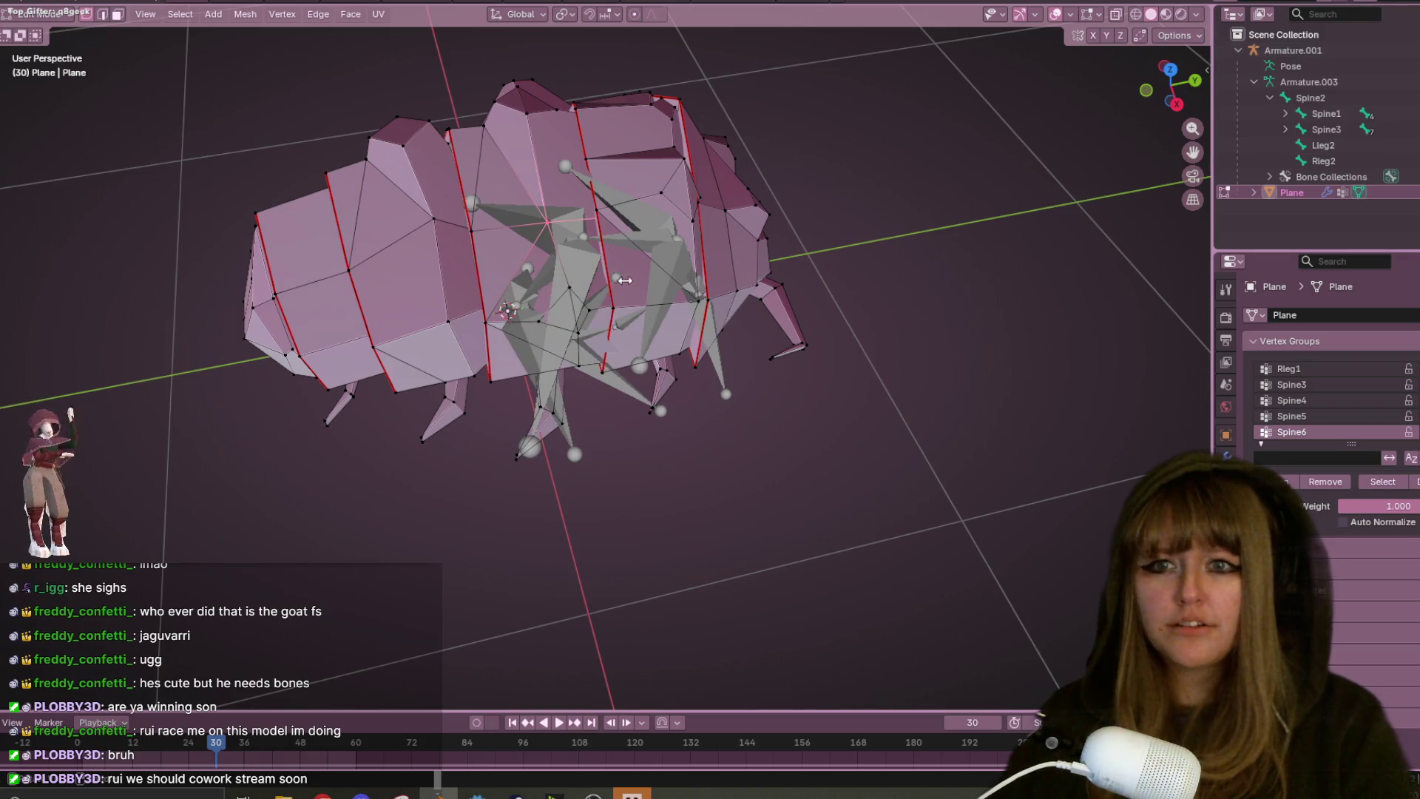
key(Tab)
middle_drag(624, 274, 575, 309)
click(576, 308)
shift+click(667, 219)
click(59, 16)
click(37, 95)
mouse_move(887, 414)
middle_down()
mouse_move(859, 428)
mouse_move(828, 404)
middle_up()
scroll(776, 269, up, 5)
mouse_move(740, 444)
middle_down()
mouse_move(710, 517)
mouse_move(668, 553)
mouse_move(378, 305)
mouse_move(729, 343)
mouse_move(719, 462)
mouse_move(670, 370)
mouse_move(754, 359)
middle_up()
- Activate the Spine2 group and paint a test stroke in Right Ortho view
ctrl+click(665, 366)
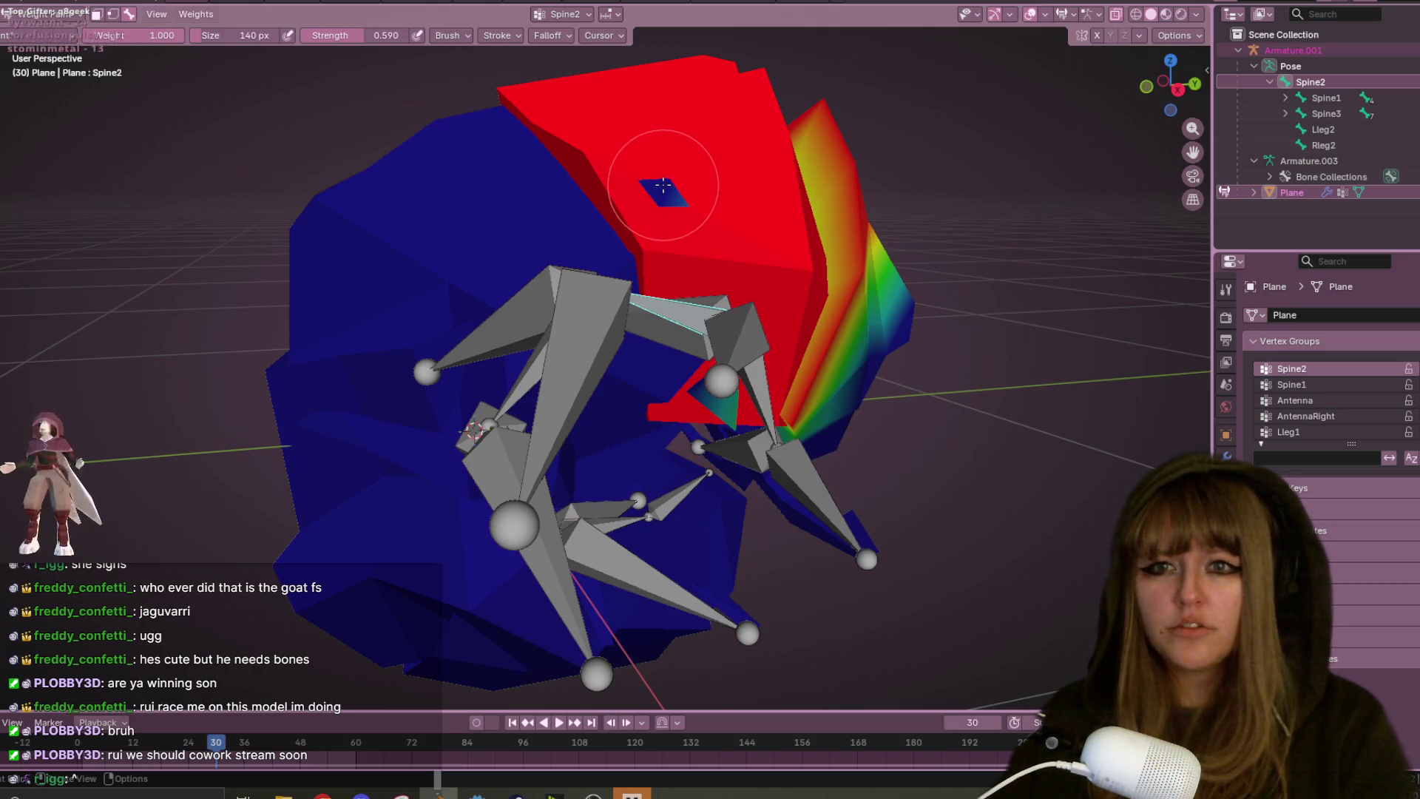
middle_drag(660, 168, 620, 178)
drag(629, 166, 597, 244)
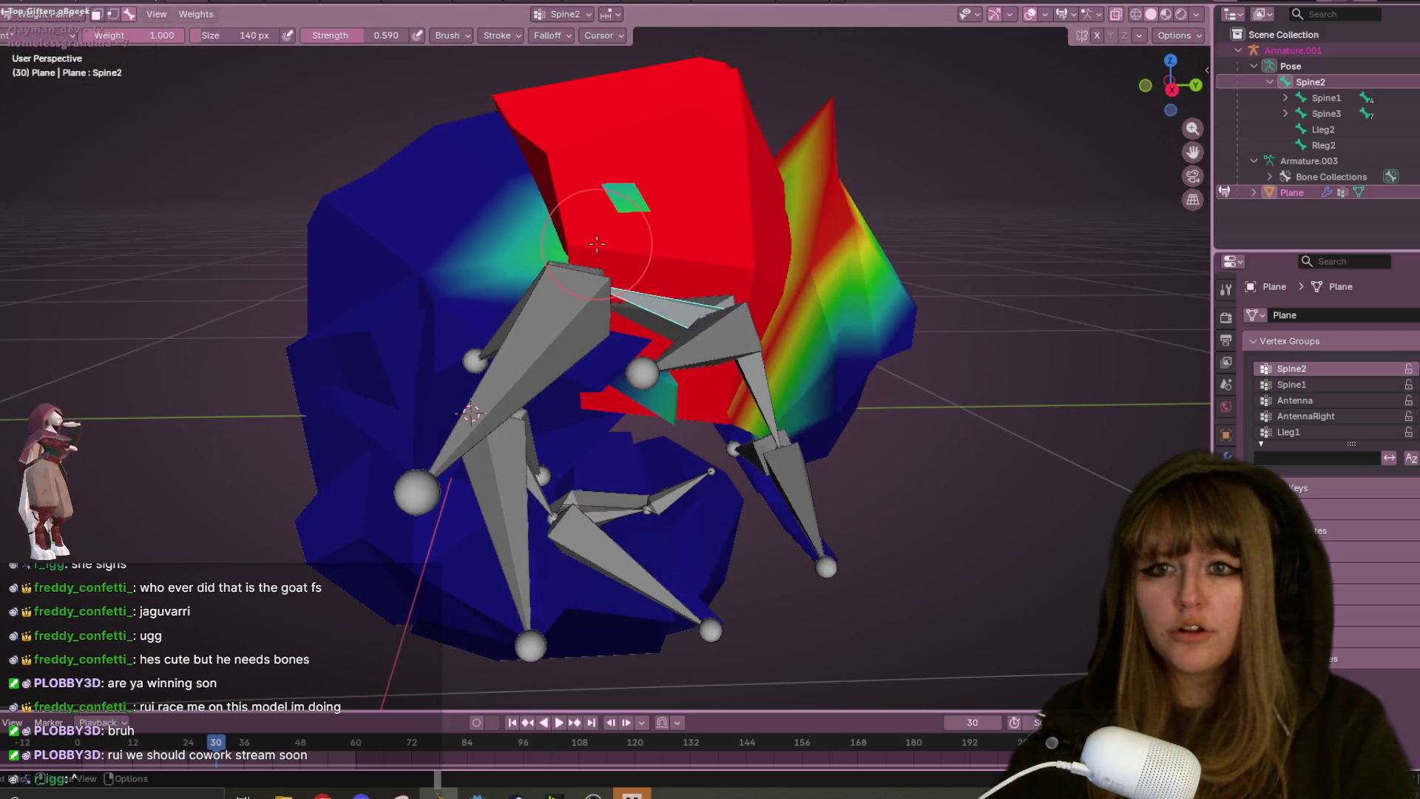
key(ctrl+z)
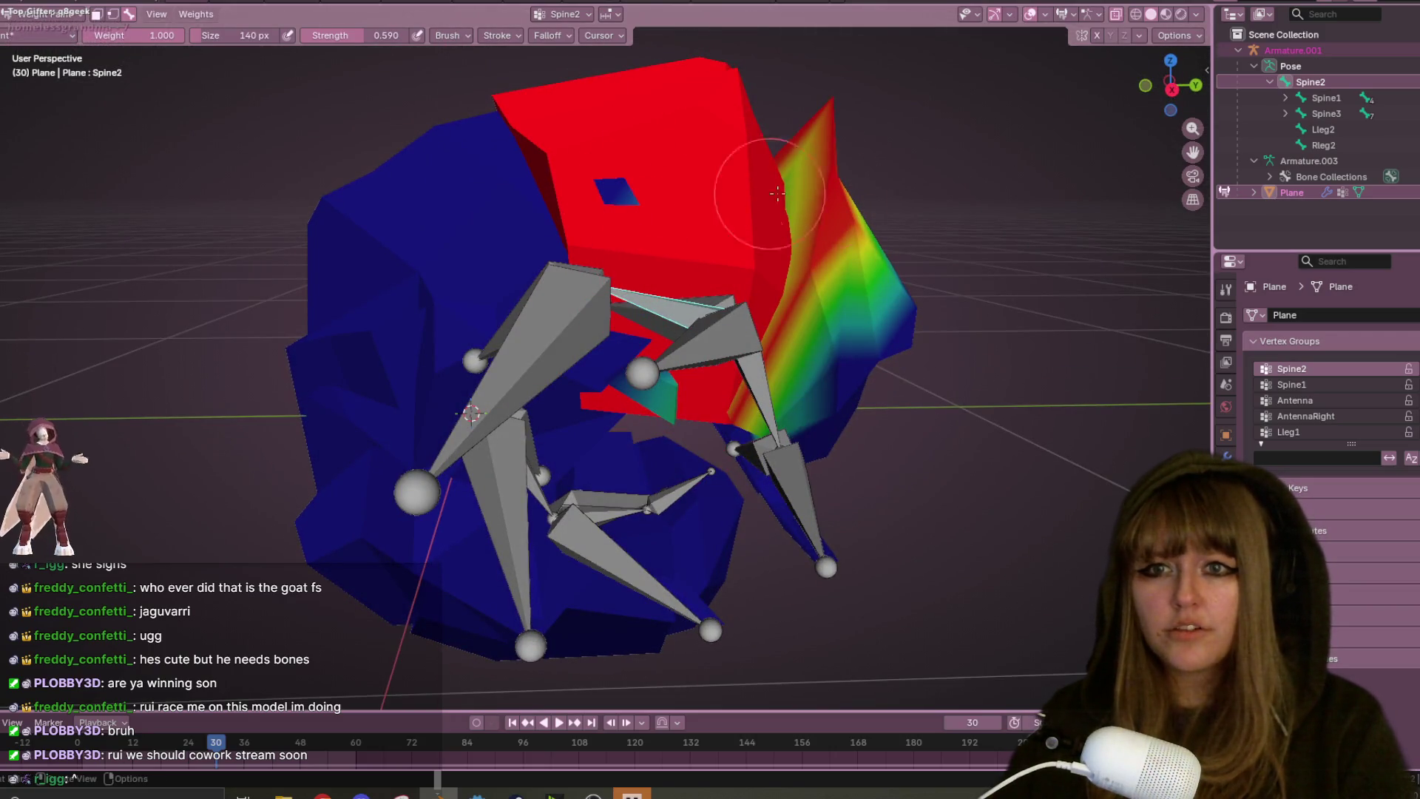
click(1172, 89)
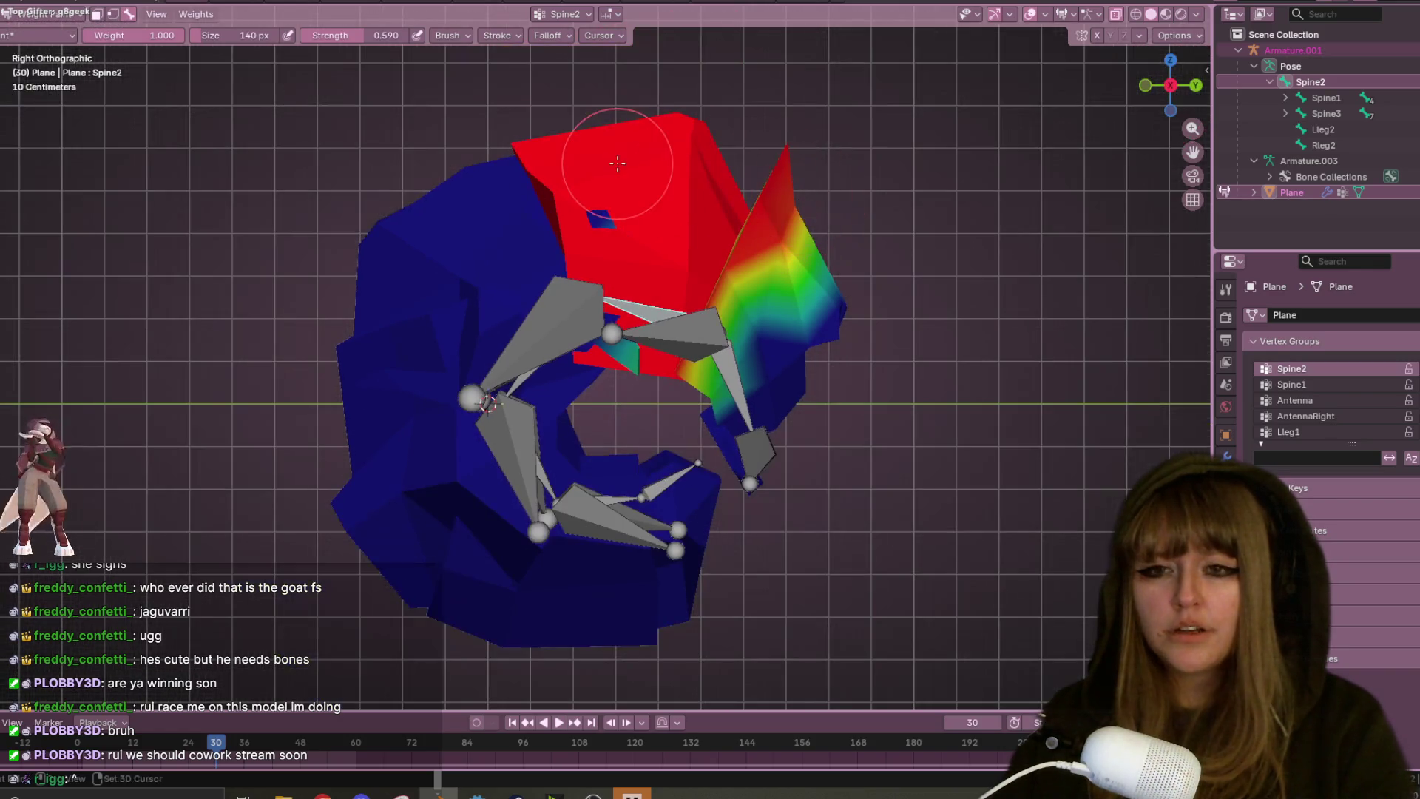
mouse_move(602, 242)
mouse_down()
mouse_move(596, 215)
mouse_move(620, 181)
mouse_move(610, 229)
mouse_up()
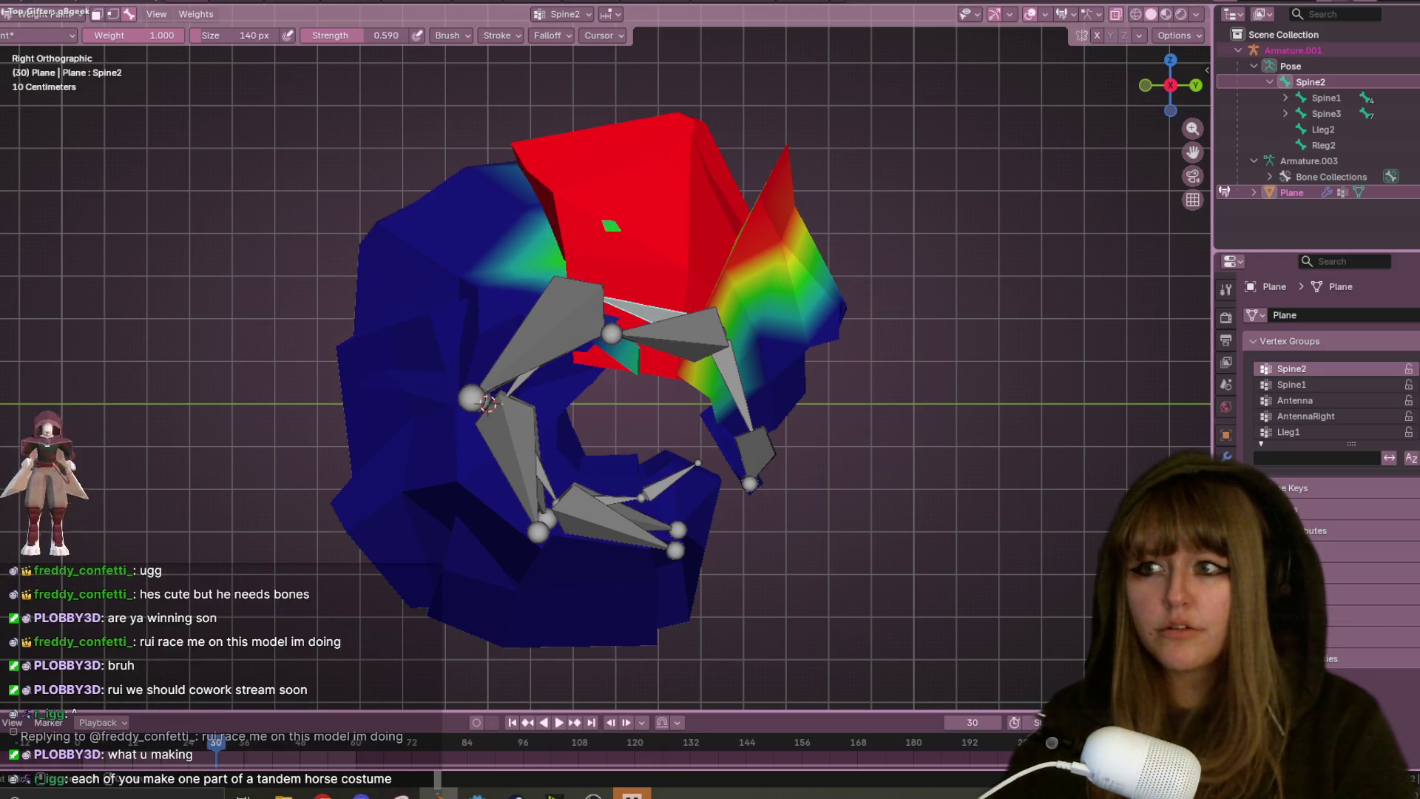
- Use the Linear Gradient tool to fade Spine2 weights from red toward green across the mesh
key(shift+space)
key(g)
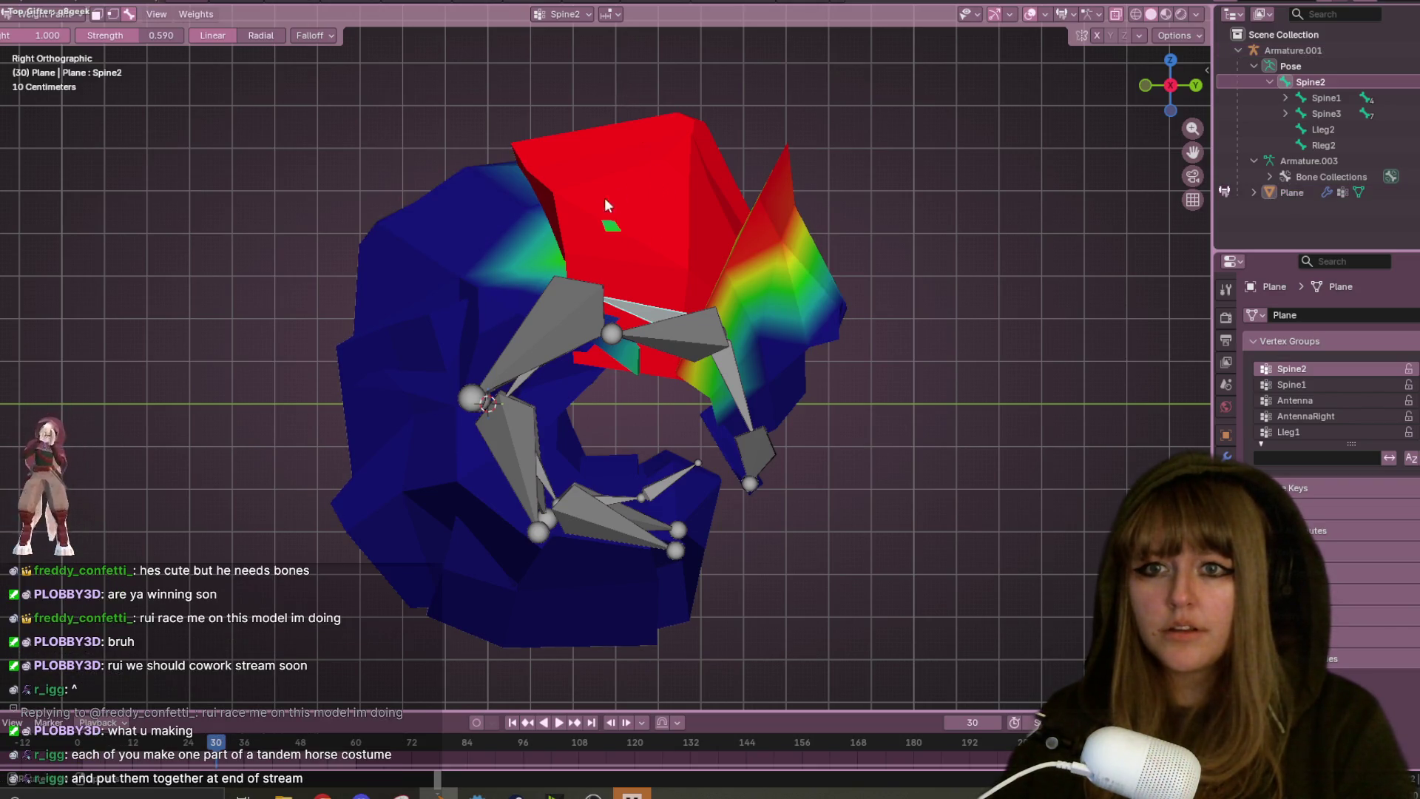
scroll(609, 213, down, 4)
drag(607, 70, 649, 257)
drag(606, 314, 607, 314)
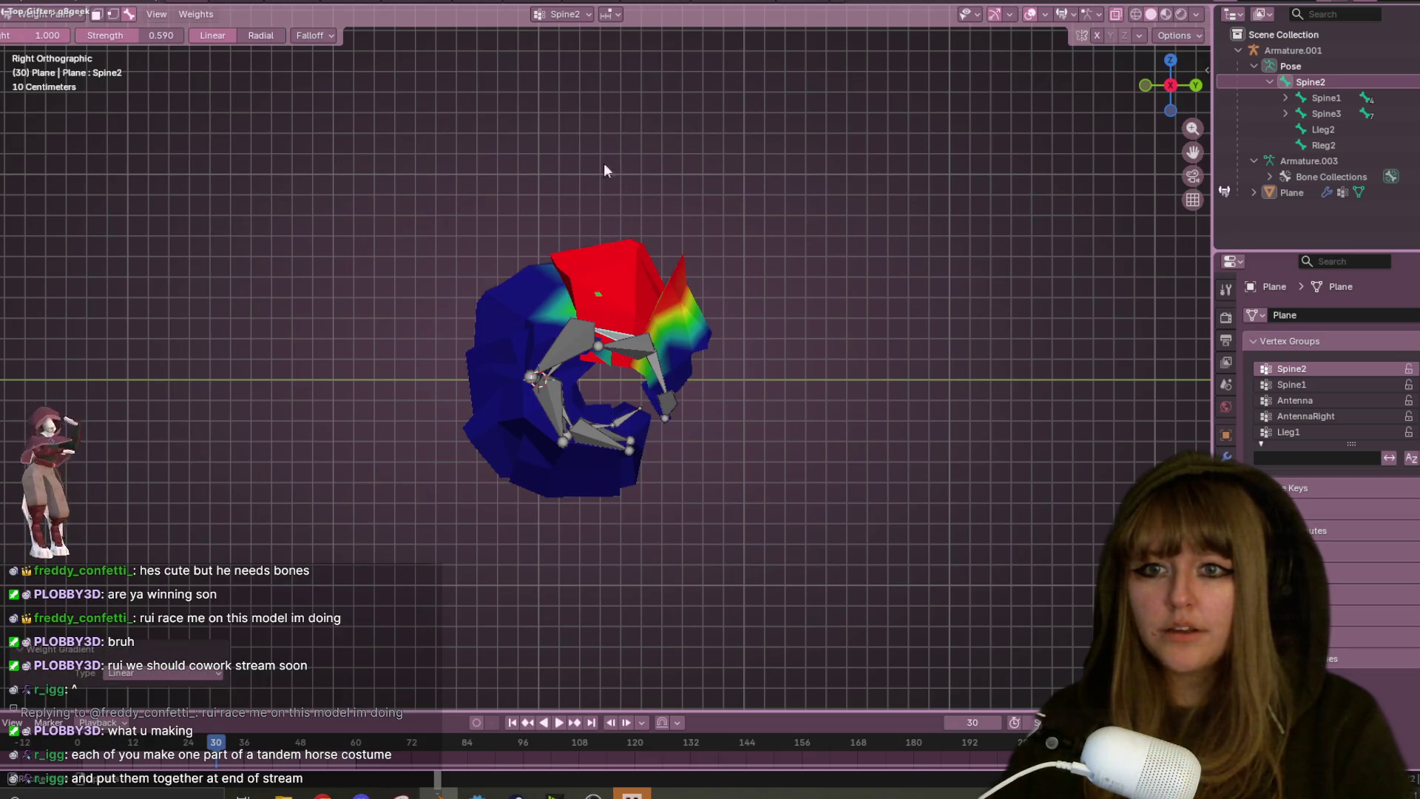
drag(608, 148, 614, 374)
mouse_move(600, 223)
mouse_down()
mouse_move(605, 379)
mouse_move(600, 173)
mouse_move(385, 355)
mouse_move(140, 421)
mouse_move(437, 308)
mouse_move(469, 277)
mouse_up()
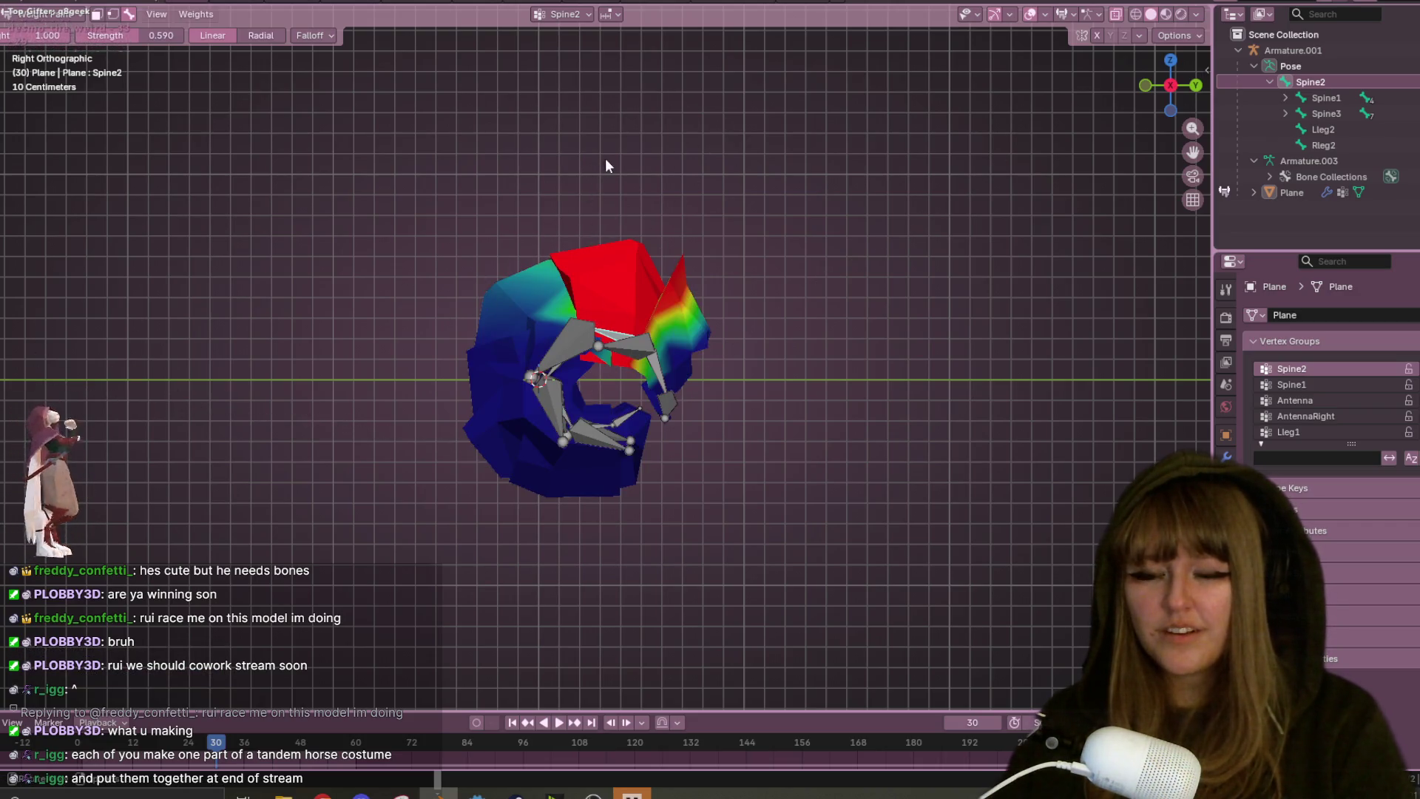
- Return to the Draw brush and paint full Spine2 weight over the upper shell
mouse_move(739, 236)
middle_down()
mouse_move(815, 410)
mouse_move(730, 85)
mouse_move(704, 362)
mouse_move(745, 255)
mouse_move(739, 86)
mouse_move(758, 352)
mouse_move(736, 313)
middle_up()
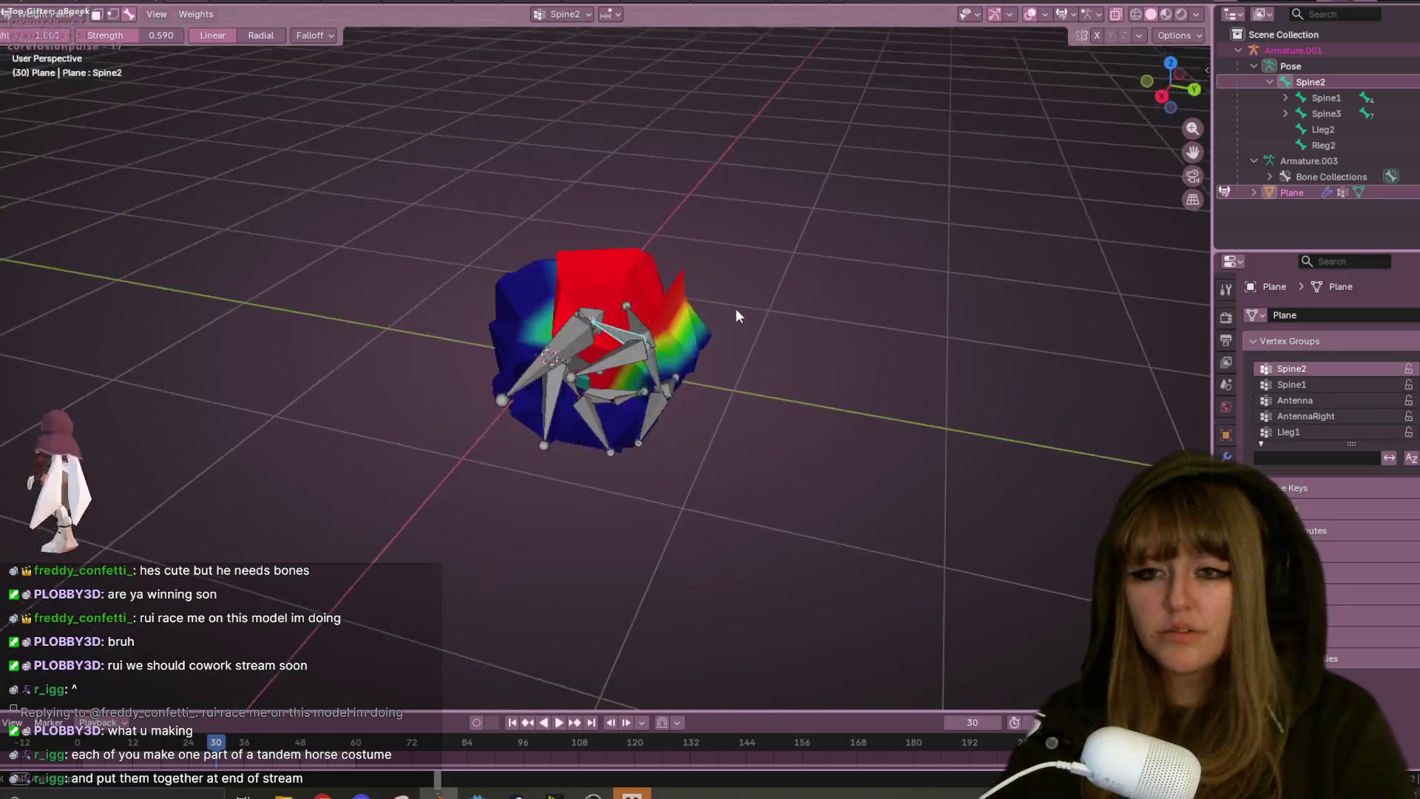
scroll(589, 194, up, 4)
mouse_move(590, 194)
middle_down()
mouse_move(570, 165)
mouse_move(135, 1)
middle_up()
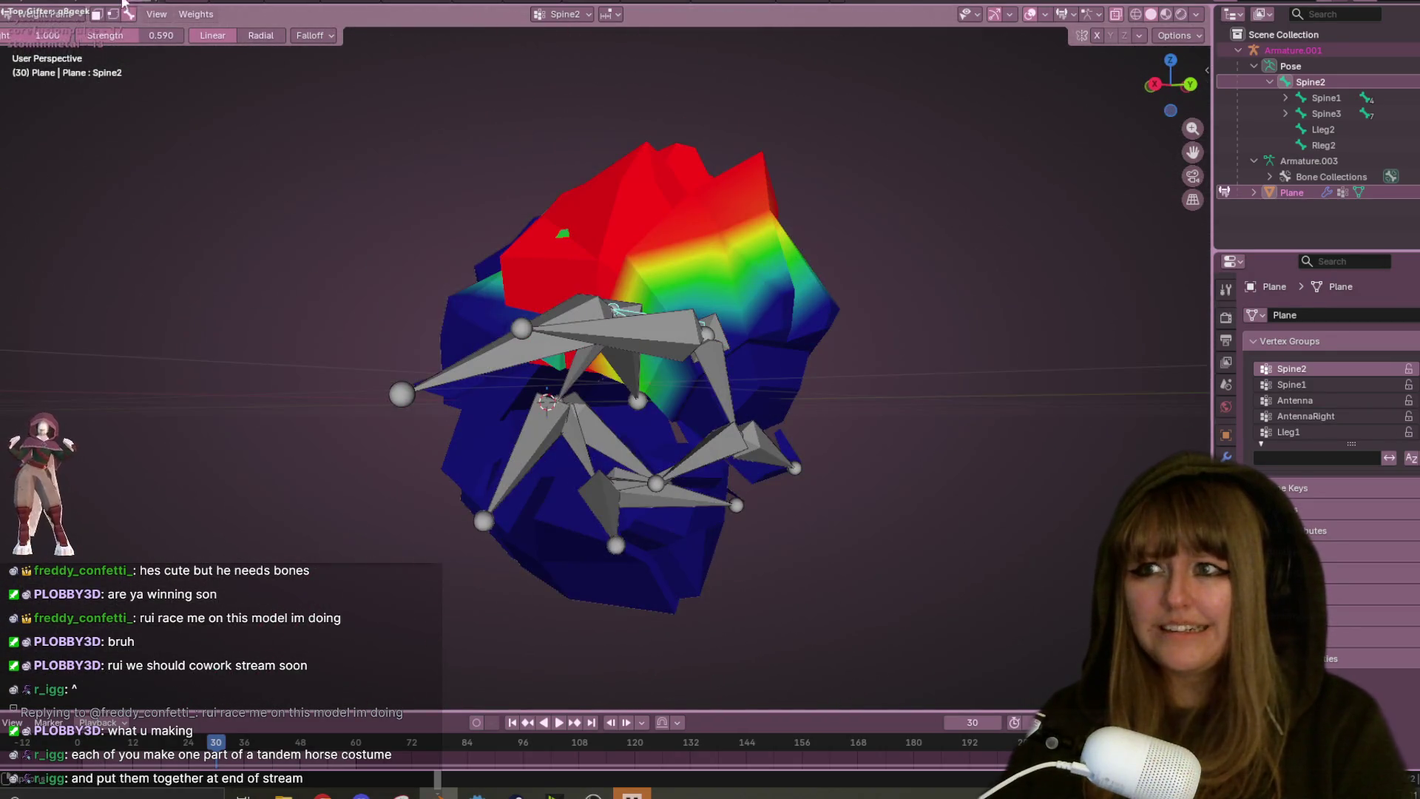
key(shift+space)
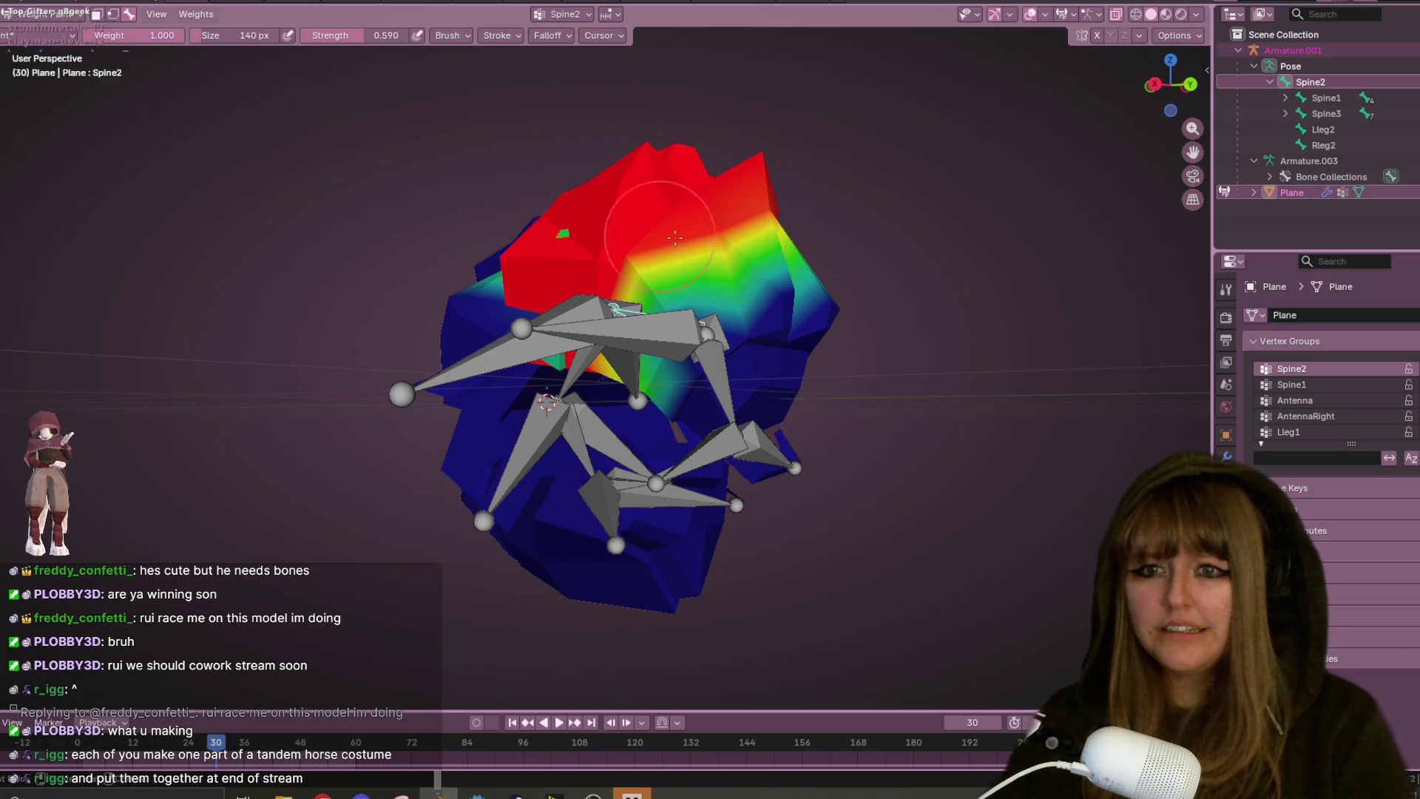
mouse_move(620, 178)
middle_down()
mouse_move(592, 185)
mouse_move(648, 183)
mouse_move(612, 197)
middle_up()
mouse_move(611, 197)
mouse_down()
mouse_move(650, 197)
mouse_move(602, 165)
mouse_up()
mouse_move(602, 164)
middle_down()
mouse_move(600, 199)
mouse_move(779, 196)
middle_up()
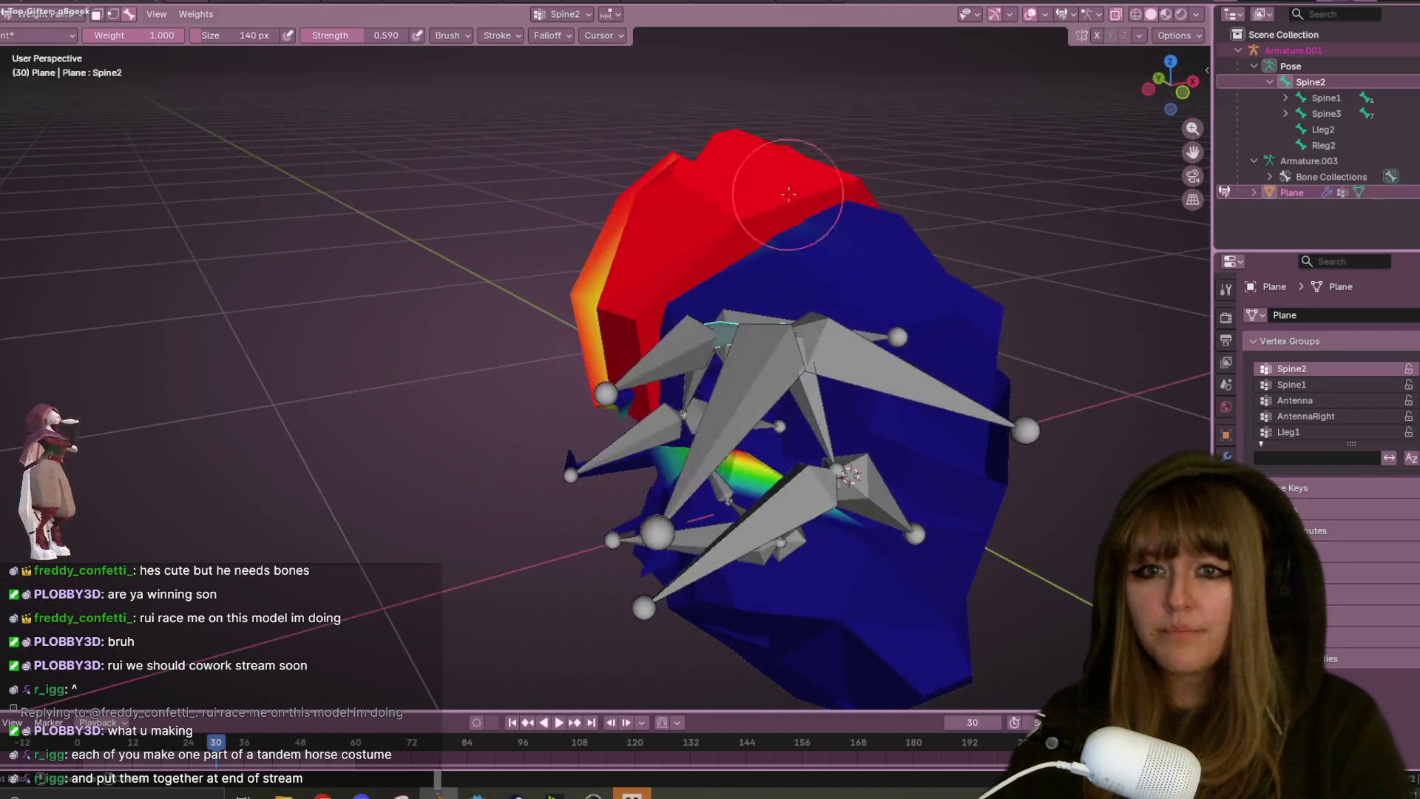
- Paint more full Spine2 weight over the top of the curled model
drag(837, 205, 740, 252)
mouse_move(740, 251)
middle_down()
mouse_move(831, 221)
mouse_move(873, 159)
middle_up()
mouse_move(873, 159)
mouse_down()
mouse_move(749, 230)
mouse_move(799, 148)
mouse_up()
mouse_move(799, 148)
middle_down()
mouse_move(813, 133)
mouse_move(784, 244)
middle_up()
drag(785, 245, 850, 296)
scroll(844, 244, down, 2)
mouse_move(840, 237)
middle_down()
mouse_move(893, 238)
mouse_move(951, 280)
mouse_move(859, 202)
mouse_move(784, 167)
mouse_move(770, 236)
middle_up()
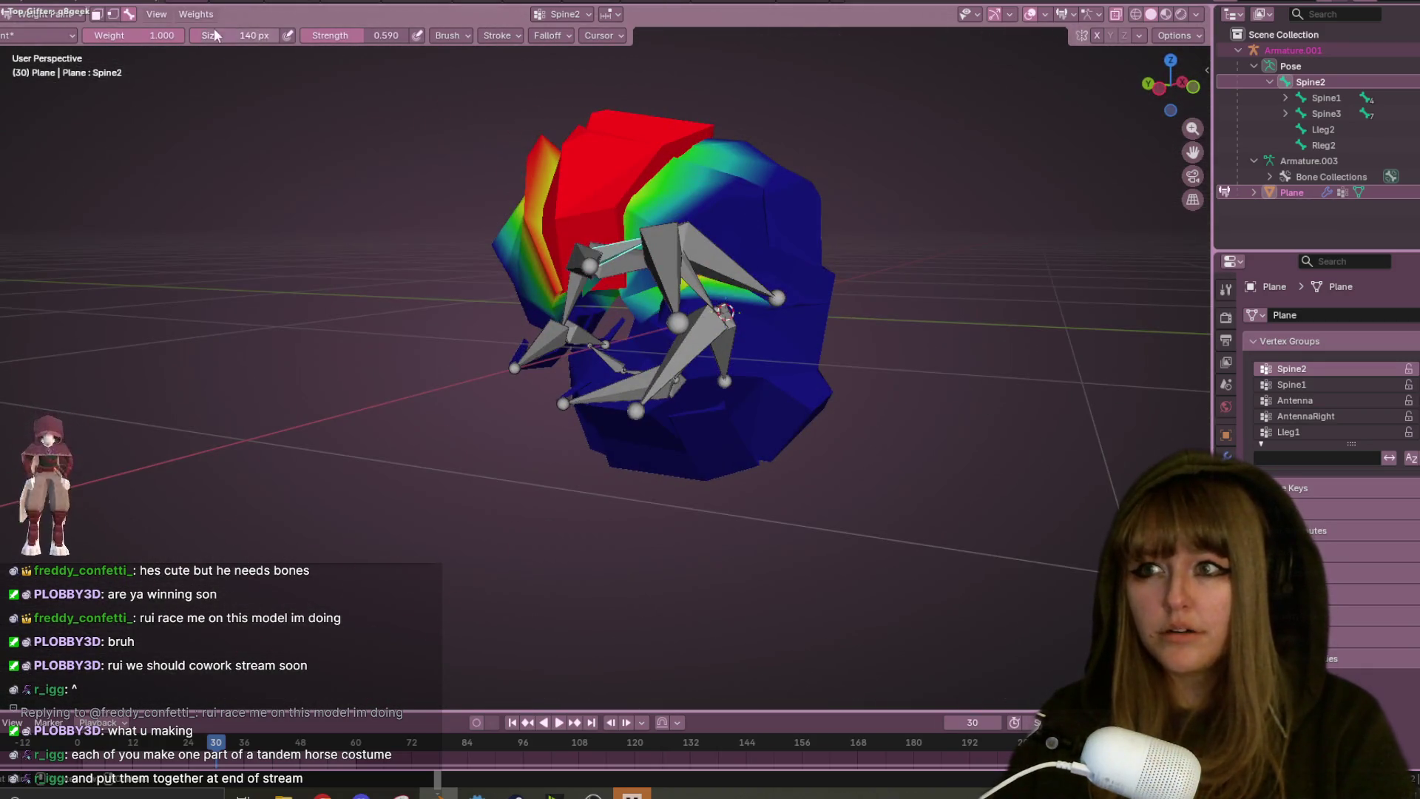
click(153, 35)
- Set brush weight to 0 and paint the overweighted Spine2 area down to orange
text(0)
key(Return)
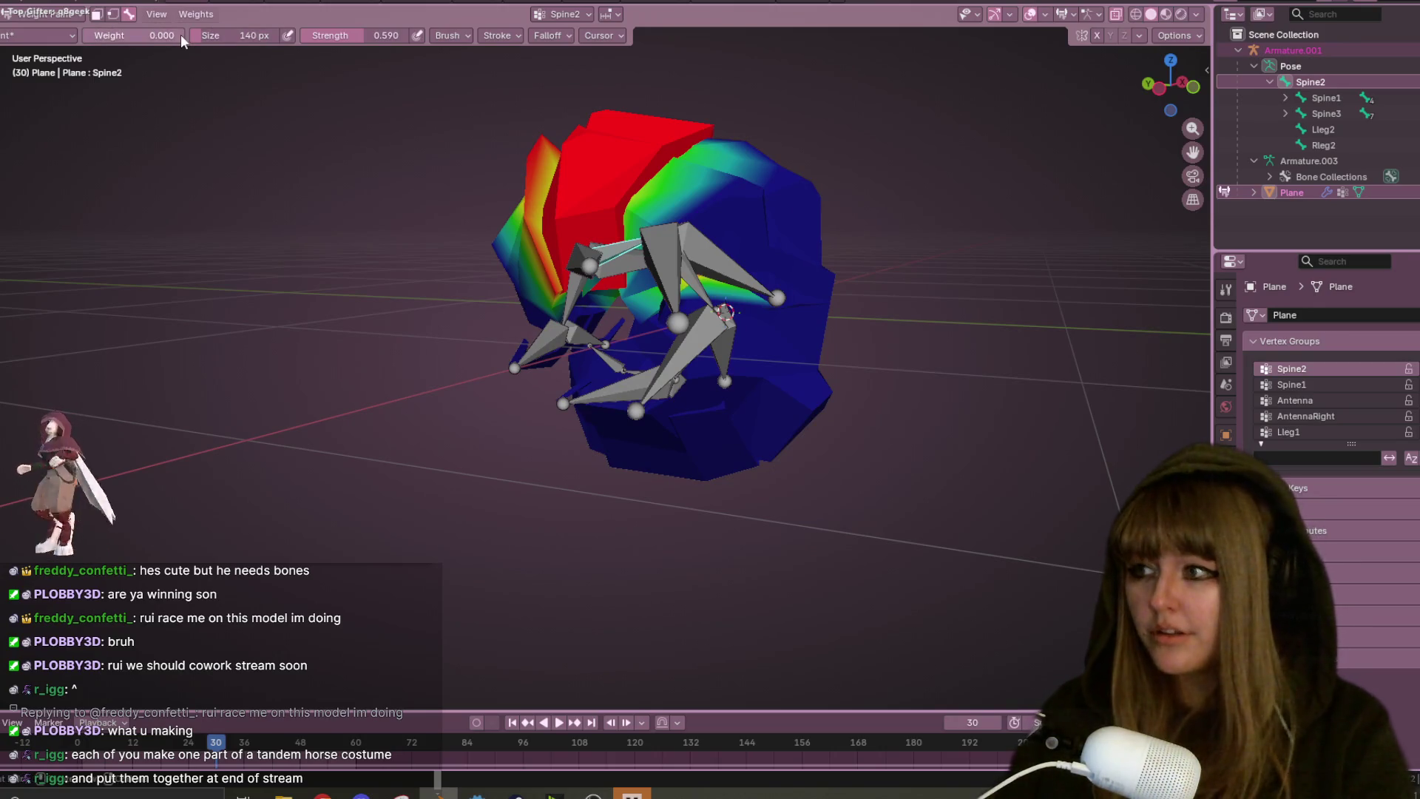
mouse_move(868, 393)
middle_down()
mouse_move(808, 317)
mouse_move(719, 263)
mouse_move(743, 231)
middle_up()
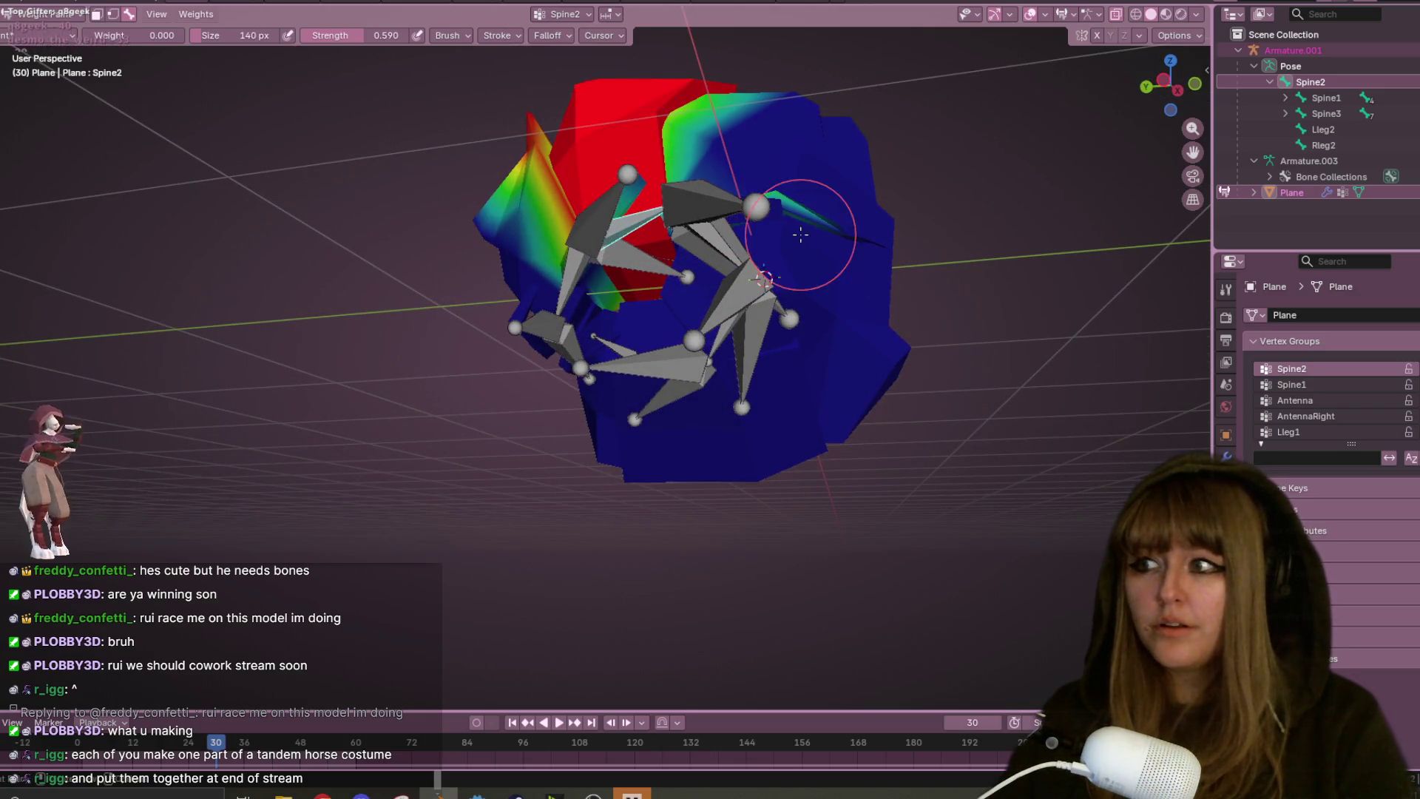
middle_drag(785, 223, 882, 305)
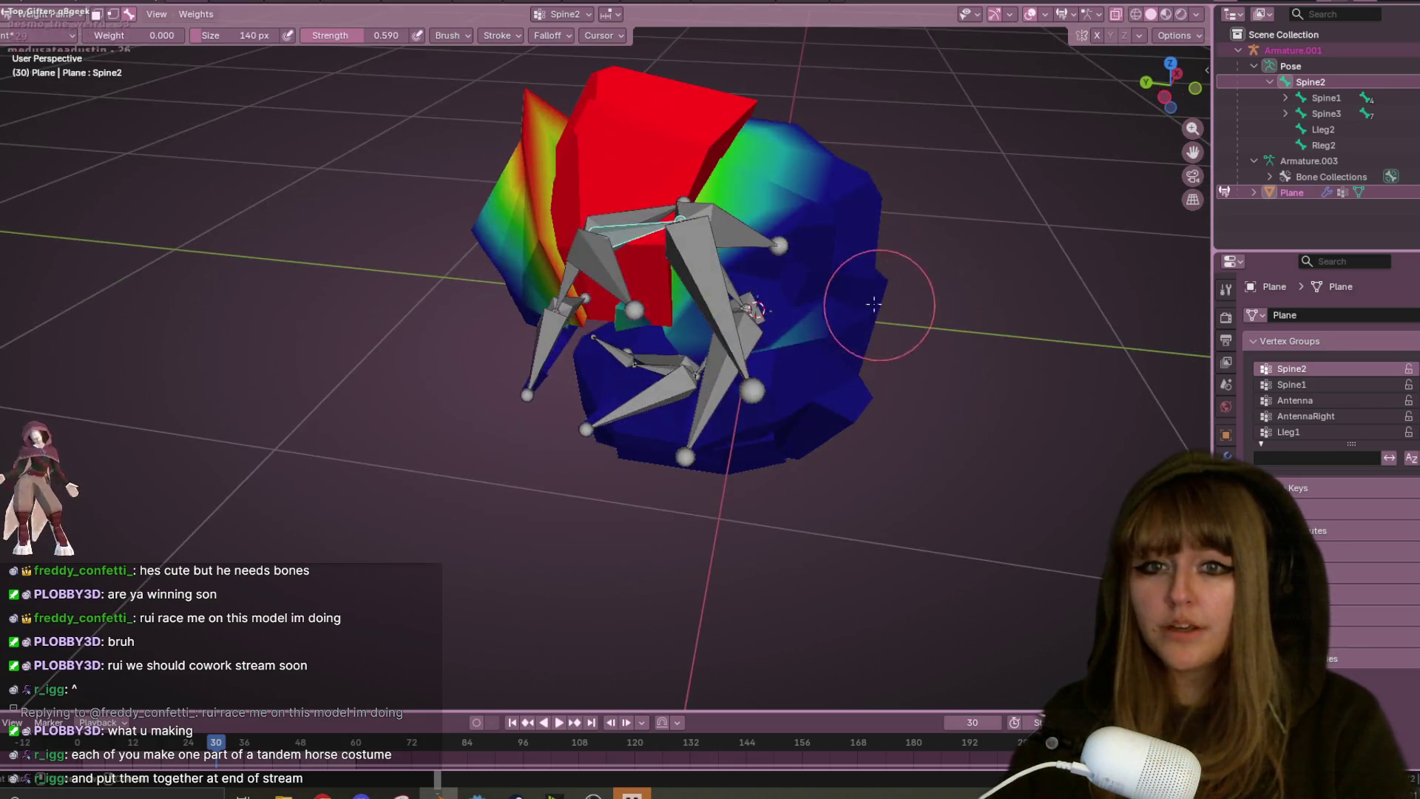
drag(755, 397, 883, 259)
mouse_move(561, 484)
middle_down()
mouse_move(920, 285)
mouse_move(611, 491)
mouse_move(606, 548)
mouse_move(740, 333)
mouse_move(841, 242)
mouse_move(808, 197)
mouse_move(500, 108)
middle_up()
- Make Spine3 the active vertex group and set brush weight back to 1
ctrl+click(739, 333)
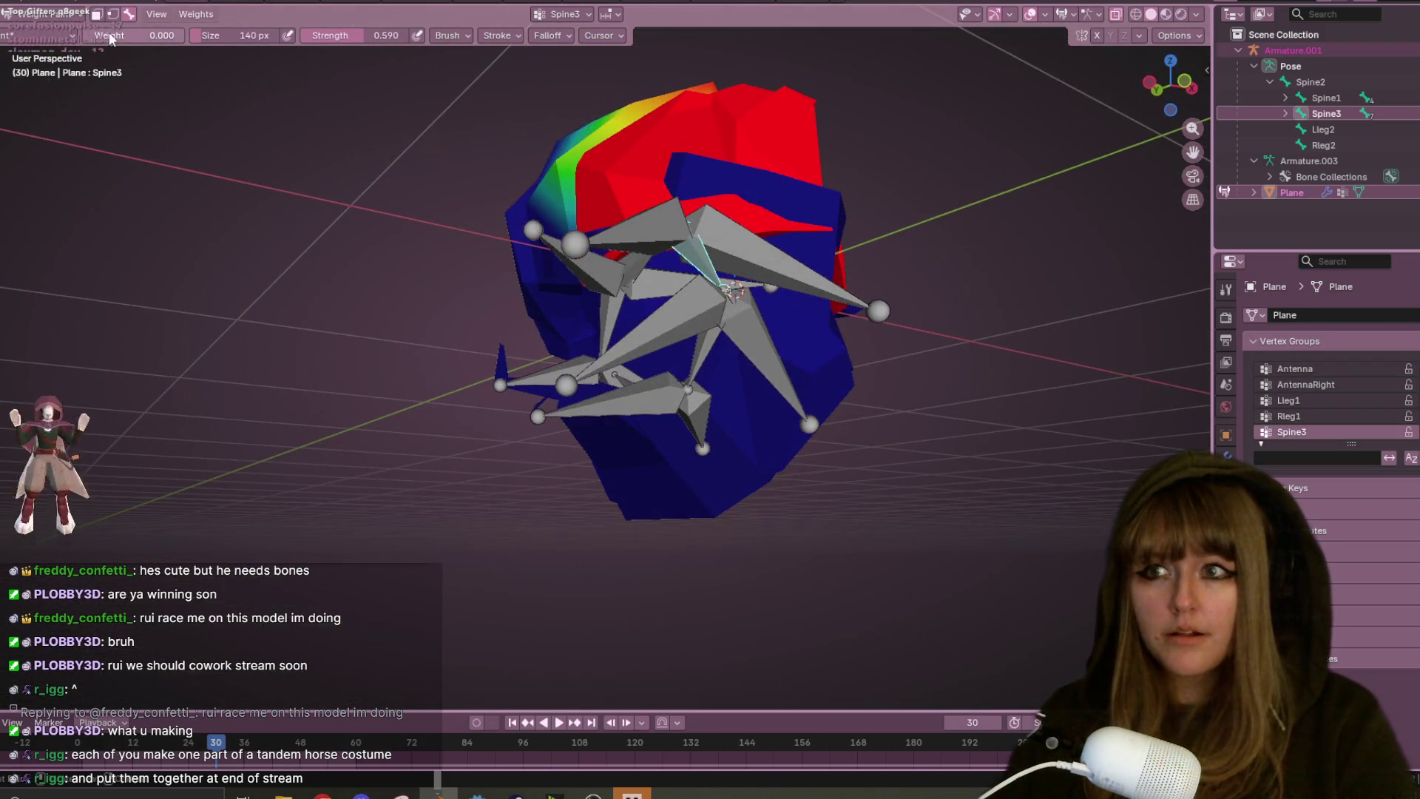
text(1)
key(Return)
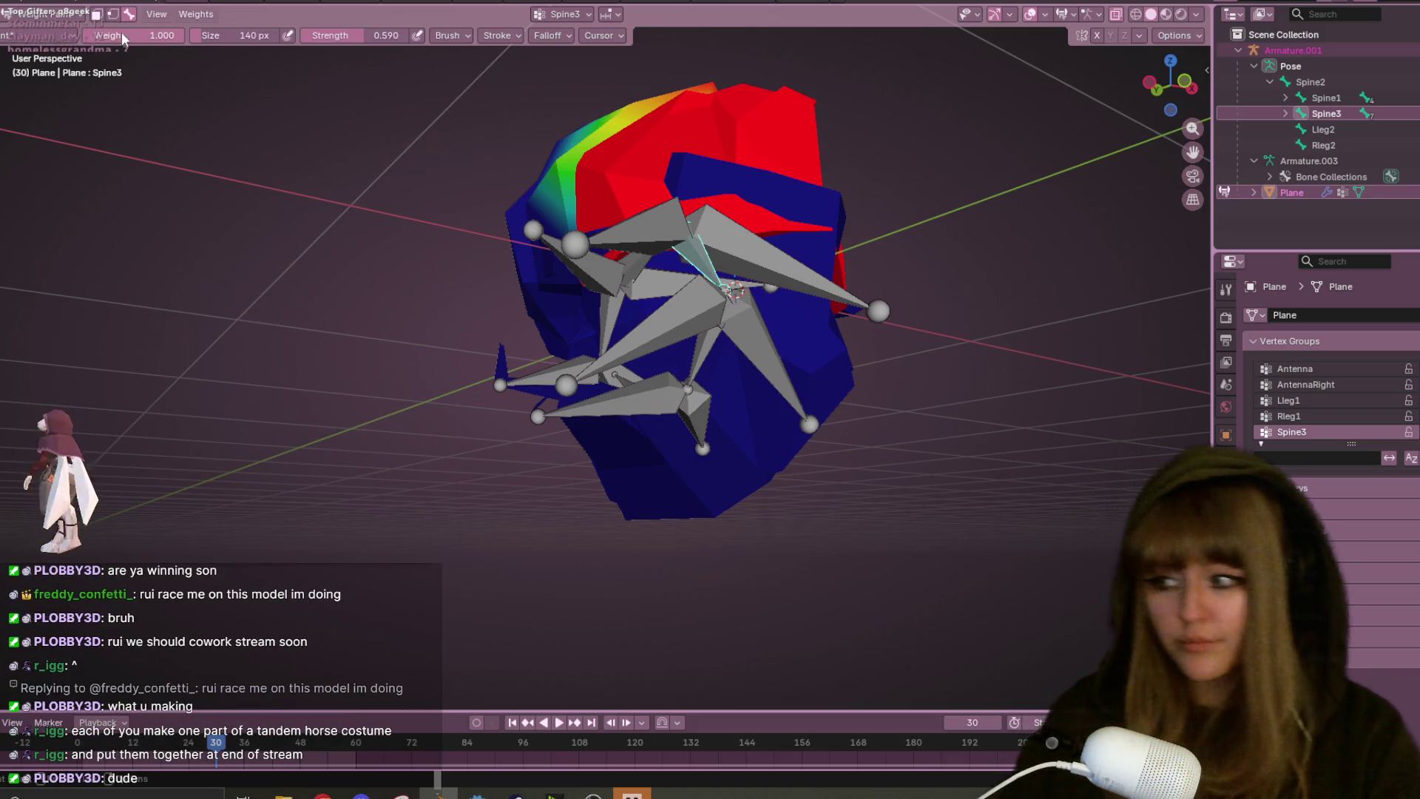
- Review the Spine3 weights from several angles around the curled mesh
middle_drag(807, 582, 843, 505)
mouse_move(766, 224)
middle_down()
mouse_move(778, 186)
mouse_move(710, 247)
mouse_move(596, 297)
middle_up()
middle_drag(699, 313, 602, 159)
mouse_move(727, 179)
middle_down()
mouse_move(841, 222)
mouse_move(754, 172)
middle_up()
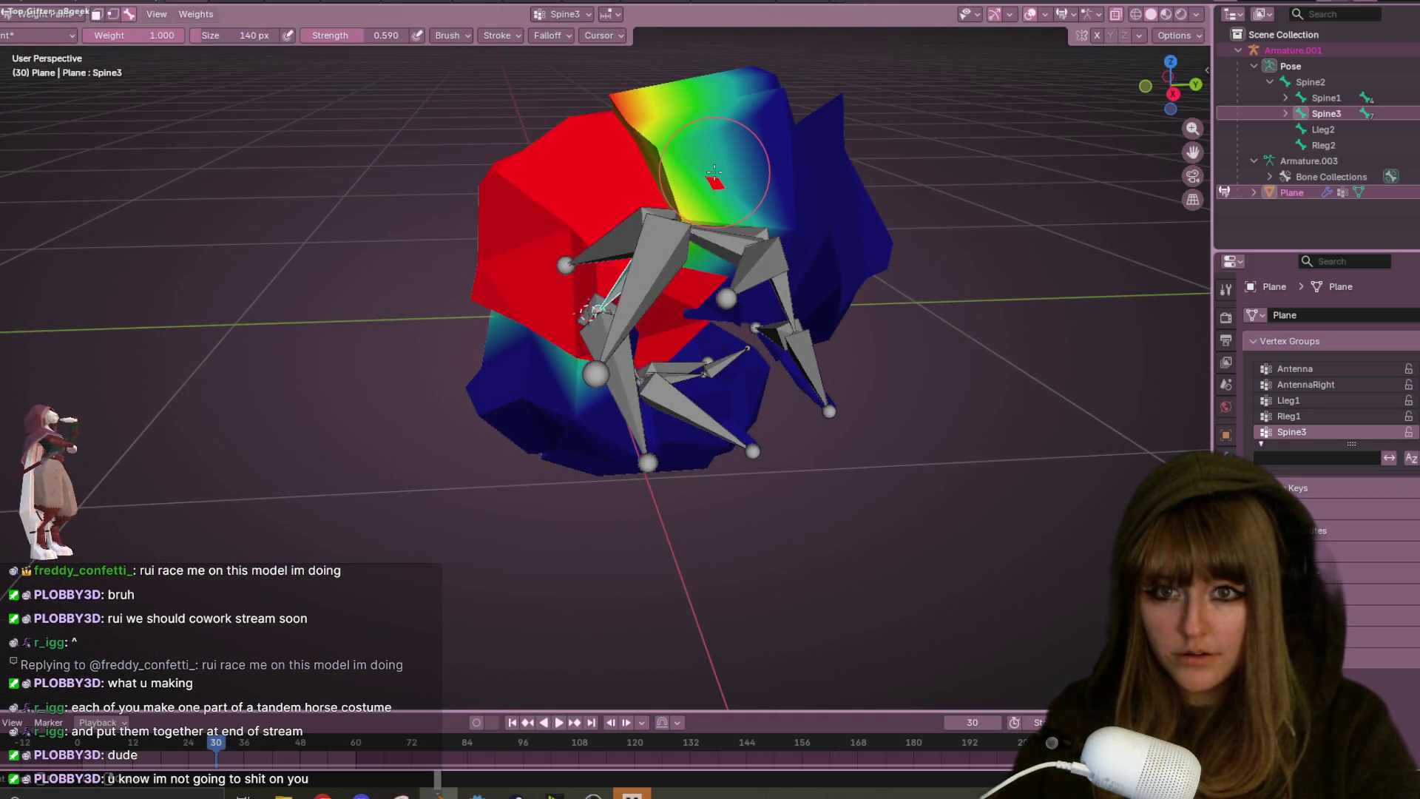
scroll(712, 171, up, 3)
mouse_move(713, 171)
shift+middle_down()
mouse_move(709, 300)
mouse_move(651, 292)
mouse_move(615, 316)
mouse_move(655, 168)
mouse_move(500, 358)
shift+middle_up()
ctrl+click(628, 306)
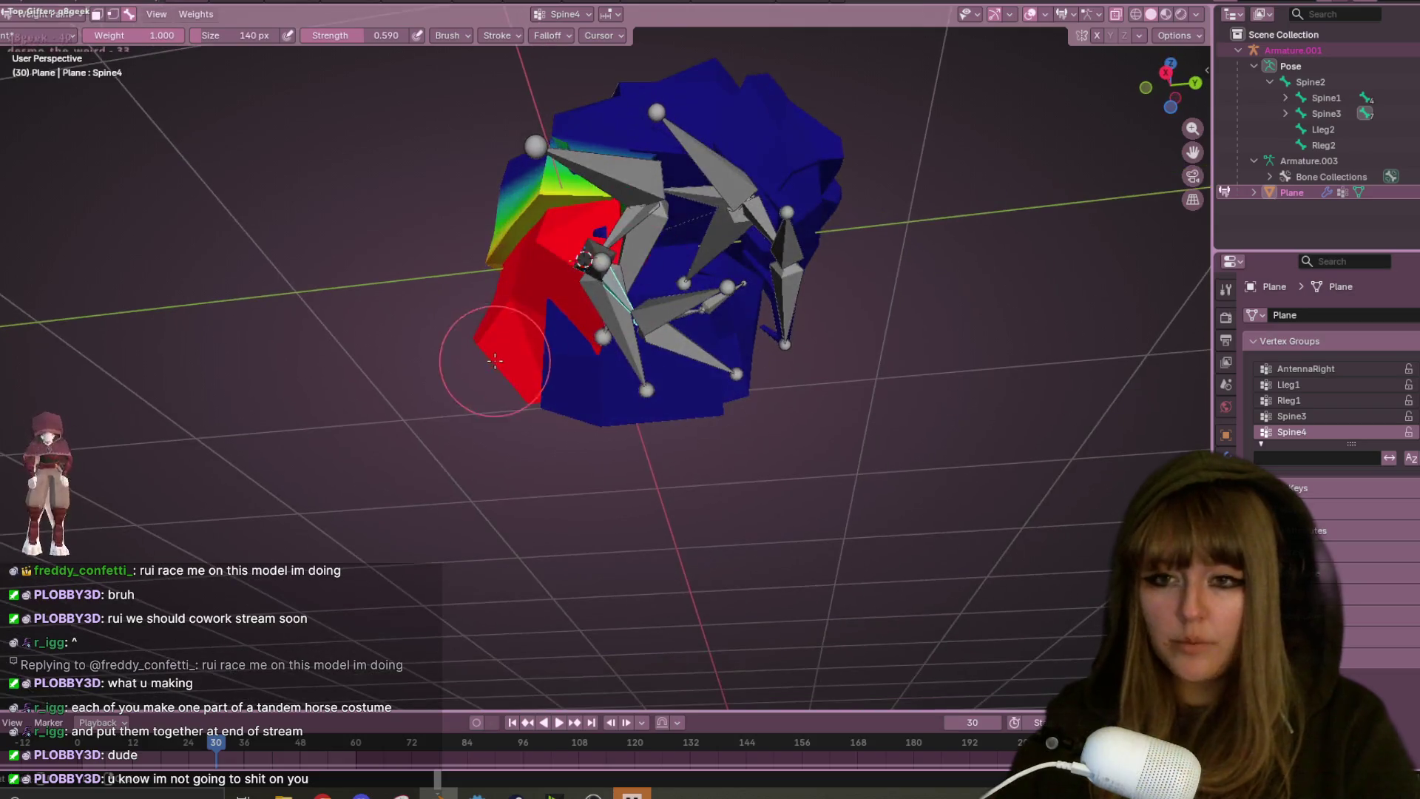
- Orbit around the curled mesh to inspect the Spine4 red and green weights from several sides
middle_drag(550, 418, 537, 53)
mouse_move(539, 195)
middle_down()
mouse_move(543, 210)
mouse_move(635, 222)
mouse_move(698, 183)
middle_up()
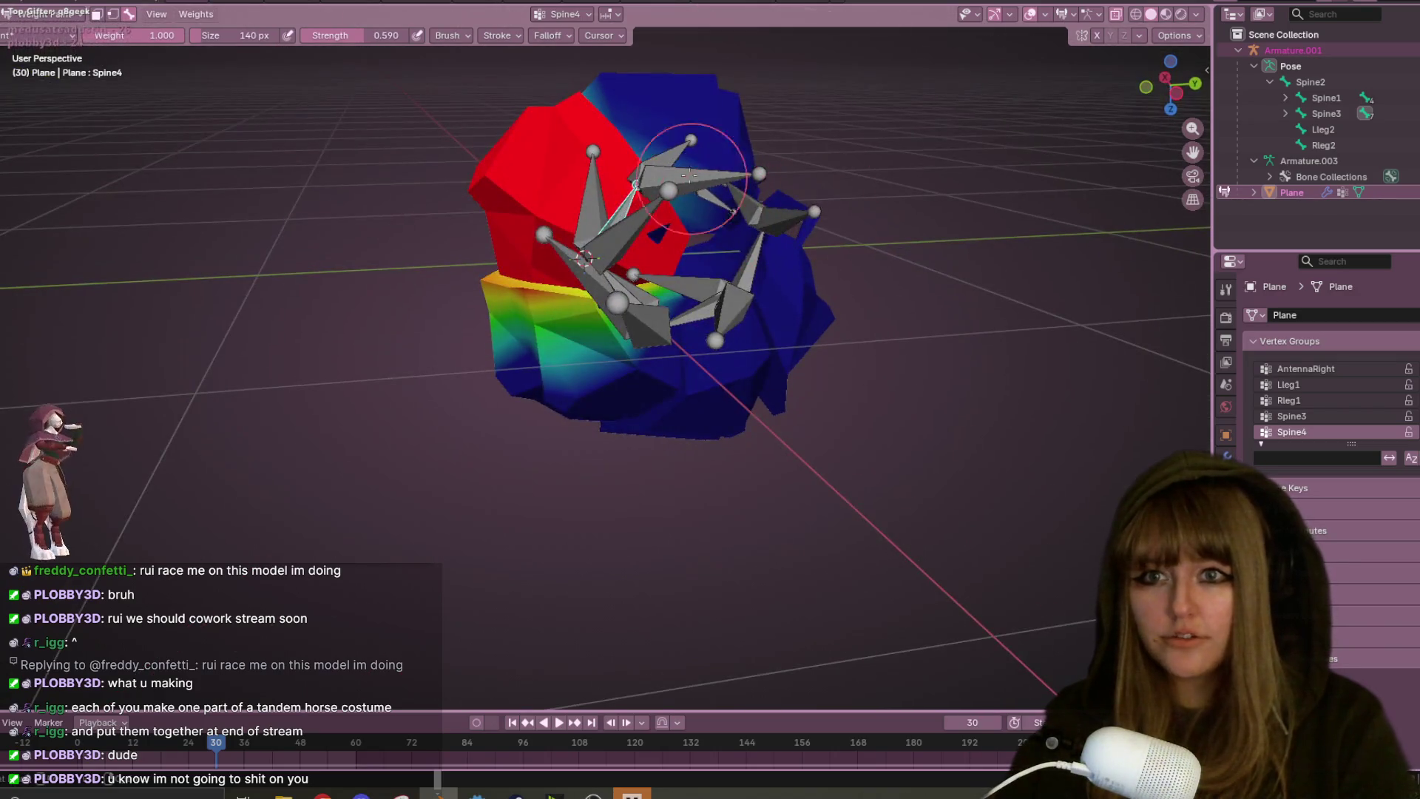
mouse_move(833, 148)
middle_down()
mouse_move(477, 233)
mouse_move(355, 414)
middle_up()
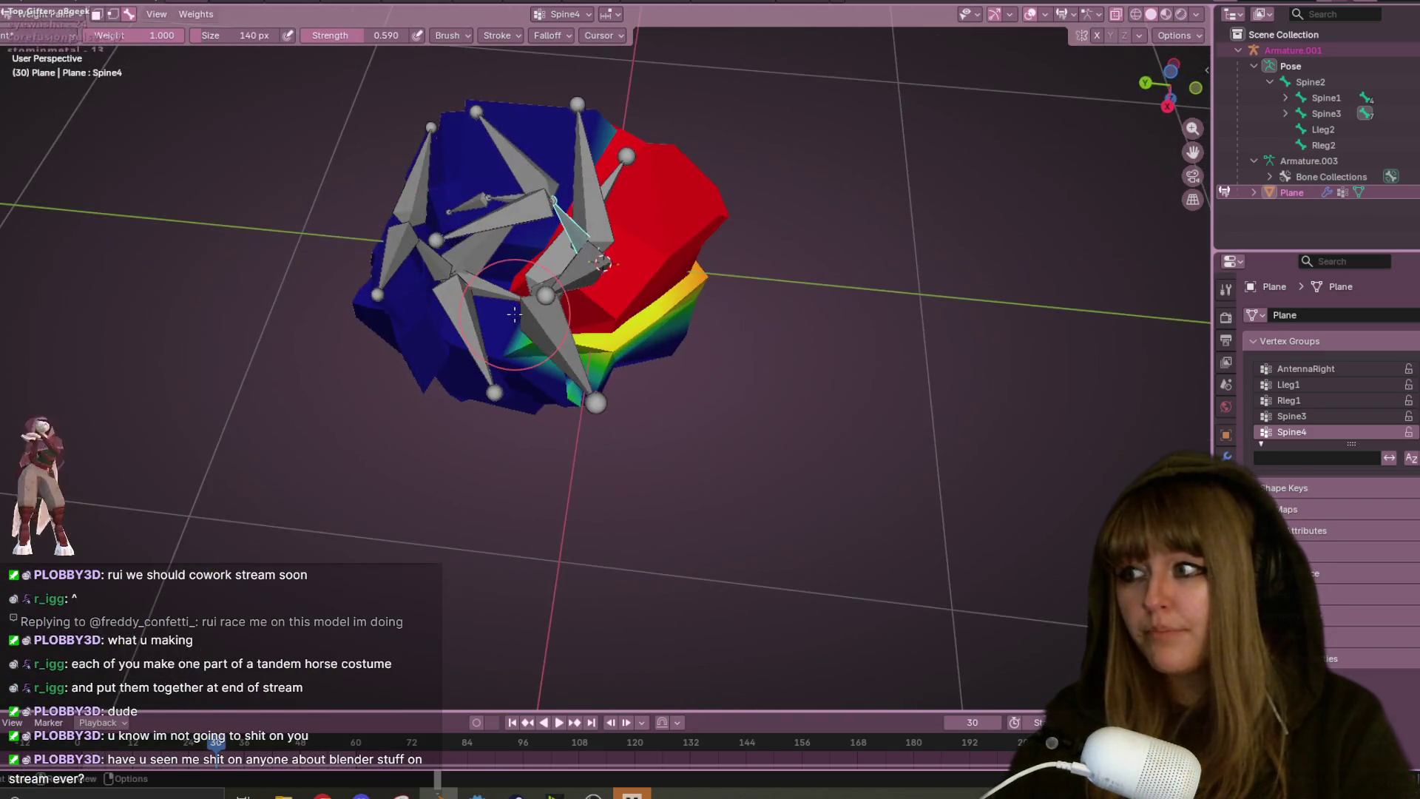
mouse_move(428, 507)
middle_down()
mouse_move(459, 444)
mouse_move(547, 464)
mouse_move(645, 144)
mouse_move(618, 435)
middle_up()
mouse_move(539, 111)
middle_down()
mouse_move(528, 277)
mouse_move(455, 334)
middle_up()
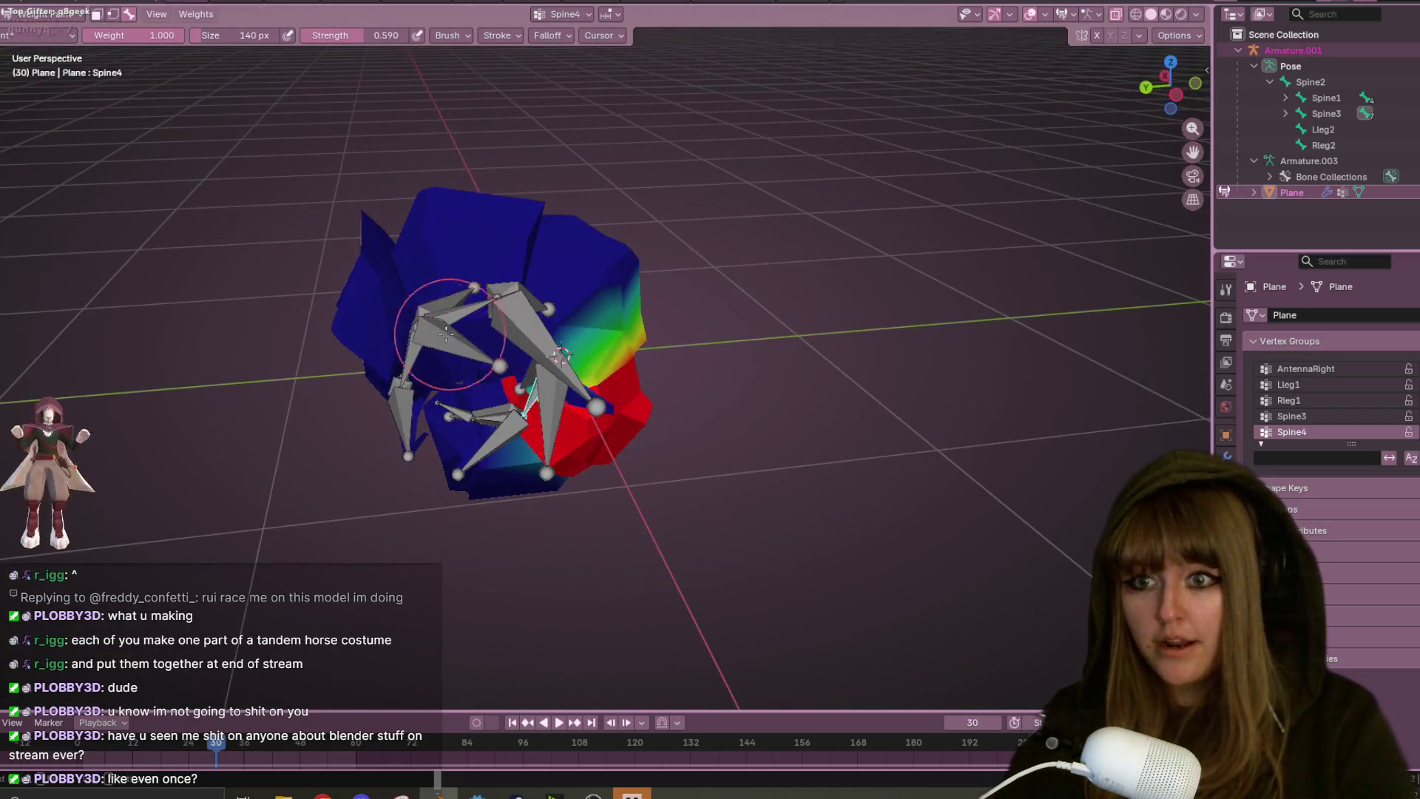
ctrl+click(409, 362)
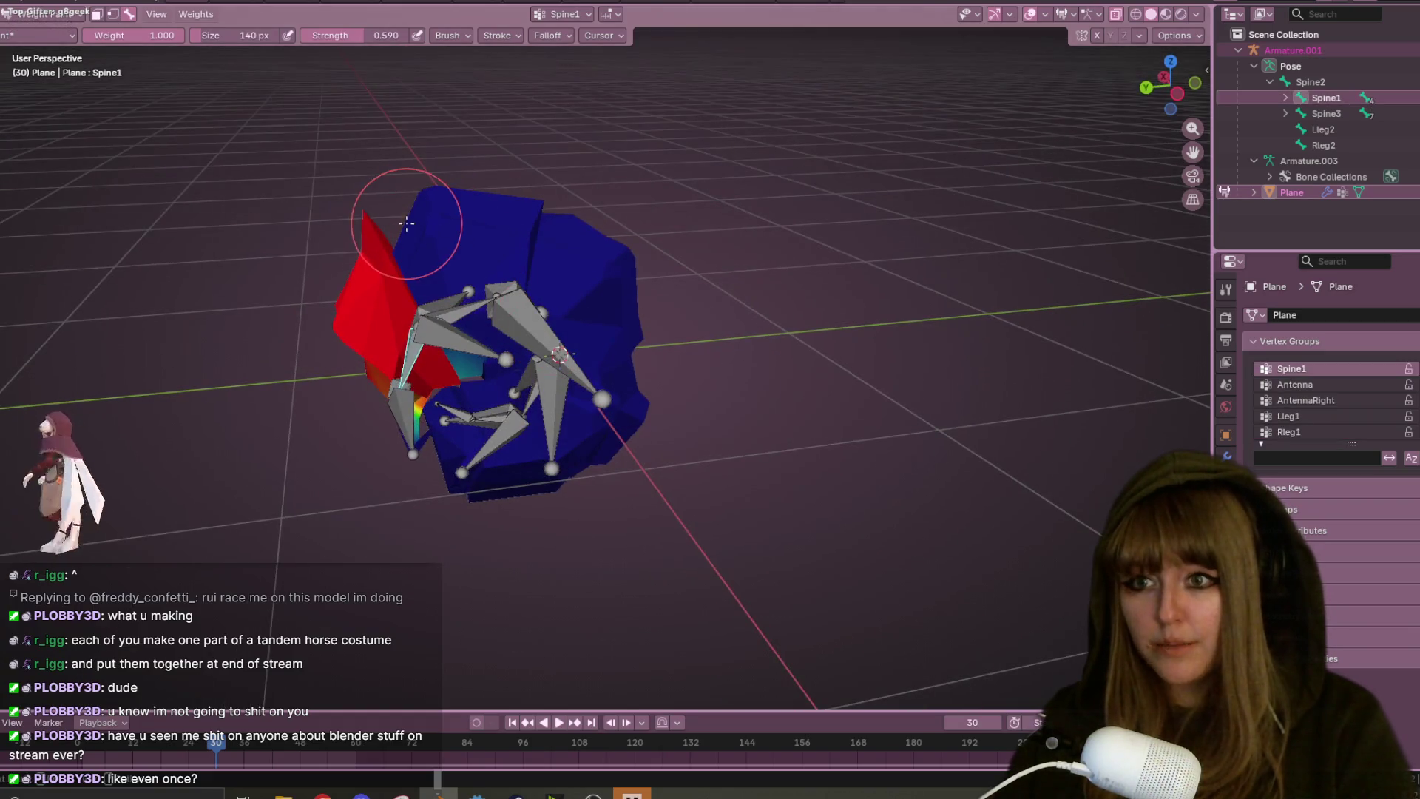
- Paint Spine1 weight onto the upper-left head end of the curled mesh
mouse_move(440, 285)
middle_down()
mouse_move(379, 270)
mouse_move(381, 206)
mouse_move(408, 290)
middle_up()
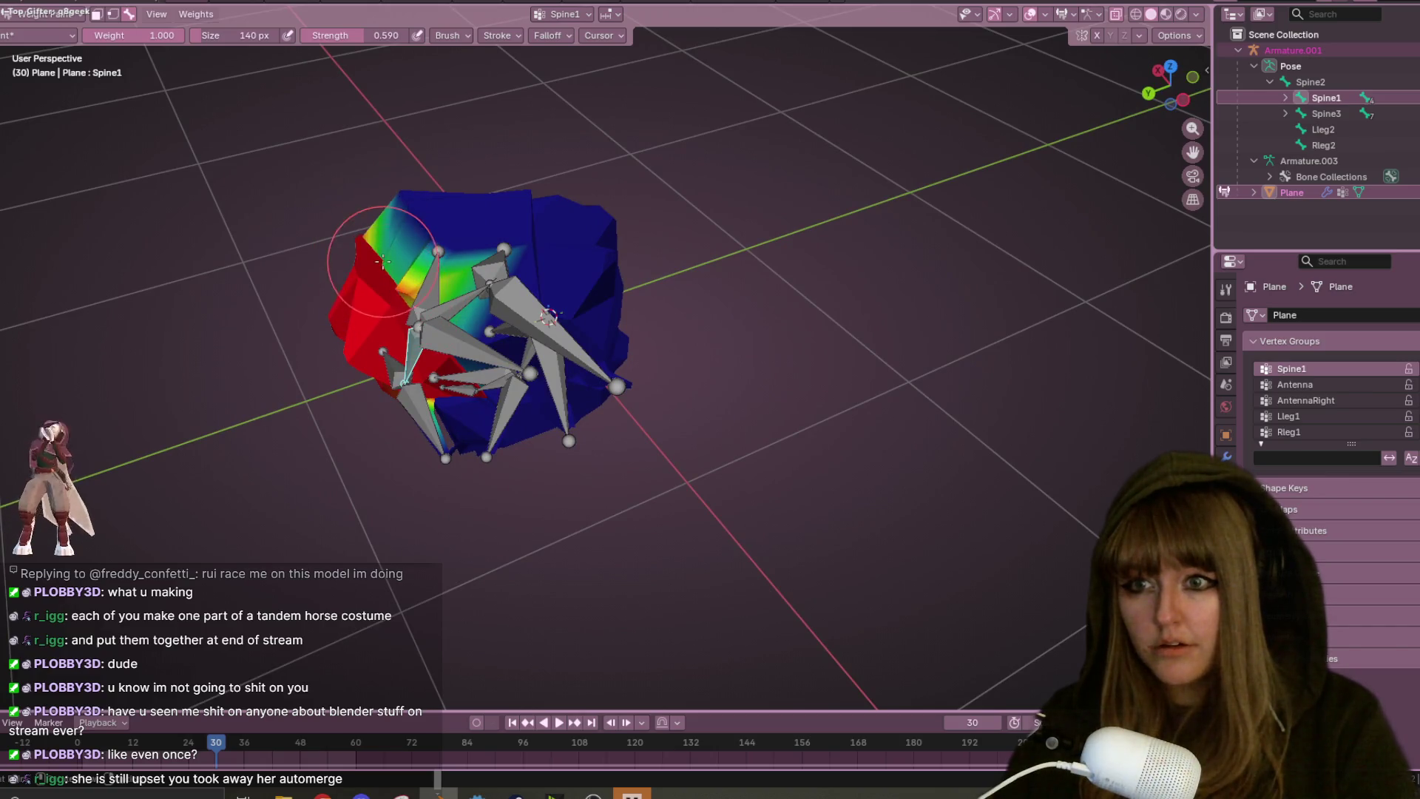
drag(402, 239, 379, 241)
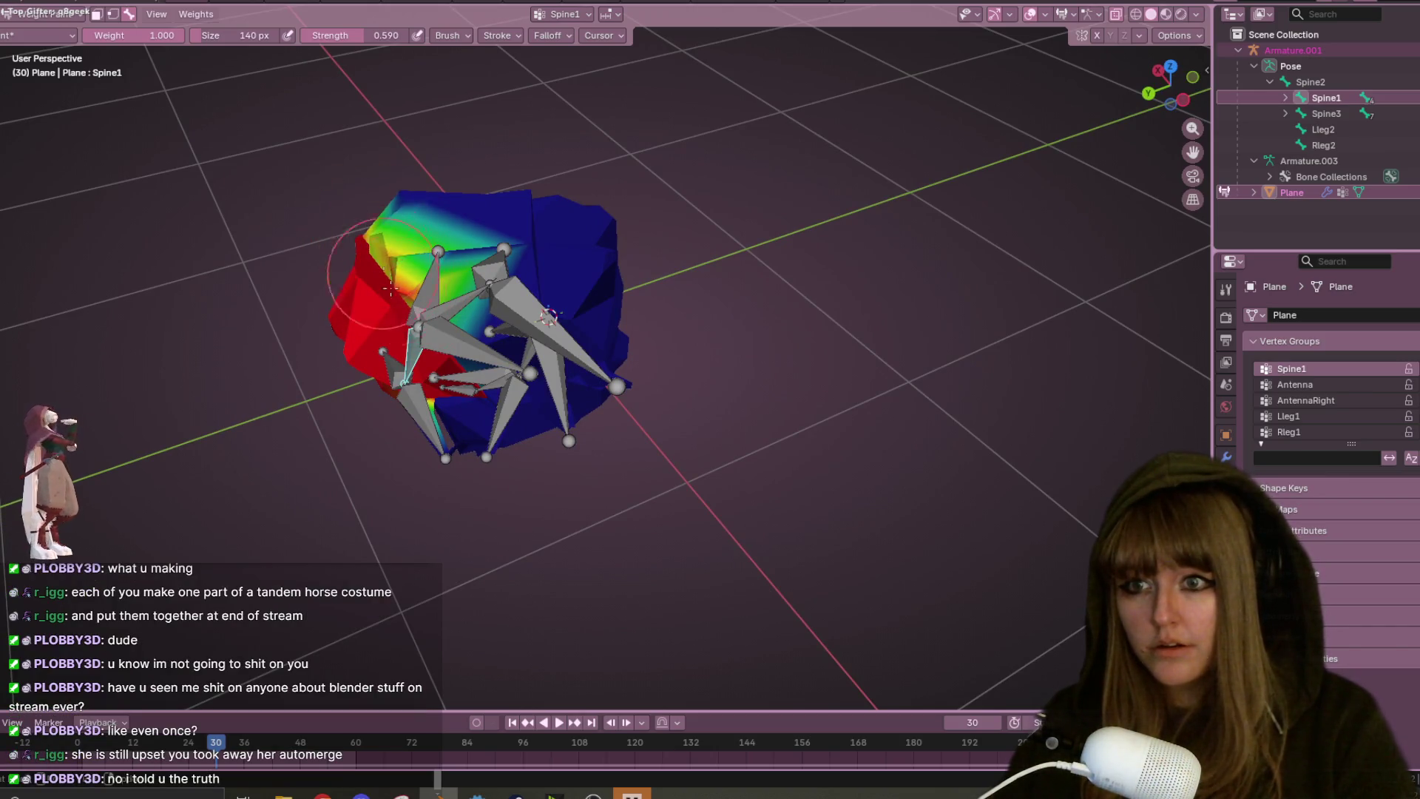
mouse_move(424, 272)
middle_down()
mouse_move(393, 162)
mouse_move(409, 263)
middle_up()
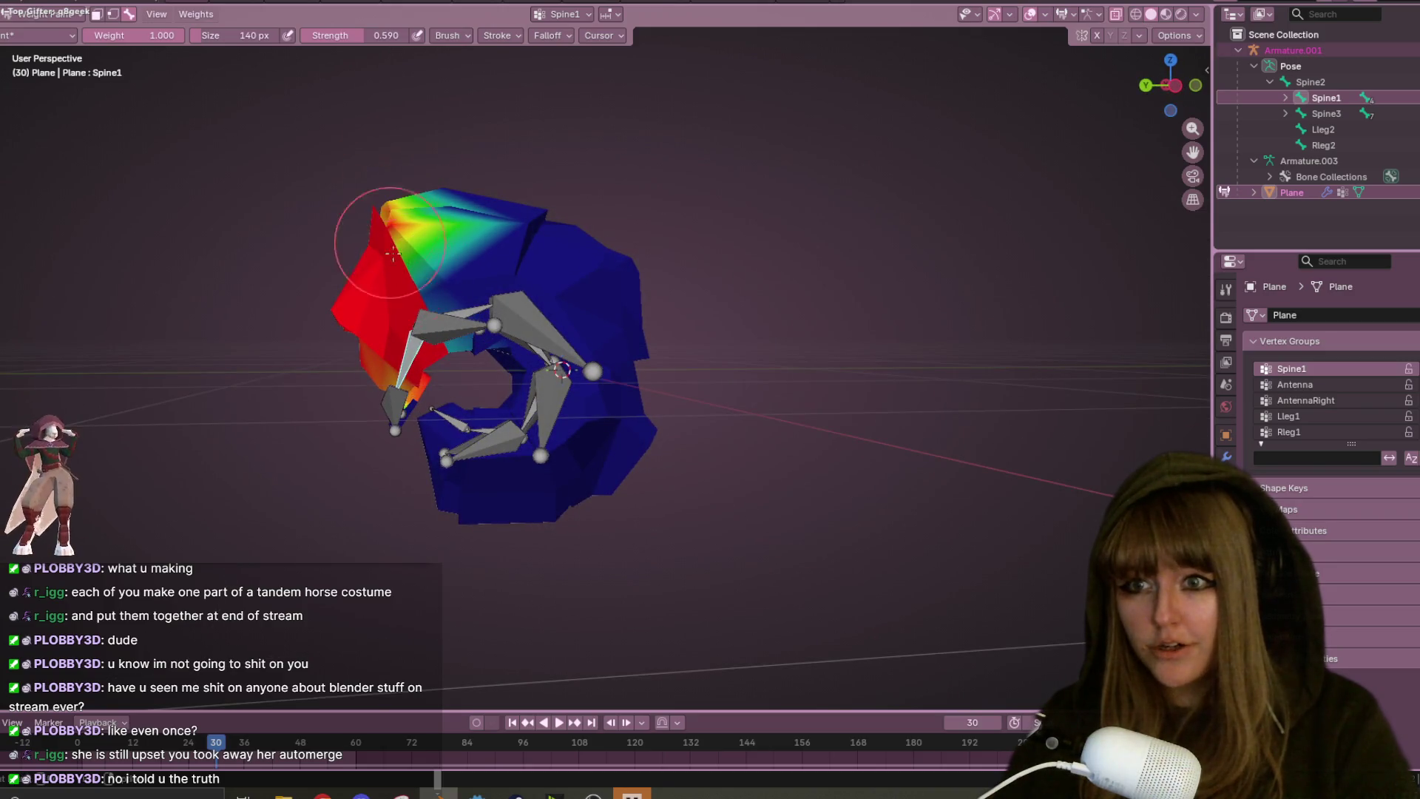
mouse_move(488, 342)
middle_down()
mouse_move(356, 233)
mouse_move(745, 279)
mouse_move(444, 238)
middle_up()
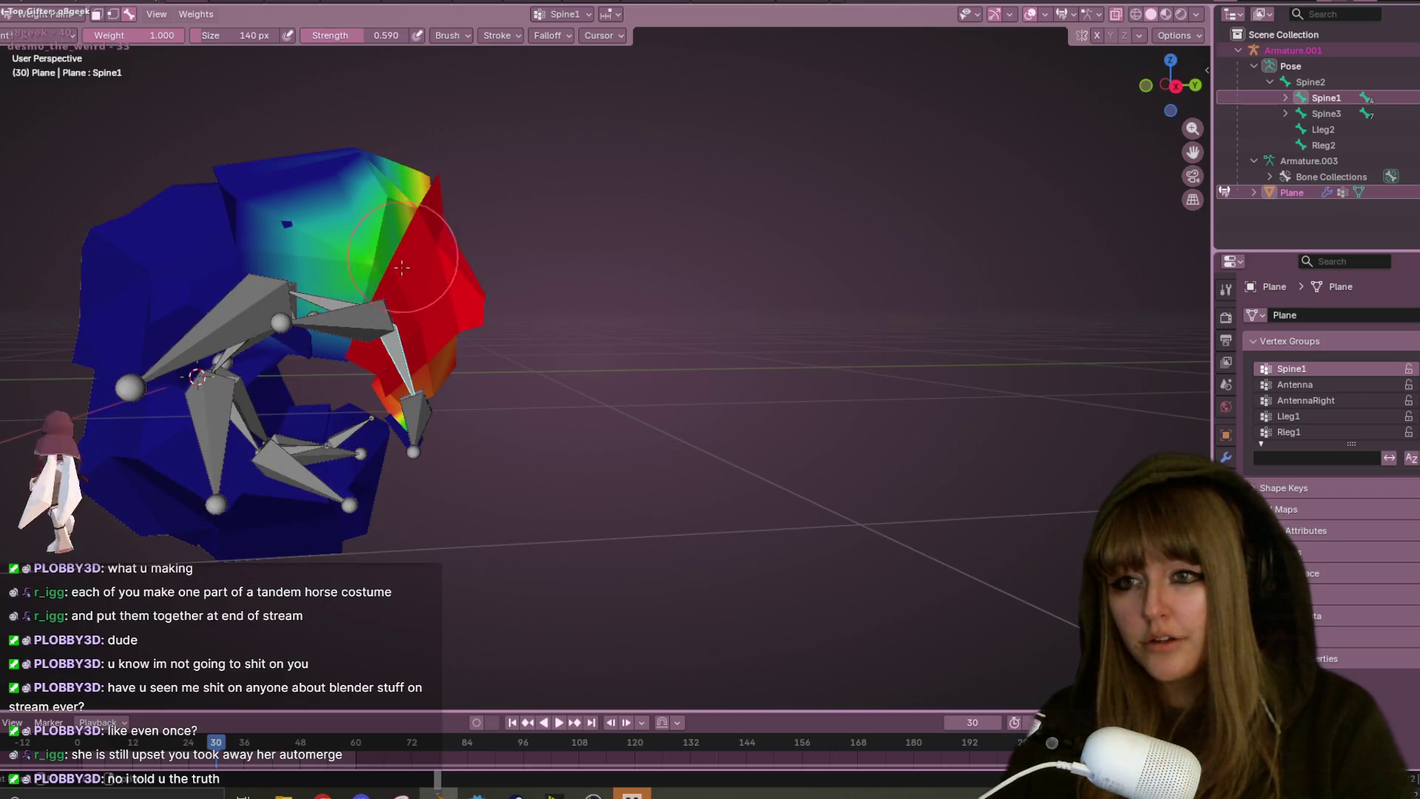
middle_drag(374, 347, 384, 255)
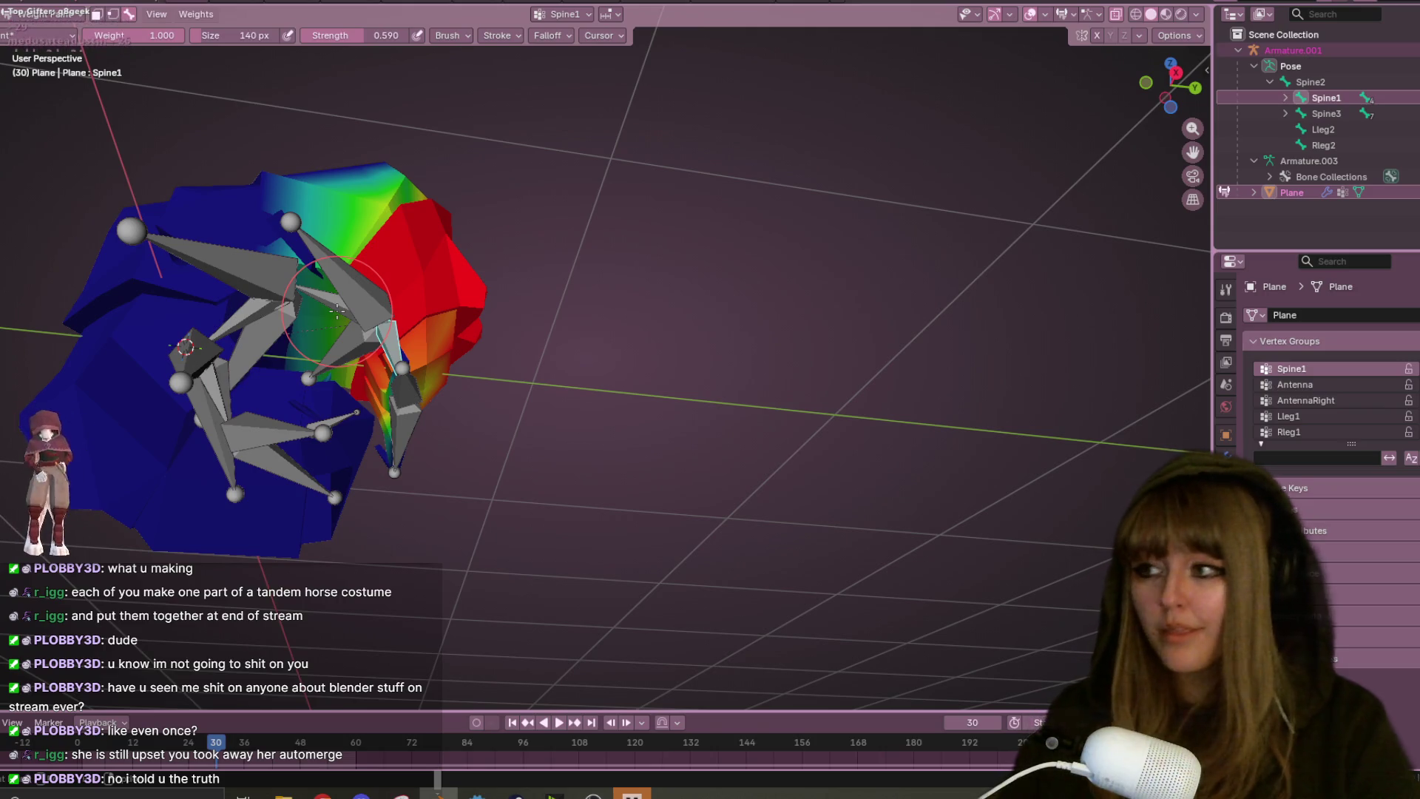
shift+middle_drag(356, 304, 643, 316)
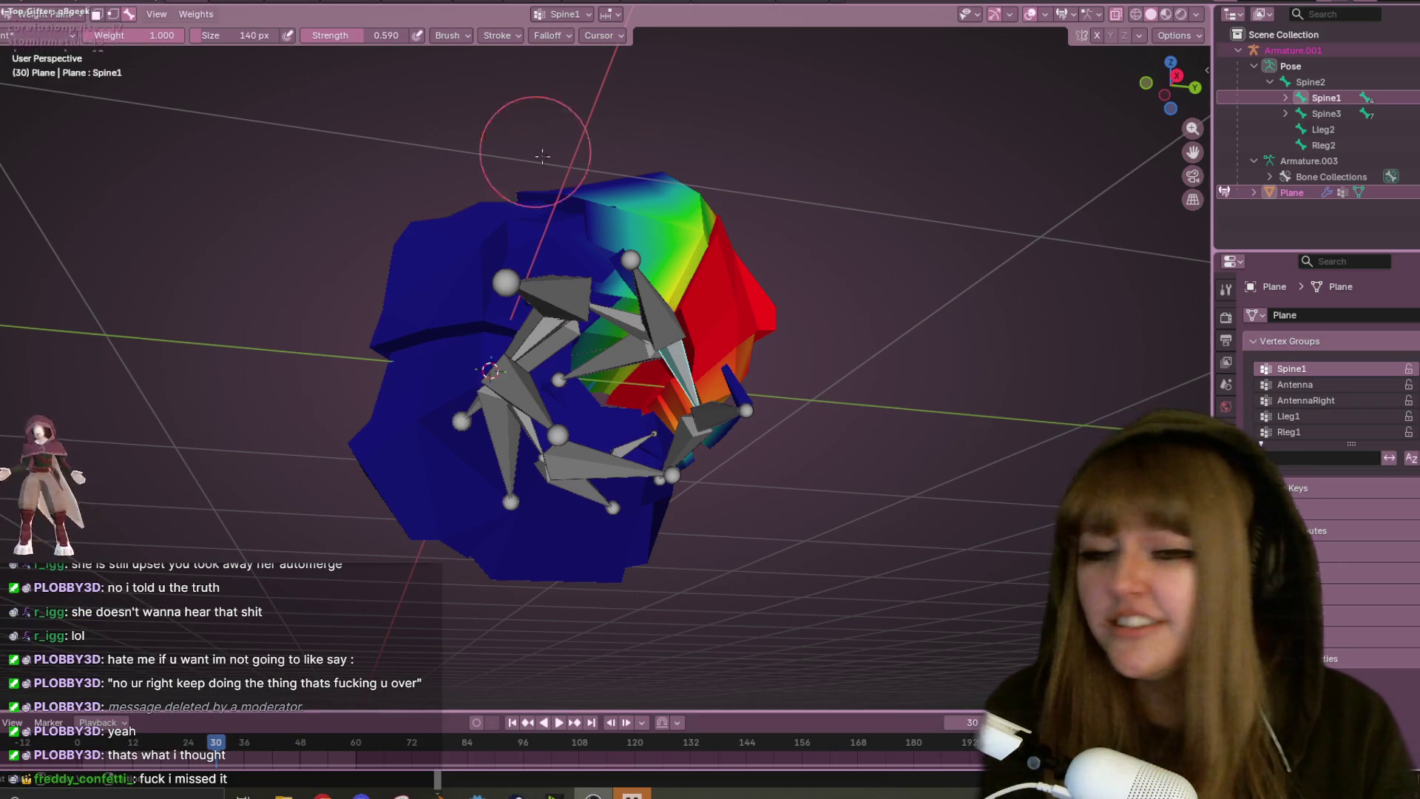
- Paint the top Spine1 weights toward green, then switch back to Object Mode
mouse_move(634, 143)
middle_down()
mouse_move(898, 232)
mouse_move(847, 301)
mouse_move(808, 237)
middle_up()
mouse_move(713, 190)
mouse_down()
mouse_move(691, 184)
mouse_move(670, 231)
mouse_move(704, 222)
mouse_move(676, 232)
mouse_move(708, 199)
mouse_up()
middle_drag(785, 213, 694, 235)
middle_drag(798, 271, 614, 216)
mouse_move(701, 256)
middle_down()
mouse_move(818, 185)
mouse_move(831, 158)
mouse_move(799, 158)
mouse_move(862, 127)
mouse_move(690, 136)
middle_up()
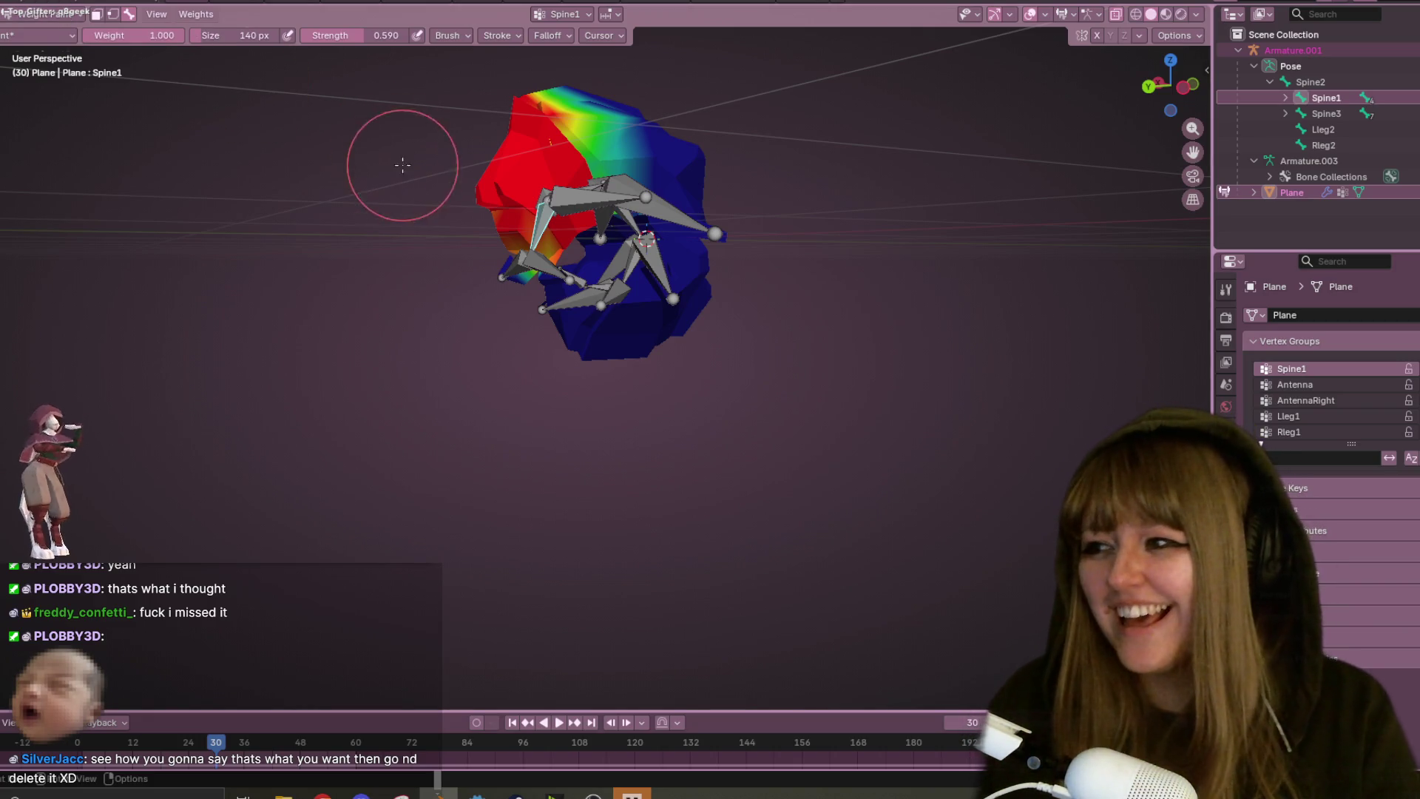
click(41, 20)
click(34, 40)
- Select the armature, switch it to Pose Mode and snap to a left side view
mouse_move(622, 188)
middle_down()
mouse_move(575, 379)
mouse_move(545, 188)
mouse_move(660, 202)
mouse_move(654, 154)
middle_up()
scroll(545, 188, up, 2)
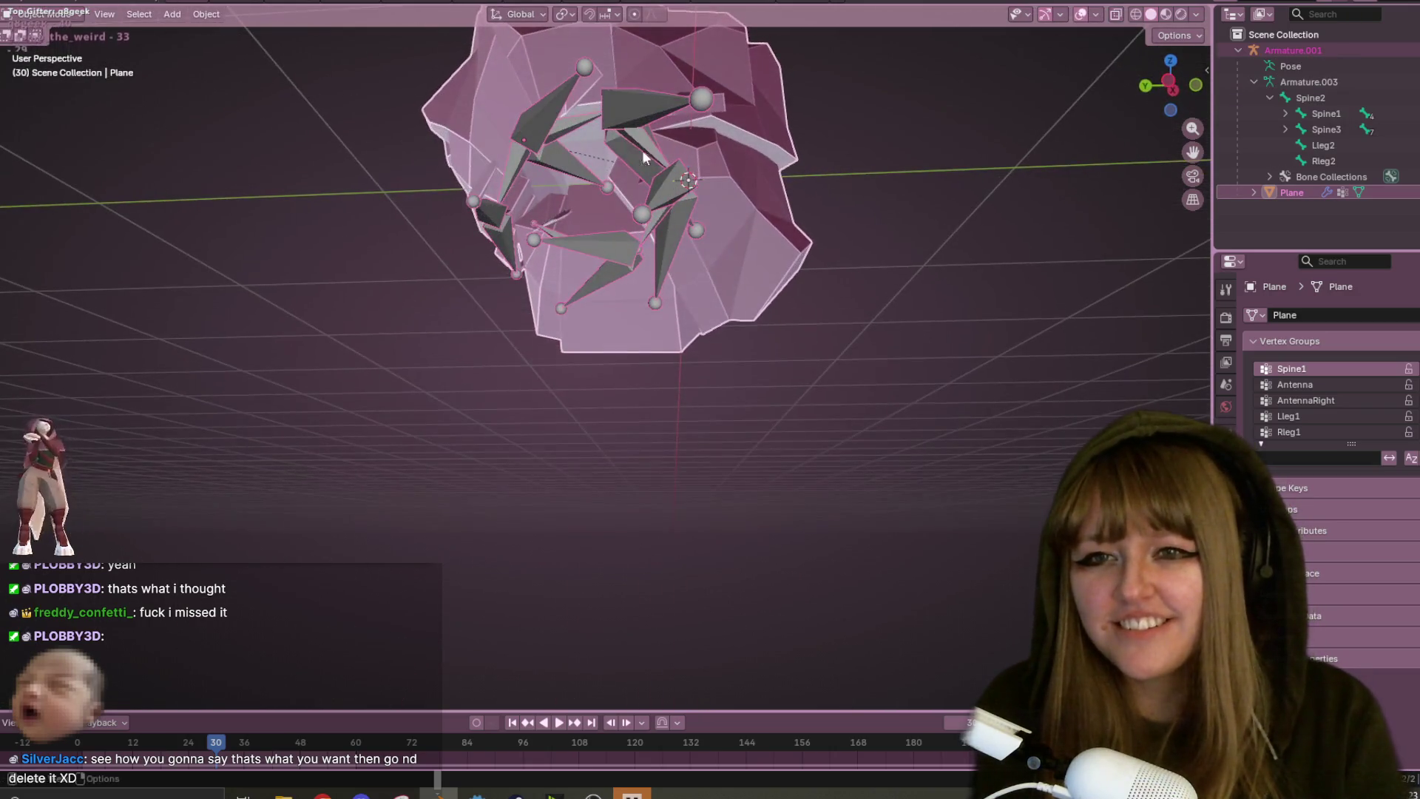
click(556, 109)
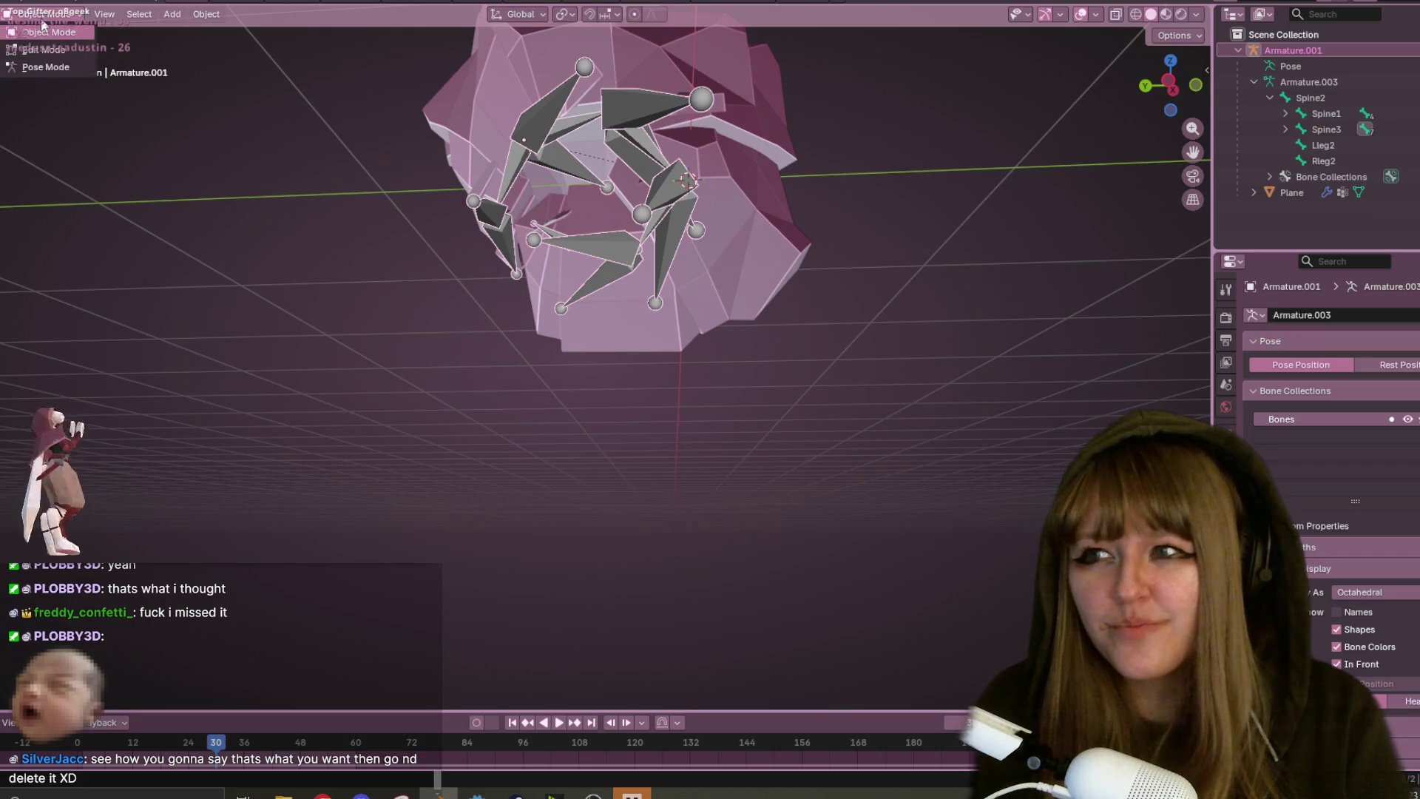
click(40, 67)
scroll(521, 127, down, 3)
mouse_move(521, 127)
middle_down()
mouse_move(726, 263)
mouse_move(777, 381)
mouse_move(767, 676)
mouse_move(666, 469)
mouse_move(1171, 97)
middle_up()
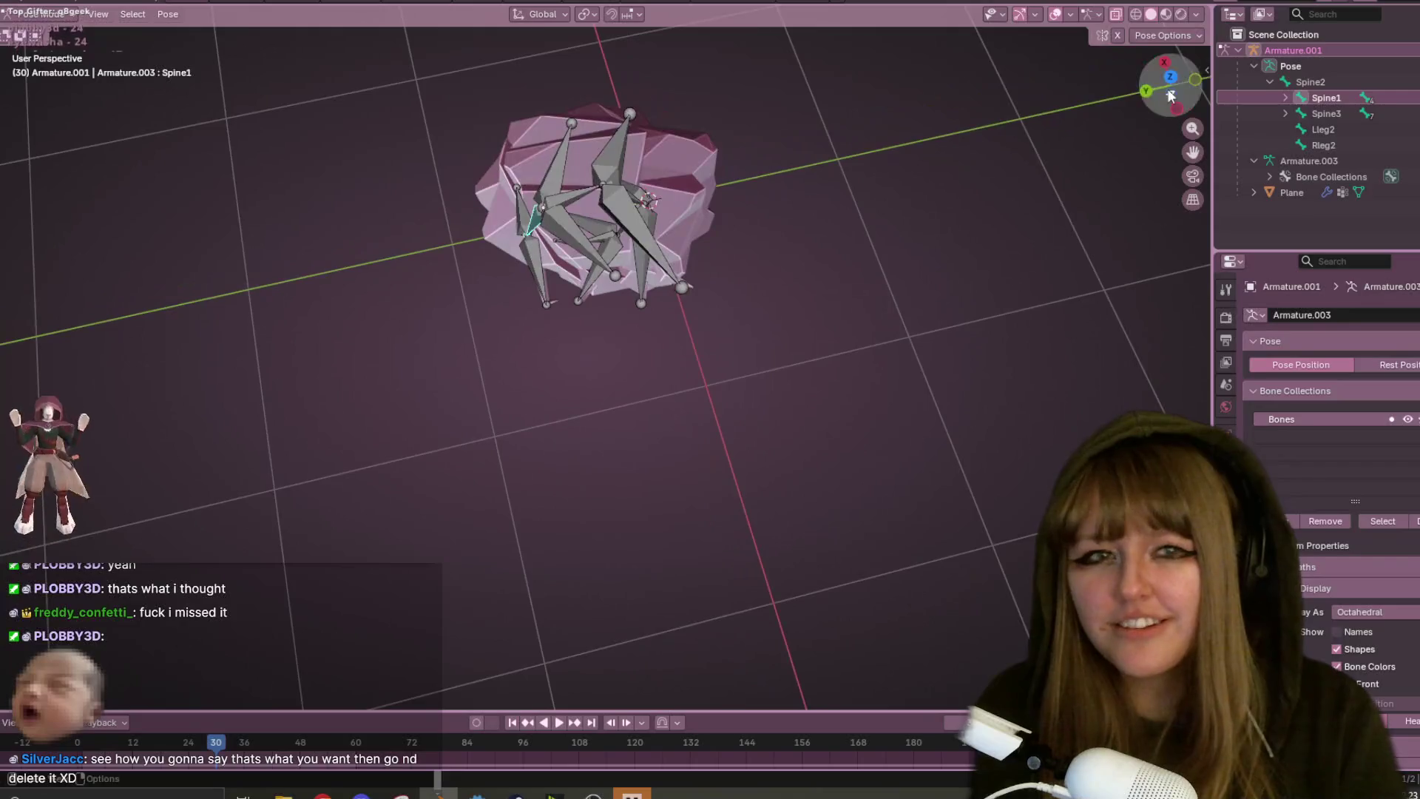
click(1178, 109)
scroll(833, 170, up, 5)
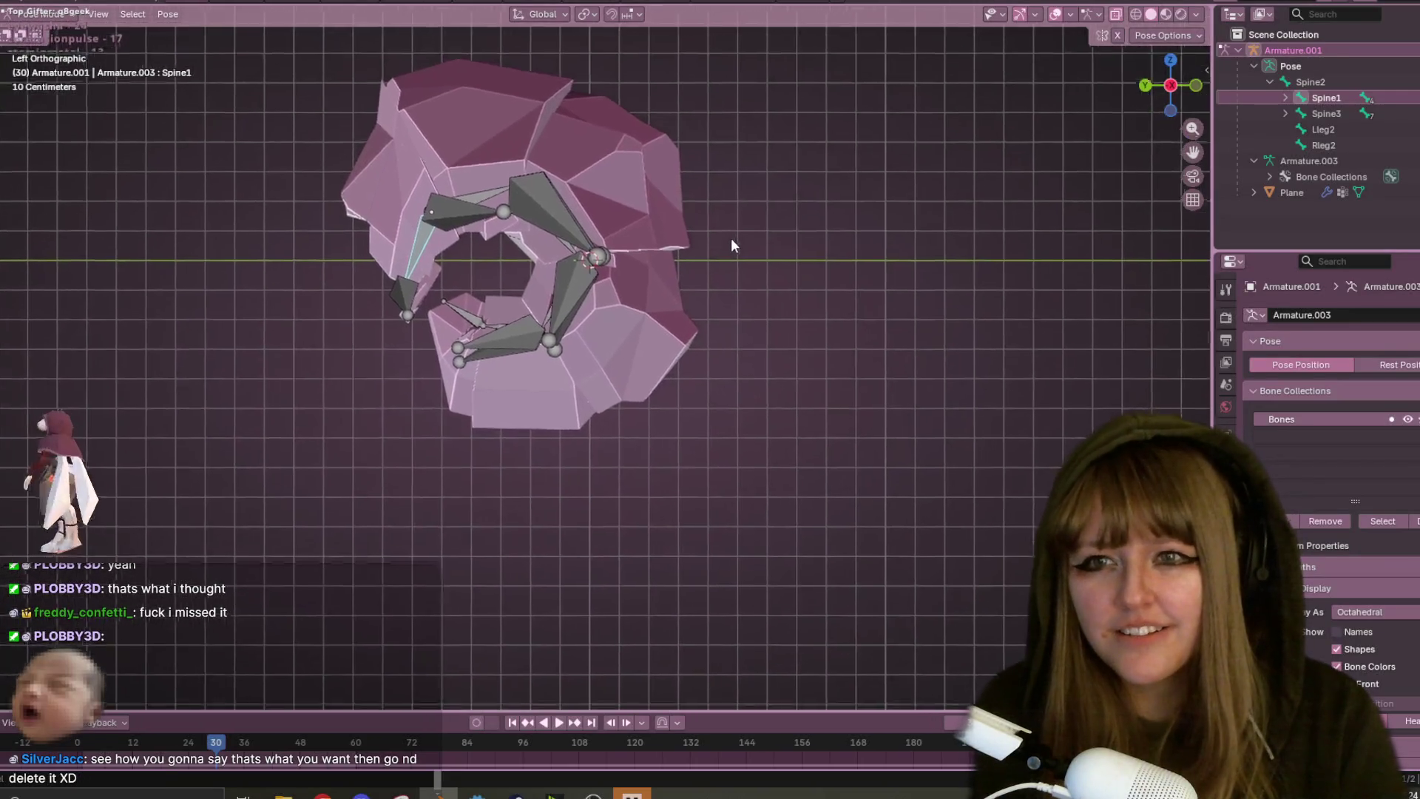
- Rotate Spine1, Spine2 and Spine3 to begin straightening the curled body
shift+middle_drag(503, 335, 552, 367)
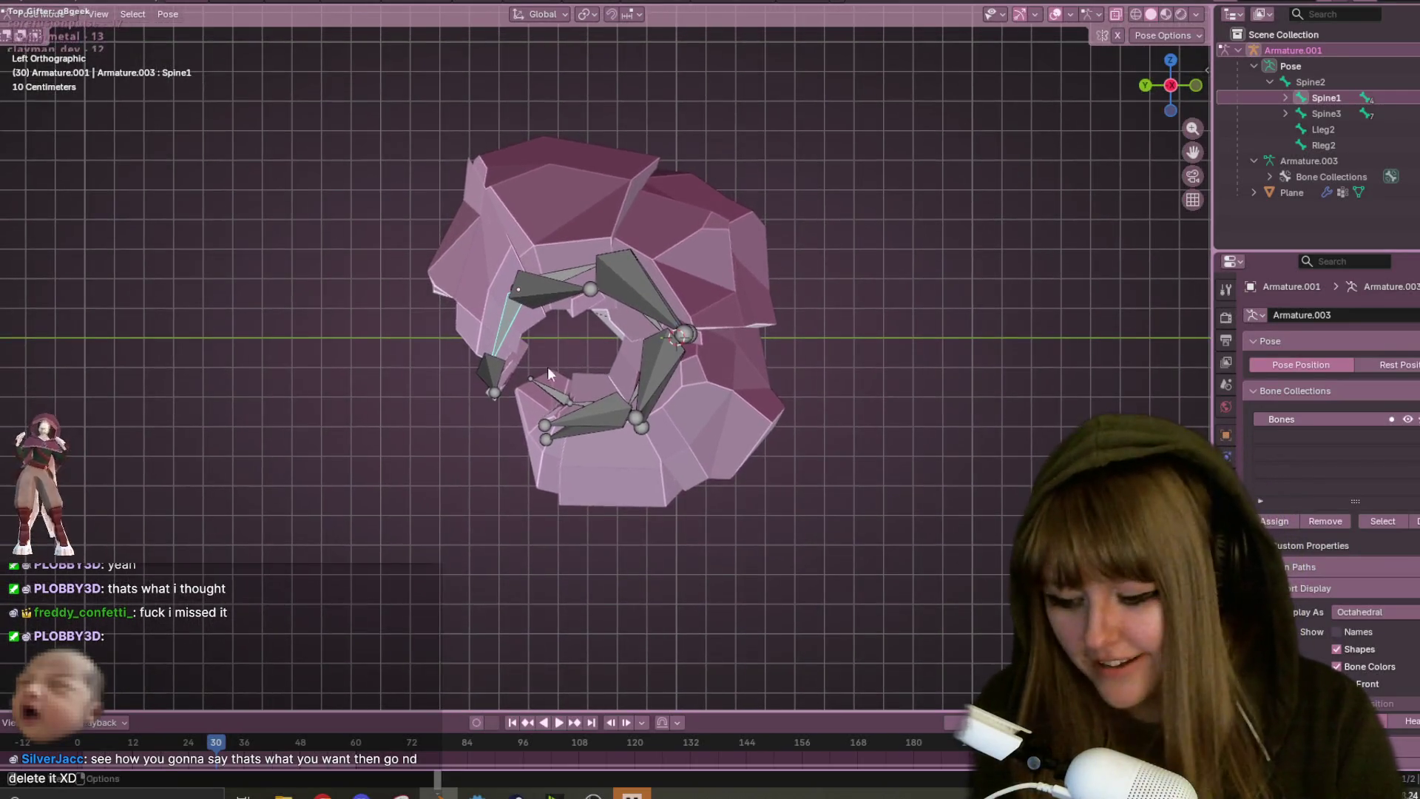
key(r)
click(474, 304)
click(581, 274)
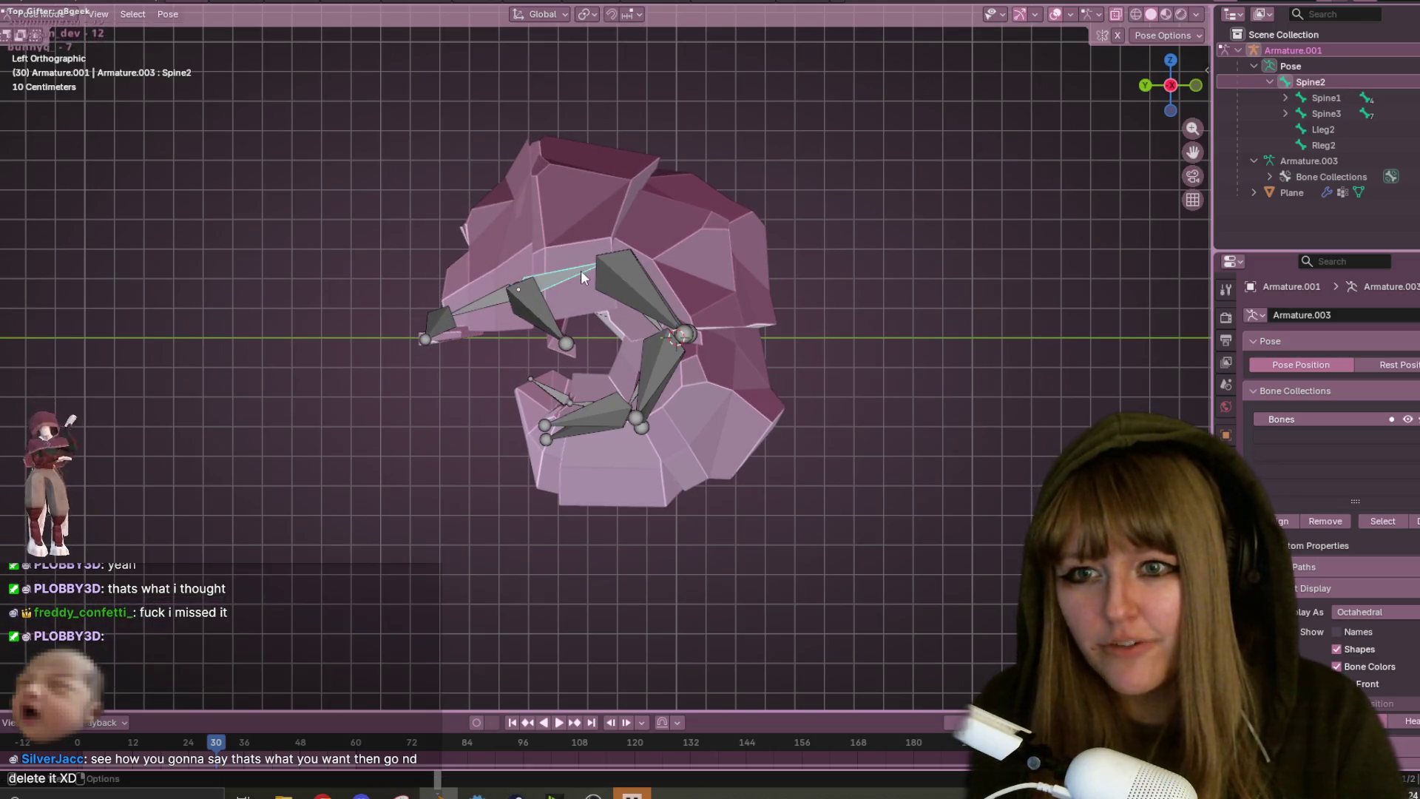
key(r)
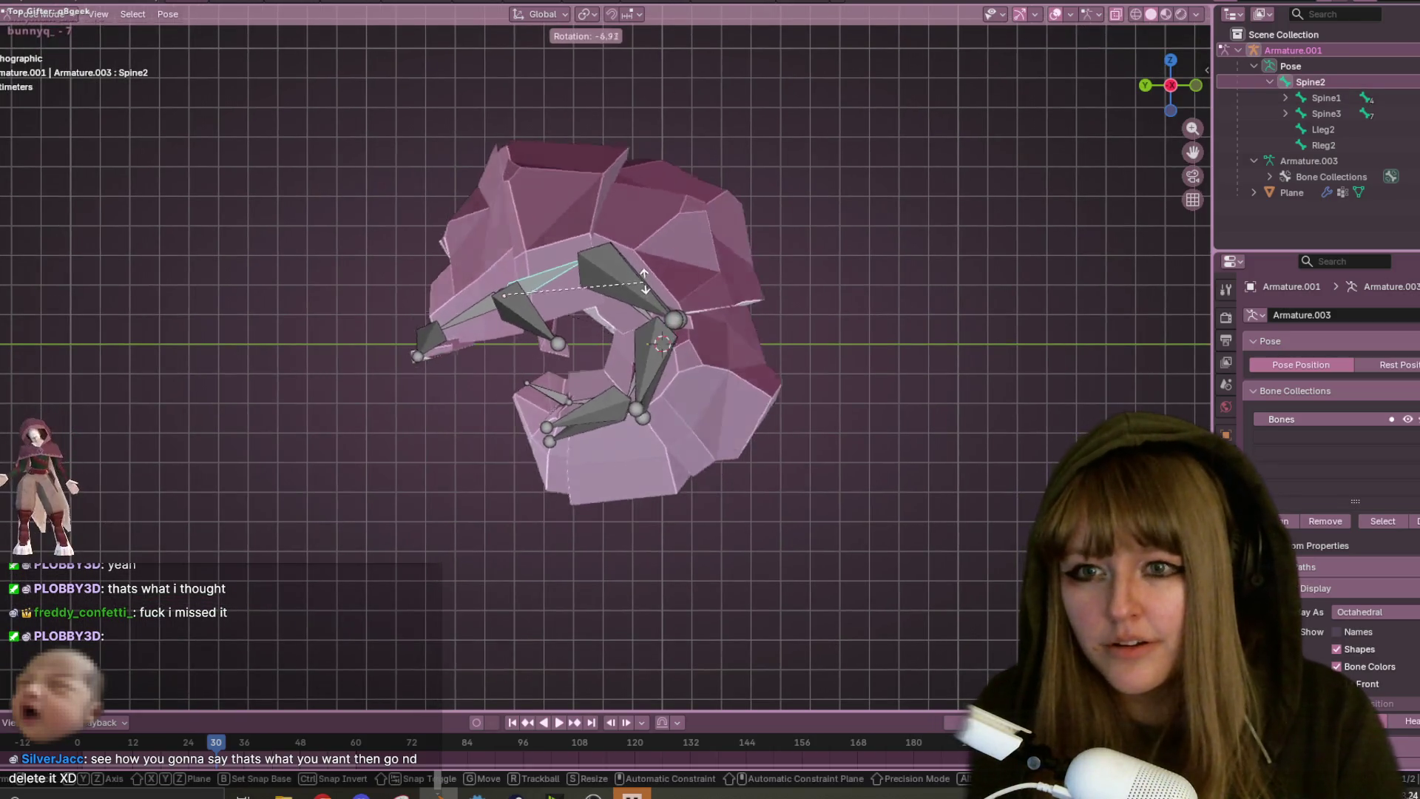
click(638, 327)
click(638, 330)
click(638, 324)
key(r)
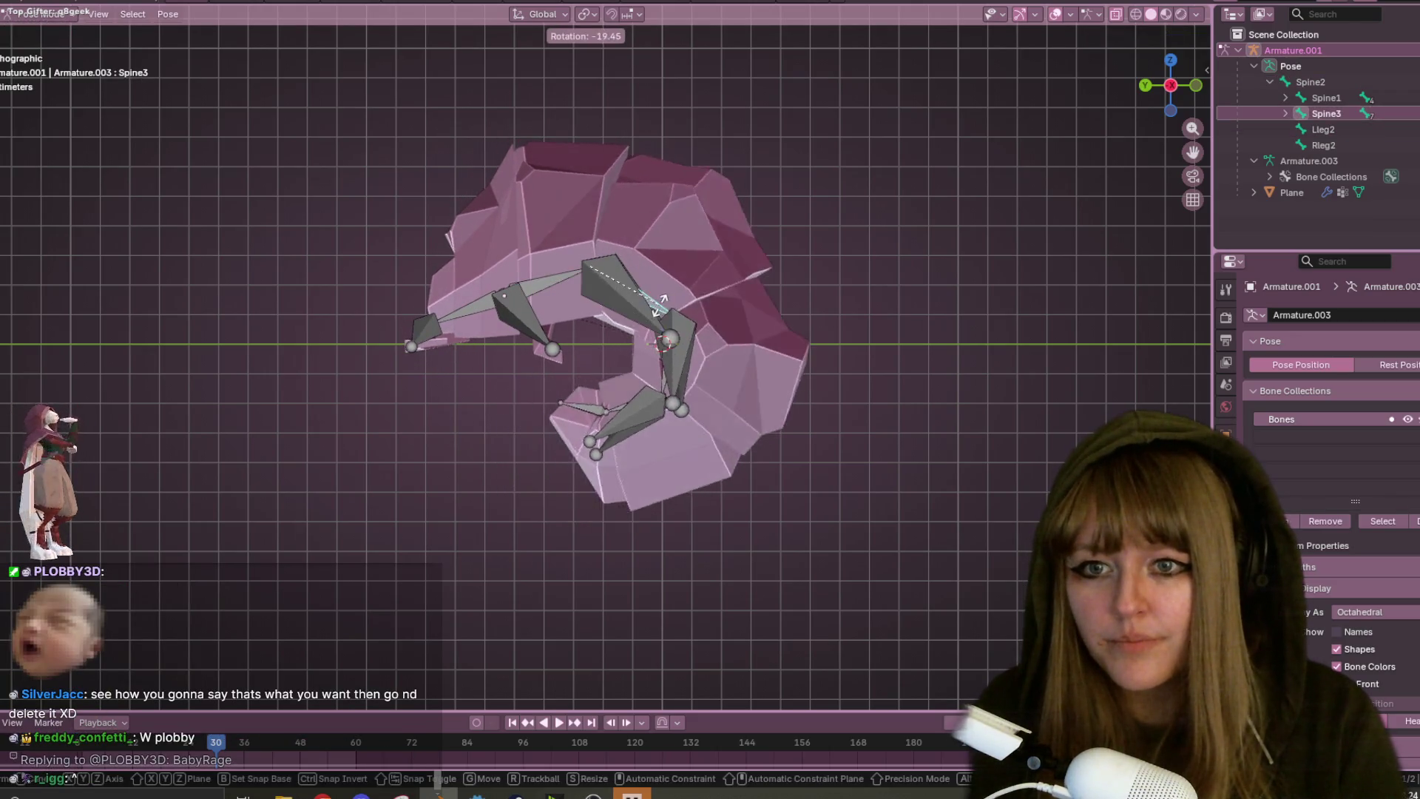
click(698, 376)
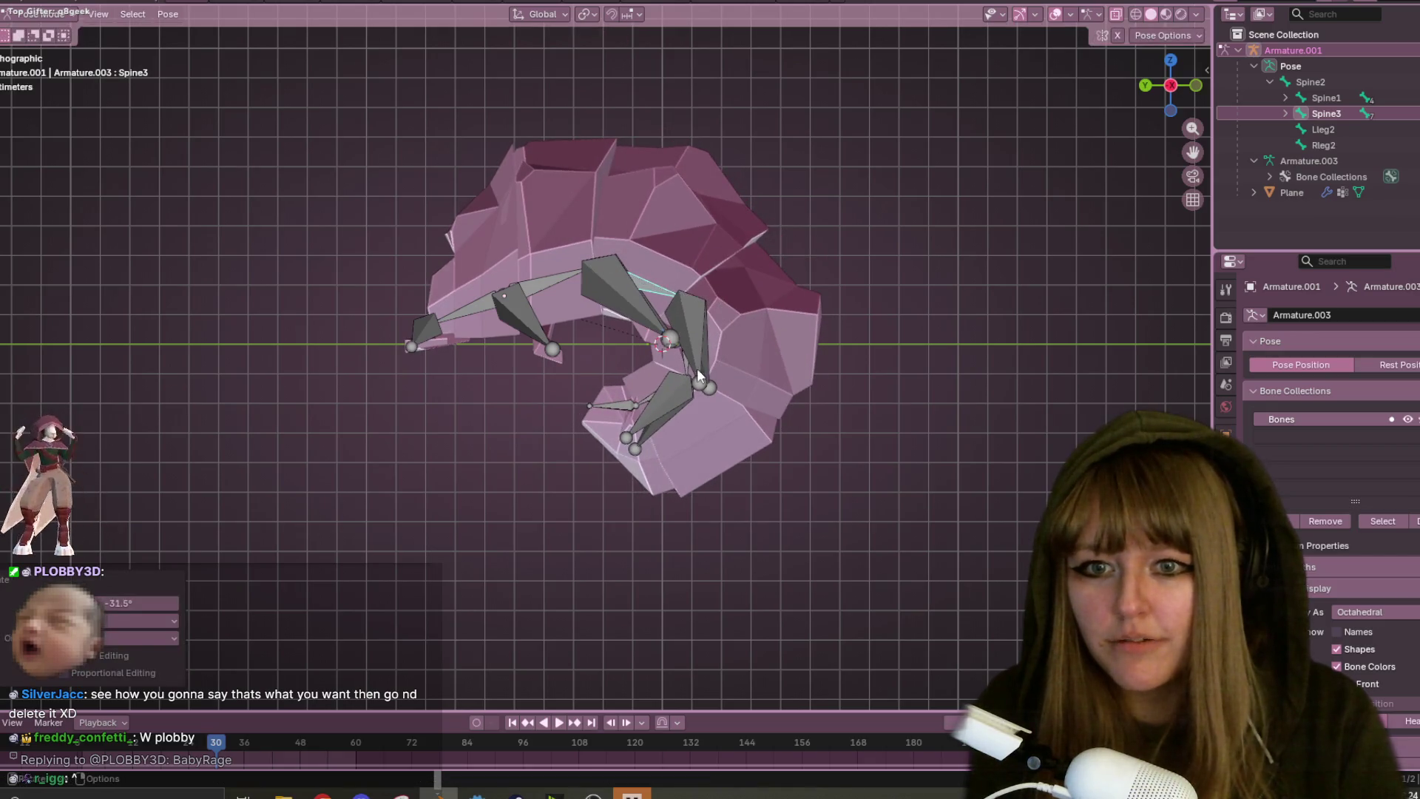
- Rotate the Rleg3 leg and Spine4, Spine5 and Spine6 to unroll the tail
click(710, 367)
key(r)
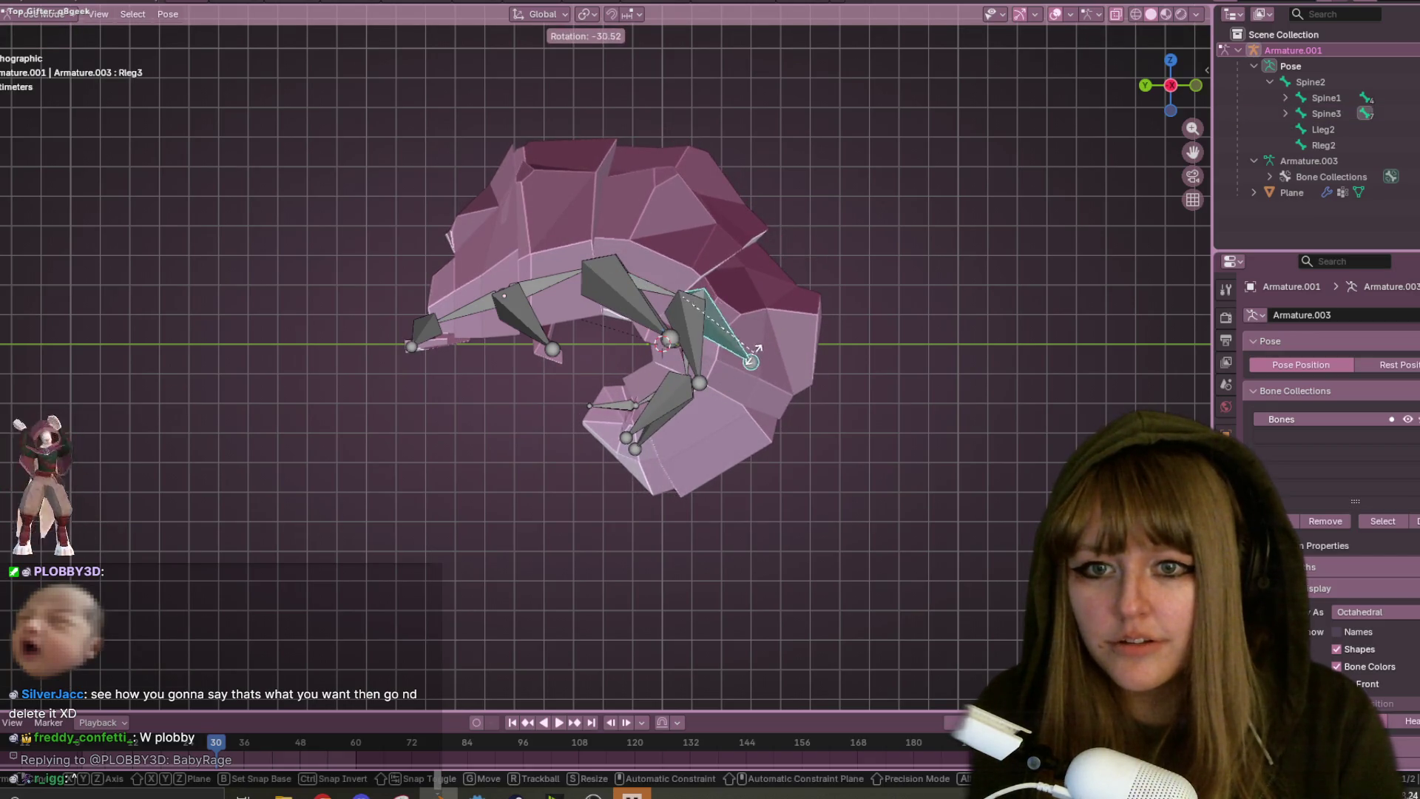
click(638, 383)
click(686, 362)
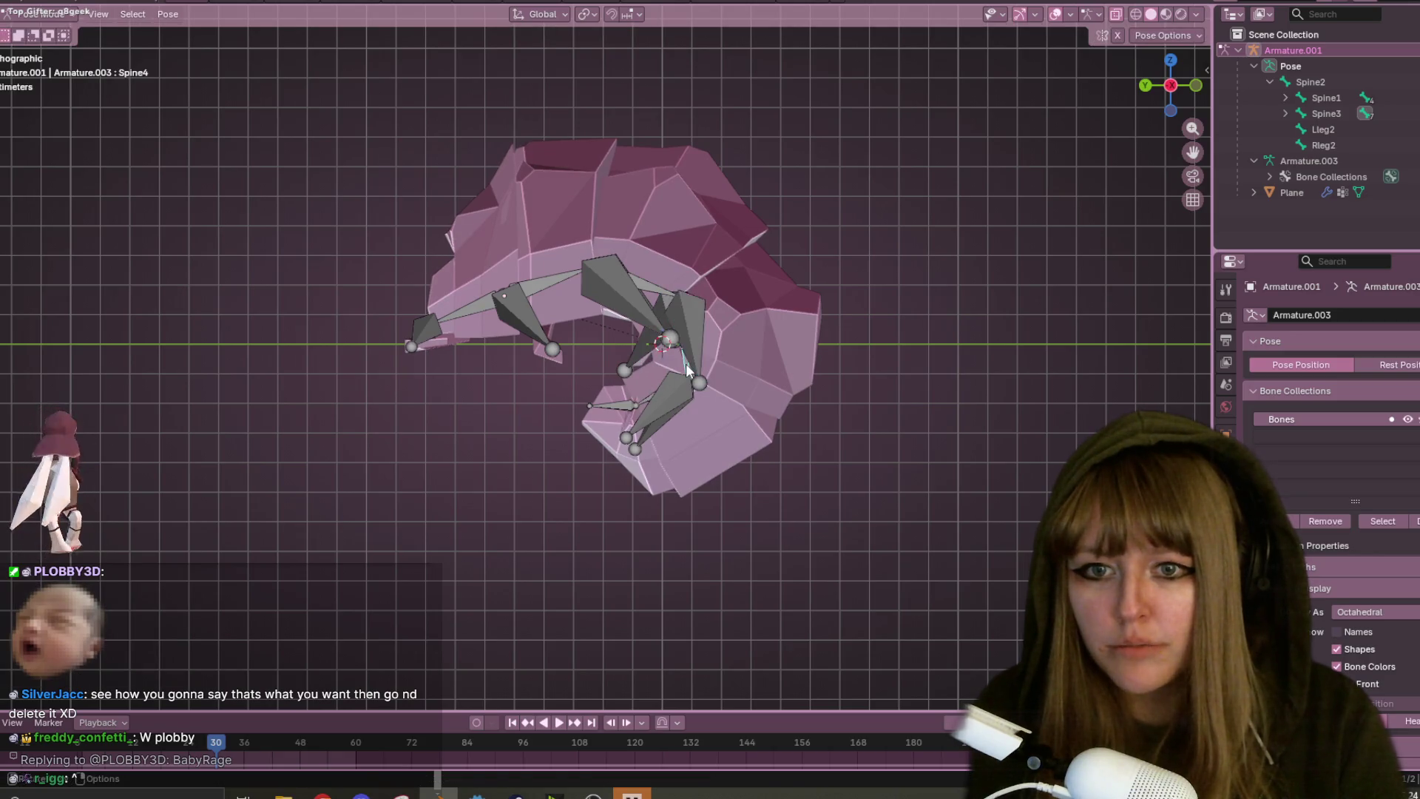
key(r)
click(751, 393)
click(746, 398)
key(r)
click(807, 403)
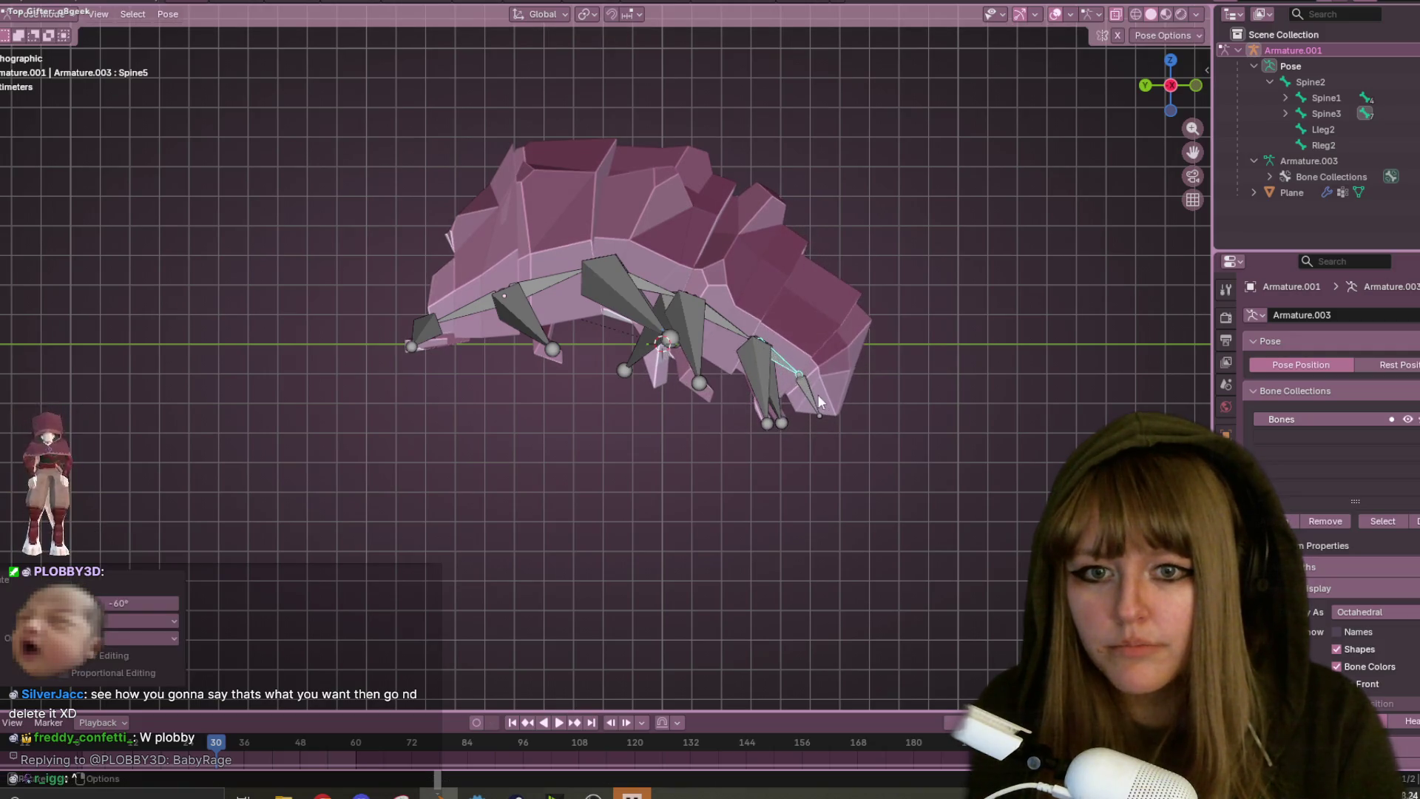
click(810, 392)
key(r)
click(813, 408)
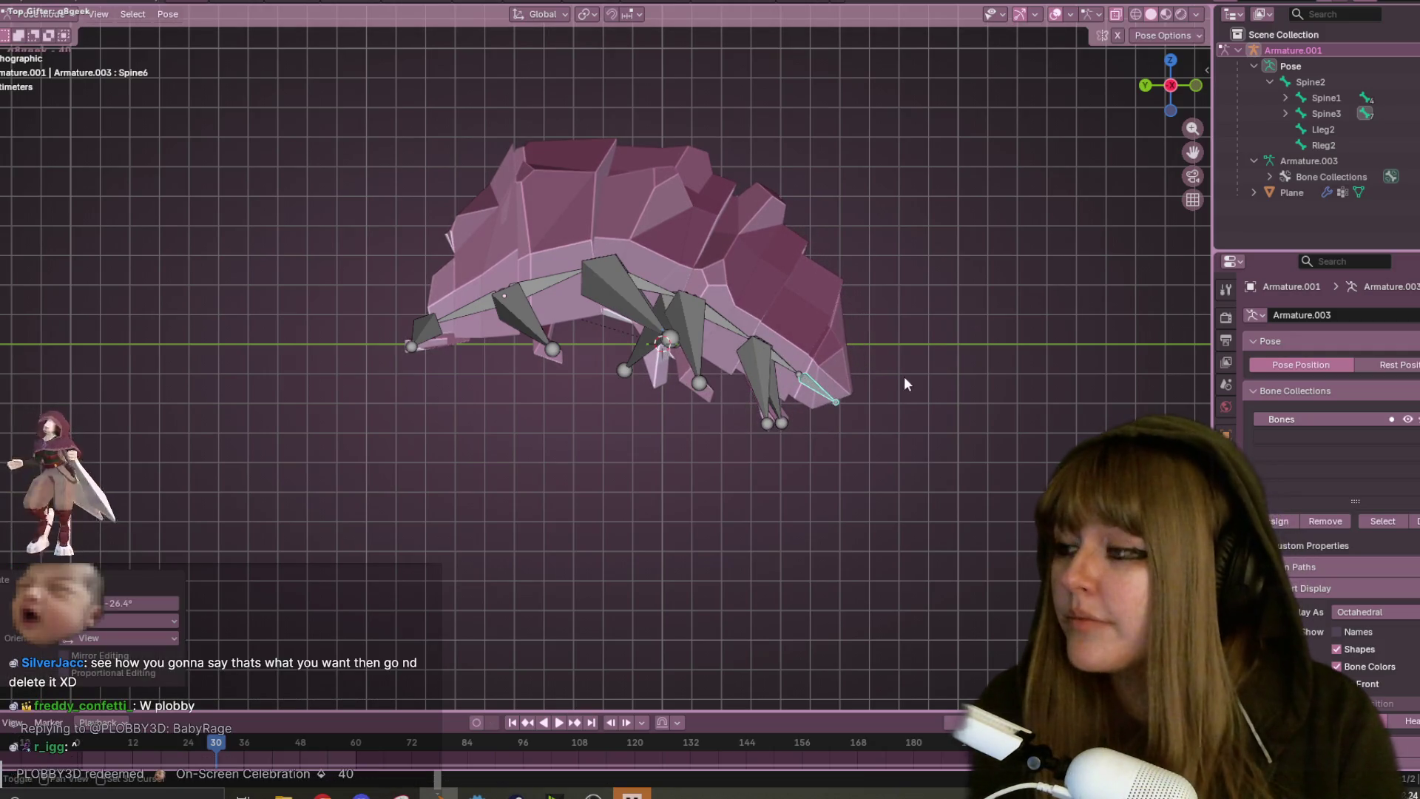
- Make small corrective rotations to Spine1 and Spine2
scroll(917, 379, up, 1)
scroll(918, 381, down, 1)
scroll(821, 343, up, 1)
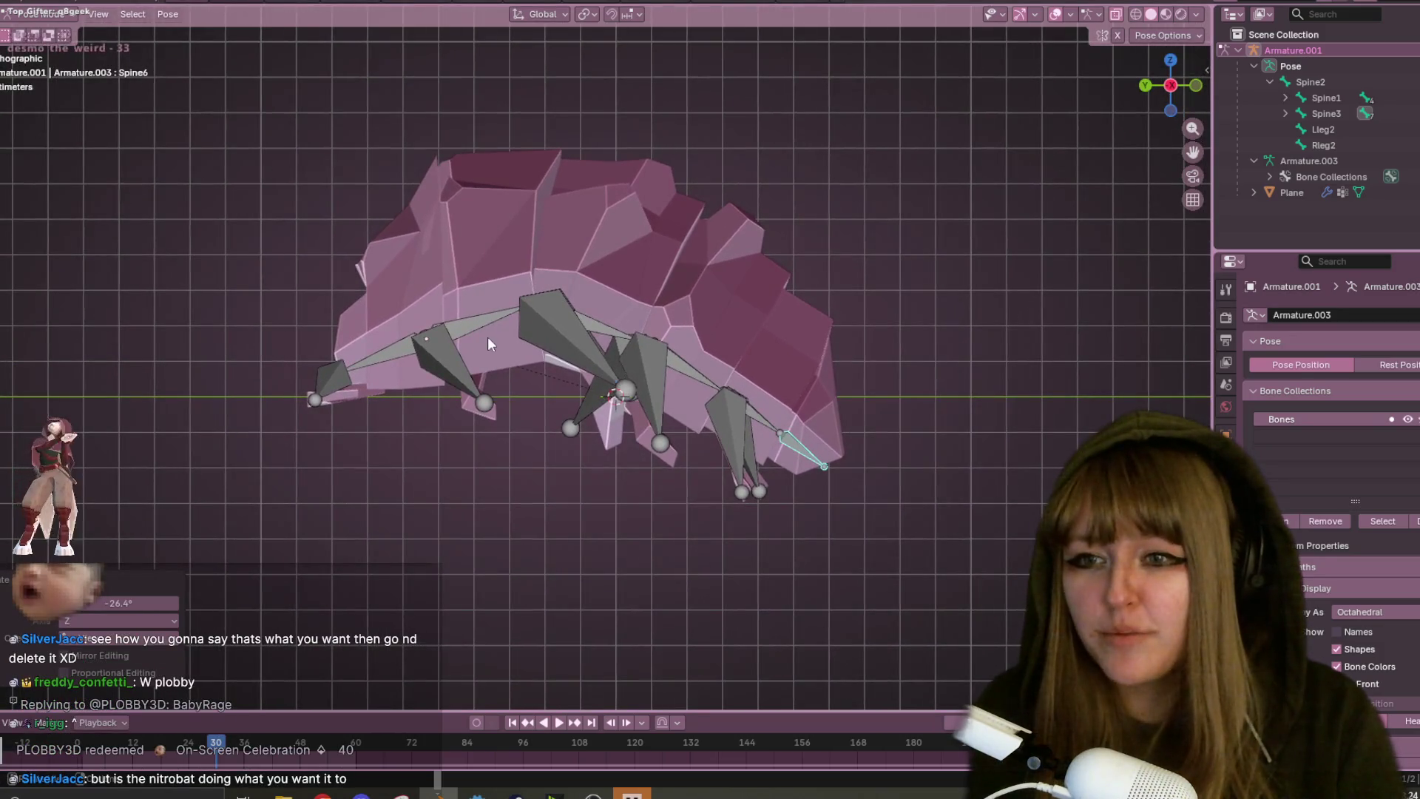
click(347, 366)
click(385, 355)
key(r)
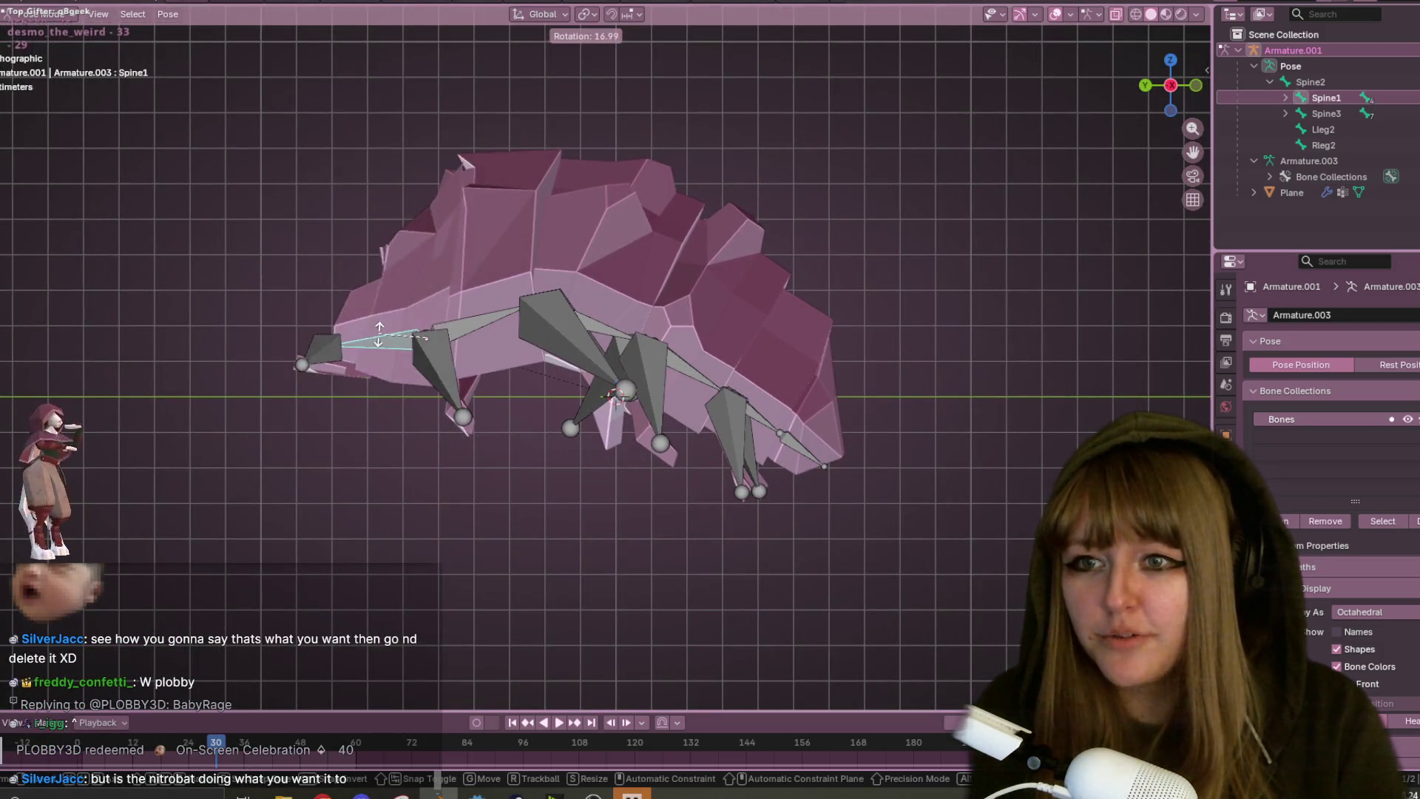
click(378, 349)
click(481, 322)
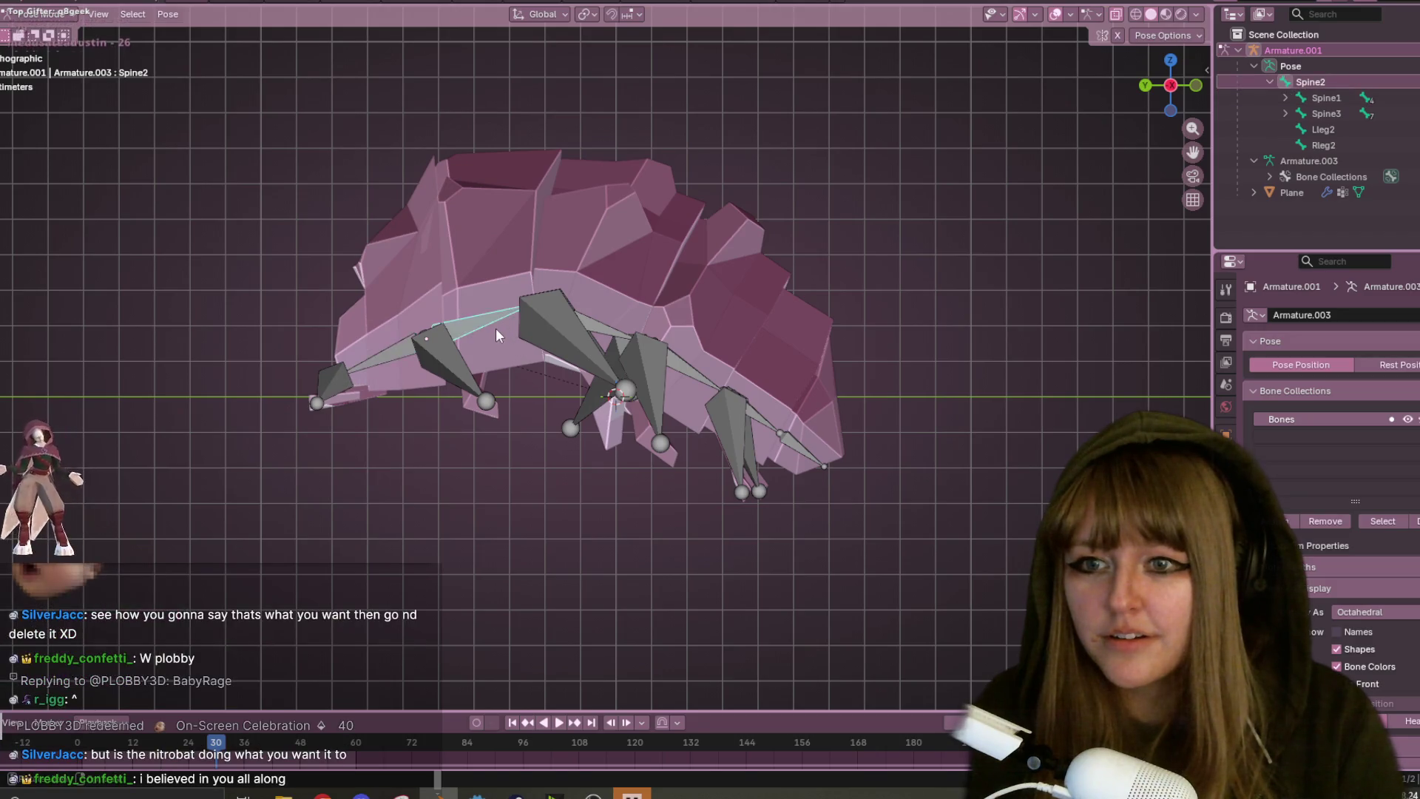
key(r)
click(590, 344)
- Adjust Spine3 and Spine4 to flatten the back and tilt the Spine6 tail tip downward
click(605, 349)
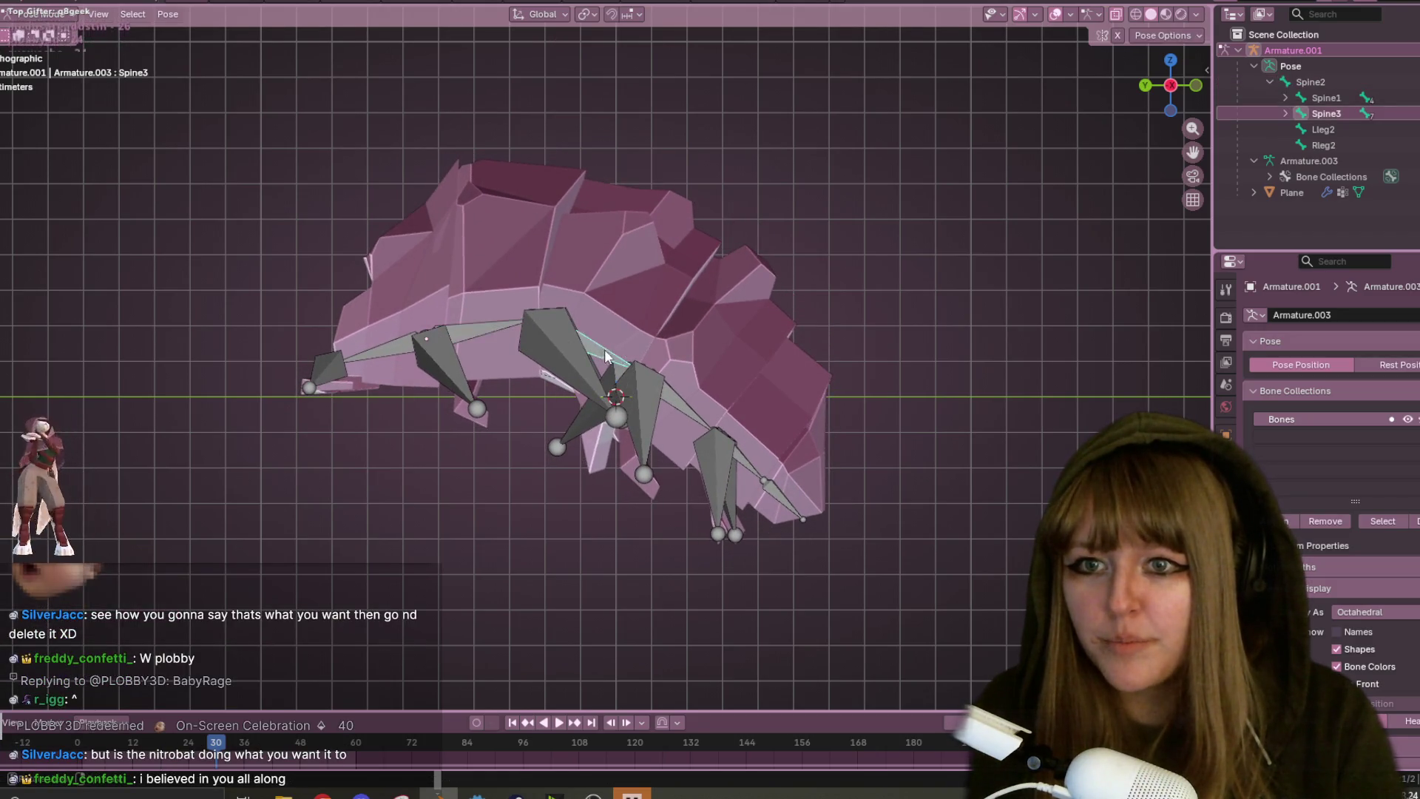
key(r)
click(618, 329)
click(695, 357)
key(r)
click(770, 368)
click(836, 394)
key(r)
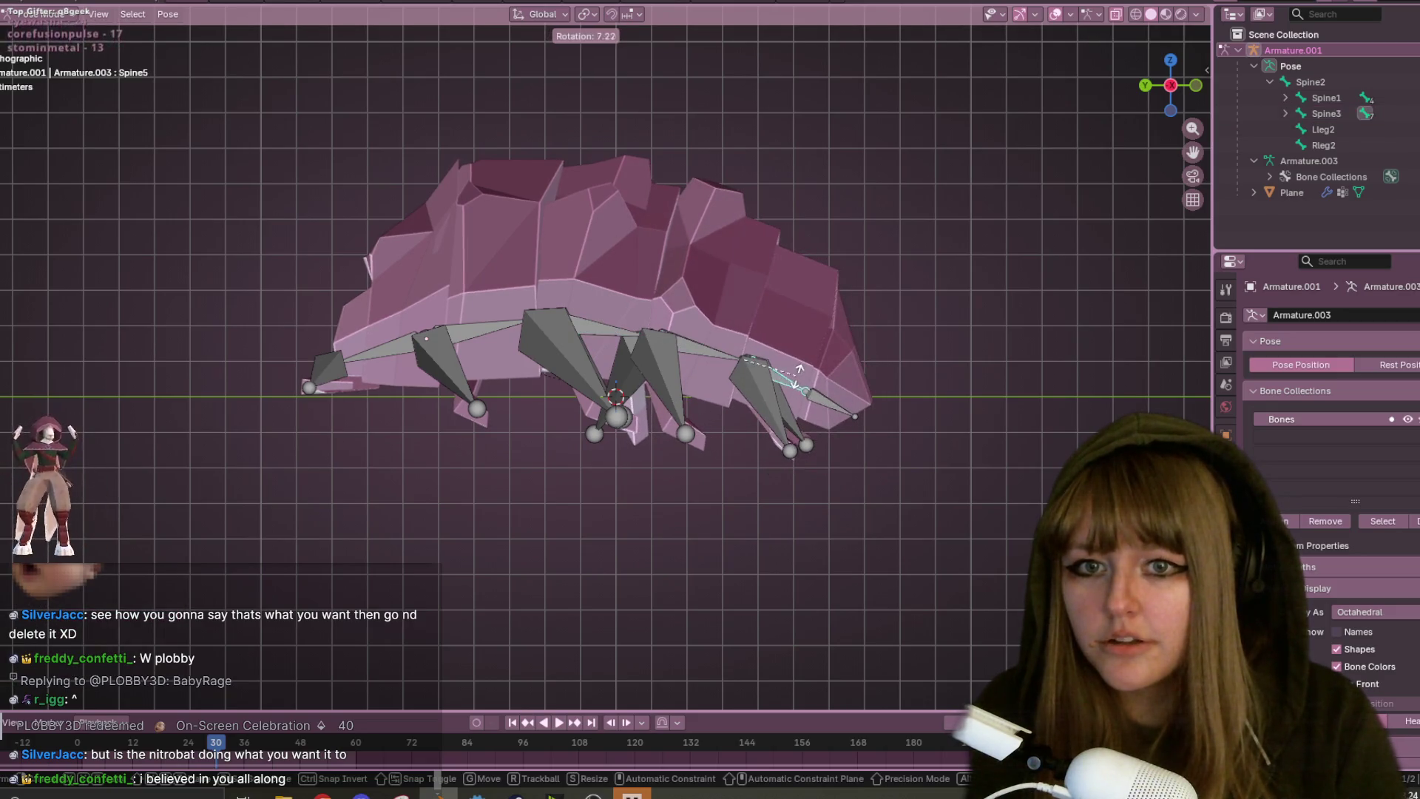
click(823, 420)
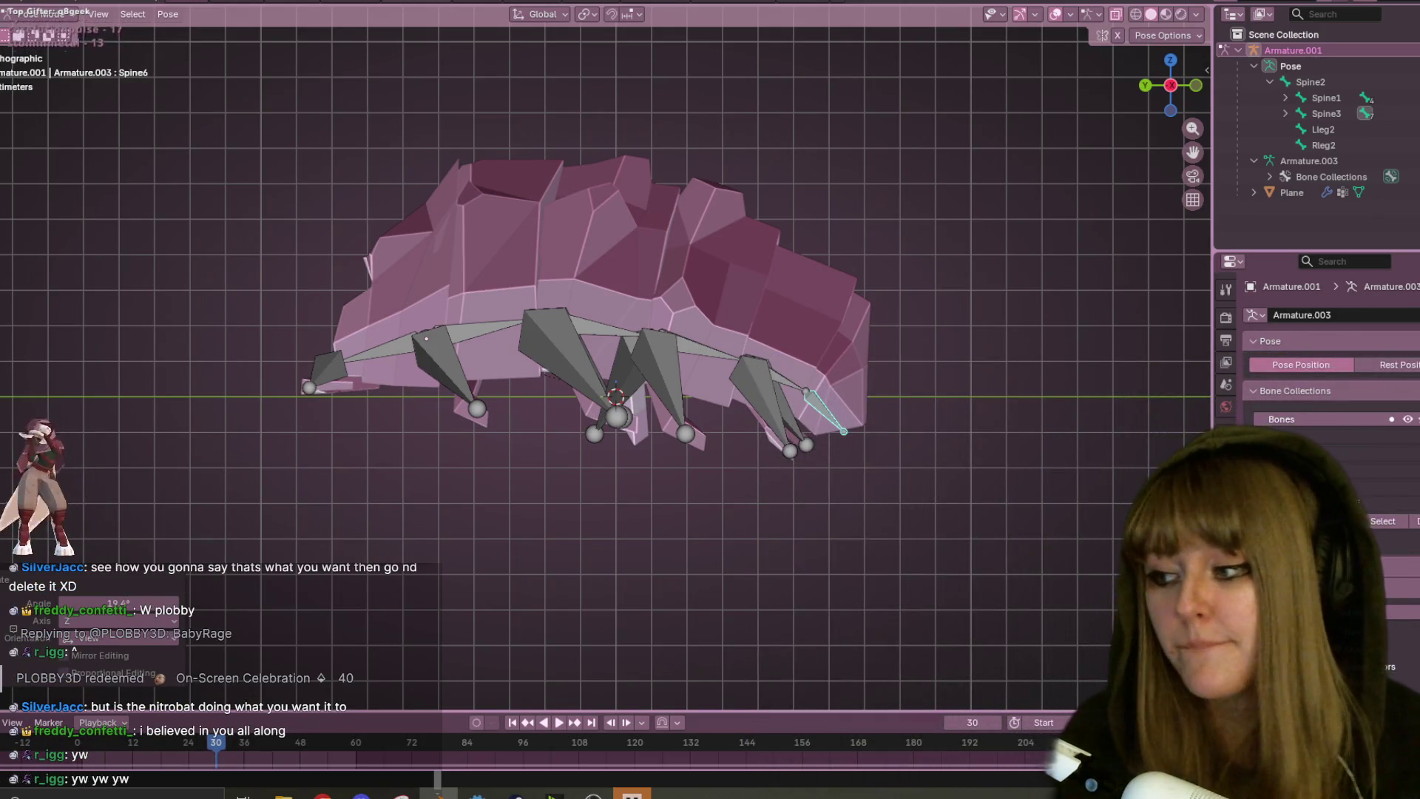
- Re-rotate Spine5 and the Spine6 tail bone
scroll(651, 347, up, 2)
scroll(610, 308, up, 3)
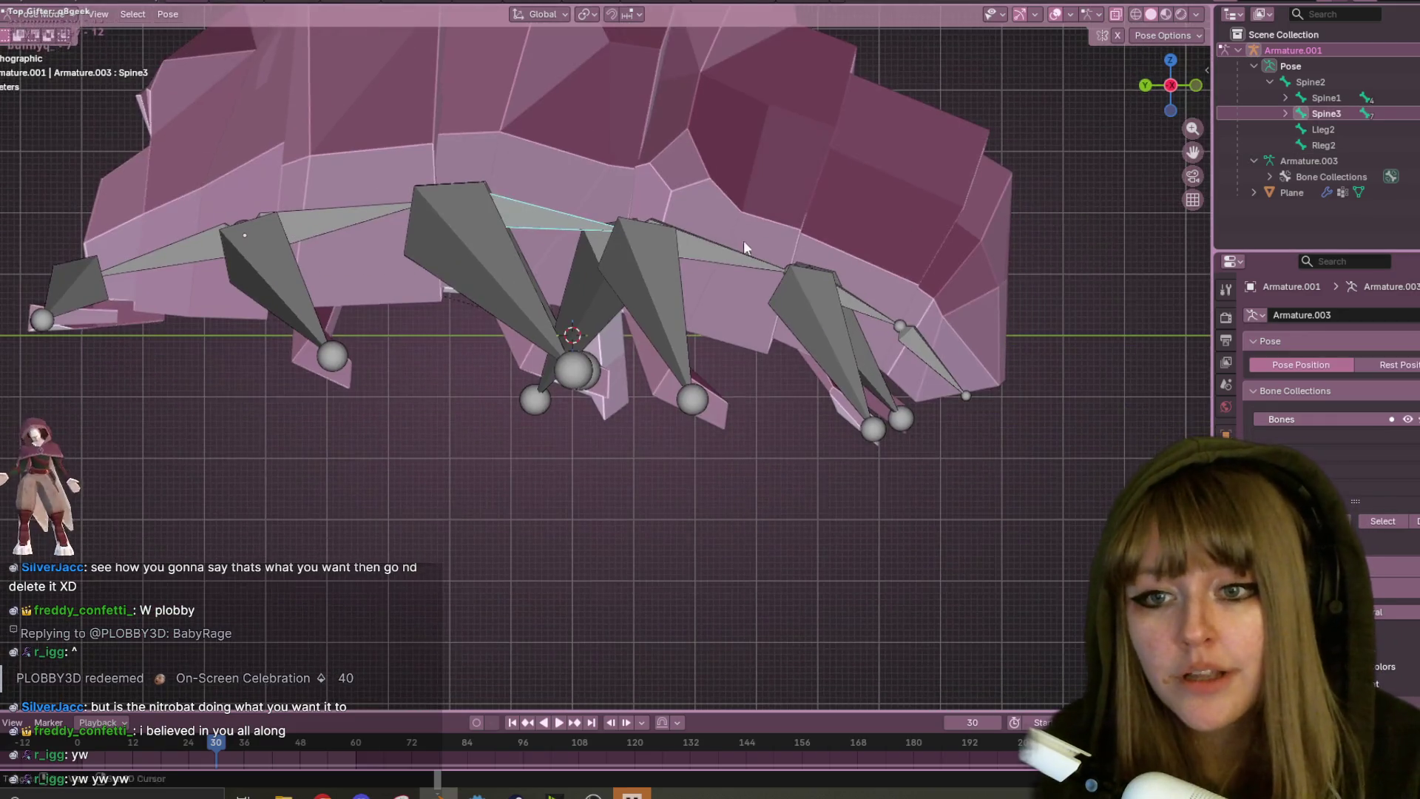
click(744, 241)
scroll(720, 249, down, 4)
click(756, 327)
key(r)
click(767, 311)
click(810, 343)
key(r)
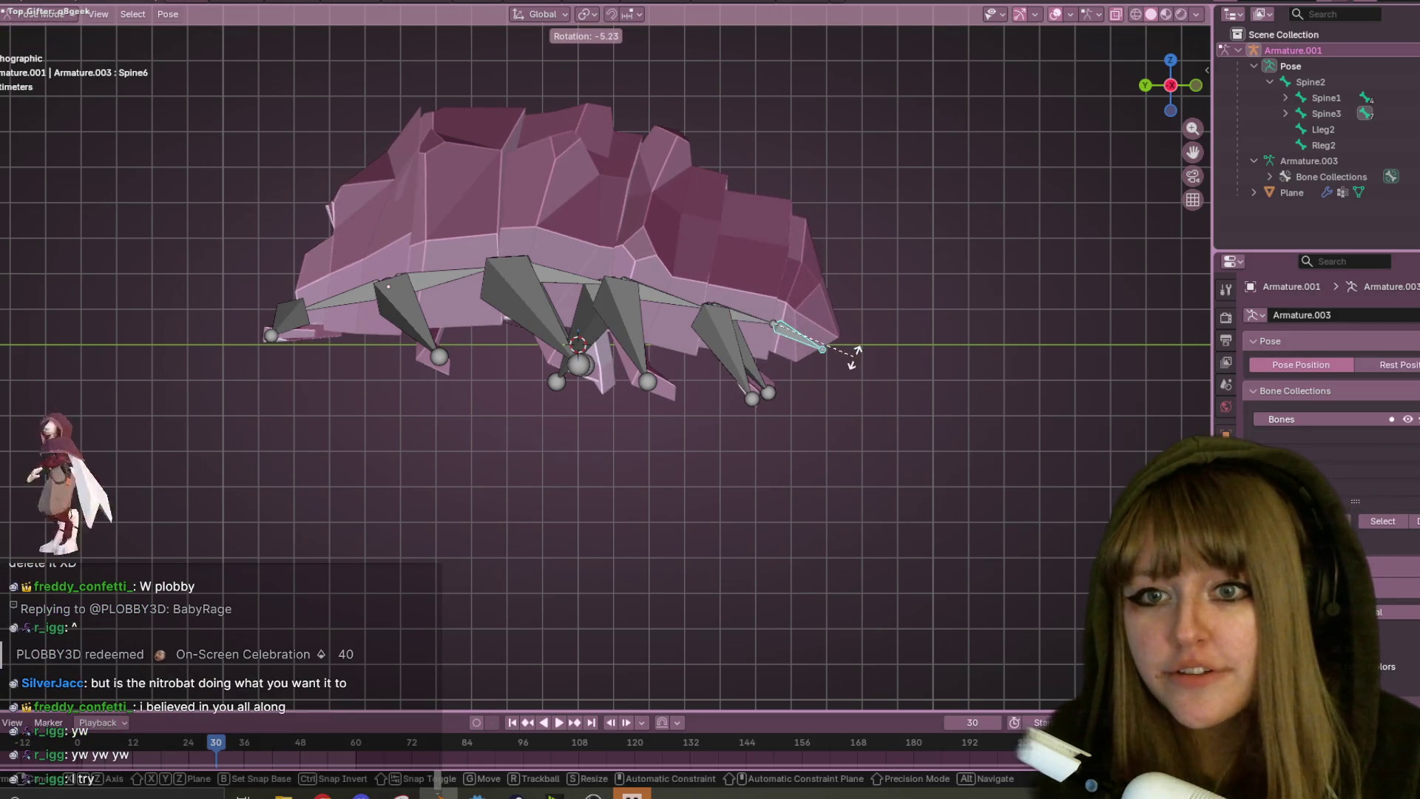
click(852, 359)
- Fine-tune the rotations of Spine1, Spine2 and Spine4
click(344, 299)
key(r)
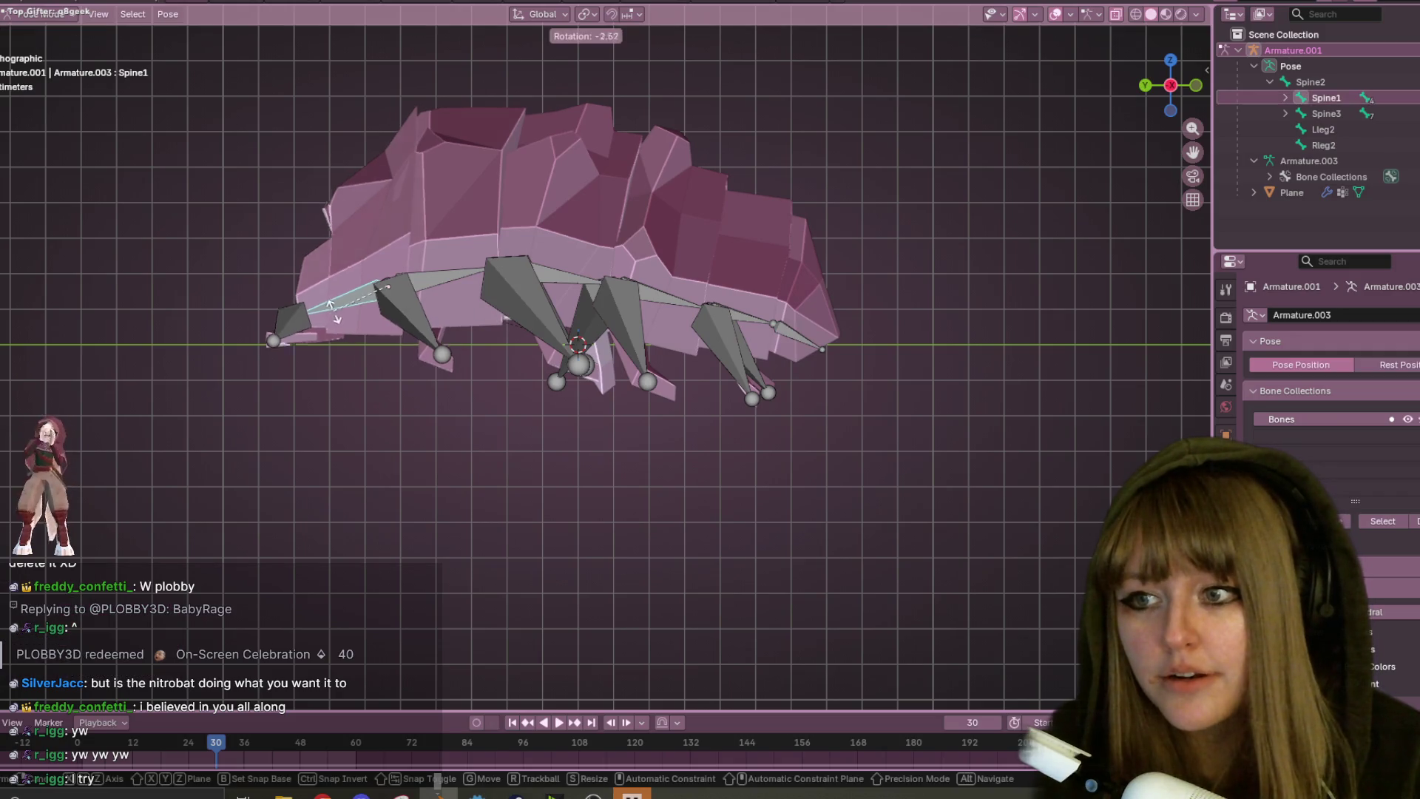
click(333, 325)
click(449, 285)
key(r)
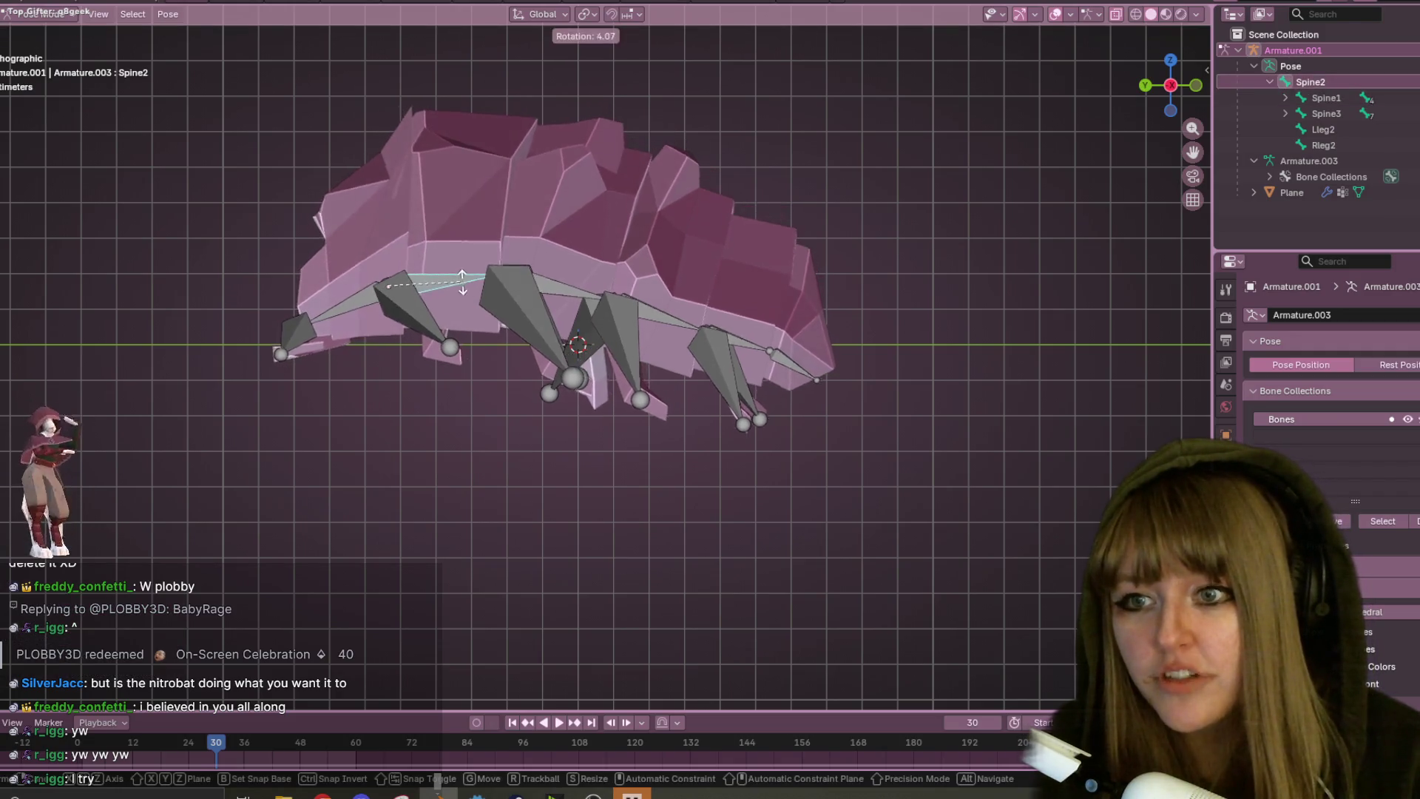
click(490, 271)
click(666, 285)
key(r)
click(677, 278)
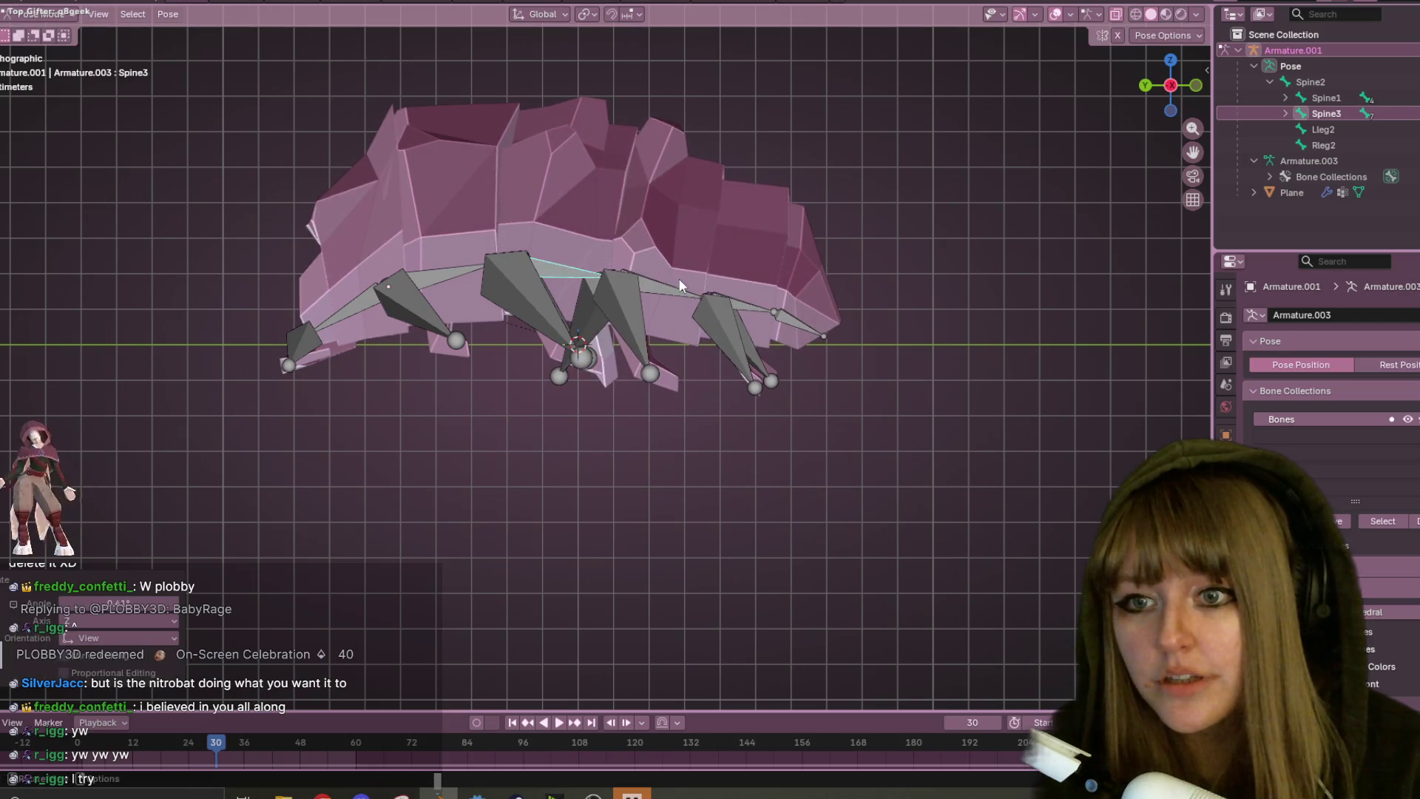
- Nudge Spine5 and Spine6, then view the uncurled body in perspective with Spine1 selected
click(775, 305)
key(r)
click(778, 300)
click(803, 328)
key(r)
click(817, 335)
mouse_move(818, 335)
middle_down()
mouse_move(764, 358)
mouse_move(799, 530)
mouse_move(722, 170)
mouse_move(755, 252)
mouse_move(751, 413)
mouse_move(829, 474)
mouse_move(846, 333)
mouse_move(644, 375)
middle_up()
click(479, 344)
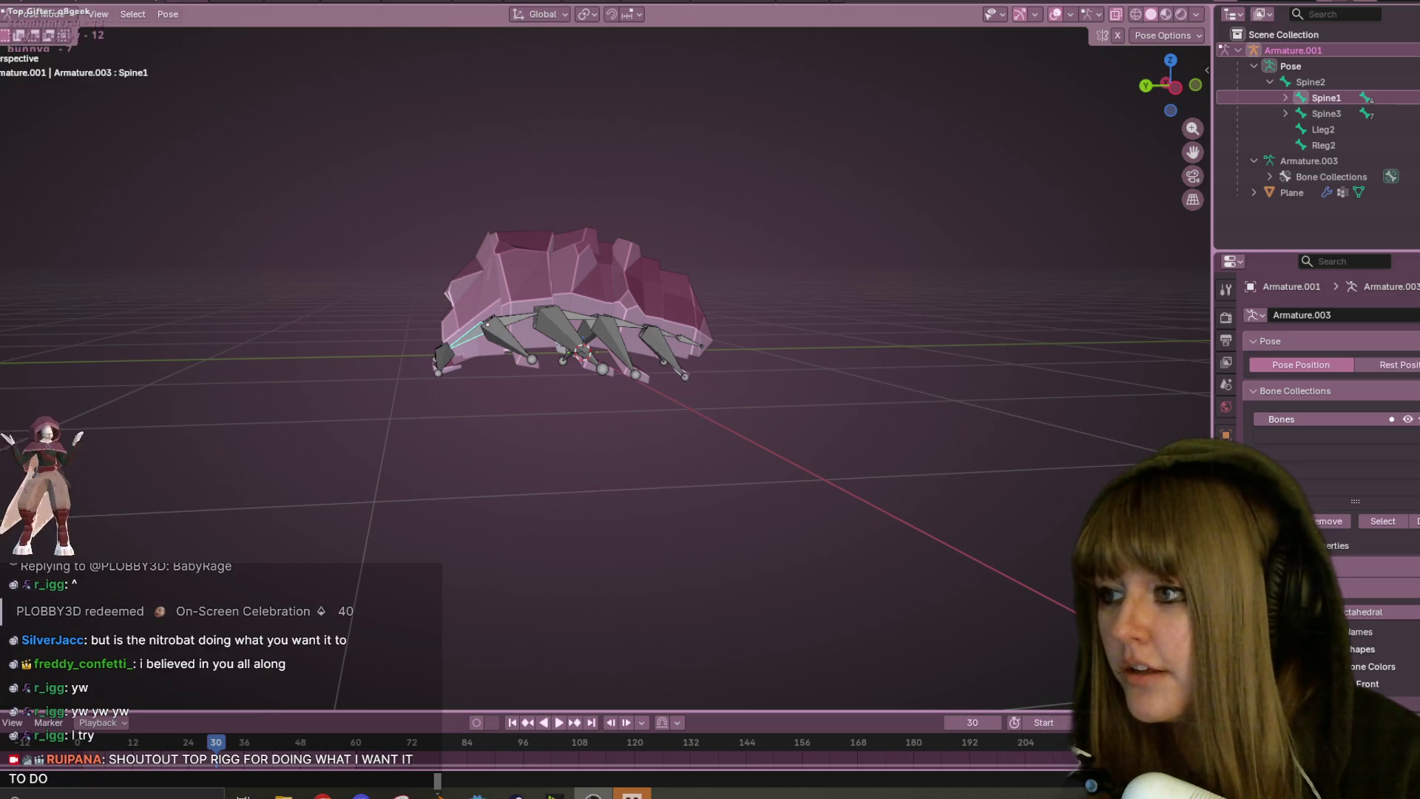
scroll(735, 394, up, 4)
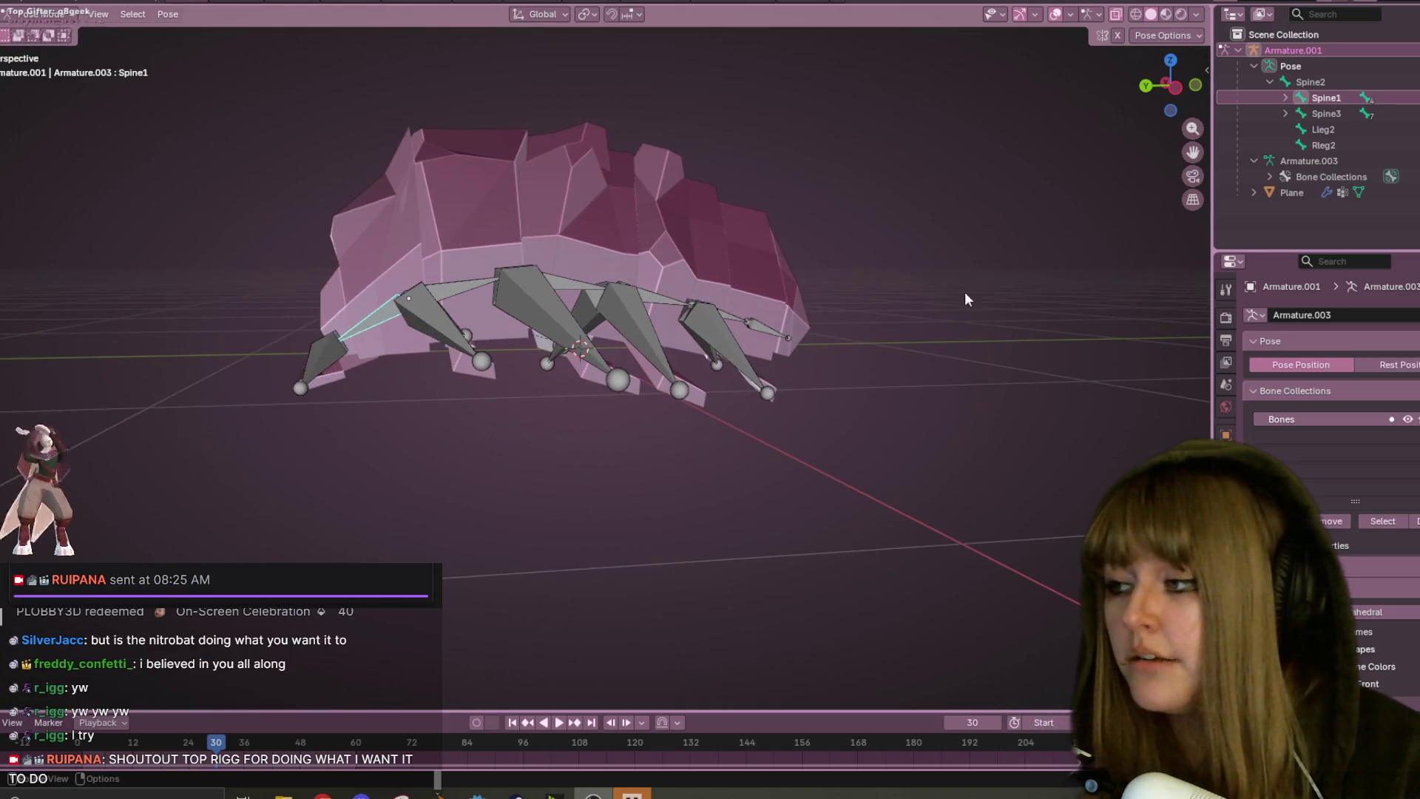
- In an orthographic side view, bend Spine1, Spine3, Spine5 and Spine6 to curl the body and tail under
click(1180, 89)
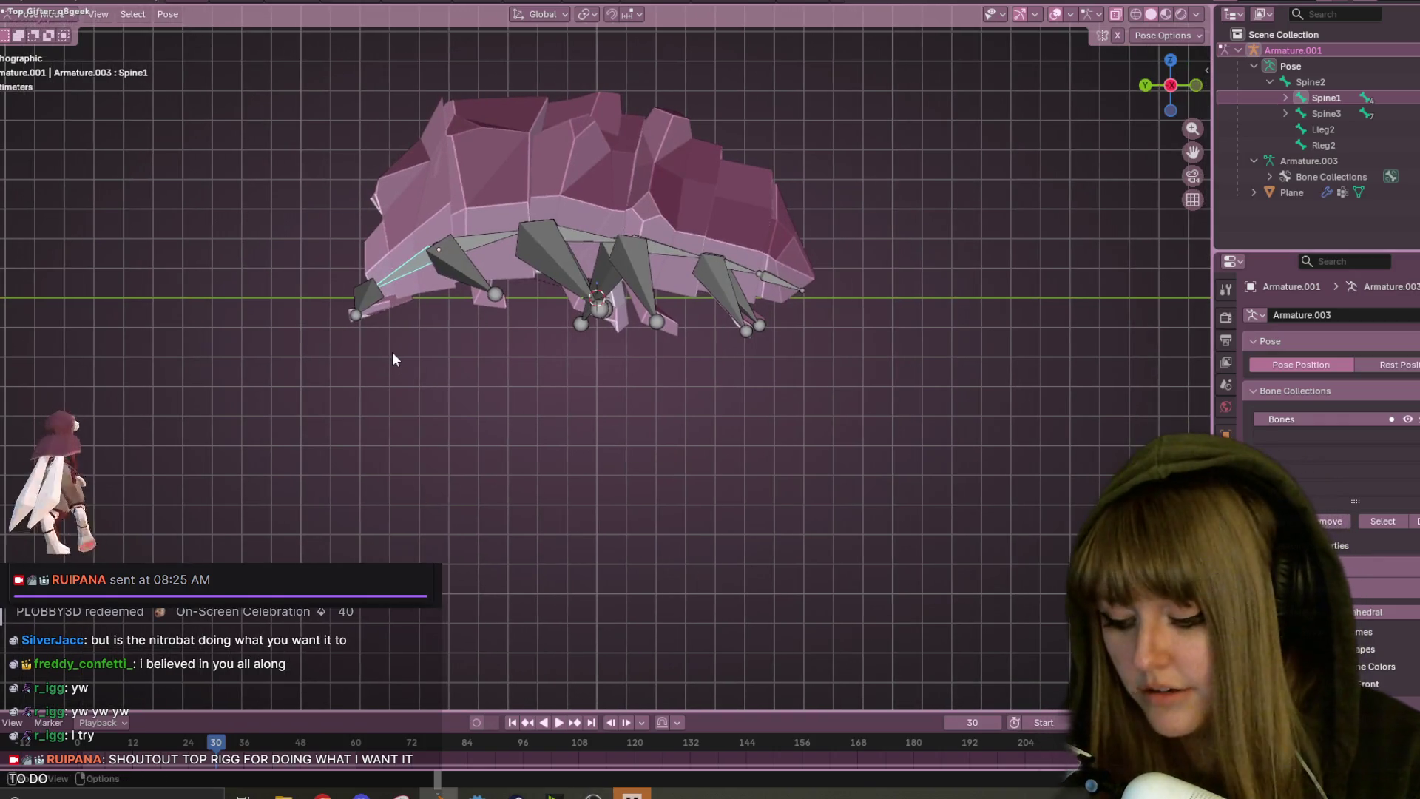
key(r)
click(552, 246)
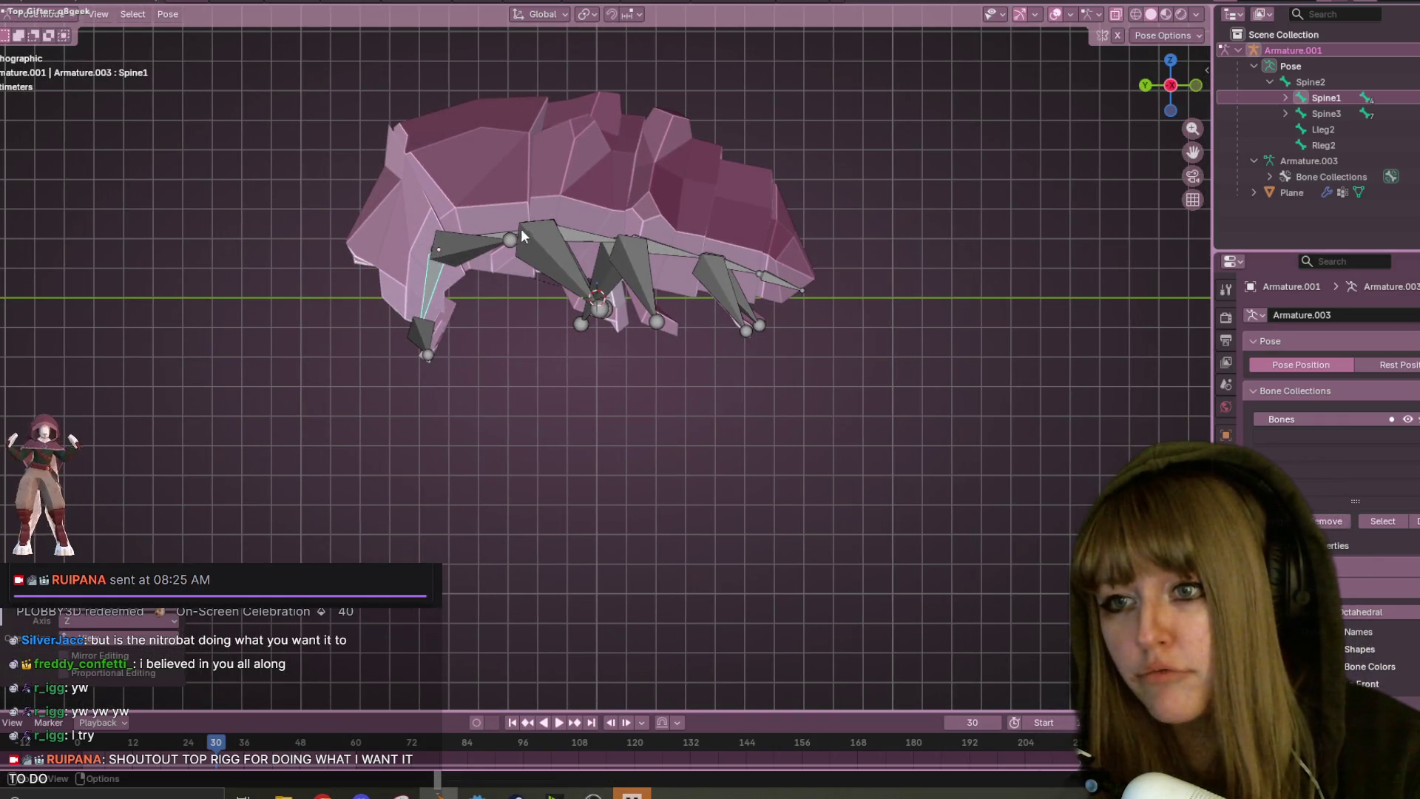
click(590, 229)
key(r)
click(590, 265)
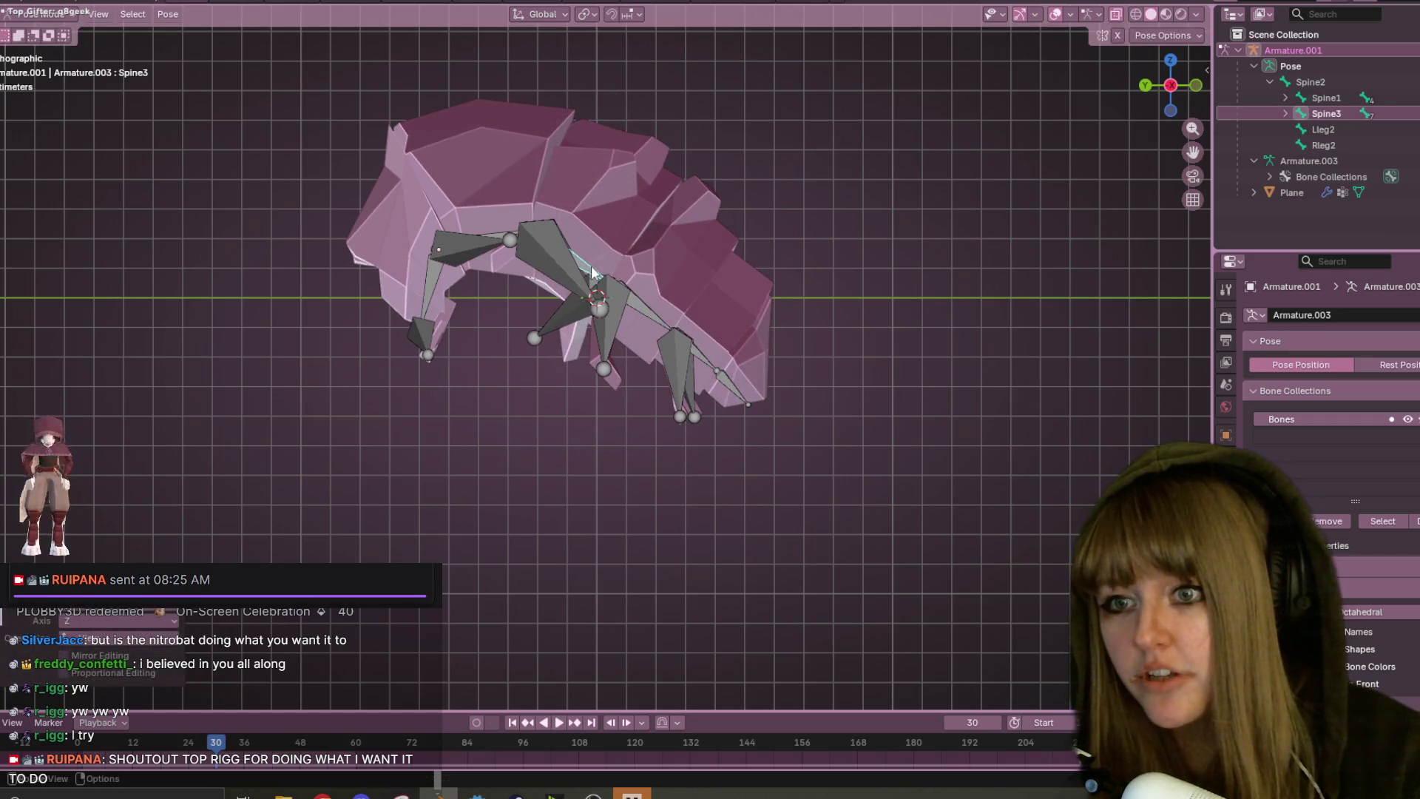
click(639, 300)
key(r)
click(607, 326)
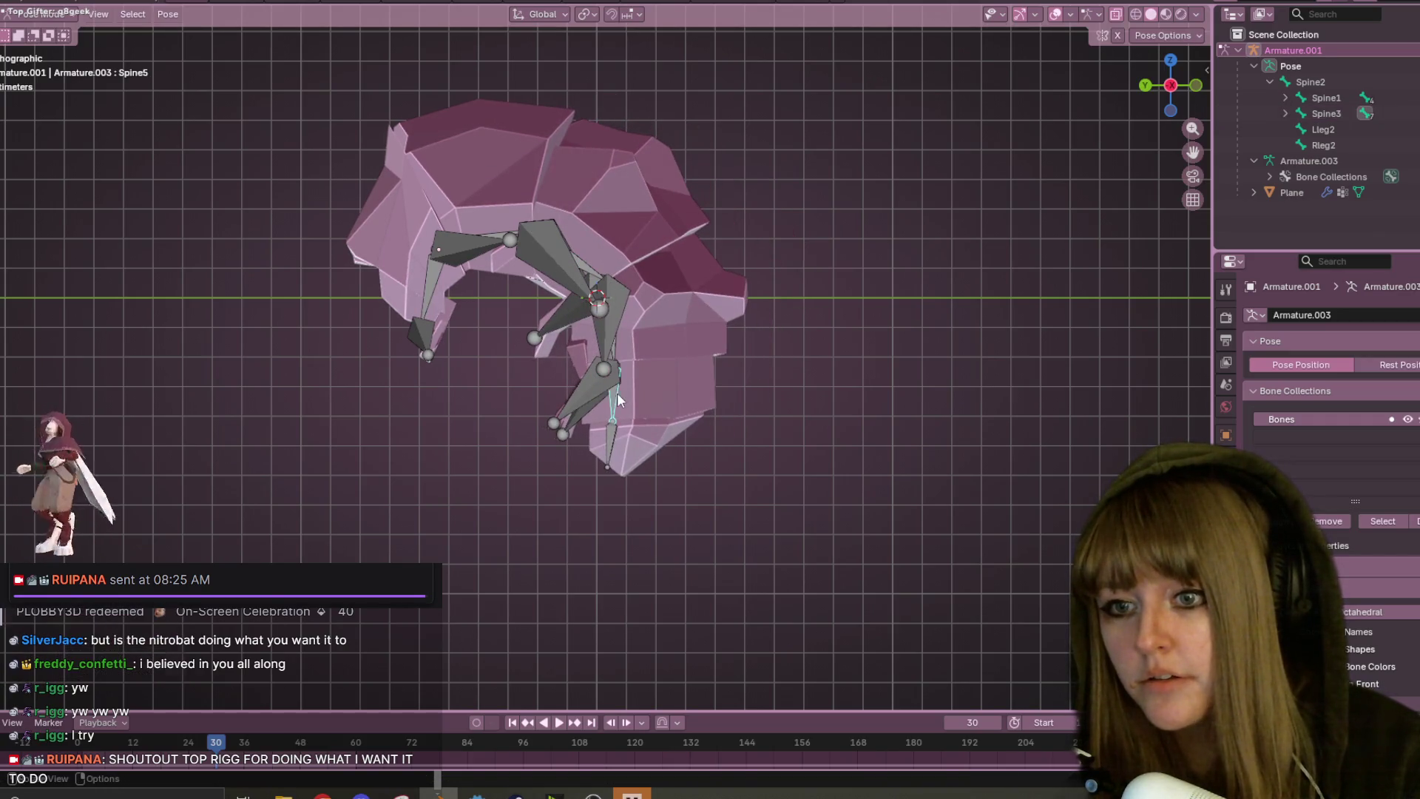
key(r)
click(567, 435)
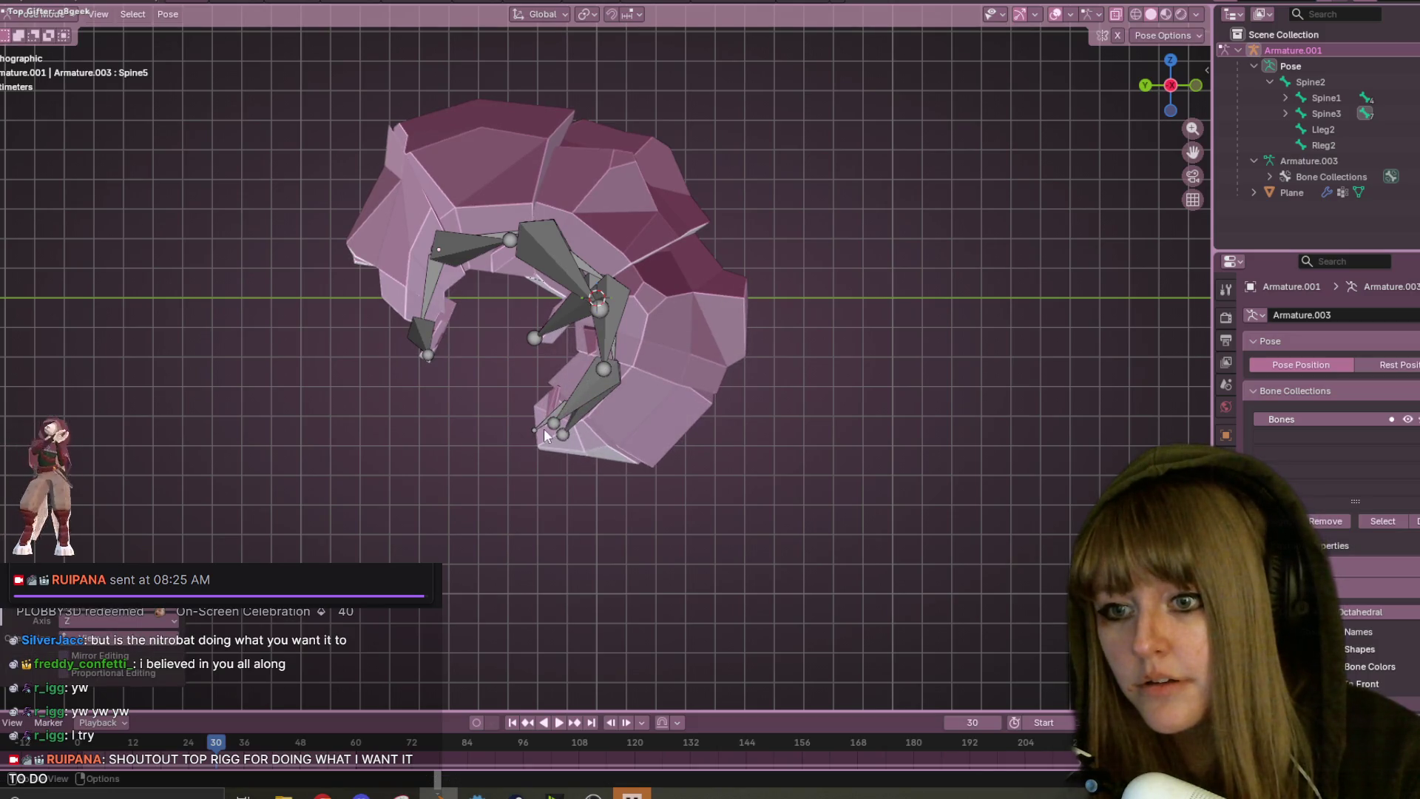
click(545, 433)
key(r)
click(521, 374)
- Rotate the Lleg1 leg slightly and turn Spine3 to tighten the curl
scroll(521, 374, down, 3)
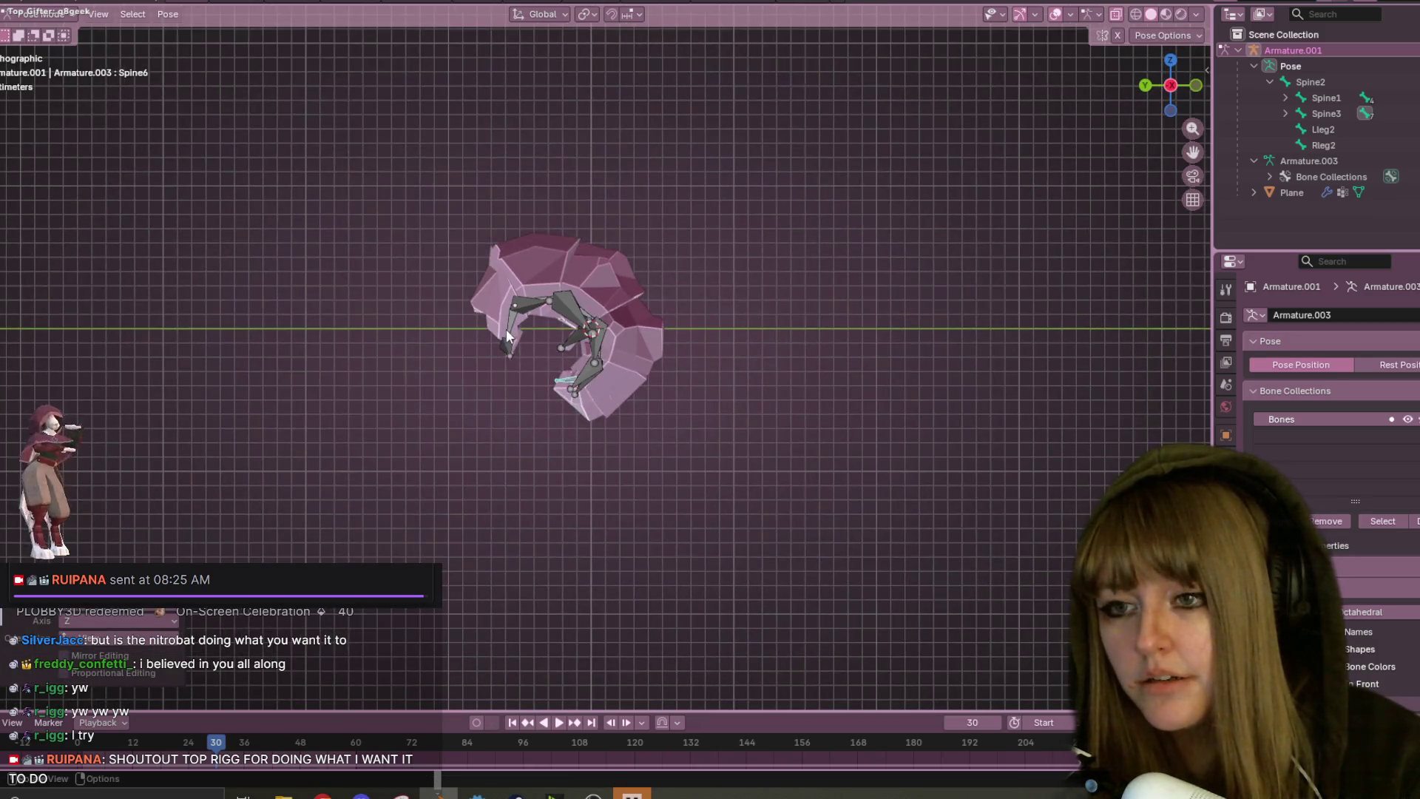
click(531, 301)
key(r)
click(551, 303)
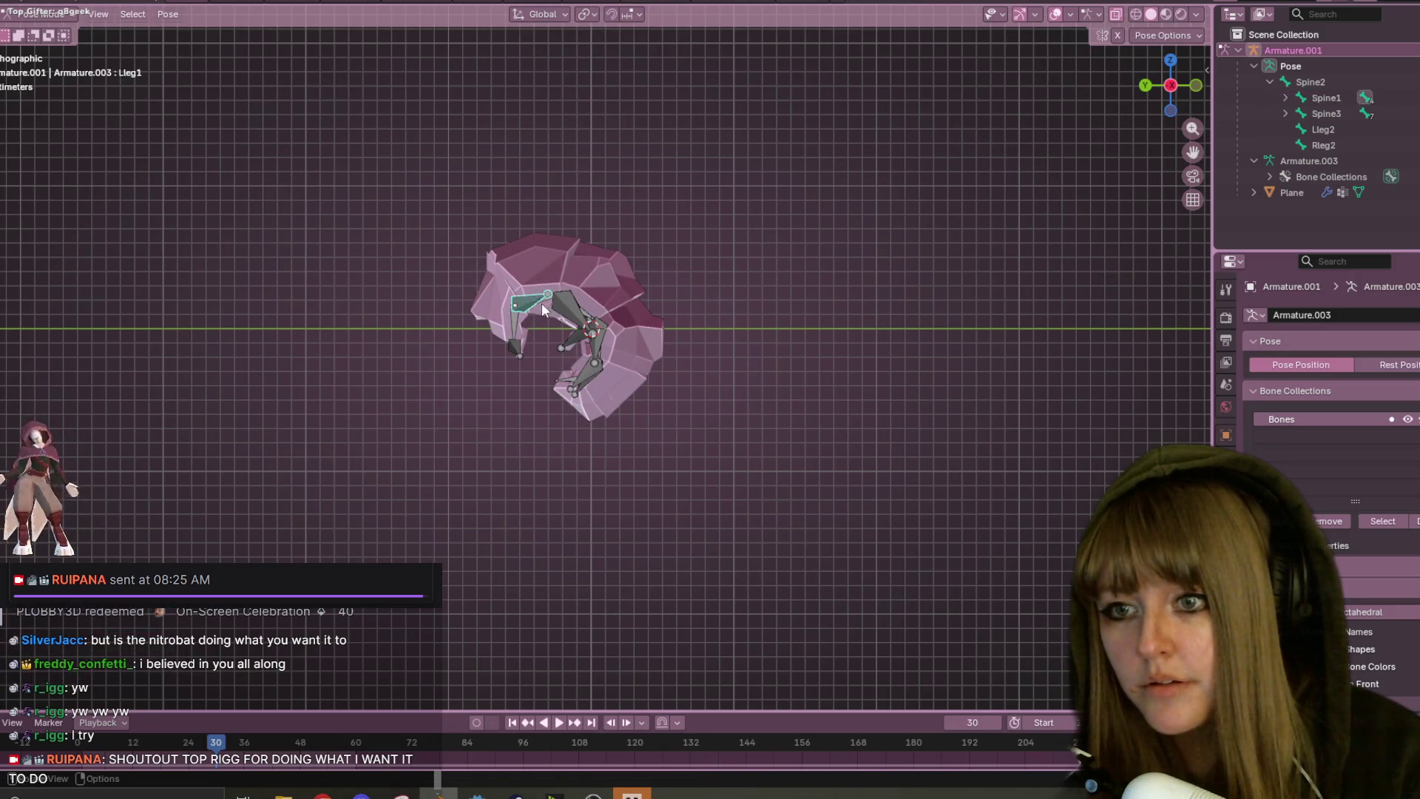
scroll(556, 303, up, 5)
click(498, 217)
click(573, 249)
click(573, 249)
key(r)
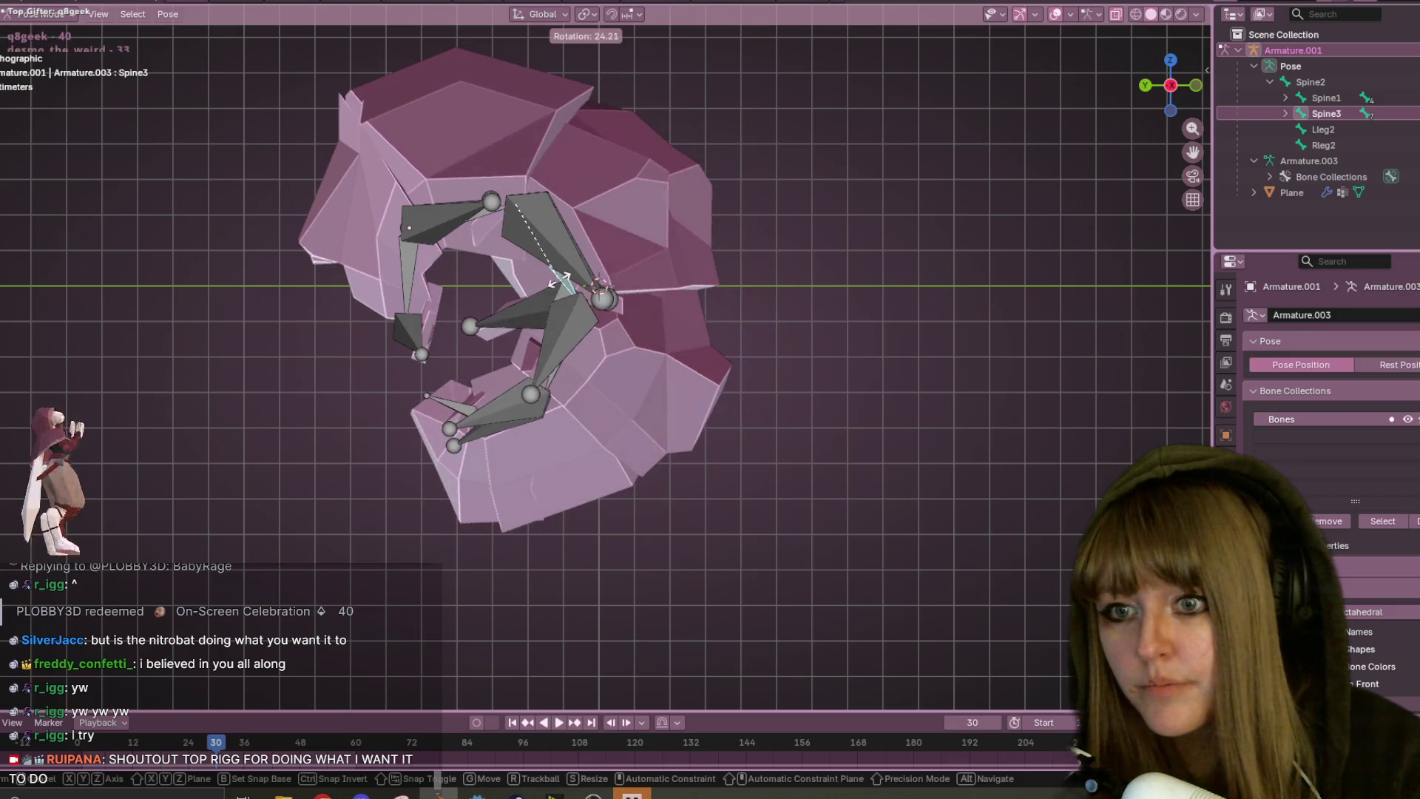
click(500, 441)
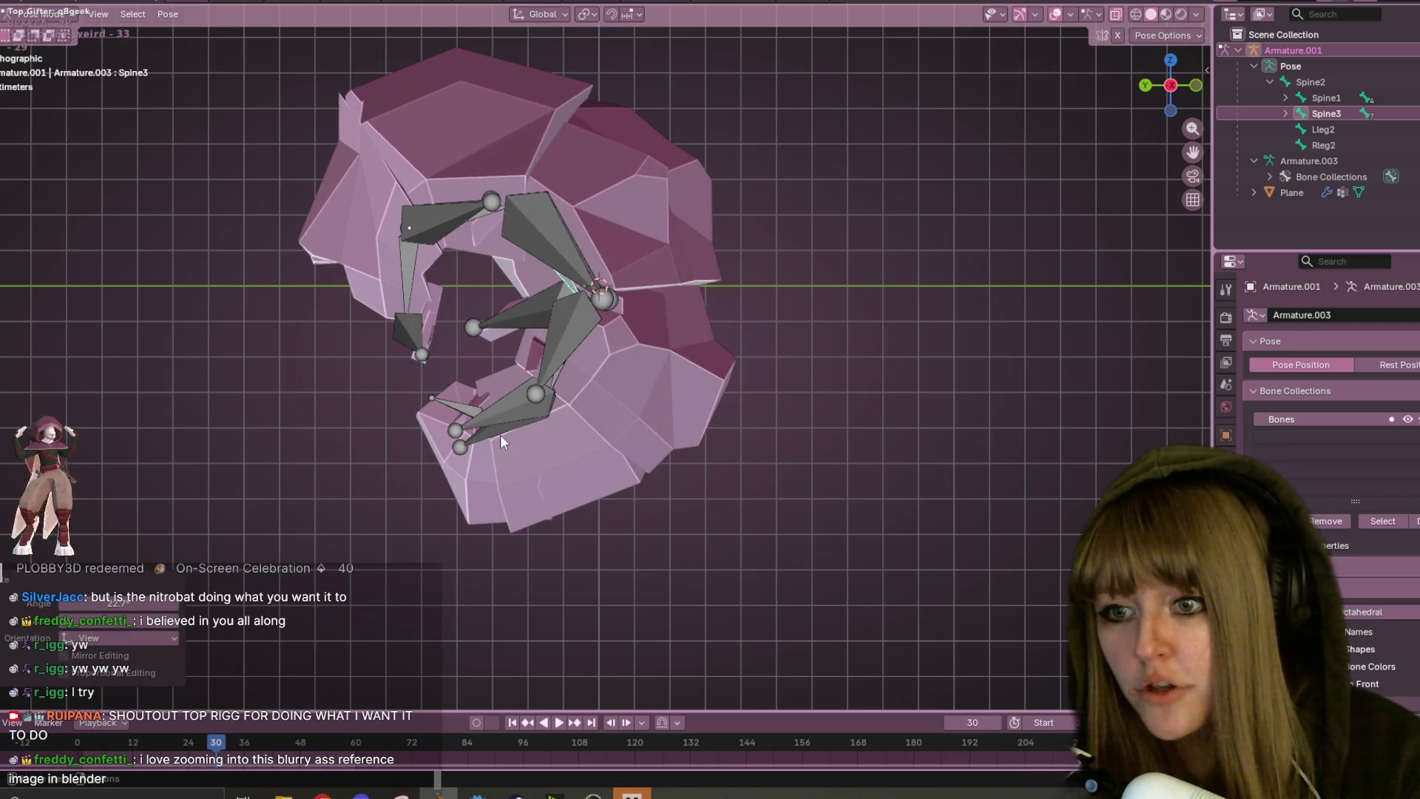
- Rotate the Spine6 tail tip and Spine4 to close the ball tighter
click(459, 409)
key(r)
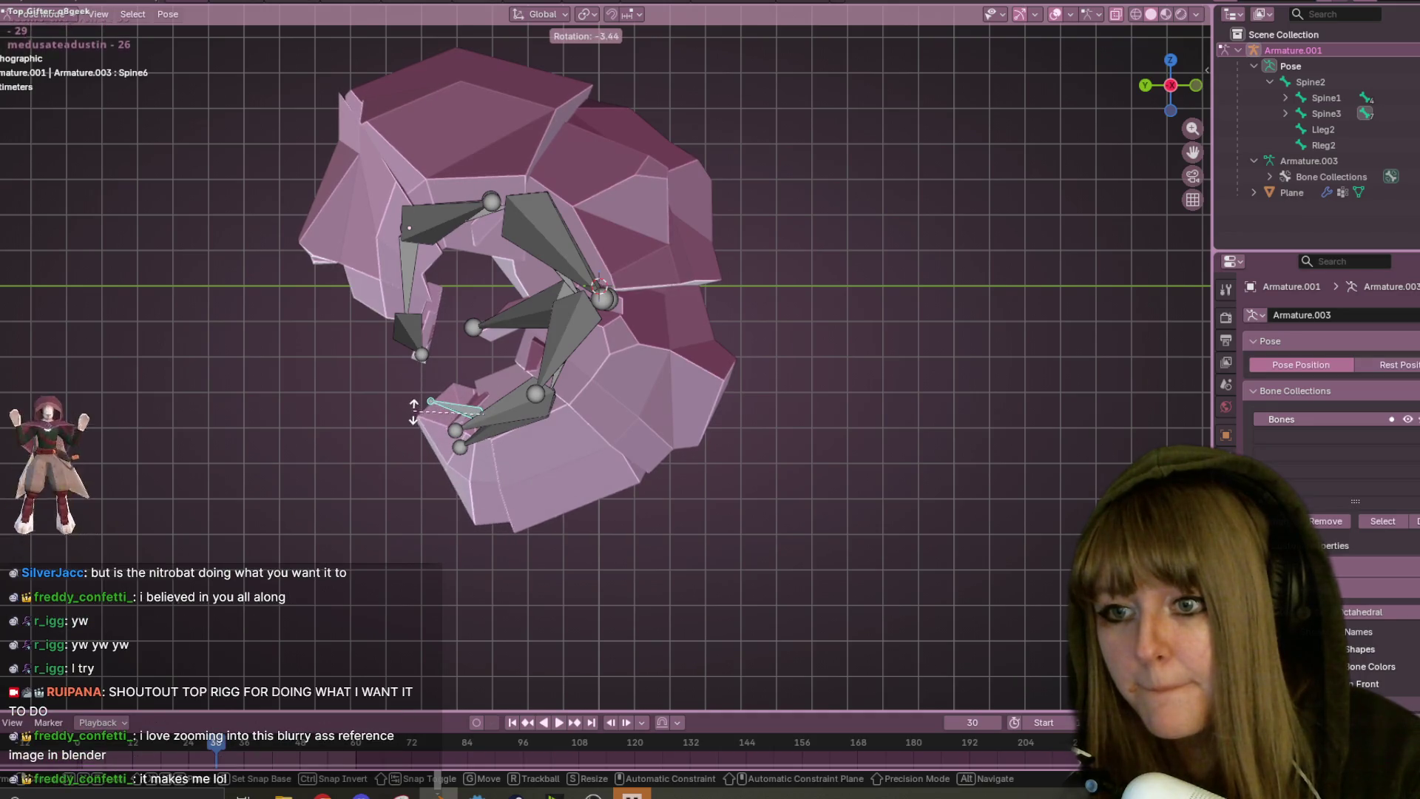
click(413, 411)
click(562, 379)
key(r)
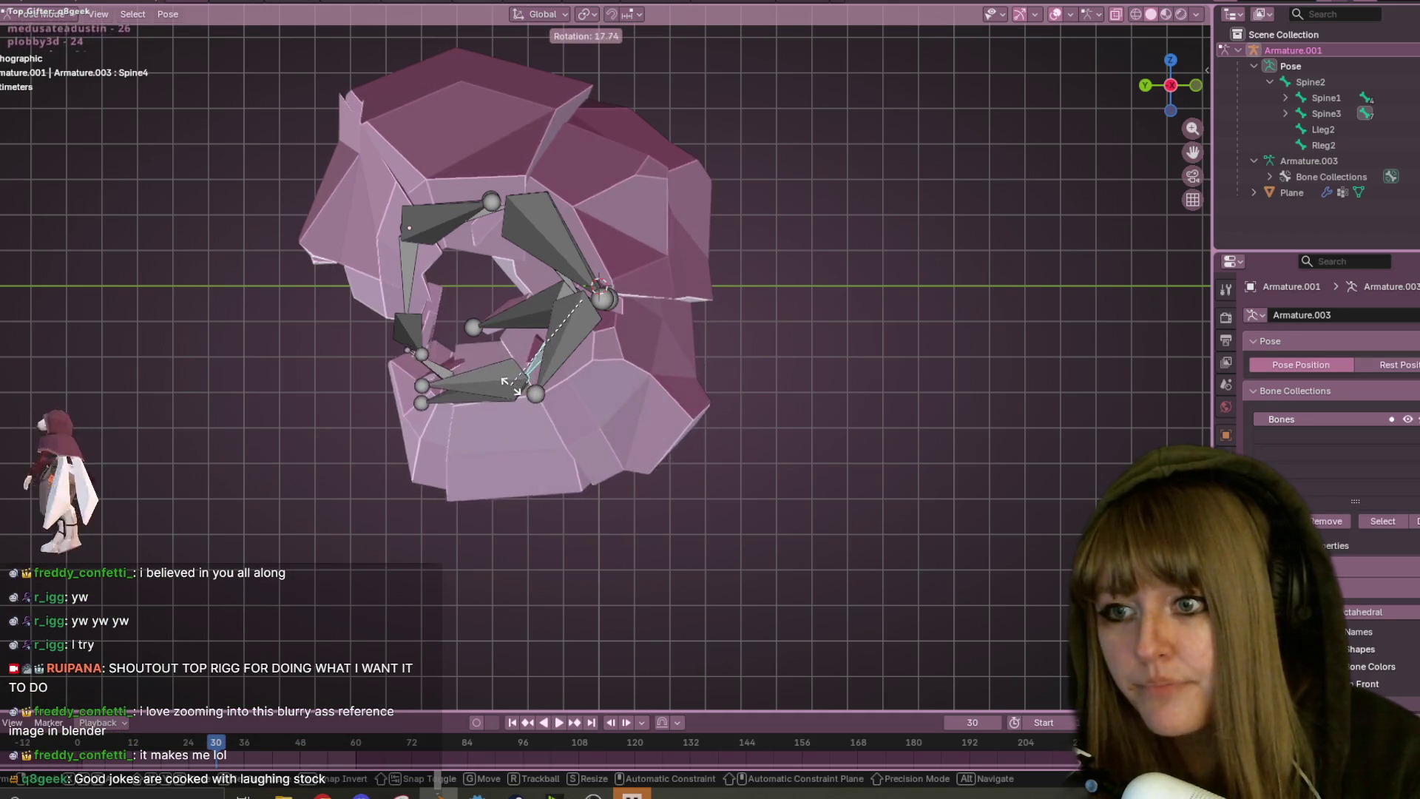
click(518, 384)
scroll(753, 290, down, 2)
mouse_move(753, 290)
middle_down()
mouse_move(814, 429)
mouse_move(762, 269)
mouse_move(556, 259)
mouse_move(340, 289)
middle_up()
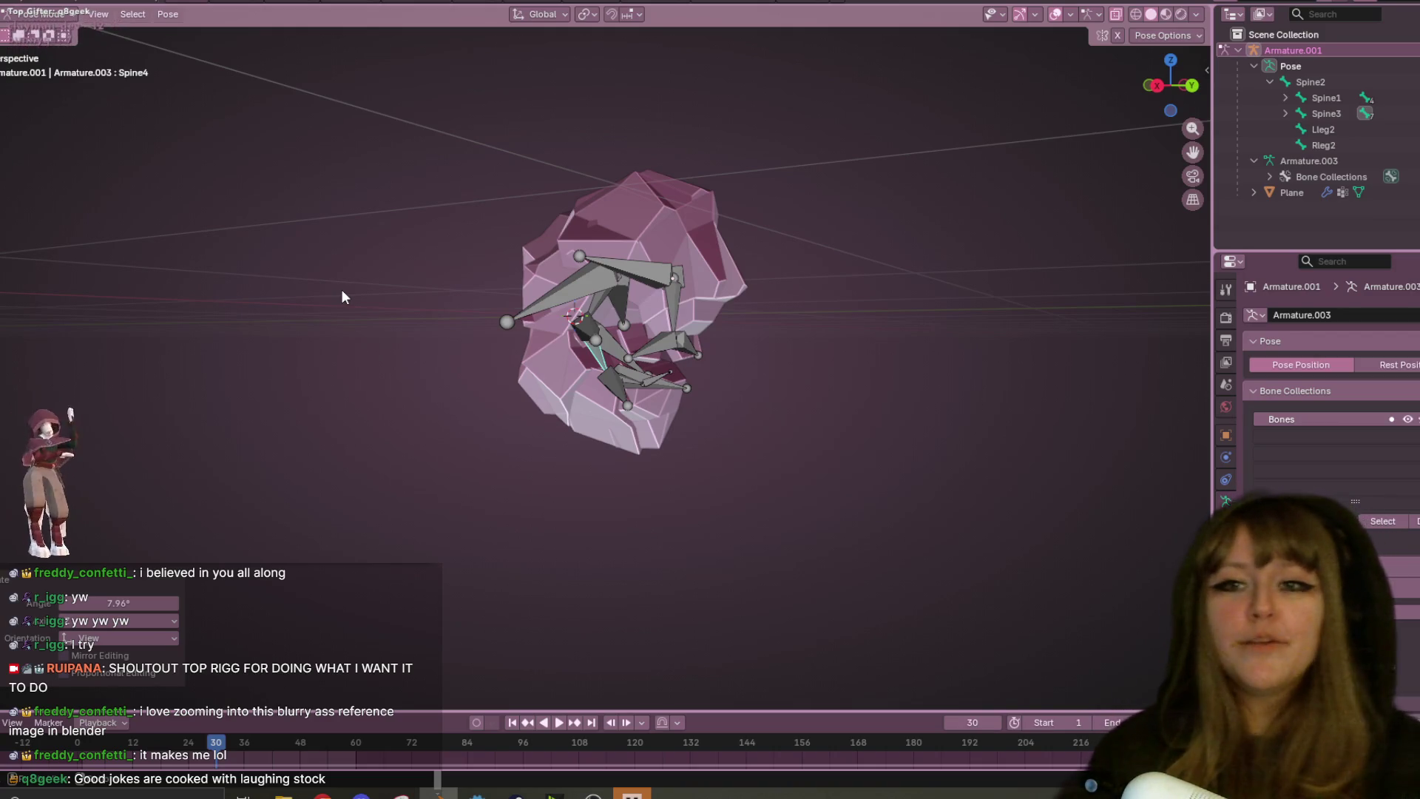
- Orbit to look down on the curled isopod and open the interaction mode dropdown
mouse_move(1011, 196)
middle_down()
mouse_move(1009, 272)
mouse_move(1056, 260)
mouse_move(936, 192)
mouse_move(654, 227)
middle_up()
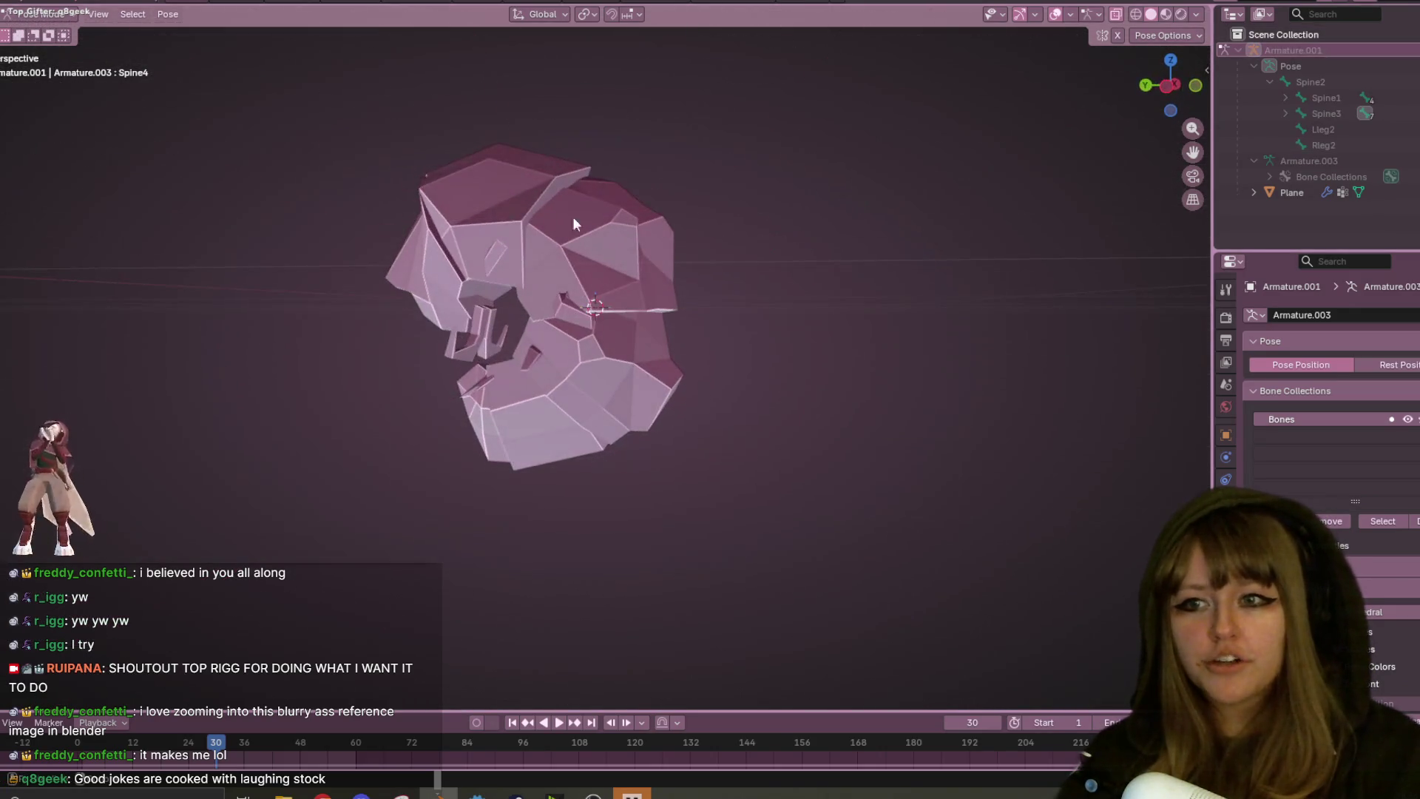
click(44, 14)
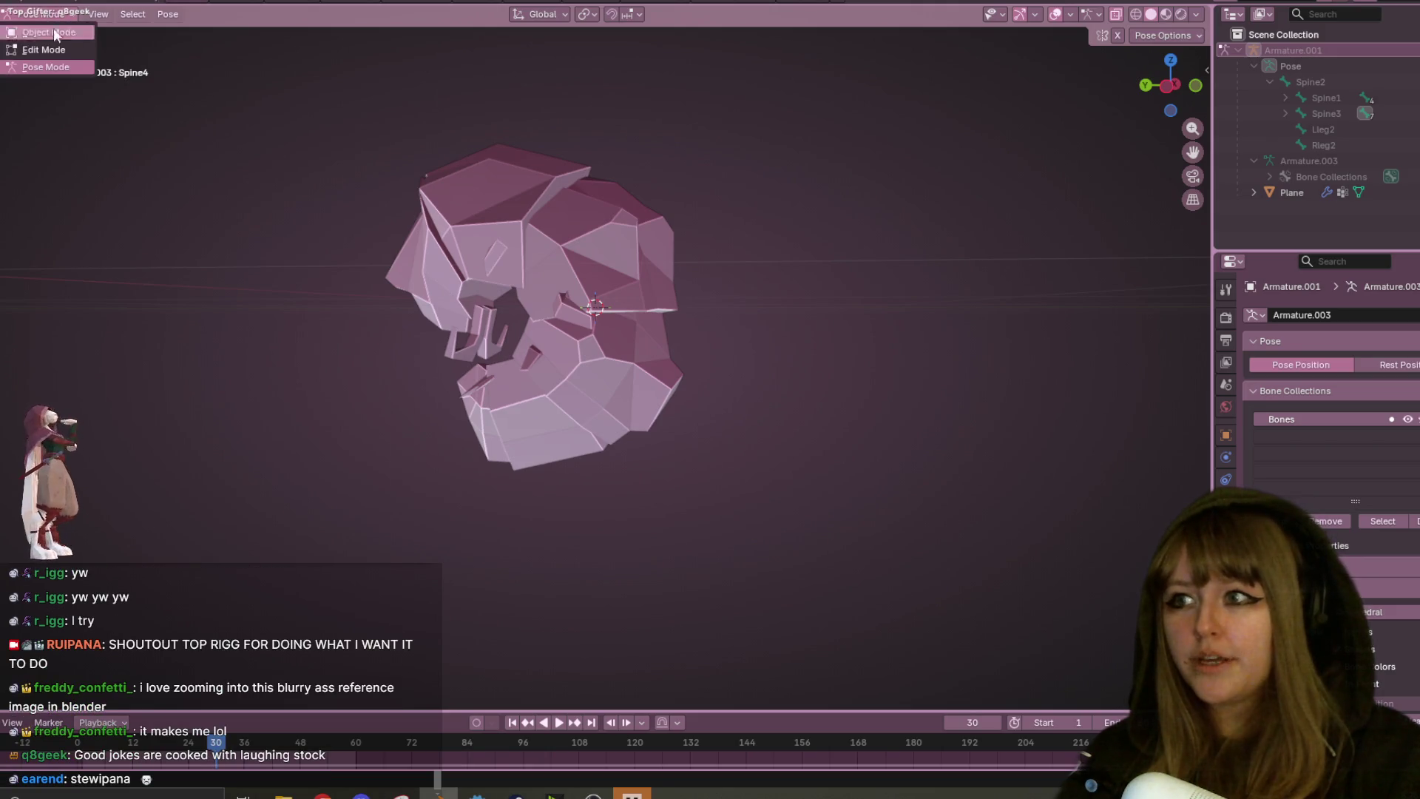
- Put the armature into Edit Mode and view its rest pose from above and the front
click(64, 38)
mouse_move(577, 222)
middle_down()
mouse_move(723, 323)
mouse_move(806, 355)
mouse_move(809, 203)
mouse_move(723, 187)
mouse_move(518, 295)
mouse_move(834, 317)
mouse_move(777, 320)
mouse_move(671, 252)
mouse_move(358, 308)
mouse_move(237, 206)
mouse_move(464, 241)
mouse_move(584, 339)
mouse_move(574, 526)
mouse_move(612, 466)
mouse_move(572, 458)
mouse_move(562, 473)
mouse_move(539, 460)
mouse_move(617, 563)
mouse_move(636, 551)
middle_up()
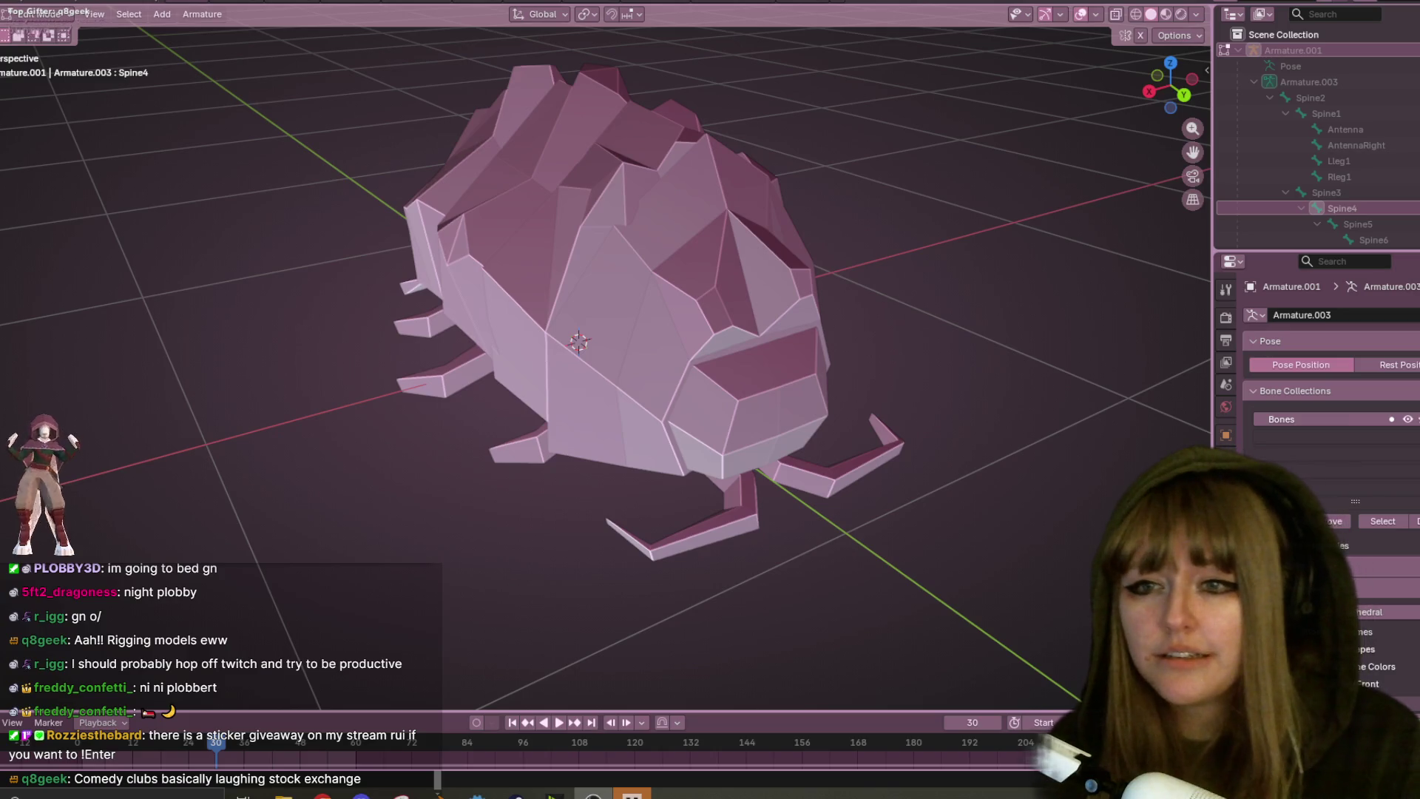
mouse_move(744, 161)
middle_down()
mouse_move(756, 275)
mouse_move(709, 255)
middle_up()
- Select the isopod's Plane mesh, inspect it in Edit Mode, and return to Object Mode
key(Tab)
click(726, 317)
key(Tab)
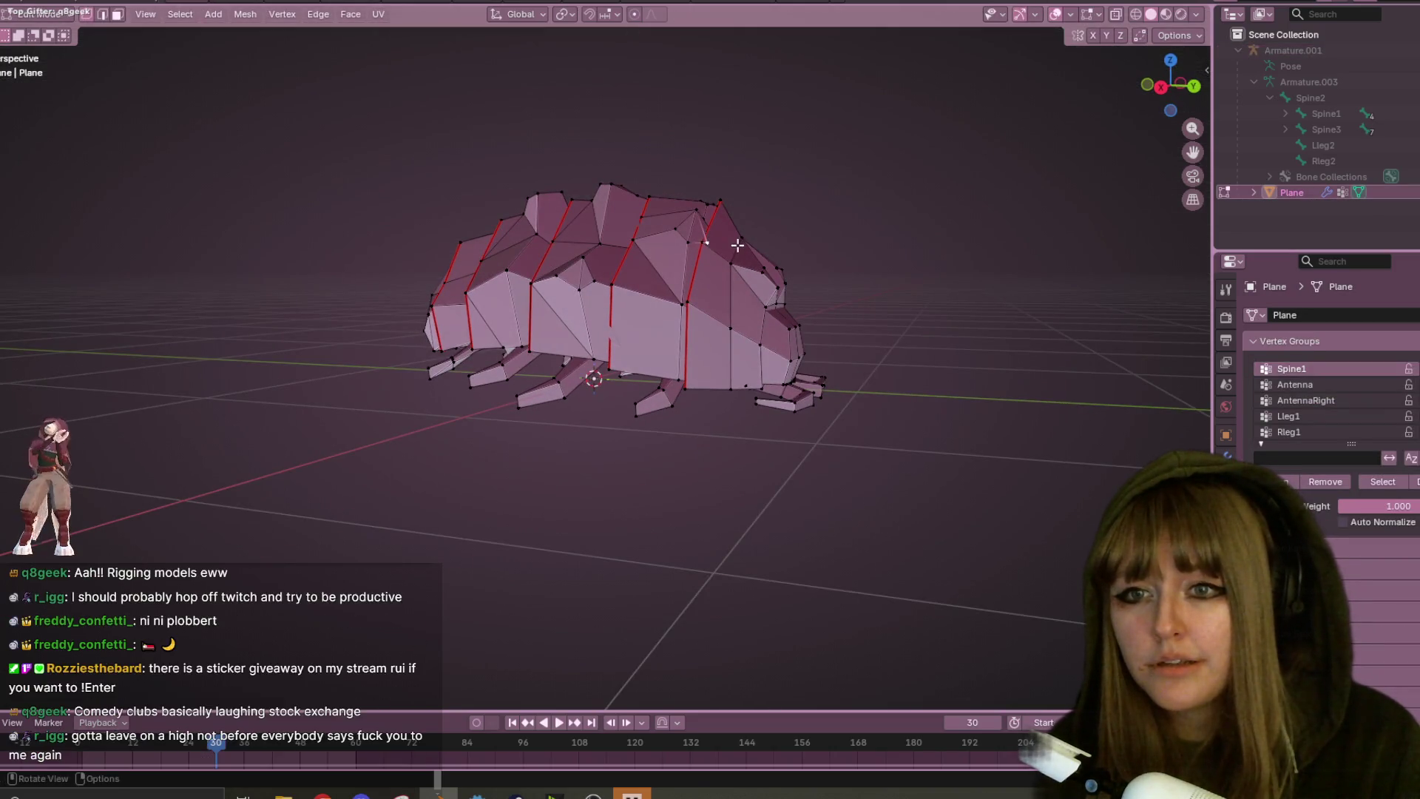
middle_drag(812, 257, 820, 341)
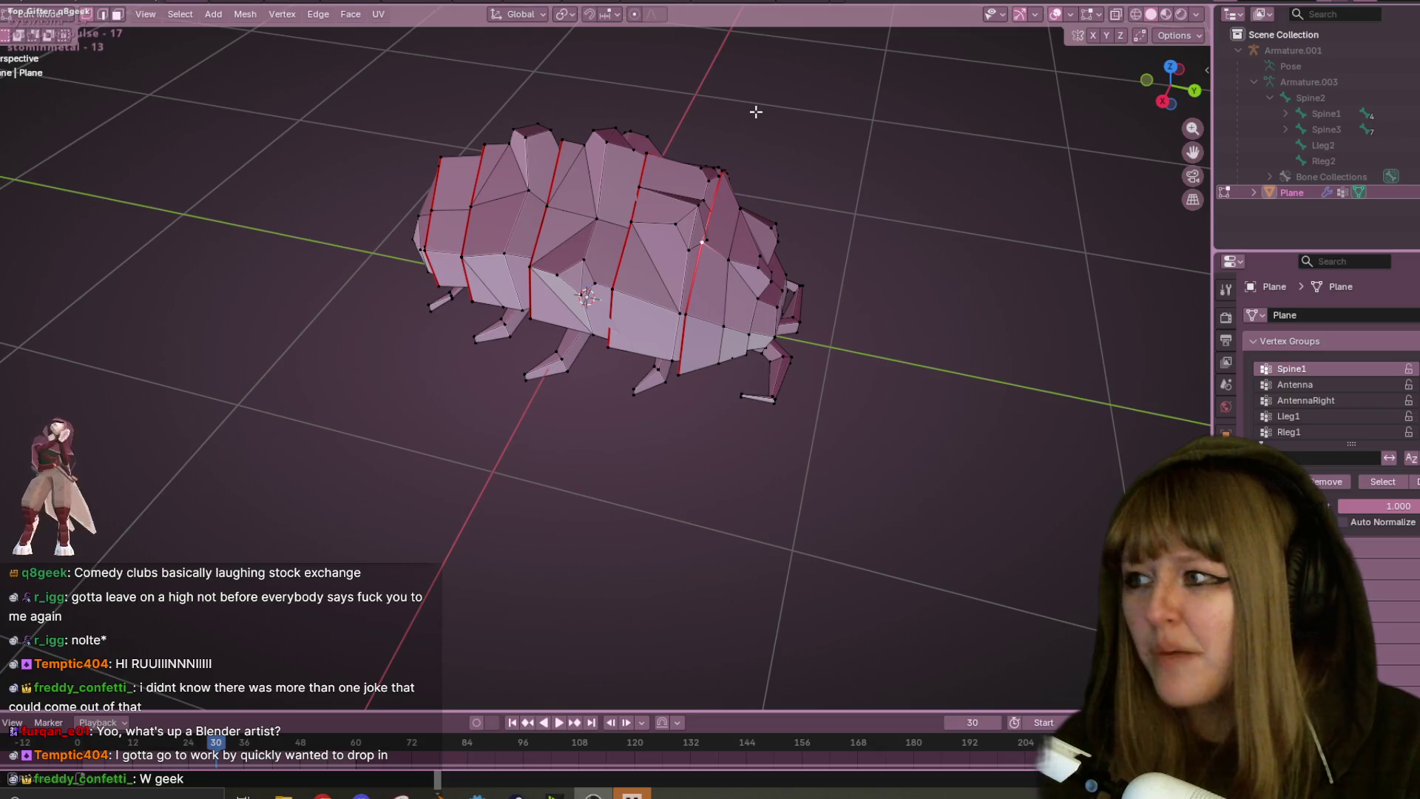
mouse_move(1008, 352)
middle_down()
mouse_move(1011, 284)
mouse_move(866, 284)
mouse_move(850, 214)
mouse_move(521, 254)
middle_up()
key(Tab)
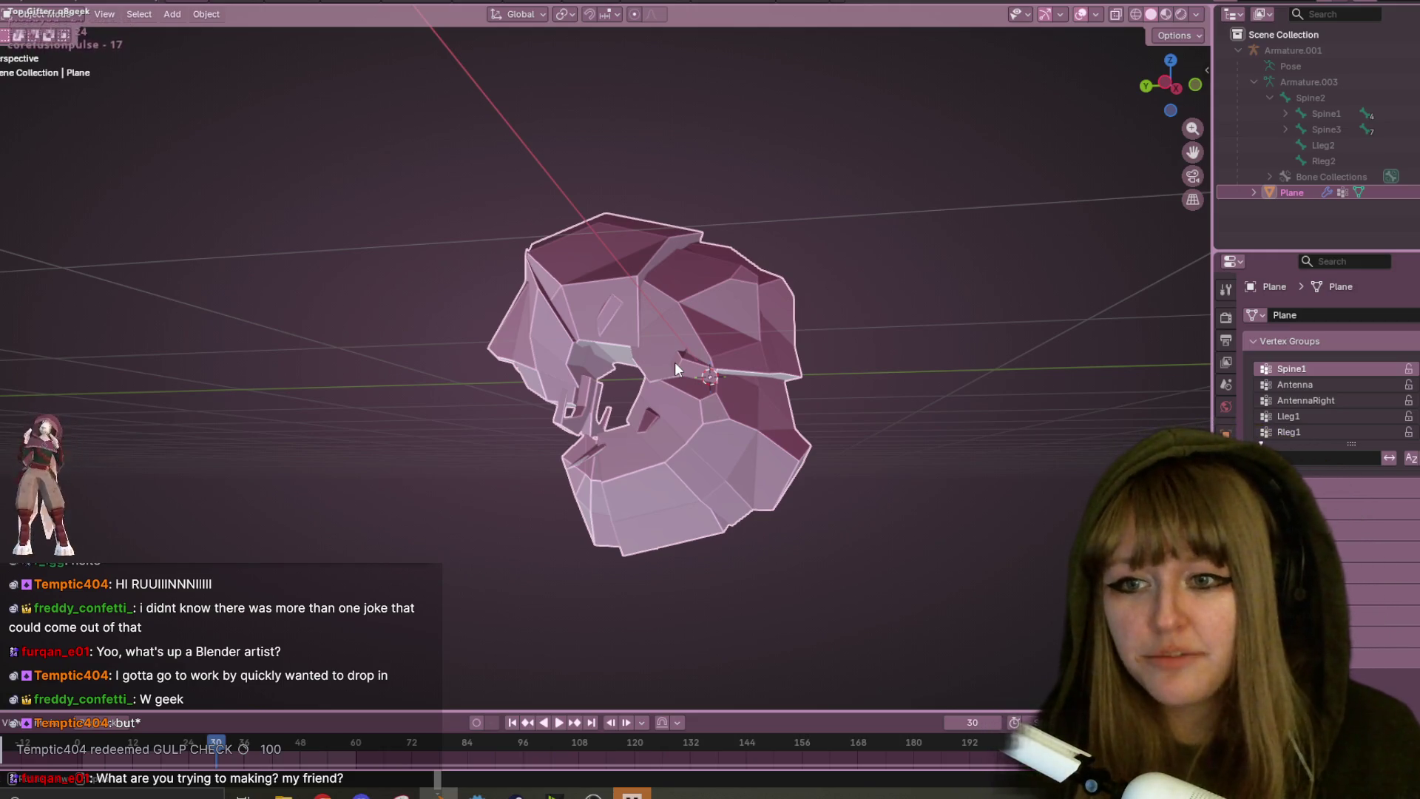
- Inspect the mesh again in Edit Mode from above and front, then switch back to Object Mode
mouse_move(735, 352)
middle_down()
mouse_move(776, 310)
mouse_move(818, 215)
mouse_move(752, 348)
middle_up()
click(34, 13)
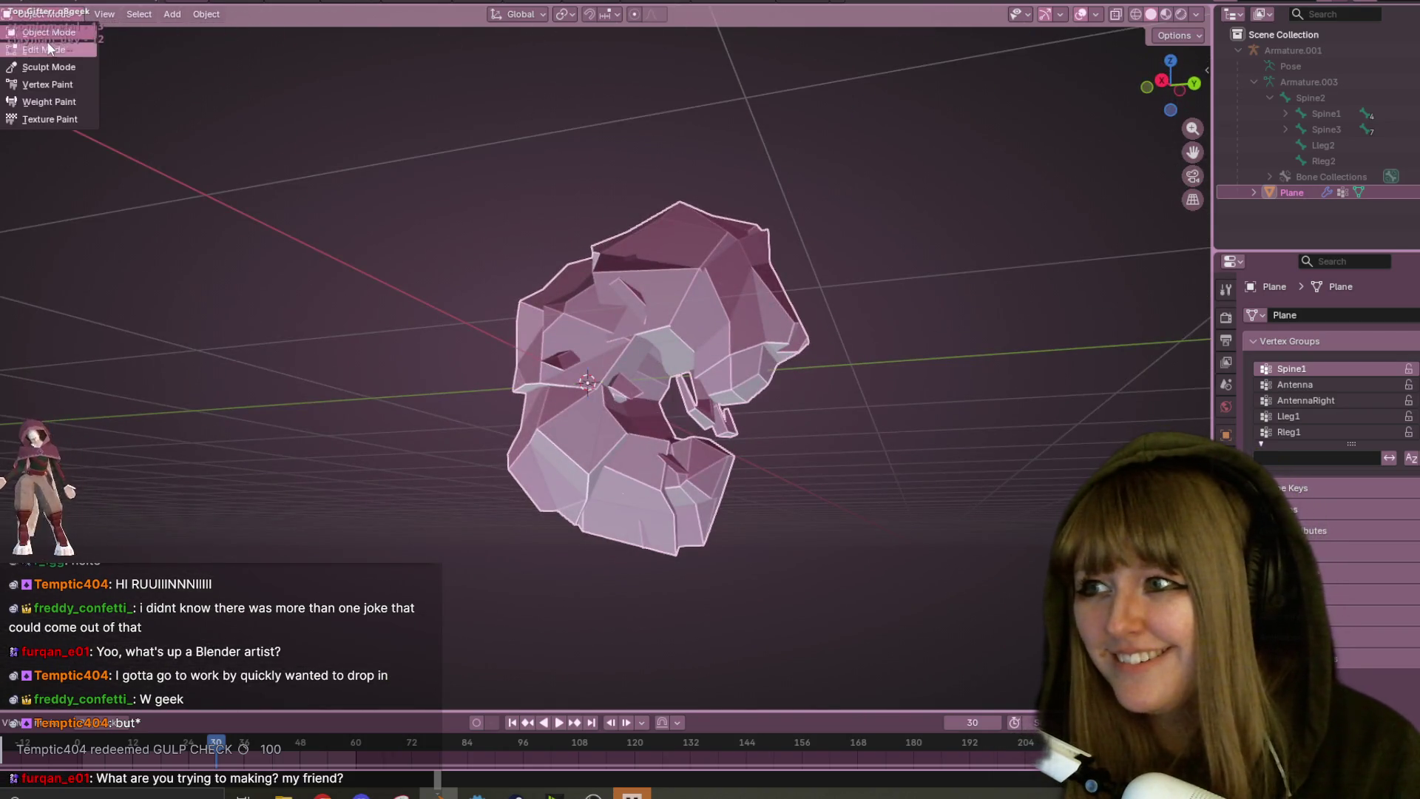
click(49, 49)
mouse_move(691, 405)
middle_down()
mouse_move(710, 437)
mouse_move(704, 241)
mouse_move(675, 181)
mouse_move(587, 227)
mouse_move(619, 267)
mouse_move(703, 310)
middle_up()
scroll(784, 348, down, 5)
mouse_move(784, 348)
middle_down()
mouse_move(597, 293)
mouse_move(299, 434)
middle_up()
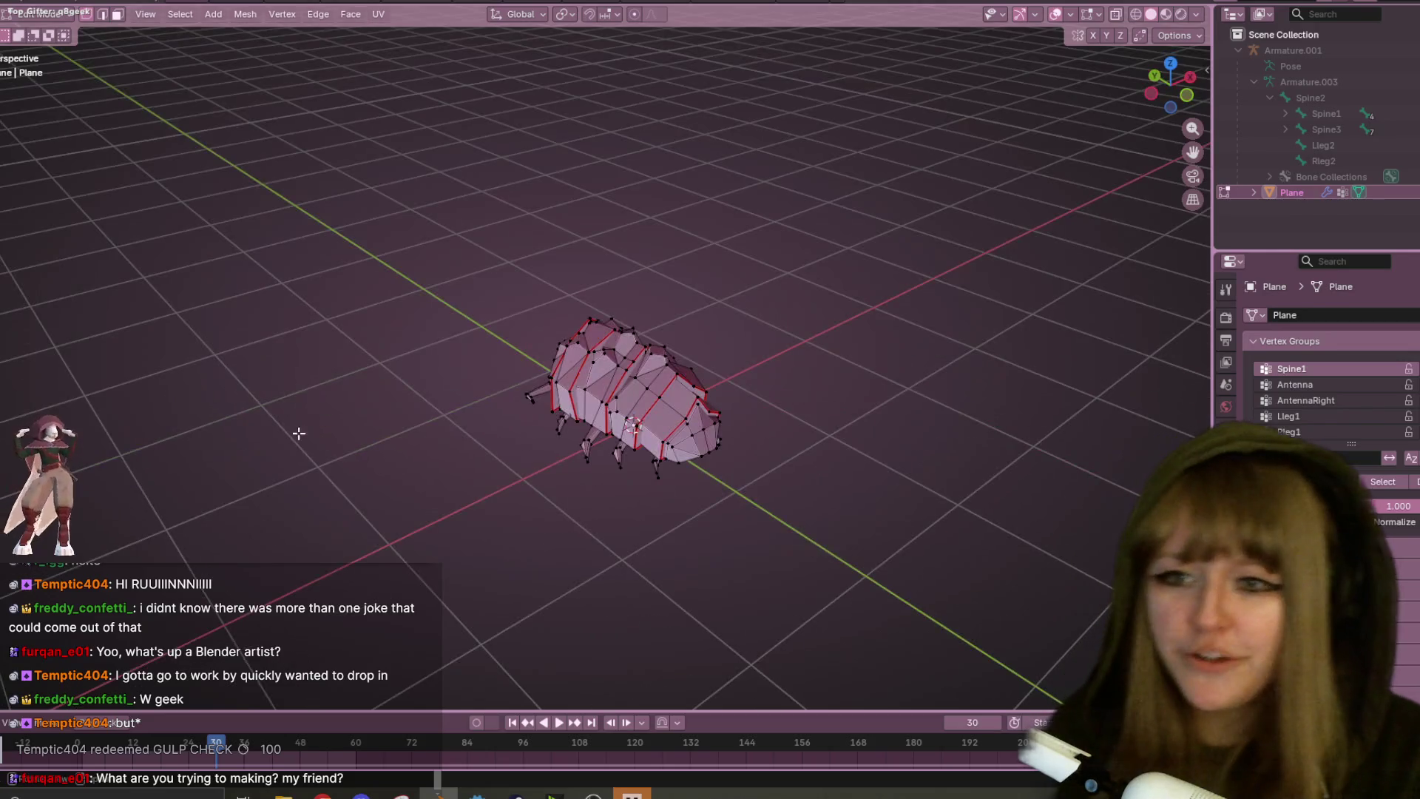
click(41, 13)
click(44, 29)
- Reveal the hidden armature bones with Alt+H and view the curled model up close
middle_drag(569, 370, 585, 215)
key(alt+h)
mouse_move(814, 414)
middle_down()
mouse_move(708, 237)
mouse_move(569, 239)
mouse_move(582, 270)
middle_up()
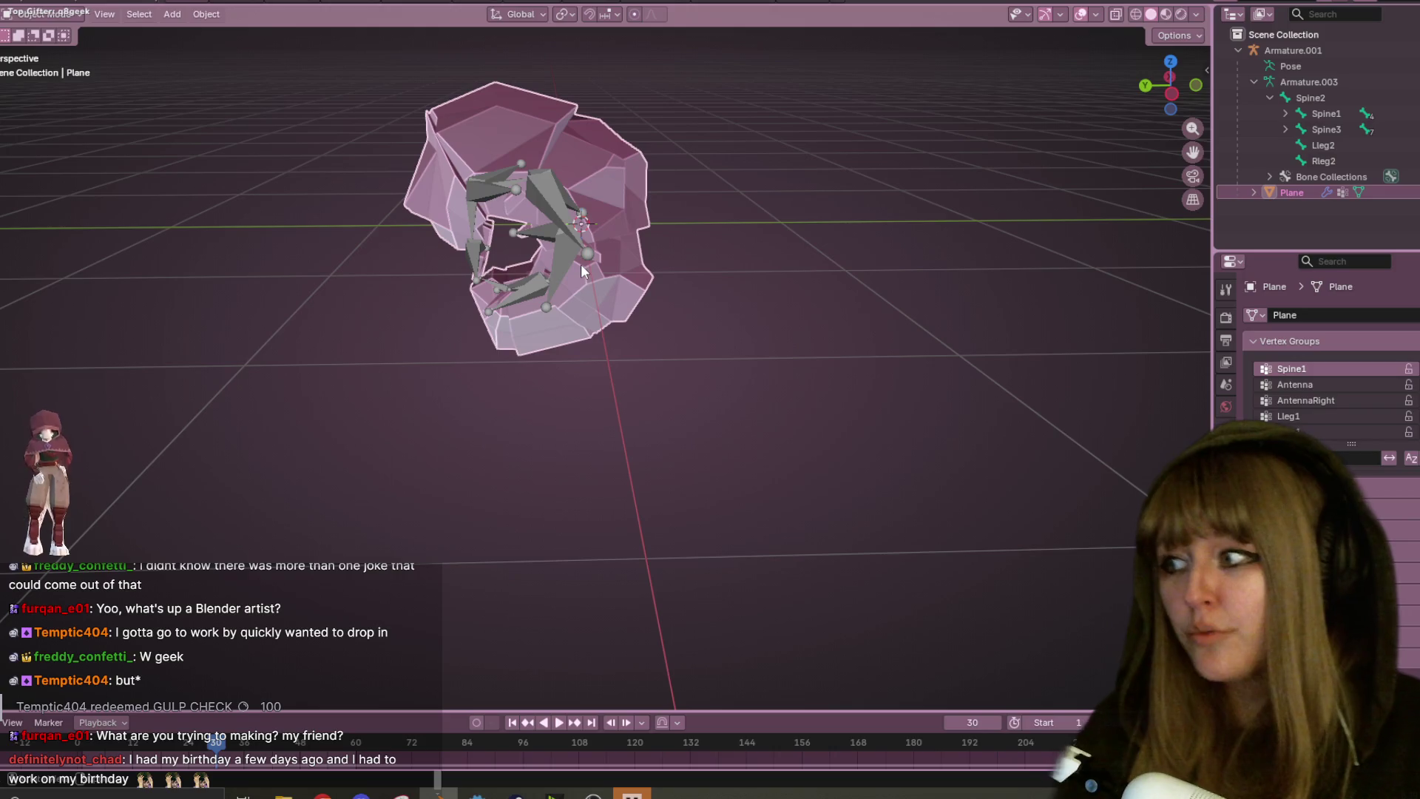
- Select the Armature.001 rig, switch it to Pose Mode and frame it in orthographic side view
click(472, 219)
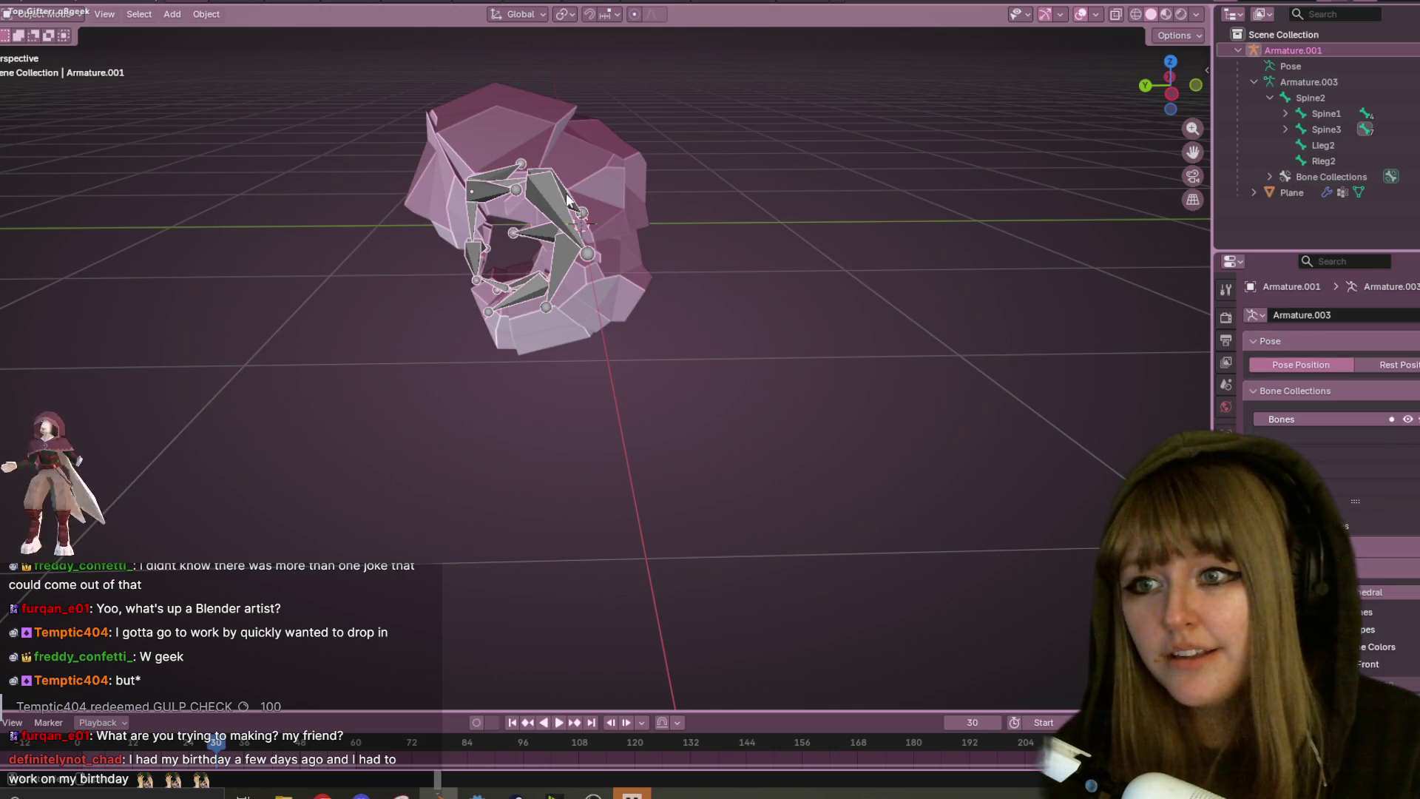
middle_drag(568, 199, 540, 185)
click(42, 12)
click(42, 67)
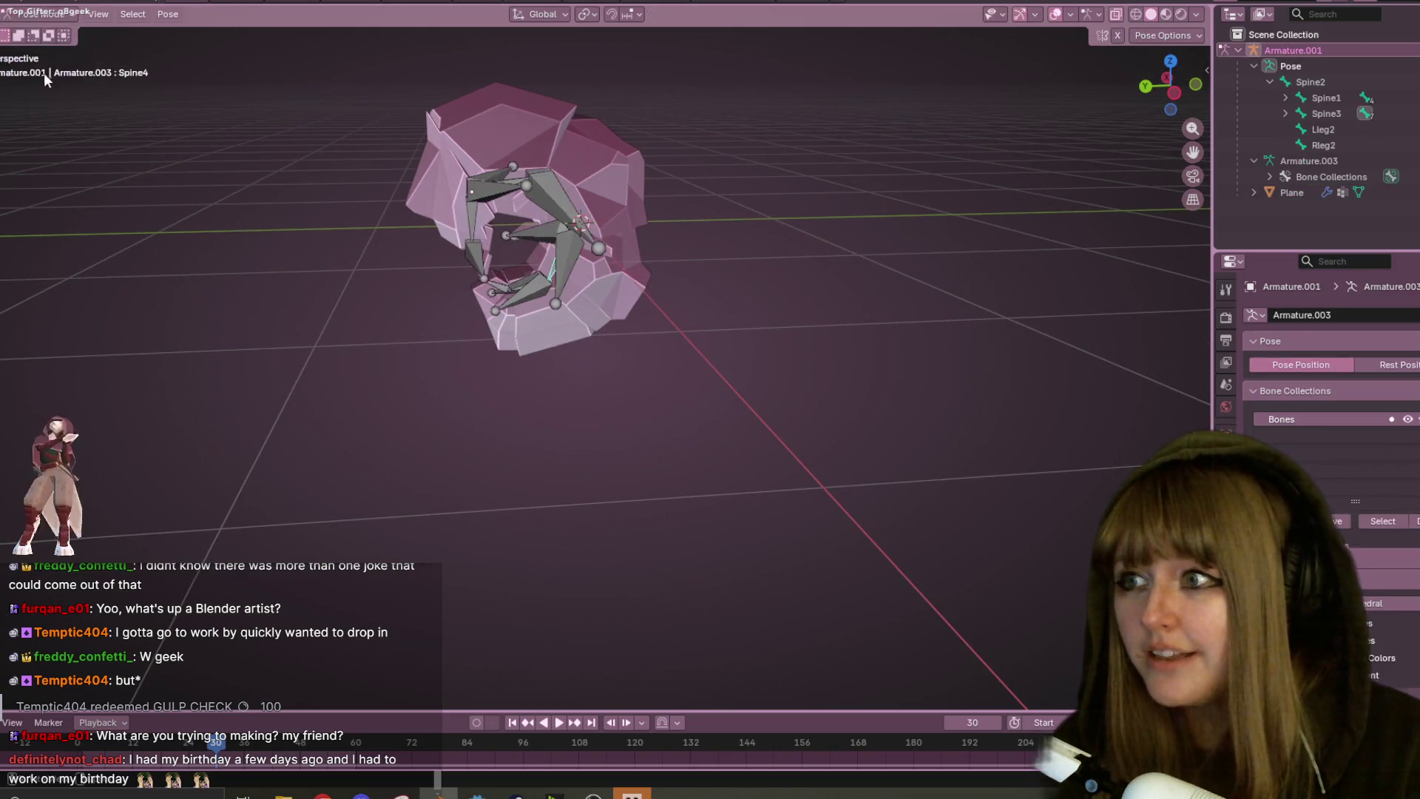
click(1175, 93)
scroll(463, 169, up, 1)
shift+middle_drag(463, 169, 579, 233)
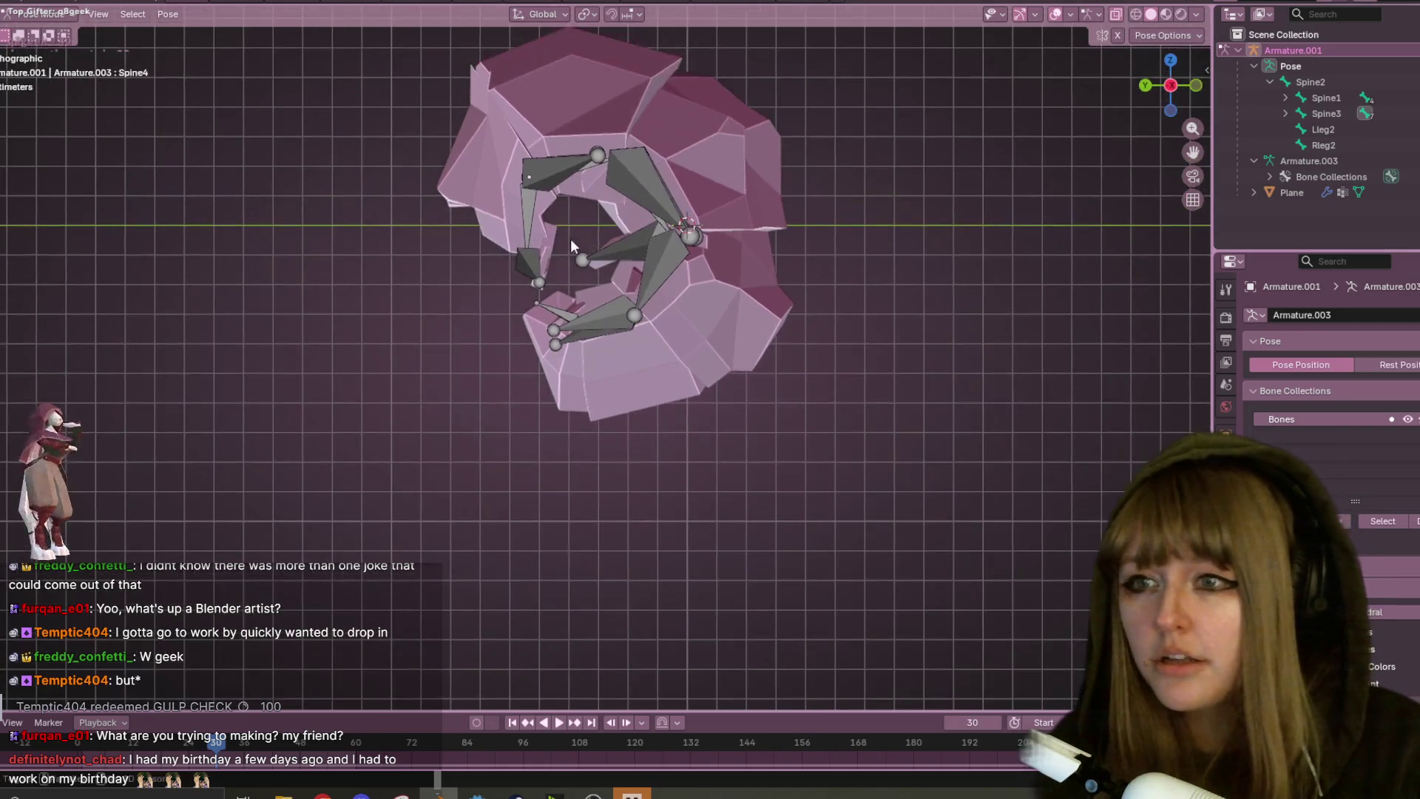
- Rotate a spine bone and the Spine2 bone to open up the back
click(531, 223)
key(r)
click(458, 209)
click(589, 157)
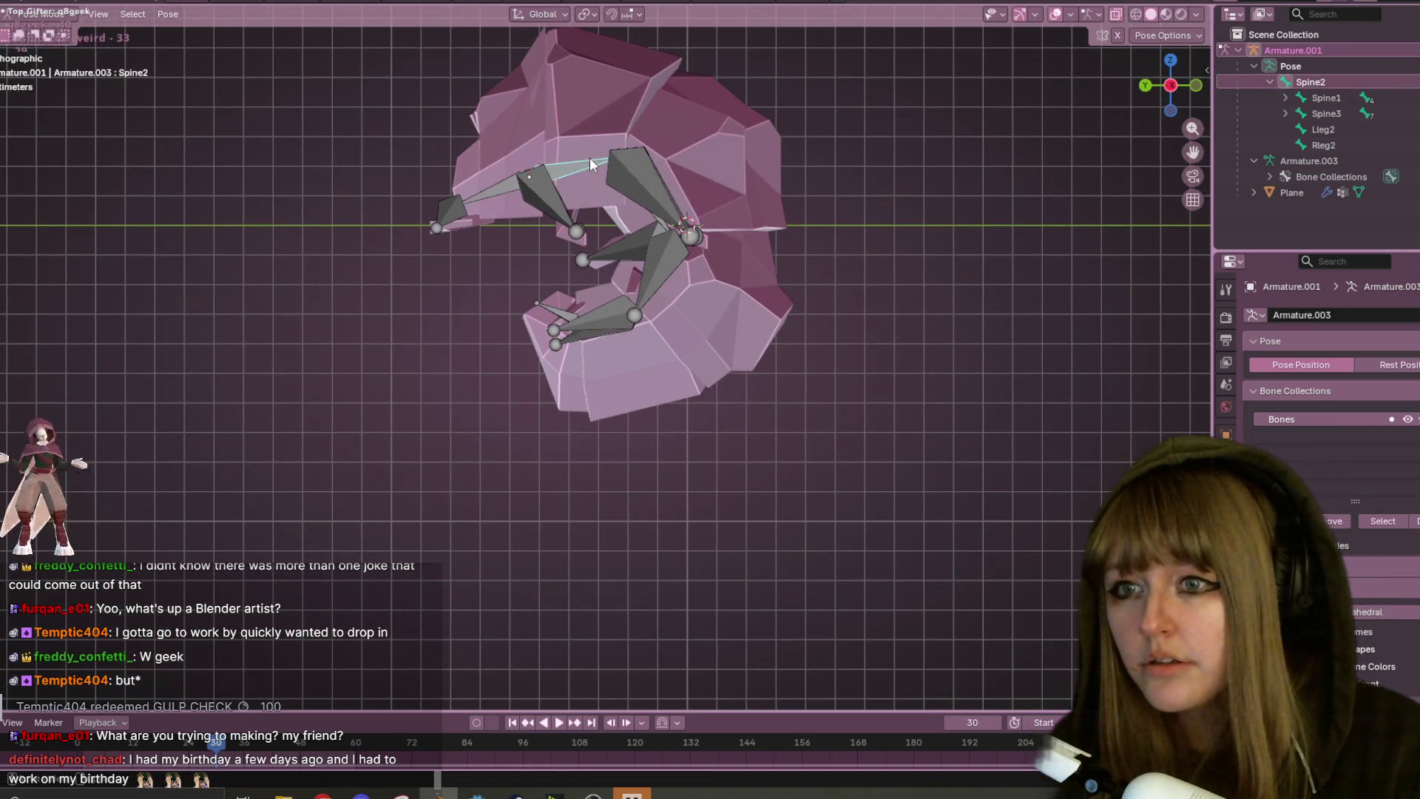
key(r)
click(642, 185)
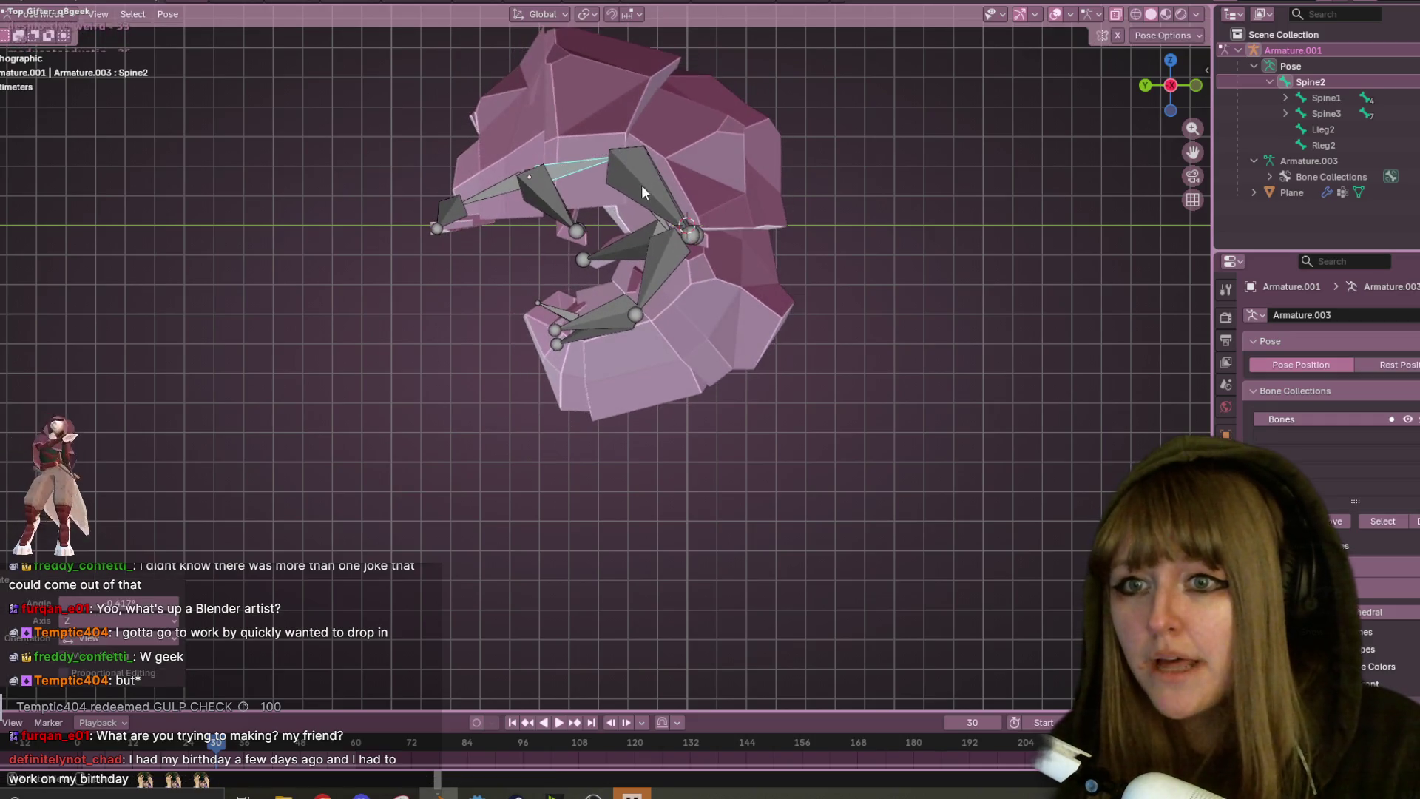
- Rotate Spine3 to uncurl the body, then rotate Spine4 and the rear body to -58.8°
click(662, 222)
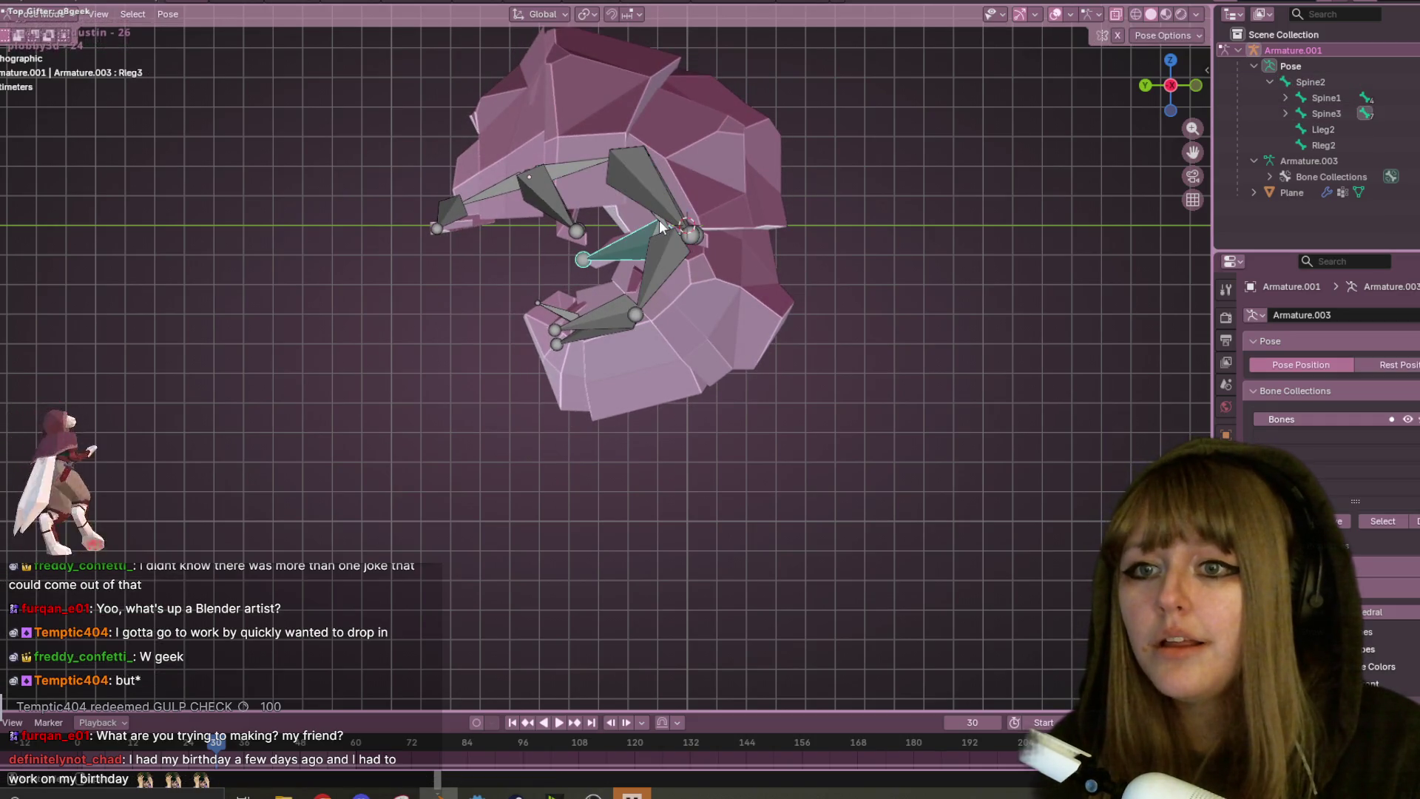
click(658, 211)
key(r)
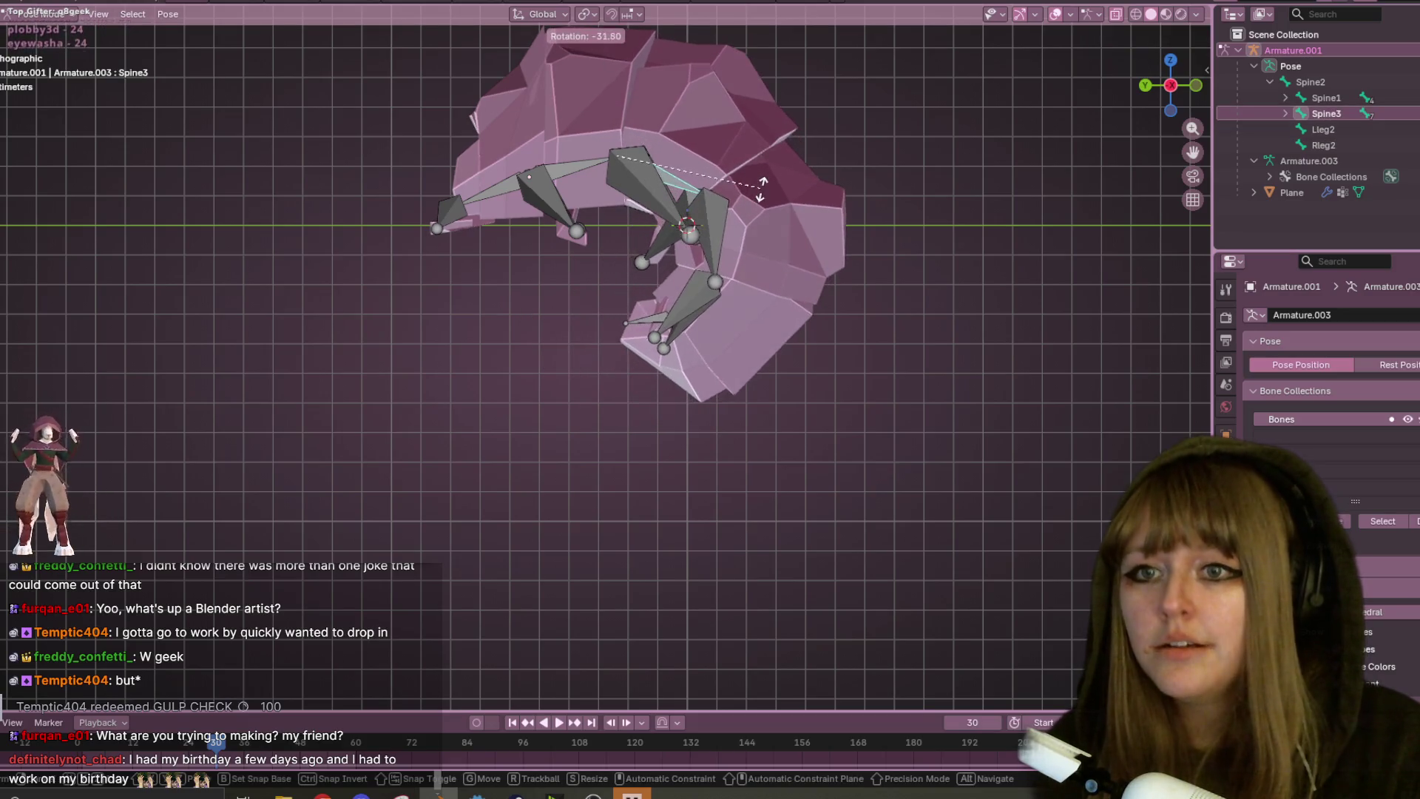
click(892, 177)
middle_drag(892, 177, 703, 229)
click(706, 233)
click(673, 237)
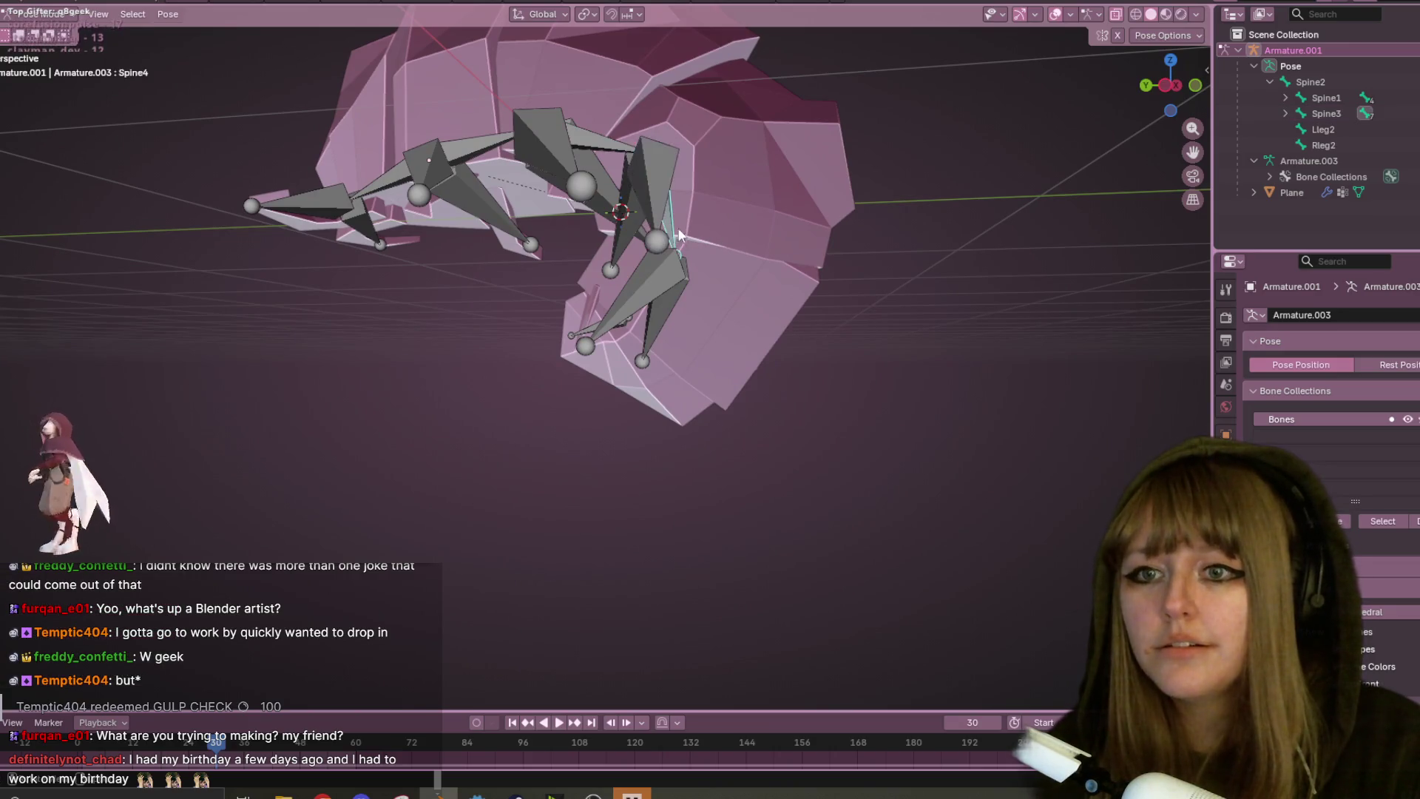
click(1176, 85)
key(r)
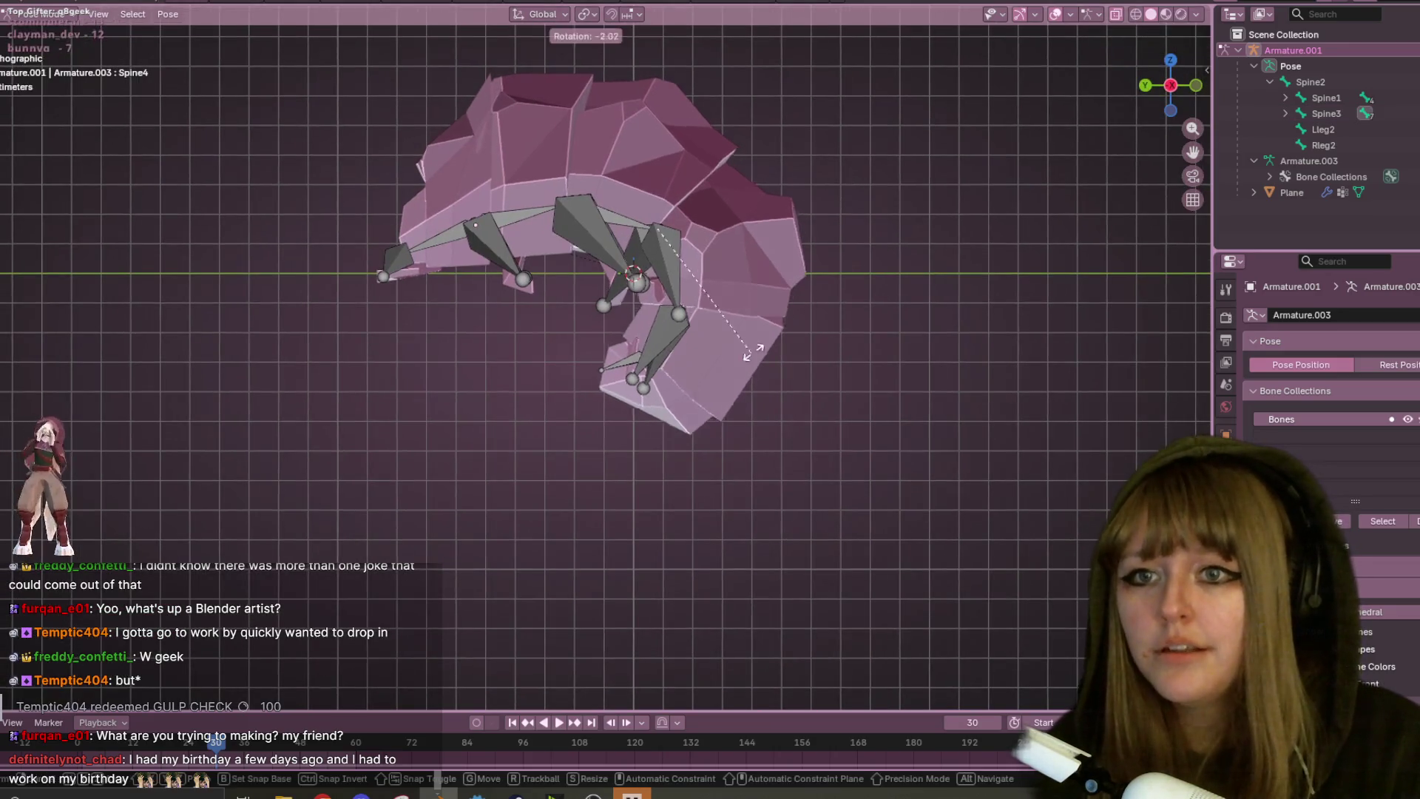
click(797, 230)
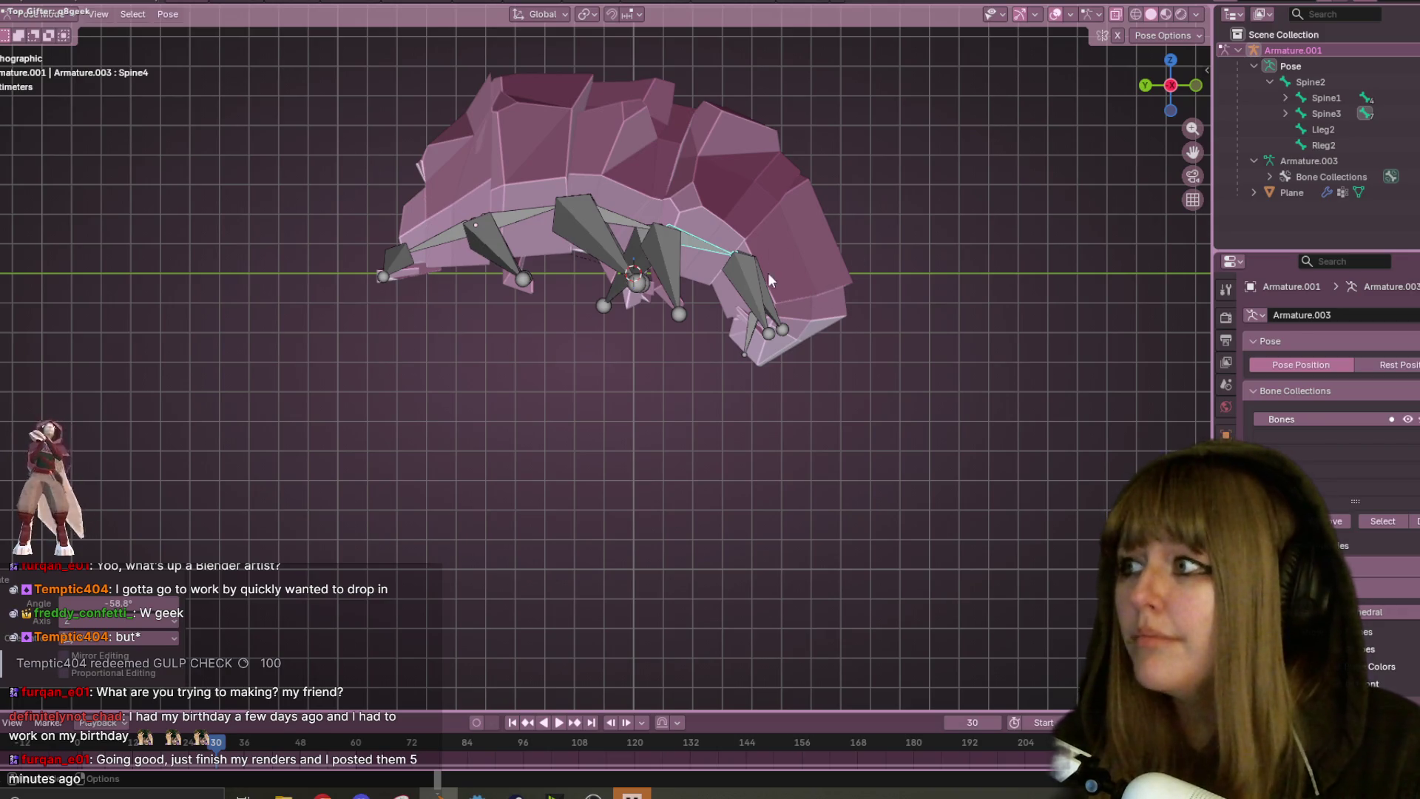
- Rotate the front body section, then rotate the Spine6 bone to -33.7°
shift+middle_drag(797, 275, 686, 275)
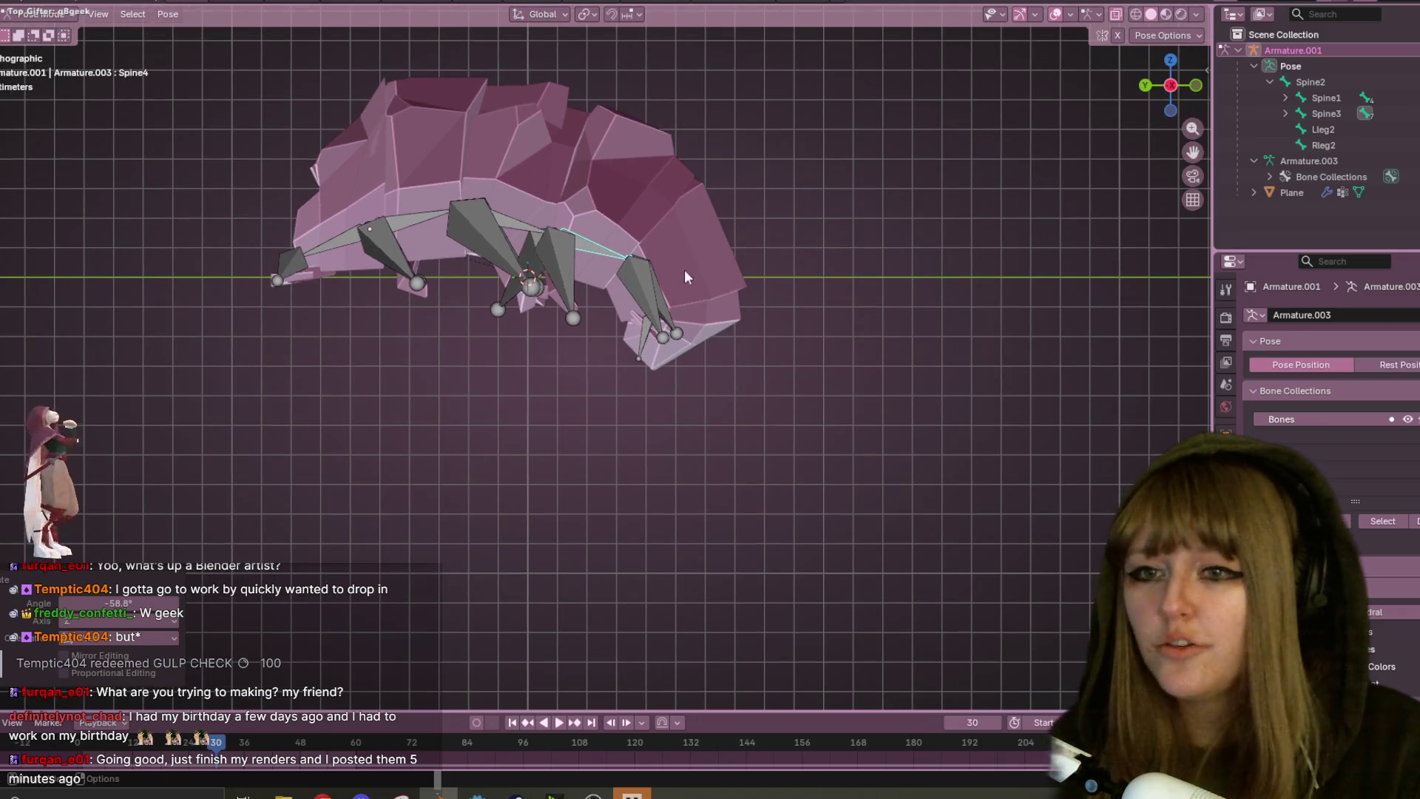
click(637, 339)
scroll(723, 364, up, 2)
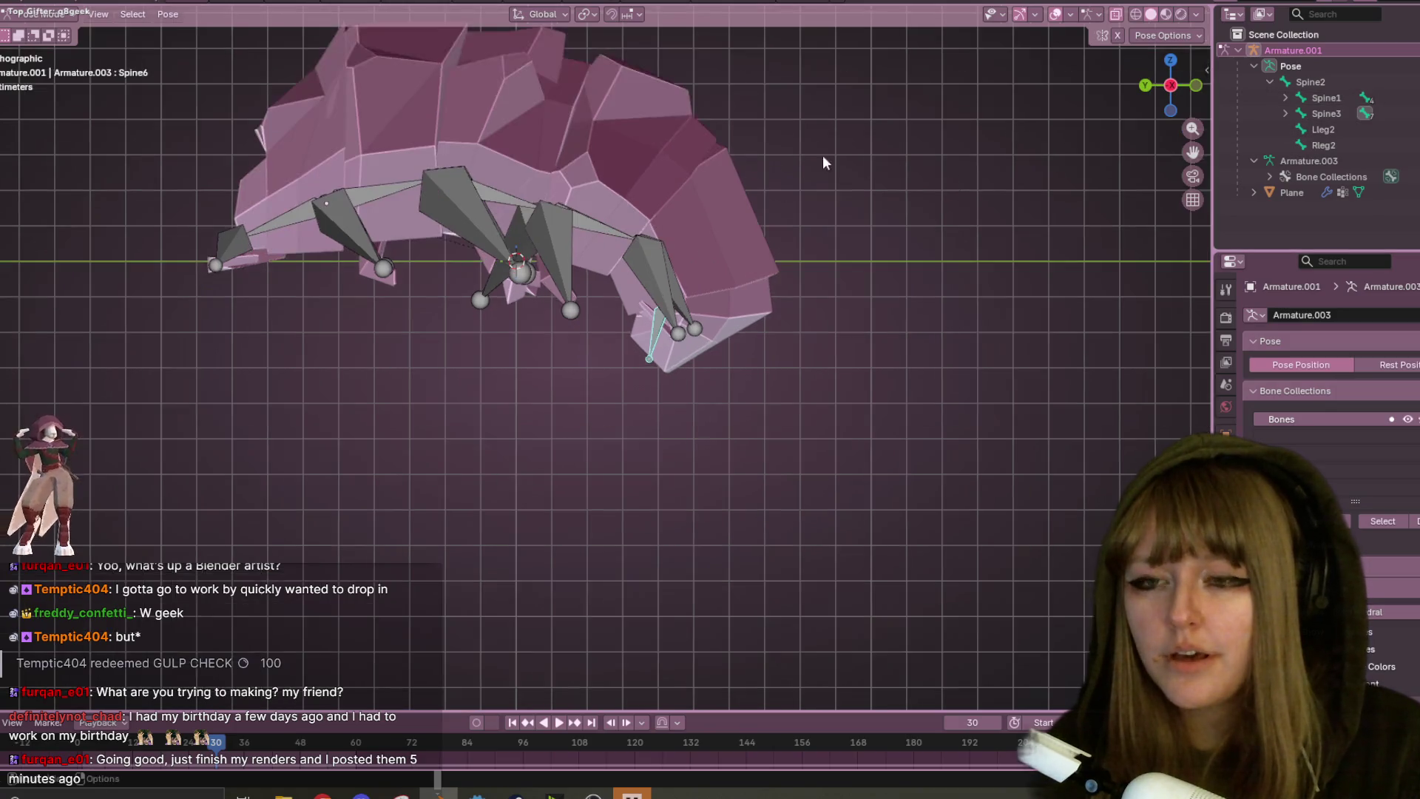
middle_drag(723, 365, 682, 331)
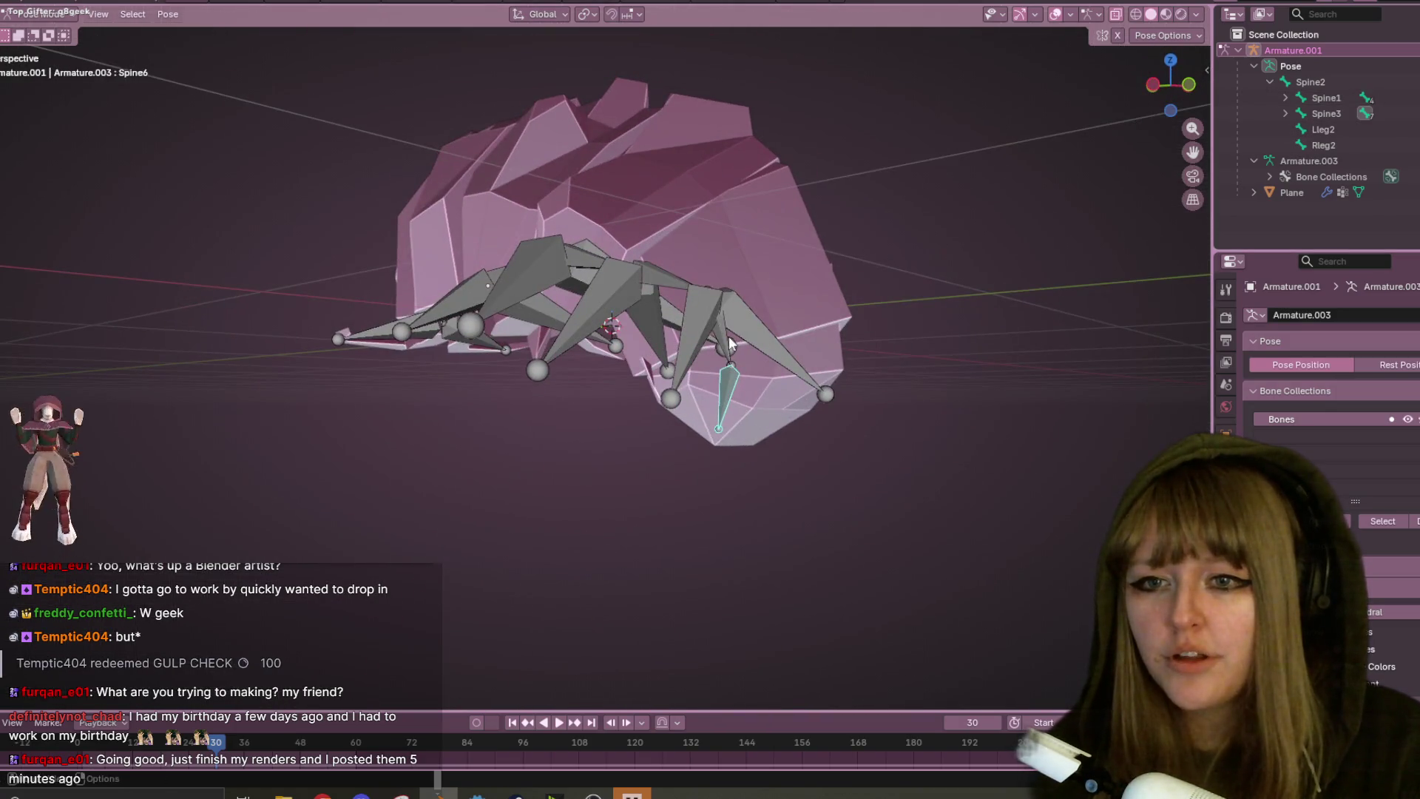
click(1152, 83)
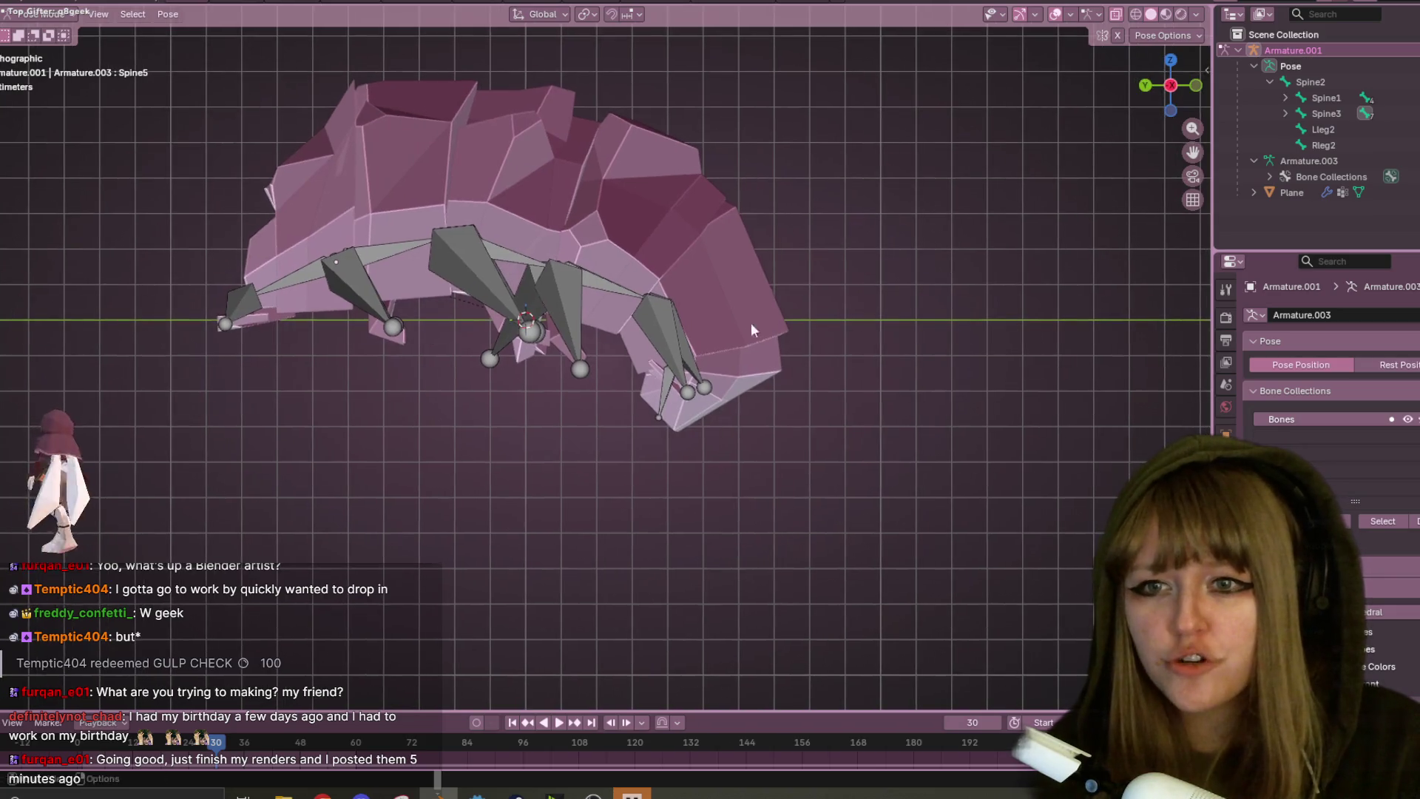
key(r)
click(740, 345)
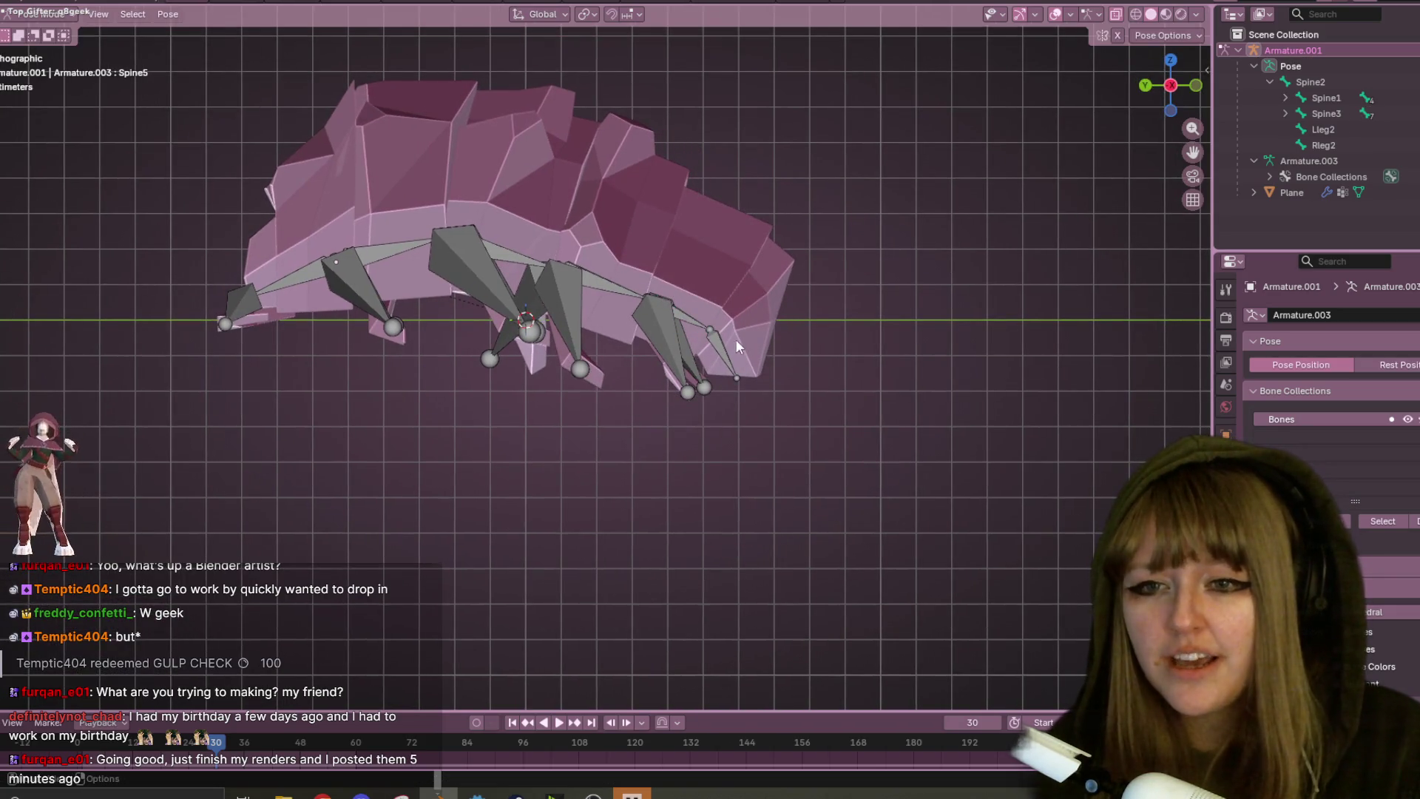
click(739, 345)
key(r)
click(759, 357)
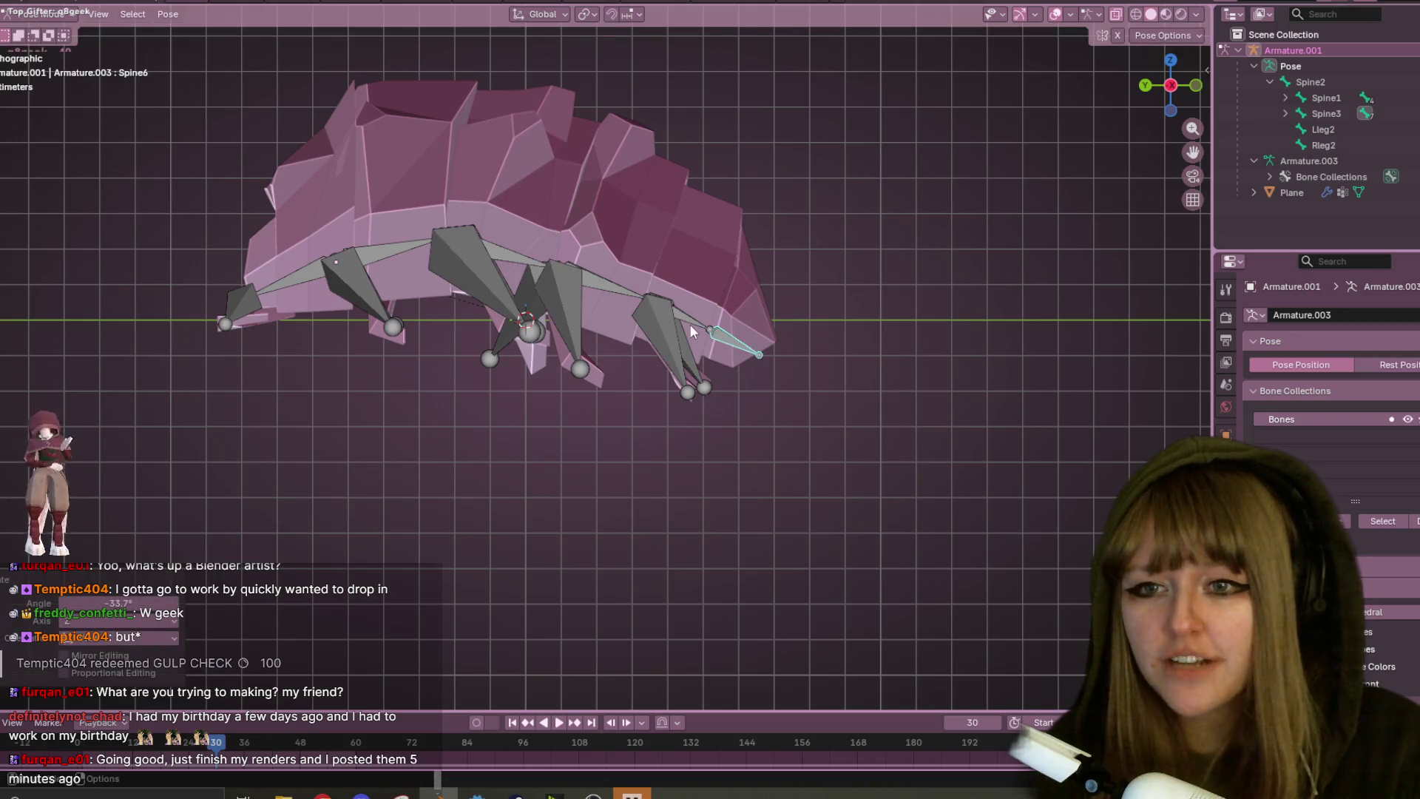
- Bend Spine3 and Spine4 slightly, then select the Spine5 bone
click(611, 287)
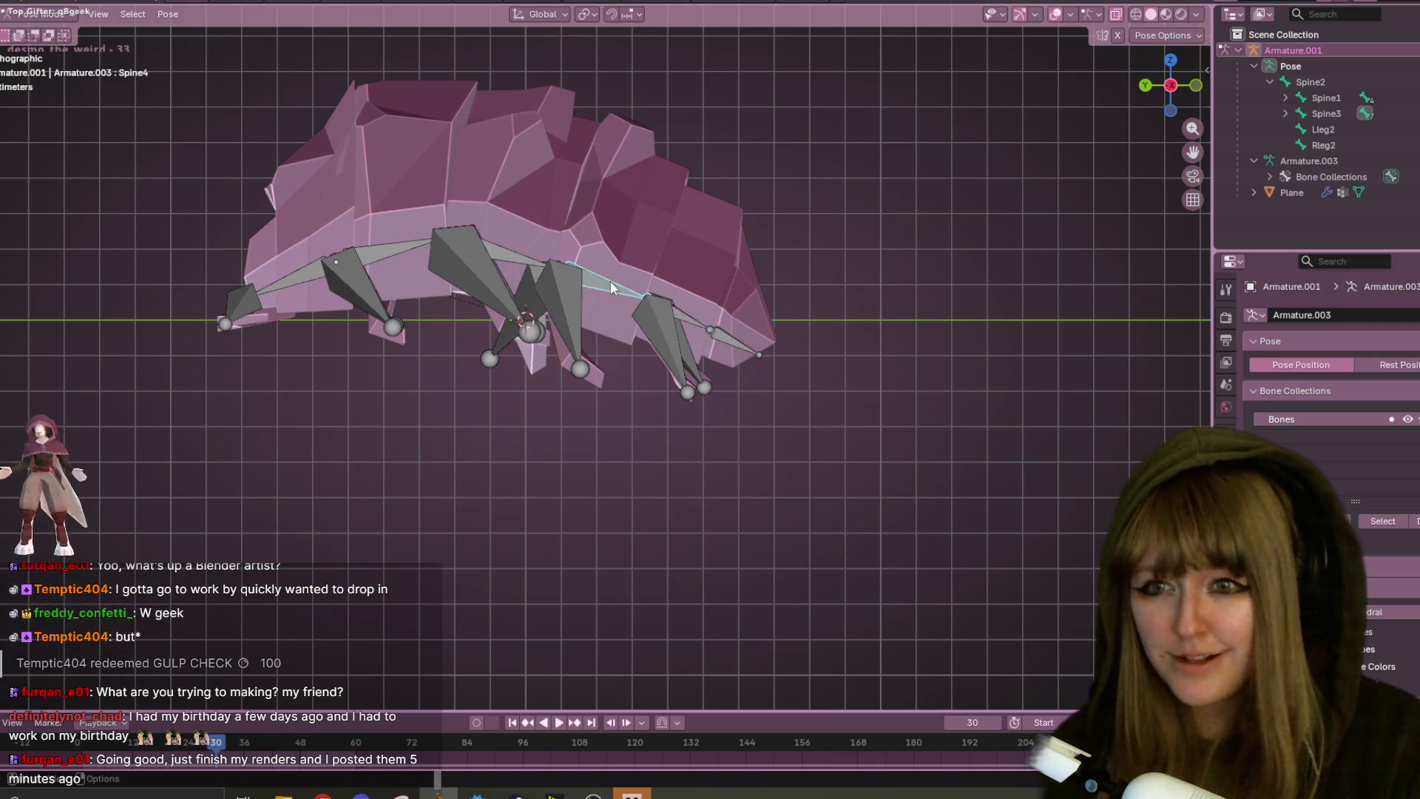
click(533, 267)
key(r)
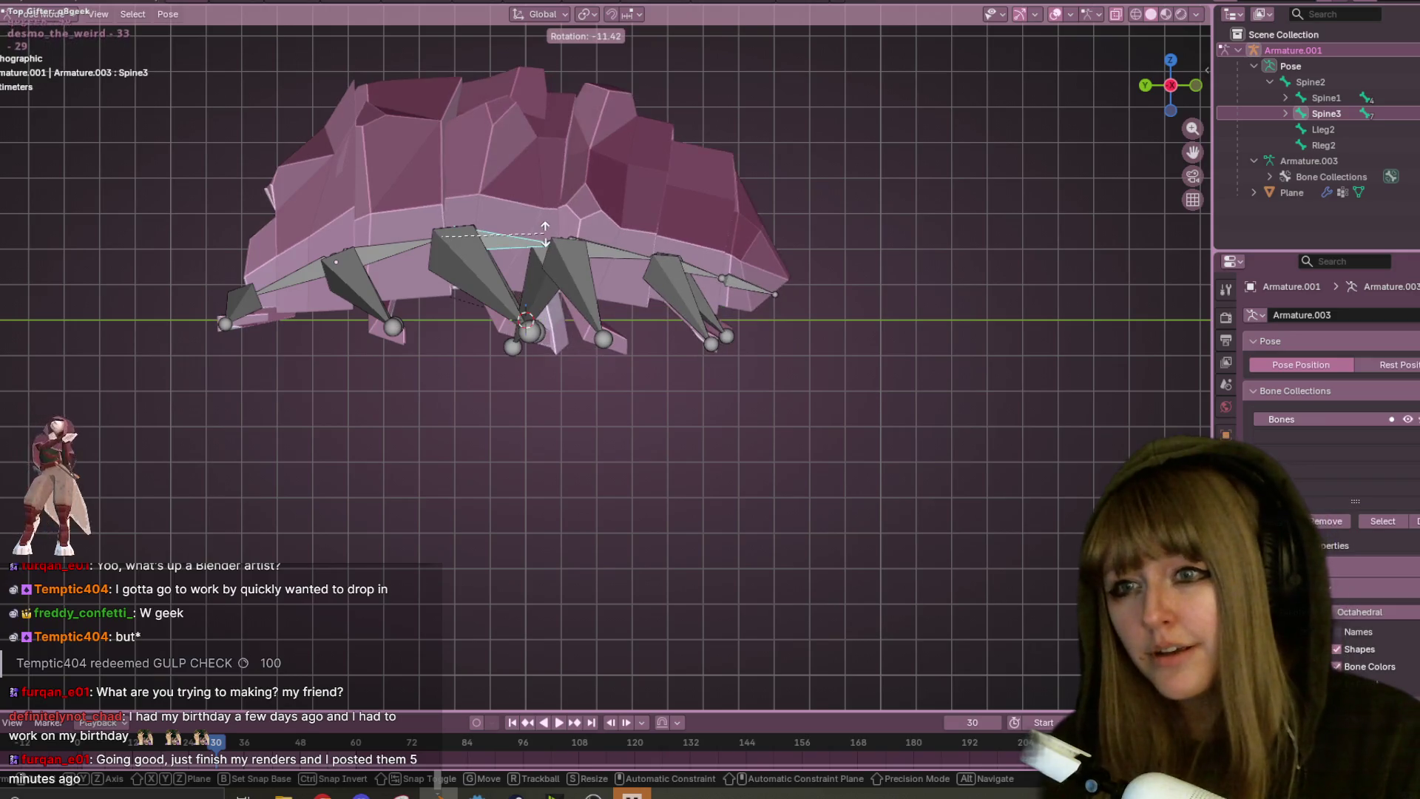
click(545, 235)
click(618, 247)
key(r)
click(696, 263)
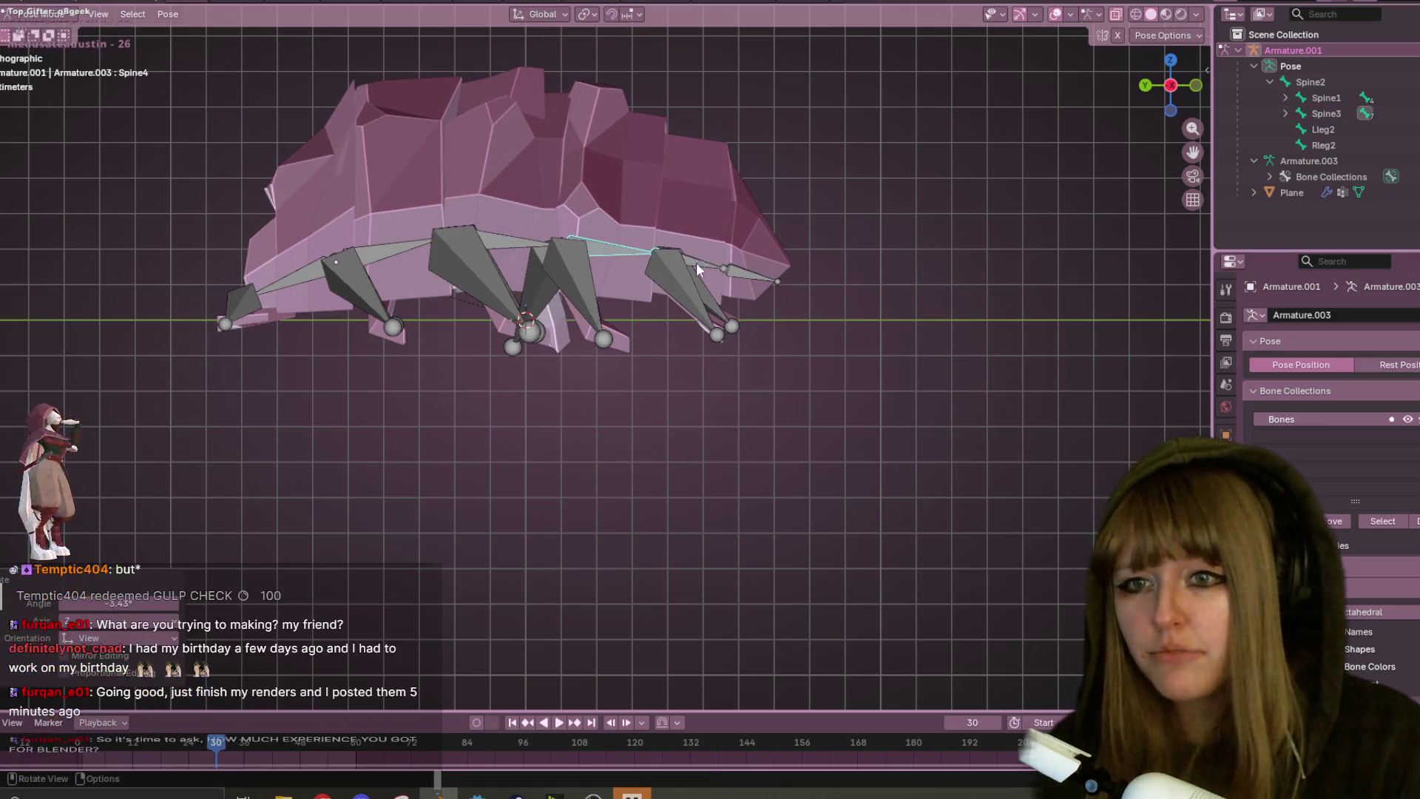
click(711, 269)
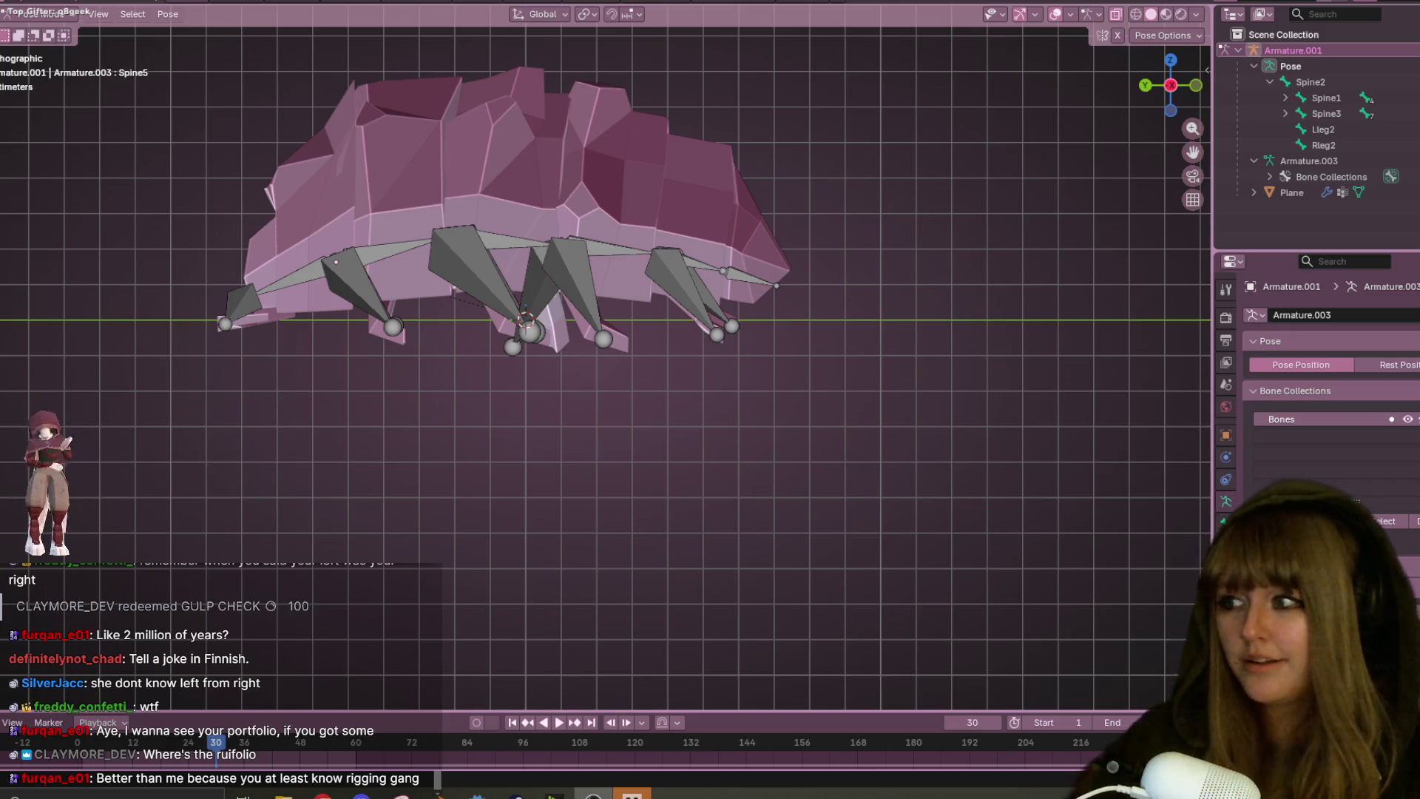
middle_drag(243, 287, 490, 318)
- In front view, box-select the right leg bone ends and rotate them down toward the body
click(552, 263)
mouse_move(552, 263)
middle_down()
mouse_move(695, 411)
mouse_move(629, 313)
mouse_move(680, 286)
mouse_move(747, 281)
middle_up()
click(629, 313)
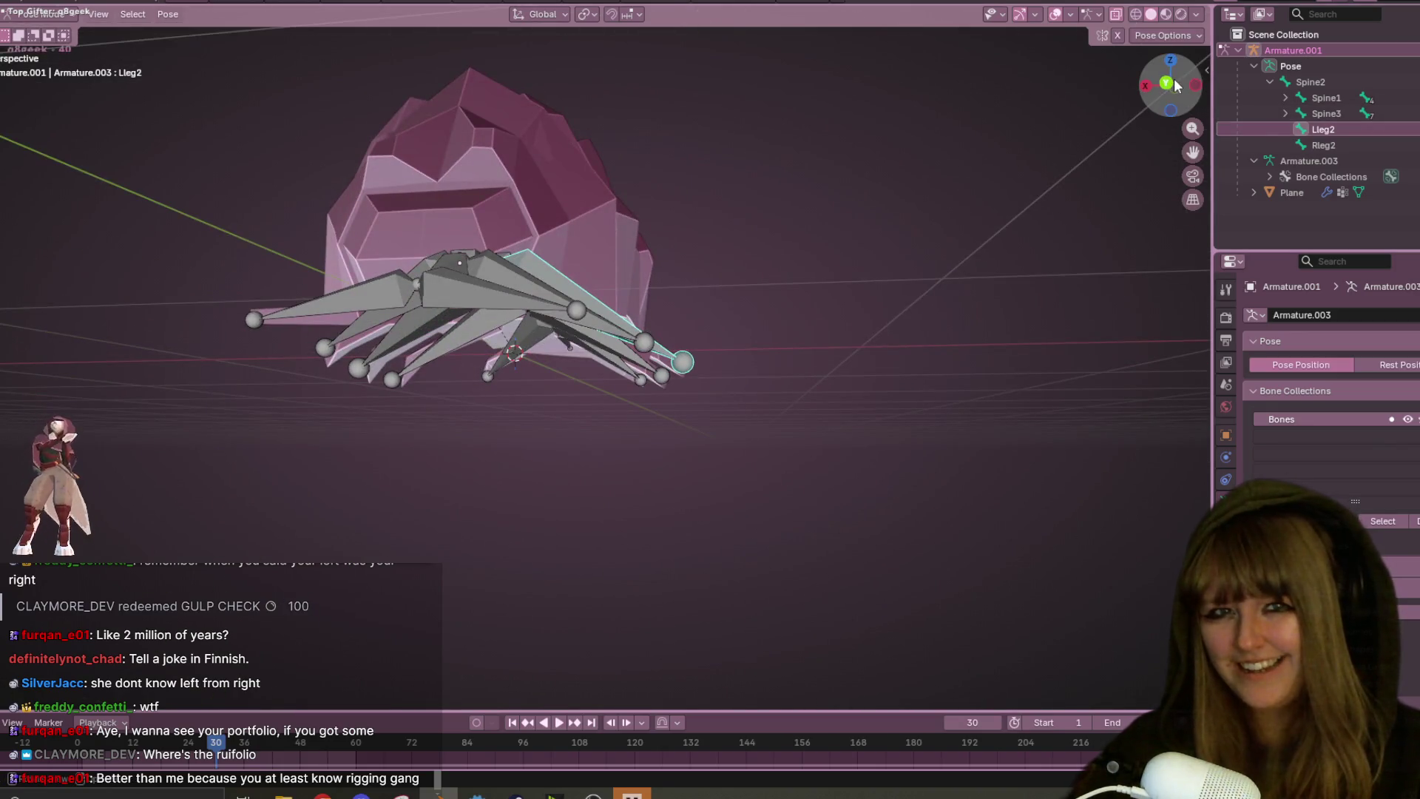
click(1178, 87)
drag(651, 342, 712, 454)
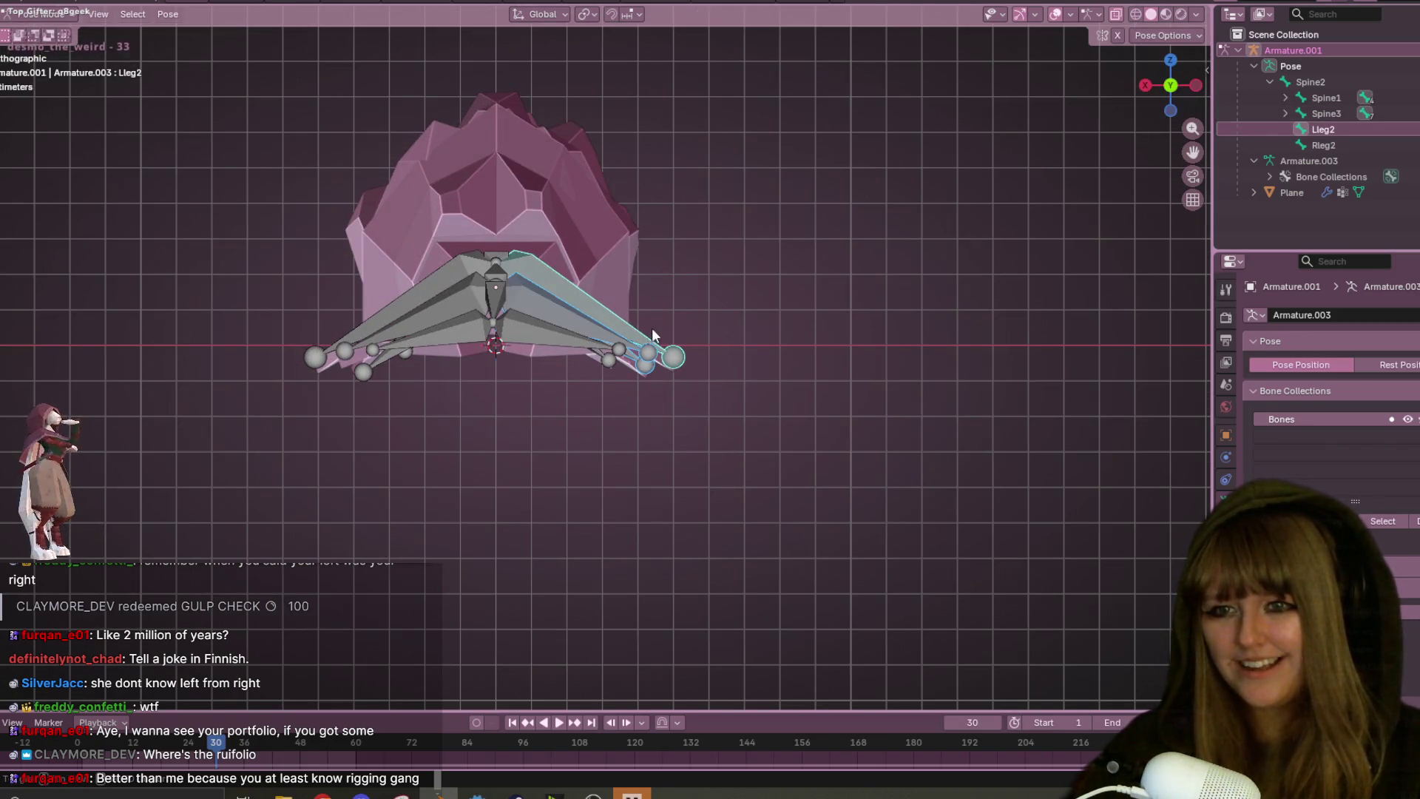
key(r)
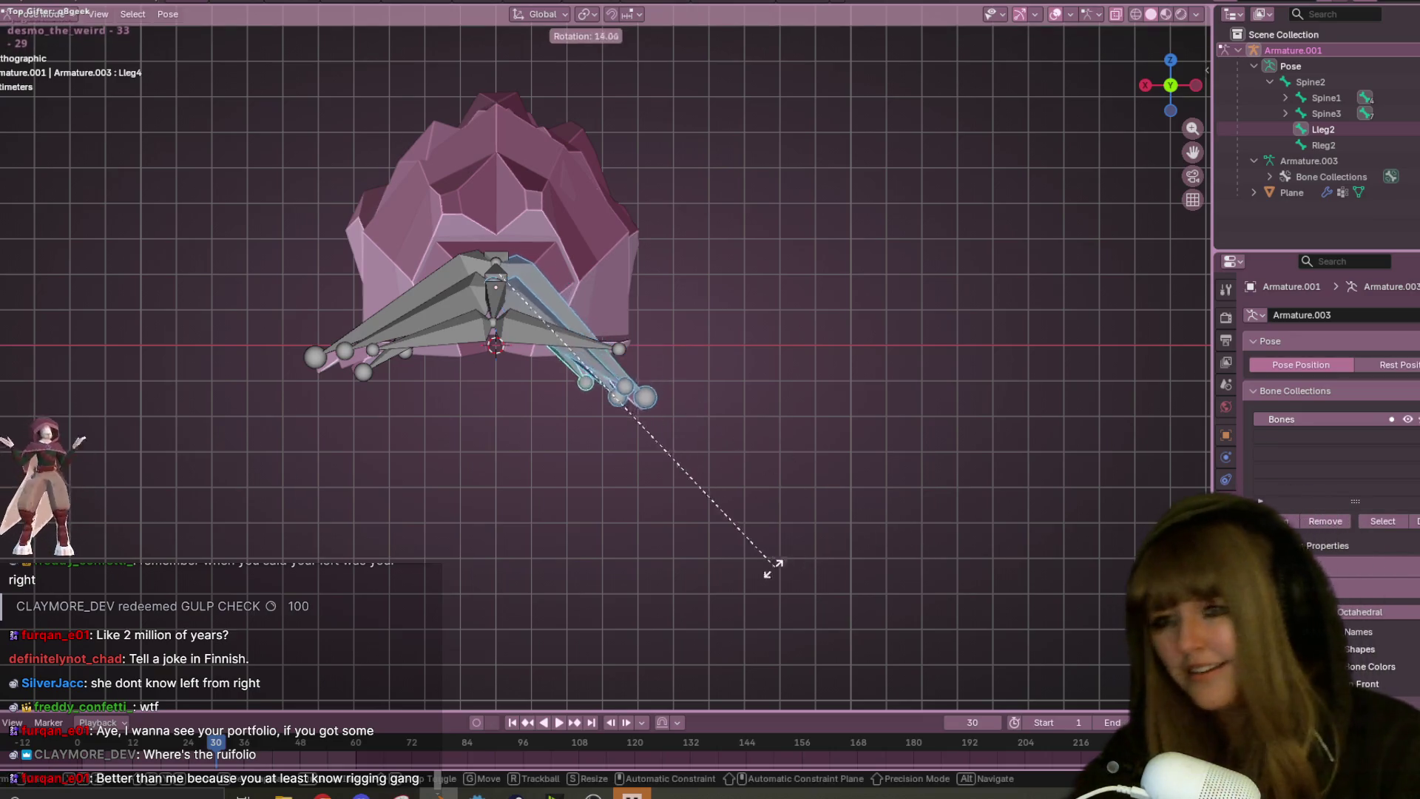
click(469, 564)
- Box-select the leg bones on the other side and rotate them down in front view
mouse_move(469, 564)
middle_down()
mouse_move(741, 495)
mouse_move(619, 441)
mouse_move(726, 474)
mouse_move(451, 413)
mouse_move(268, 200)
middle_up()
mouse_move(215, 88)
mouse_down()
mouse_move(393, 441)
mouse_move(420, 579)
mouse_up()
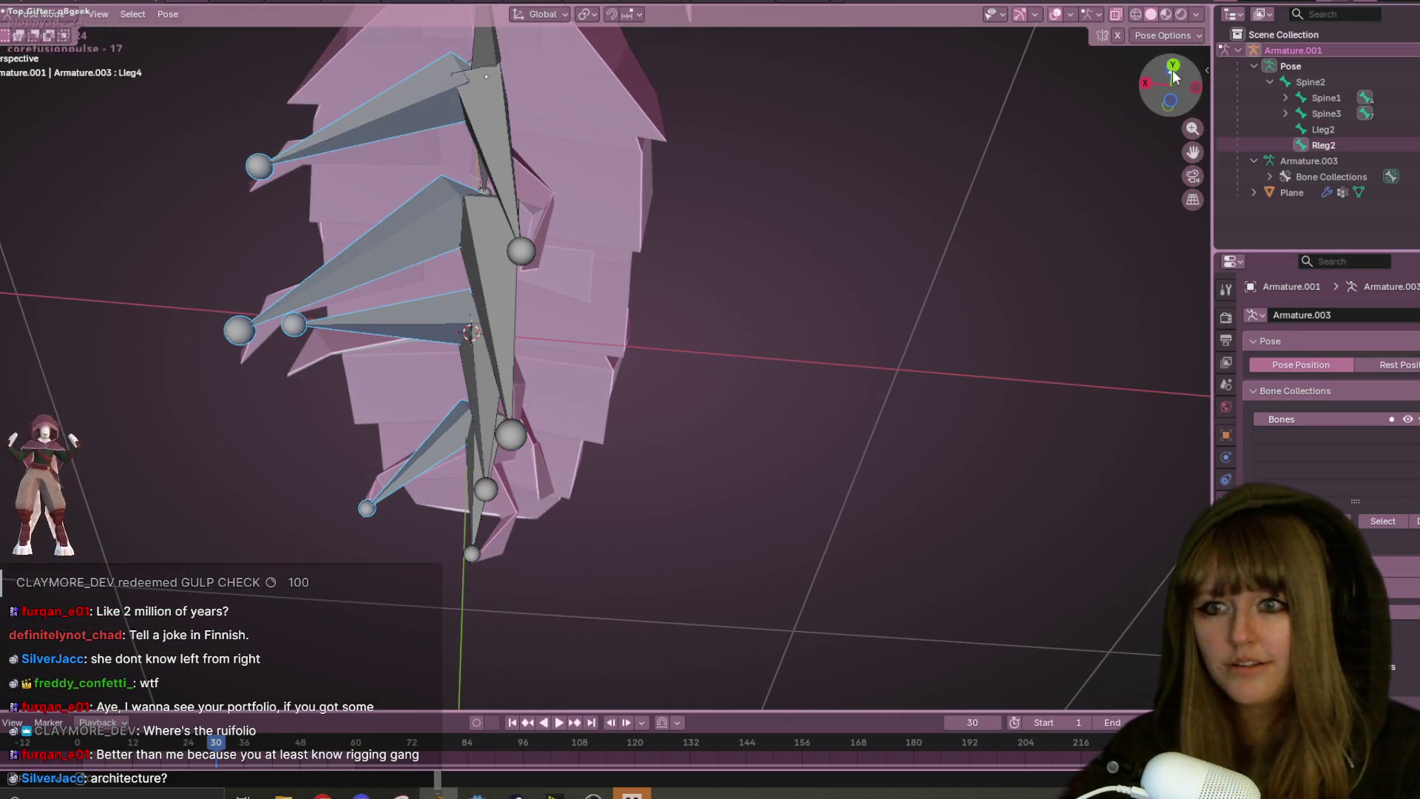
click(1175, 76)
drag(1172, 83, 1173, 63)
click(1188, 76)
key(r)
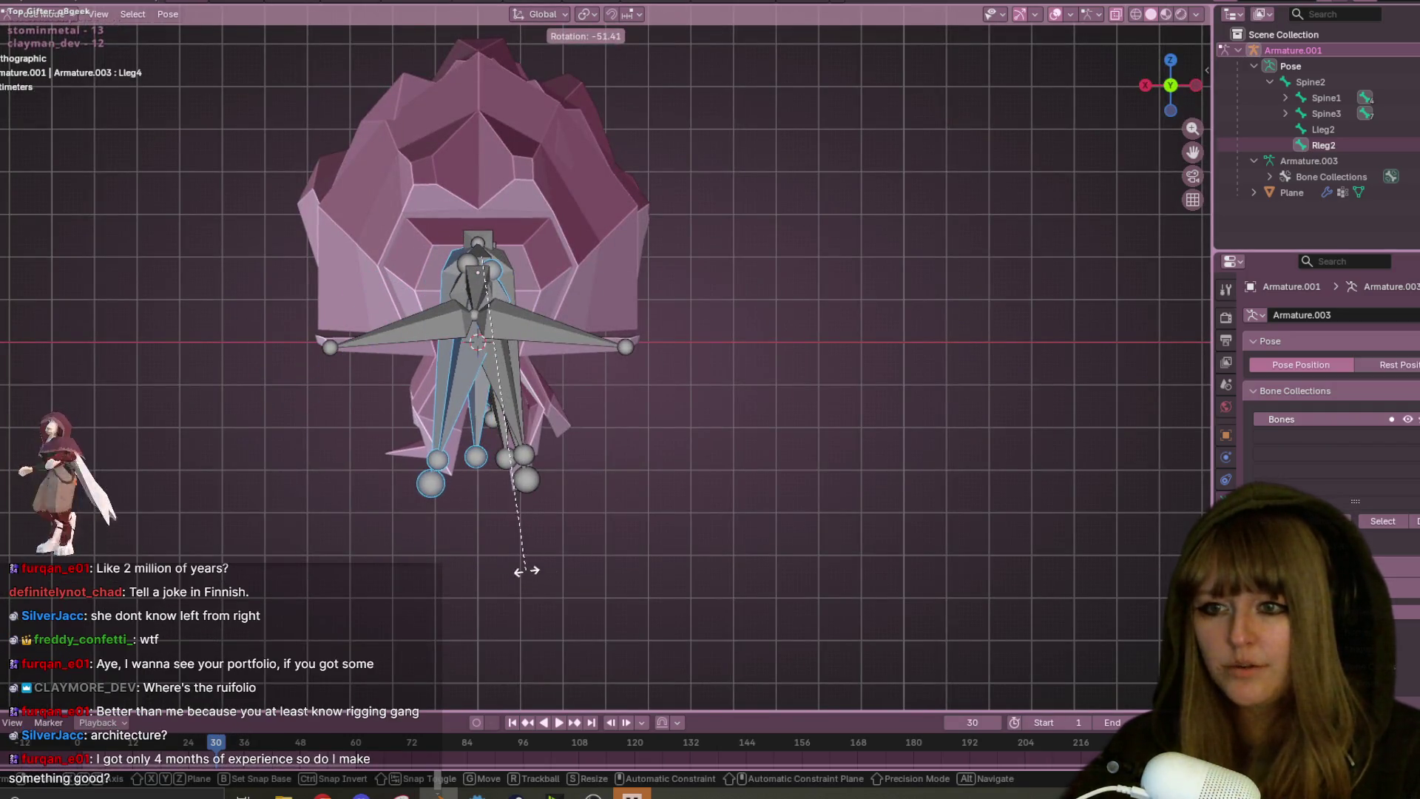
click(514, 525)
- Undo the last leg rotation and enter armature Edit Mode with Tab
middle_drag(502, 483, 570, 398)
mouse_move(554, 283)
middle_down()
mouse_move(722, 396)
mouse_move(790, 492)
mouse_move(837, 522)
mouse_move(968, 347)
mouse_move(934, 437)
middle_up()
key(ctrl+z)
key(Tab)
key(Tab)
key(Tab)
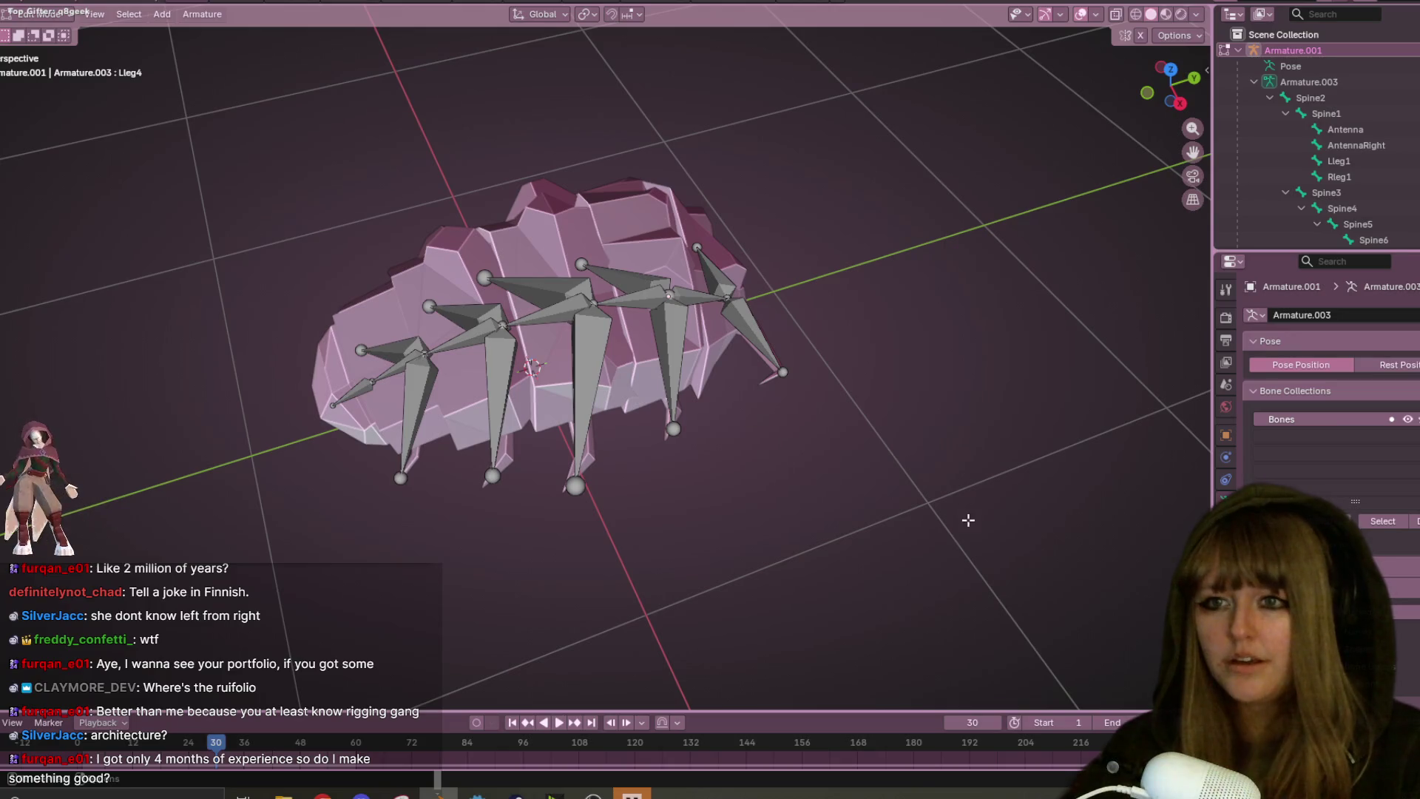
- Return to Object Mode, select the Armature.001 object and hide it with H
key(Tab)
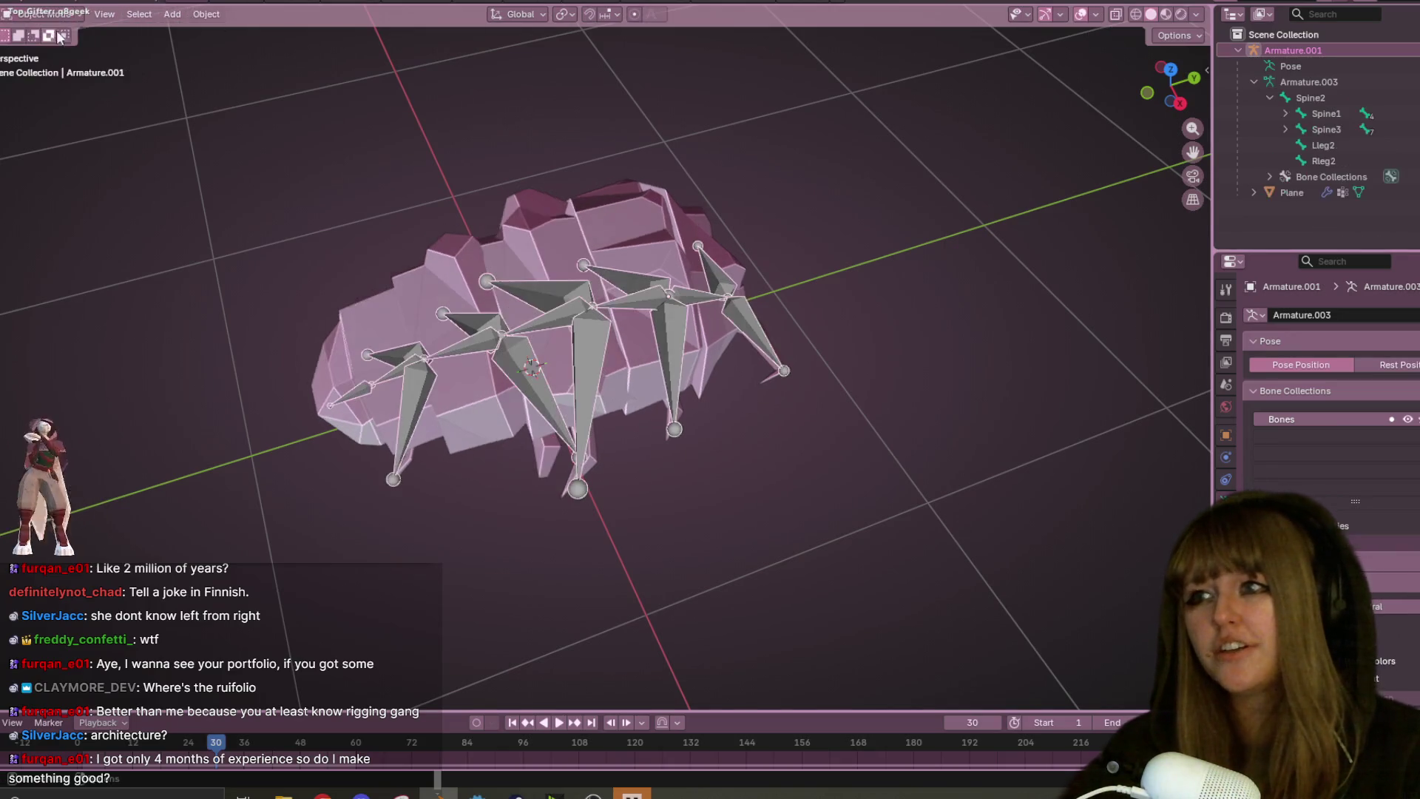
middle_drag(910, 389, 762, 296)
click(614, 242)
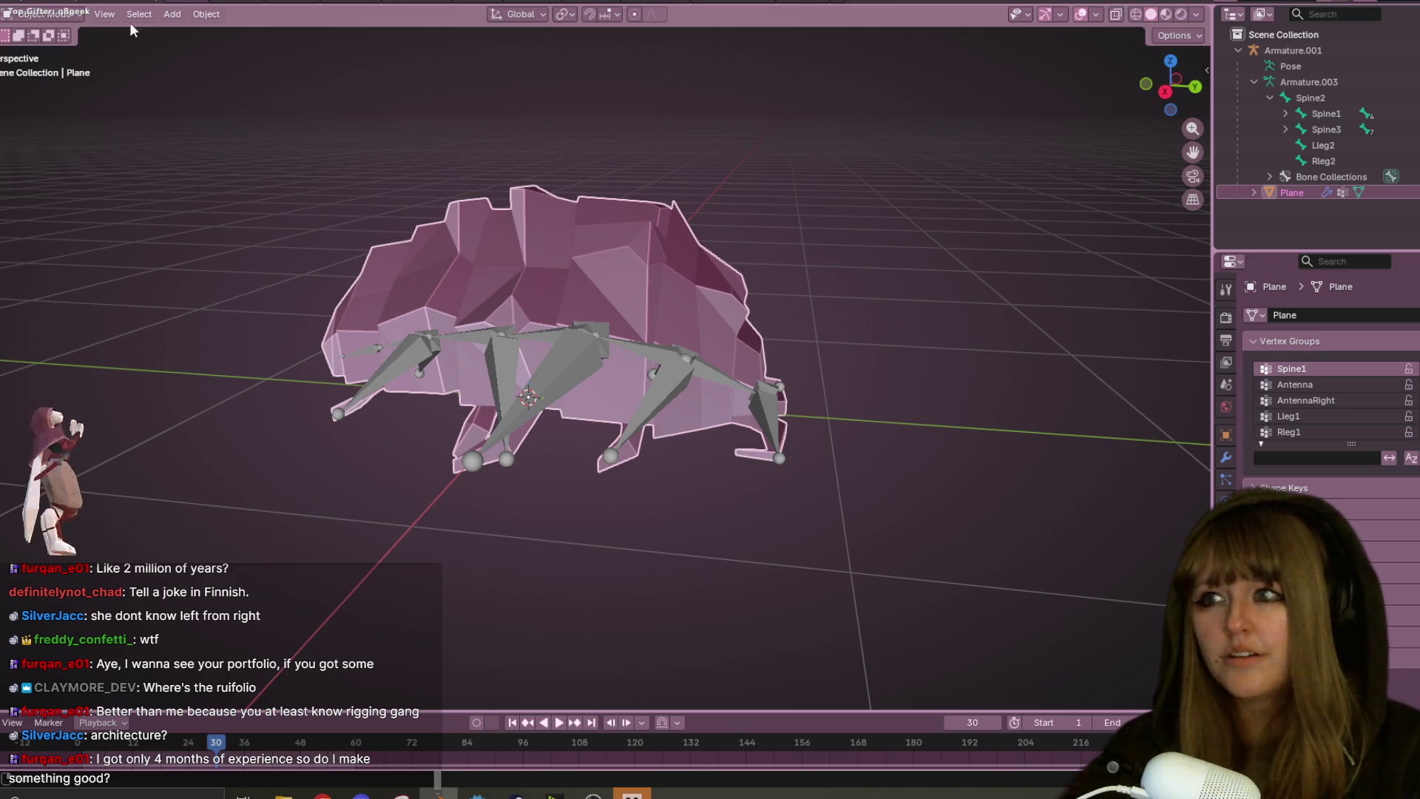
click(43, 15)
click(582, 370)
mouse_move(583, 370)
middle_down()
mouse_move(825, 419)
mouse_move(855, 533)
mouse_move(734, 235)
mouse_move(502, 162)
mouse_move(665, 192)
mouse_move(1082, 228)
mouse_move(996, 216)
mouse_move(850, 320)
mouse_move(652, 513)
mouse_move(473, 429)
mouse_move(675, 349)
mouse_move(570, 323)
mouse_move(626, 292)
mouse_move(637, 304)
mouse_move(477, 345)
middle_up()
key(h)
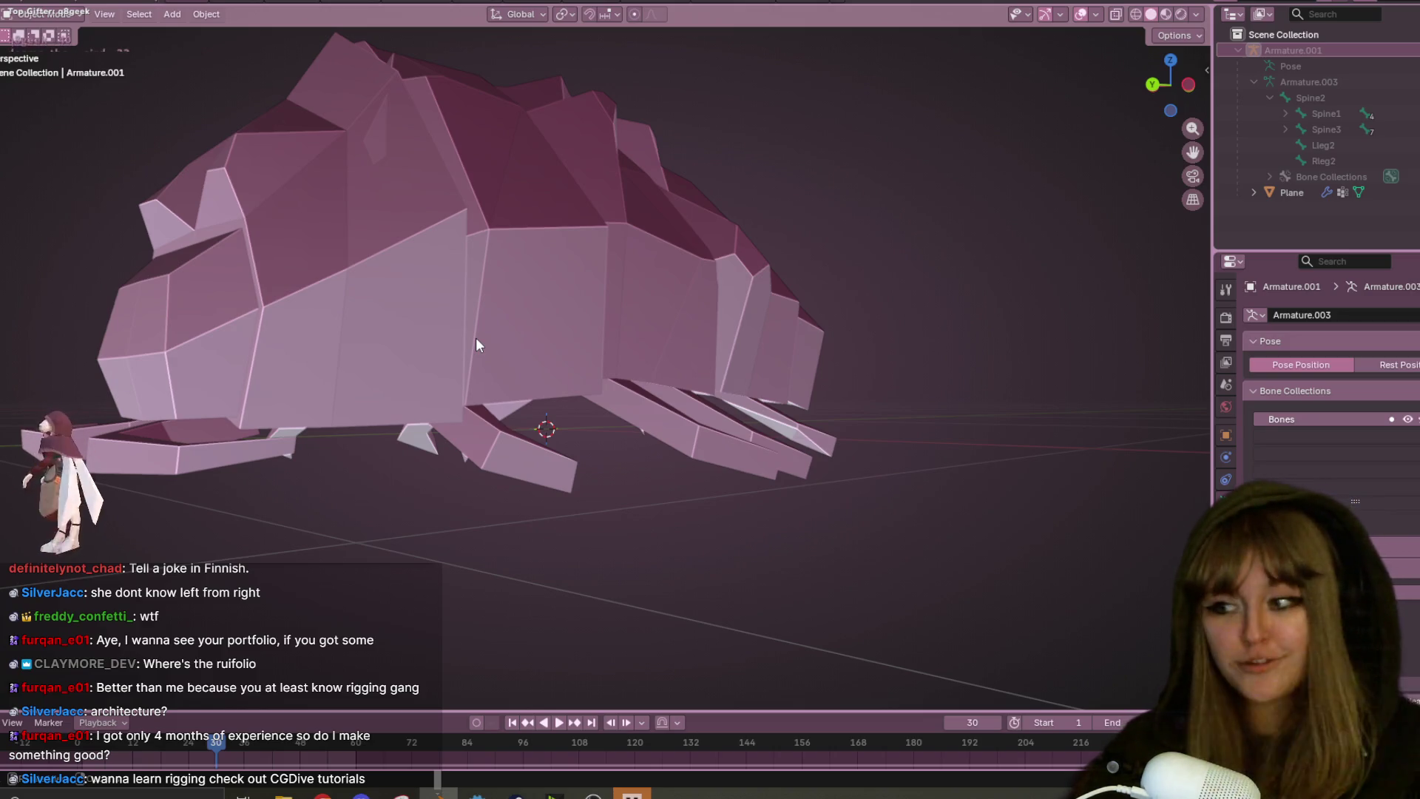
scroll(476, 343, down, 3)
- Enter Edit Mode on the Plane mesh and move two seam vertices with G in side view
mouse_move(447, 352)
middle_down()
mouse_move(654, 327)
mouse_move(659, 351)
mouse_move(625, 331)
middle_up()
click(666, 400)
mouse_move(670, 405)
middle_down()
mouse_move(666, 344)
mouse_move(777, 416)
middle_up()
key(Tab)
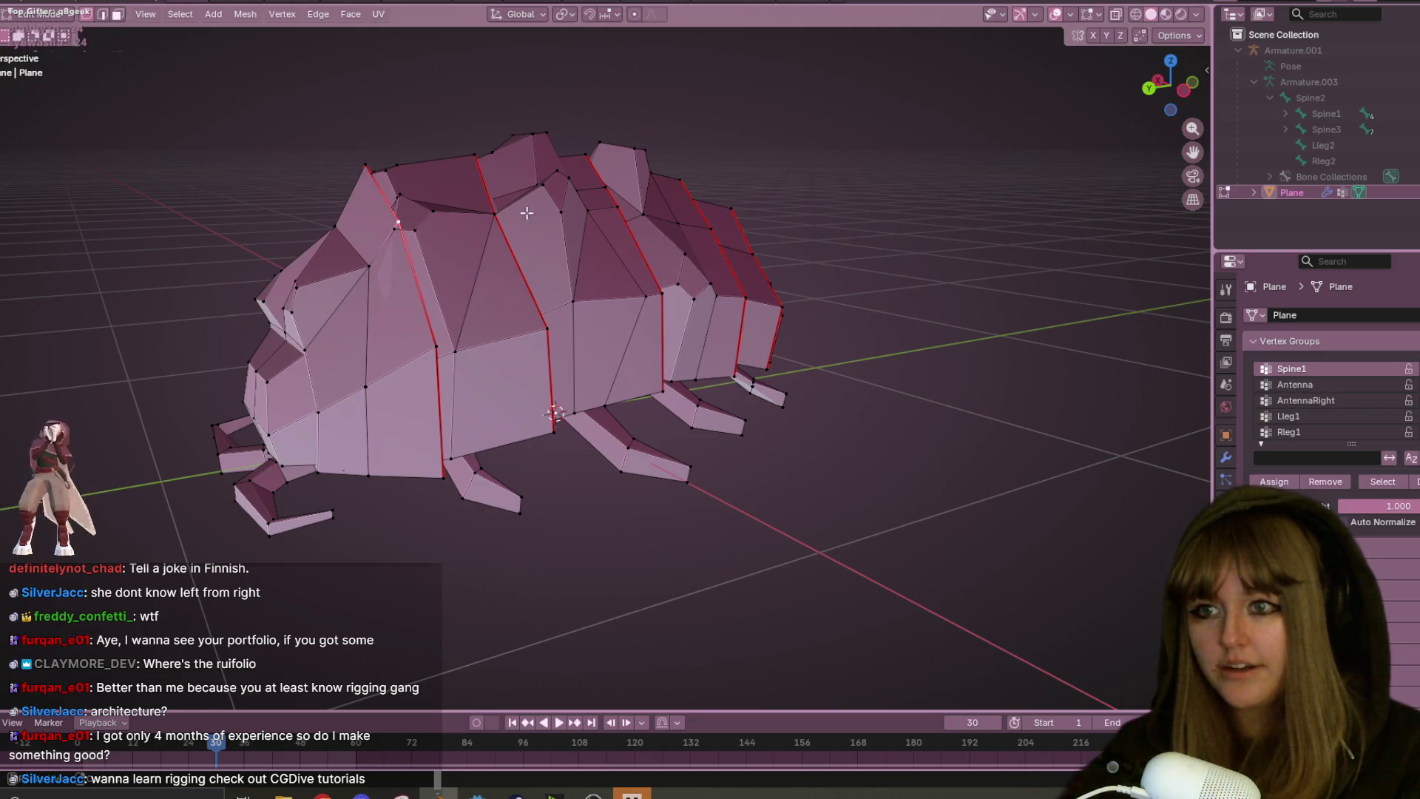
click(1185, 90)
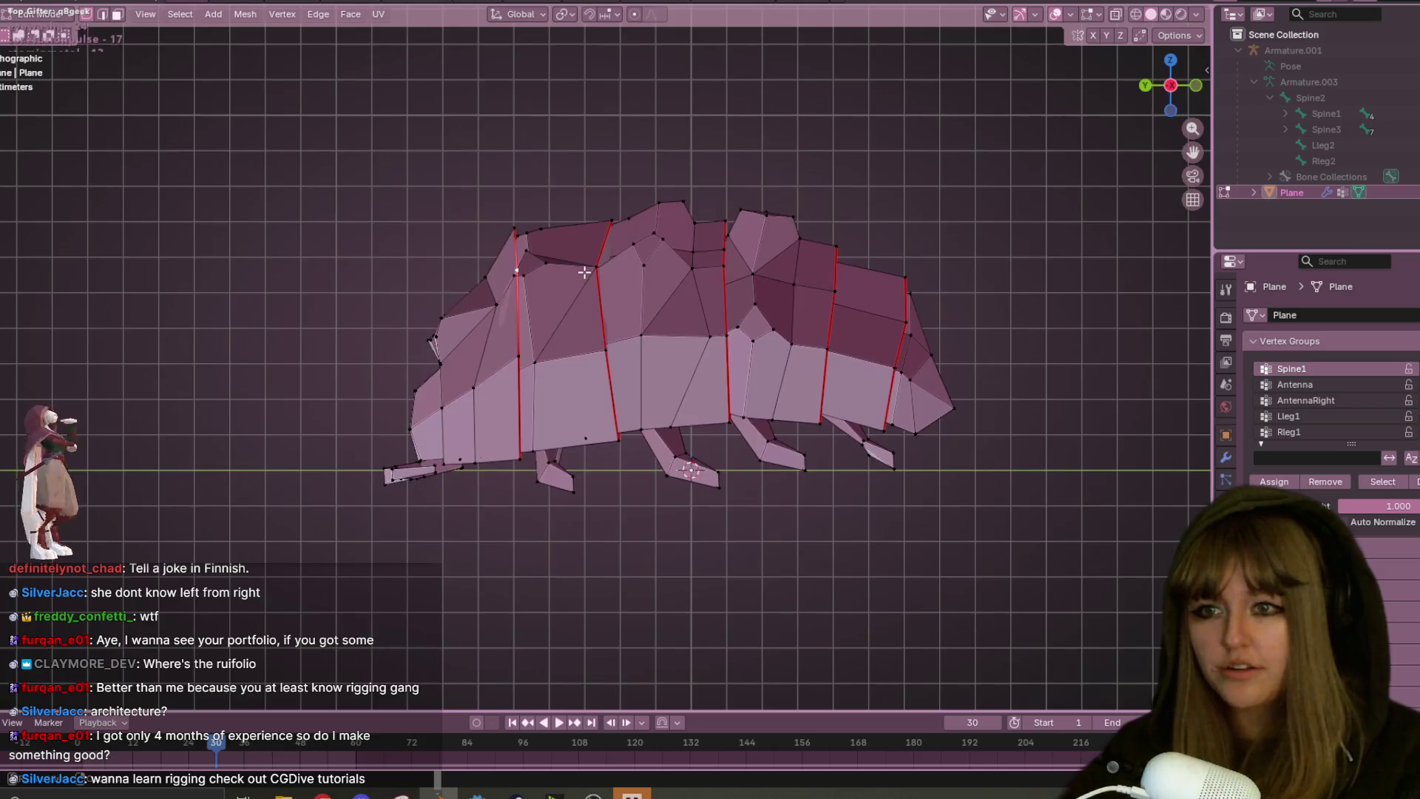
scroll(585, 273, up, 1)
key(g)
click(516, 341)
click(511, 359)
key(g)
click(515, 363)
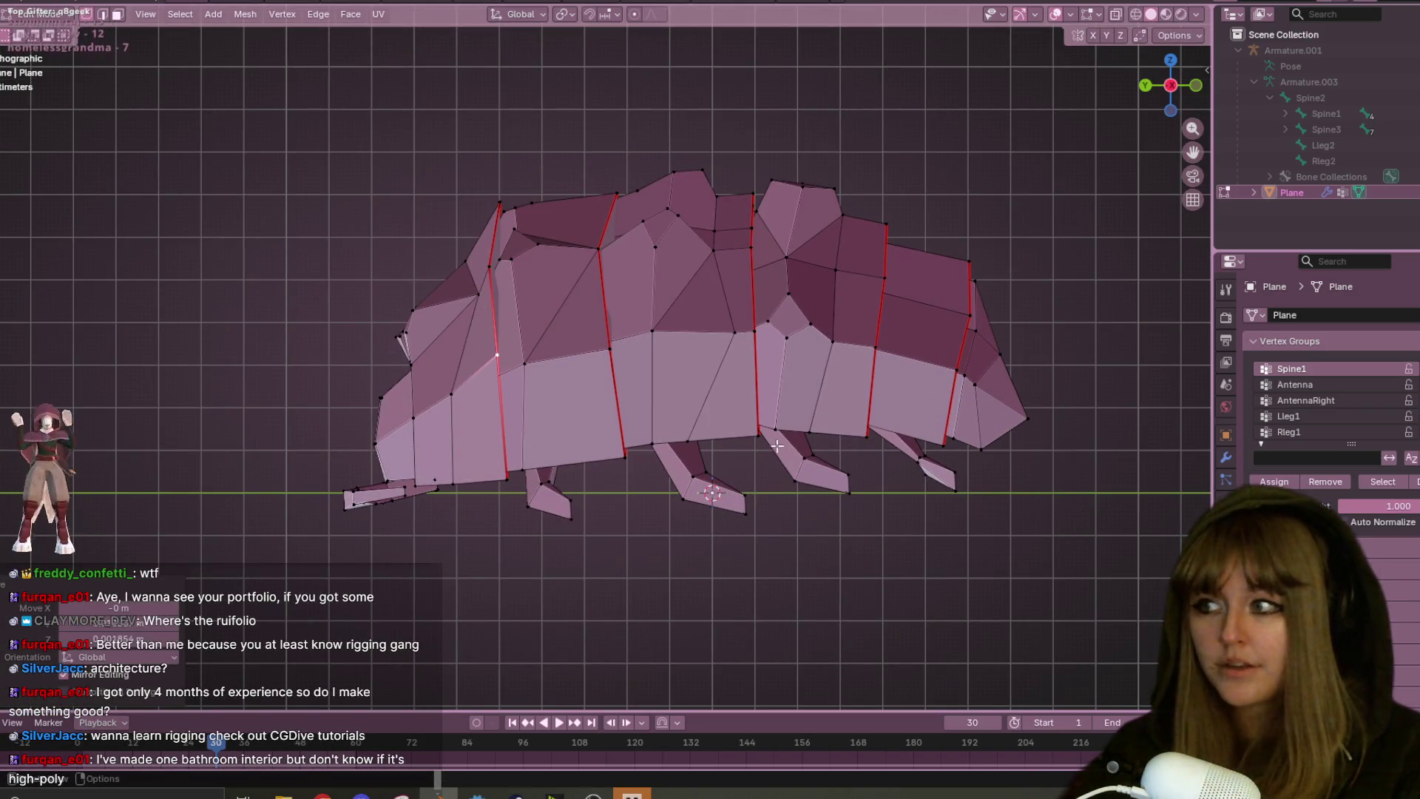
- Move another selection of seam vertices with G and inspect the result from low side angles
mouse_move(835, 331)
shift+middle_down()
mouse_move(945, 371)
mouse_move(961, 421)
shift+middle_up()
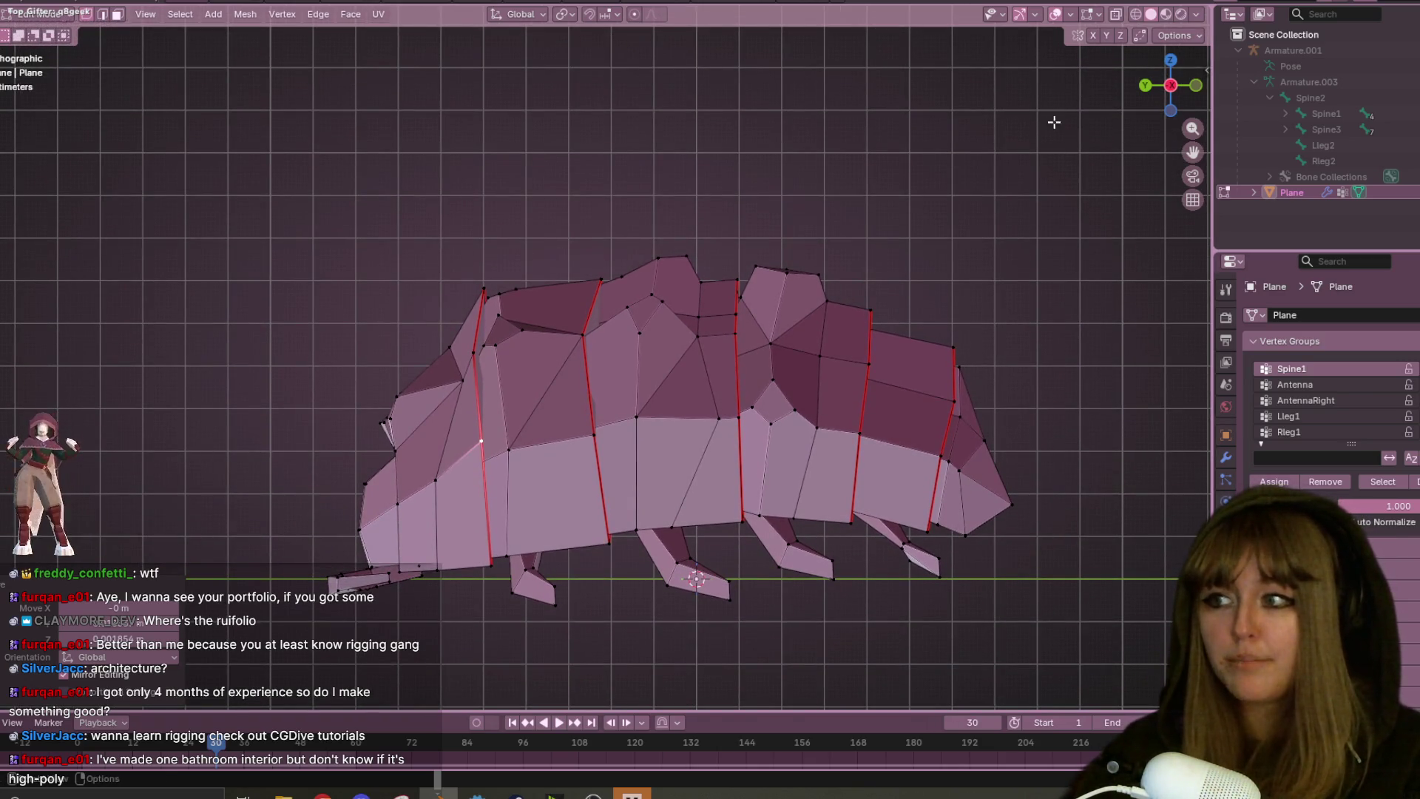
mouse_move(841, 348)
middle_down()
mouse_move(805, 475)
mouse_move(742, 340)
mouse_move(742, 252)
mouse_move(814, 311)
mouse_move(957, 352)
mouse_move(901, 296)
mouse_move(951, 498)
mouse_move(930, 545)
mouse_move(755, 307)
mouse_move(757, 375)
middle_up()
key(g)
click(905, 290)
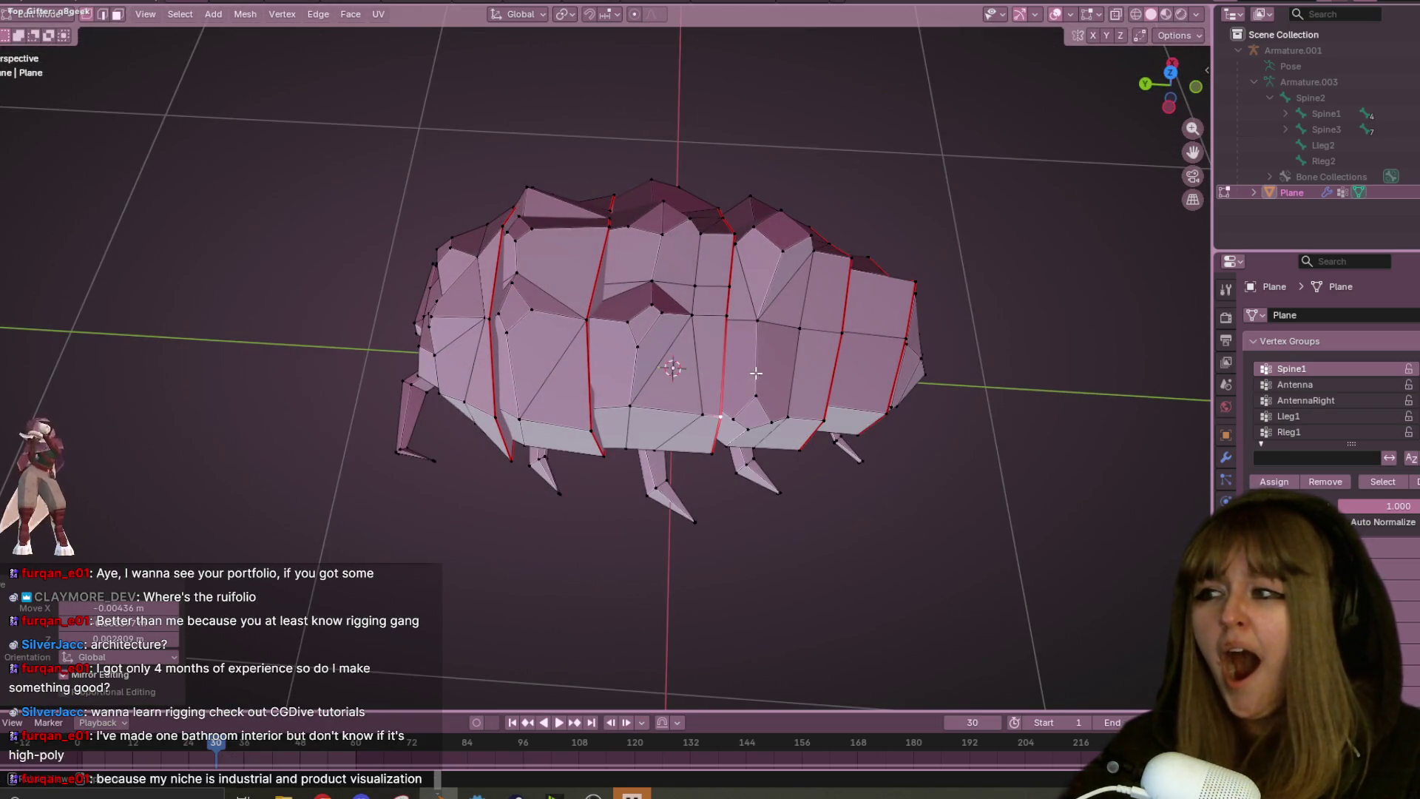
mouse_move(743, 312)
middle_down()
mouse_move(774, 473)
mouse_move(762, 232)
mouse_move(796, 291)
mouse_move(863, 340)
mouse_move(869, 379)
mouse_move(831, 295)
mouse_move(821, 473)
middle_up()
scroll(628, 343, up, 8)
scroll(593, 385, down, 8)
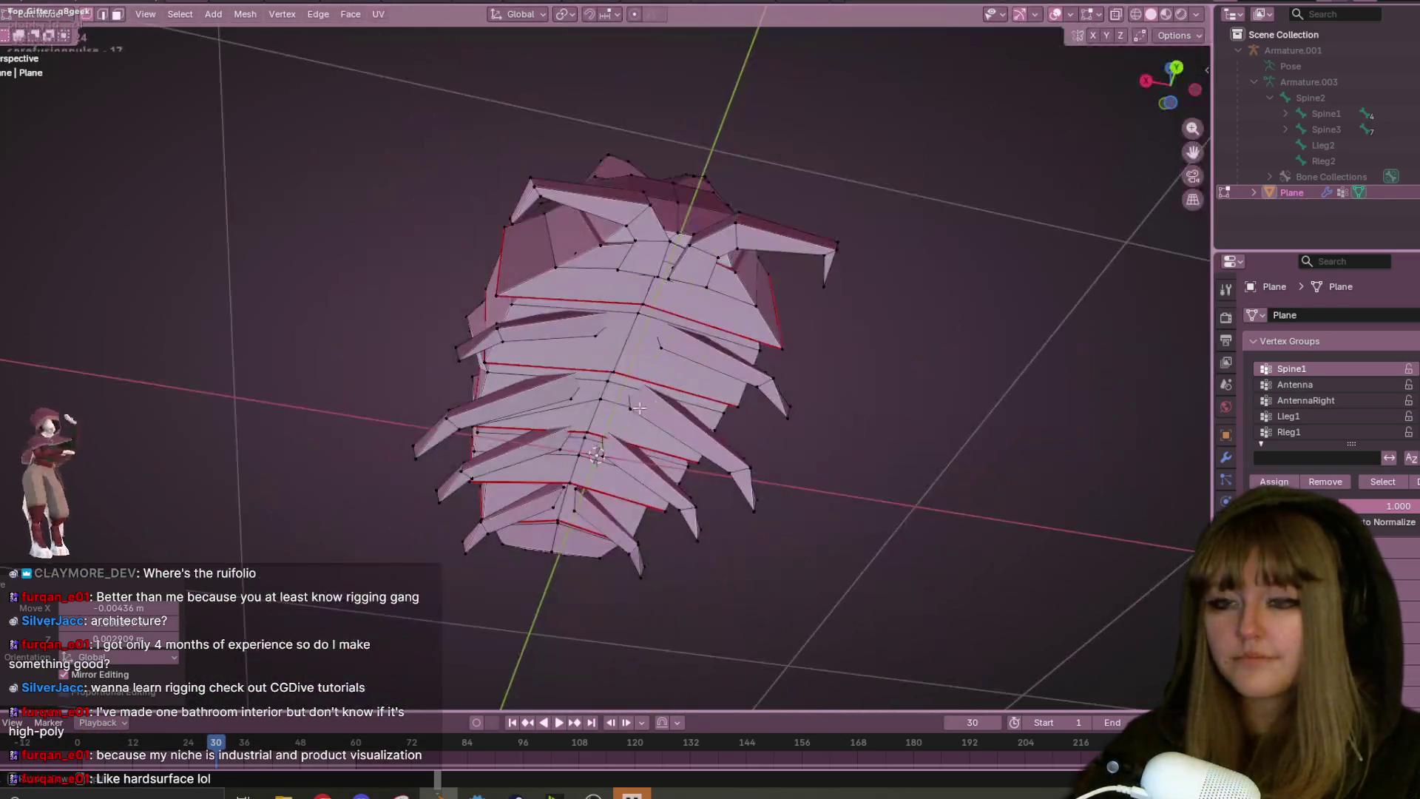
mouse_move(881, 308)
middle_down()
mouse_move(808, 340)
mouse_move(847, 331)
mouse_move(894, 358)
mouse_move(774, 340)
mouse_move(558, 371)
mouse_move(200, 342)
mouse_move(133, 361)
middle_up()
mouse_move(841, 426)
middle_down()
mouse_move(694, 374)
mouse_move(564, 428)
mouse_move(1065, 415)
mouse_move(318, 370)
mouse_move(180, 434)
mouse_move(1077, 459)
mouse_move(836, 419)
mouse_move(1050, 444)
mouse_move(856, 475)
mouse_move(961, 451)
mouse_move(1031, 455)
mouse_move(746, 268)
middle_up()
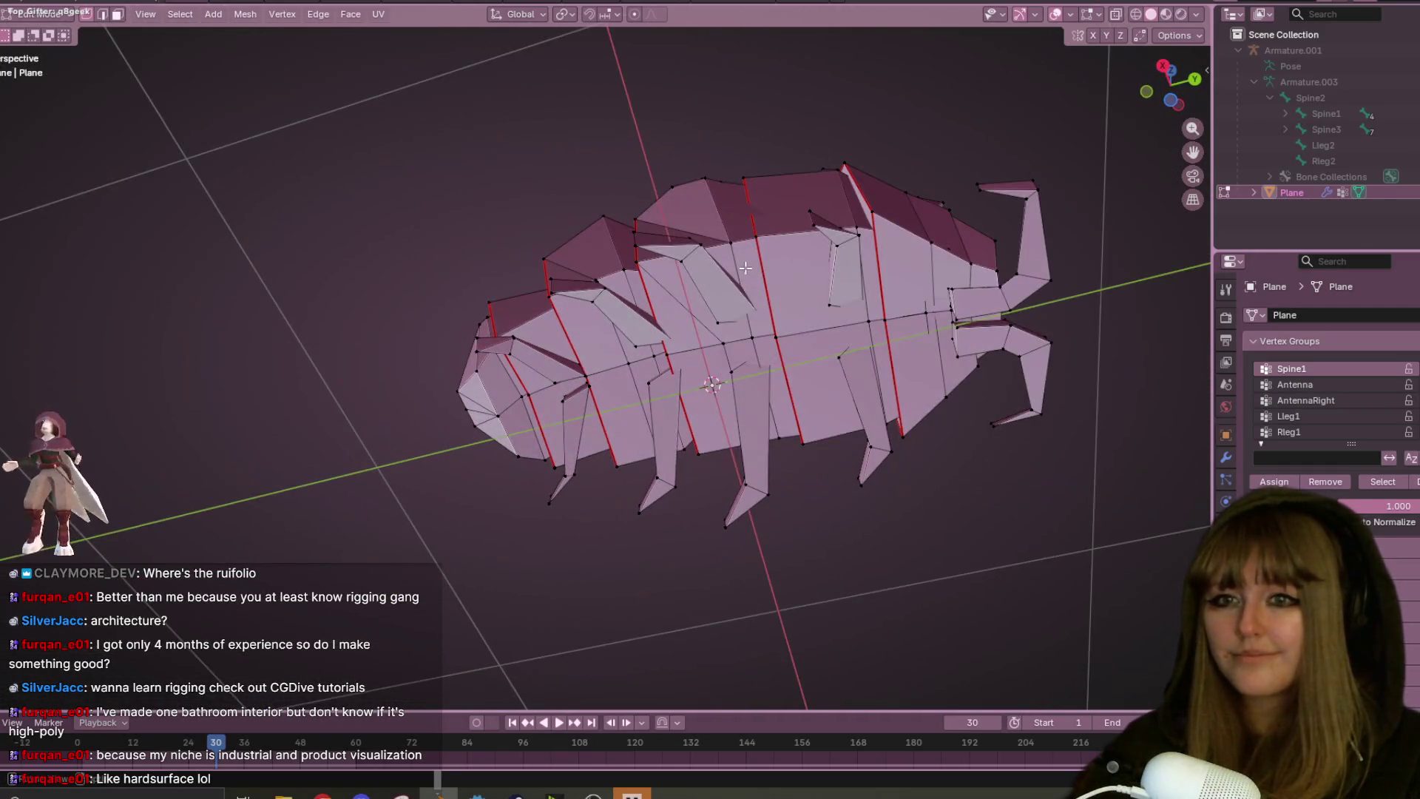
- With X-ray on, slide a vertex along its edge, then turn X-ray off and return to Object Mode
click(1117, 14)
middle_drag(851, 222, 816, 253)
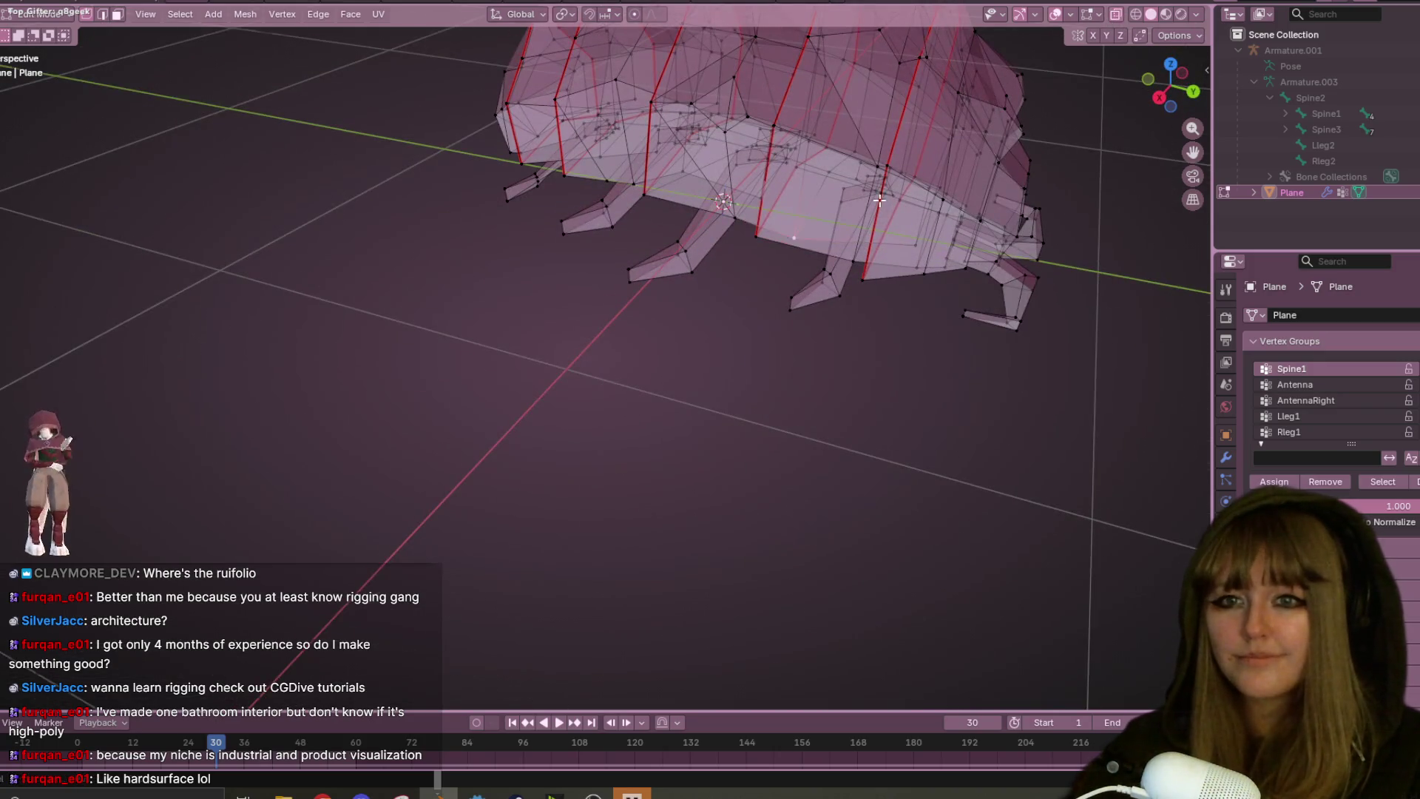
key(KP_Decimal)
key(shift+v)
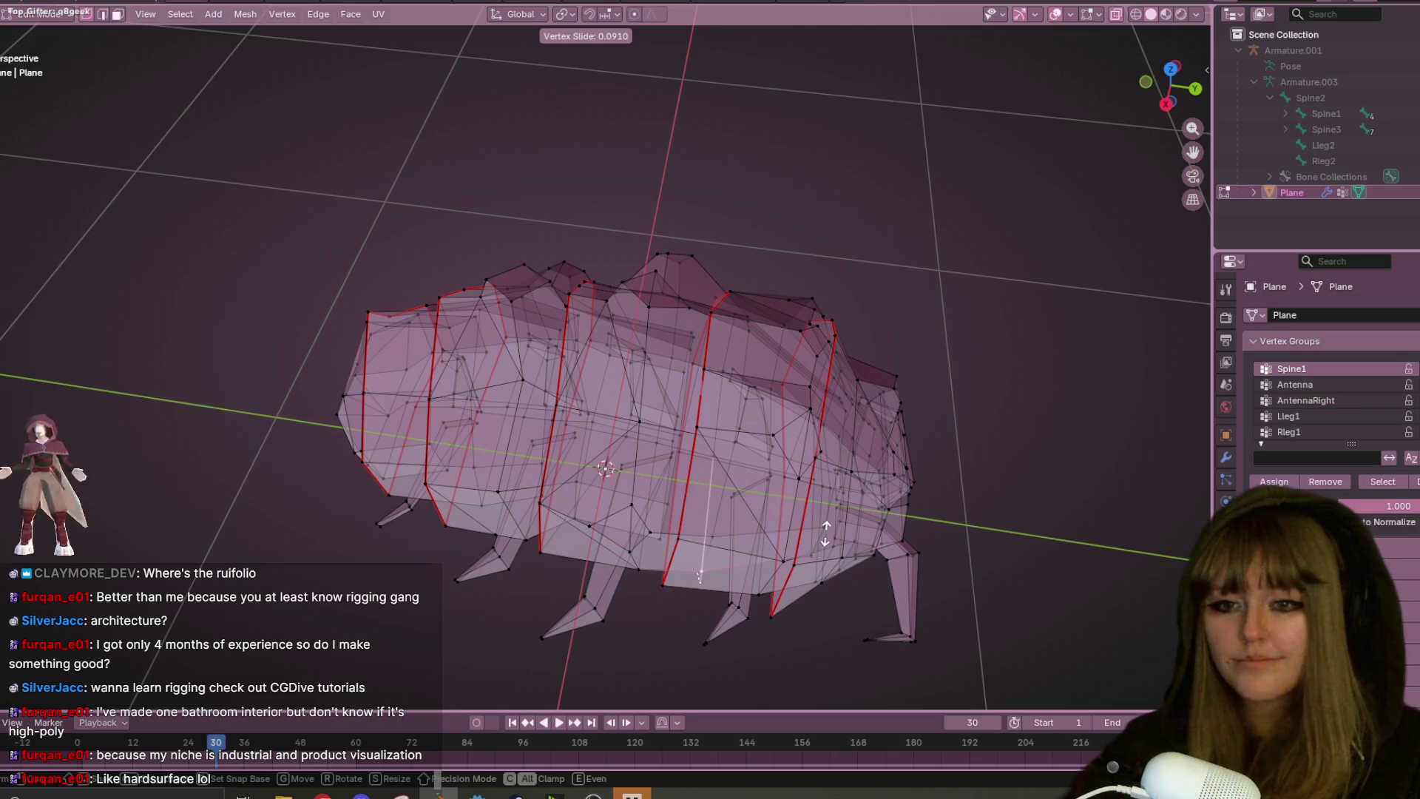
click(825, 532)
click(1116, 14)
mouse_move(1048, 216)
middle_down()
mouse_move(983, 215)
mouse_move(986, 190)
middle_up()
mouse_move(1093, 500)
middle_down()
mouse_move(1072, 584)
mouse_move(1037, 584)
mouse_move(984, 468)
middle_up()
key(Tab)
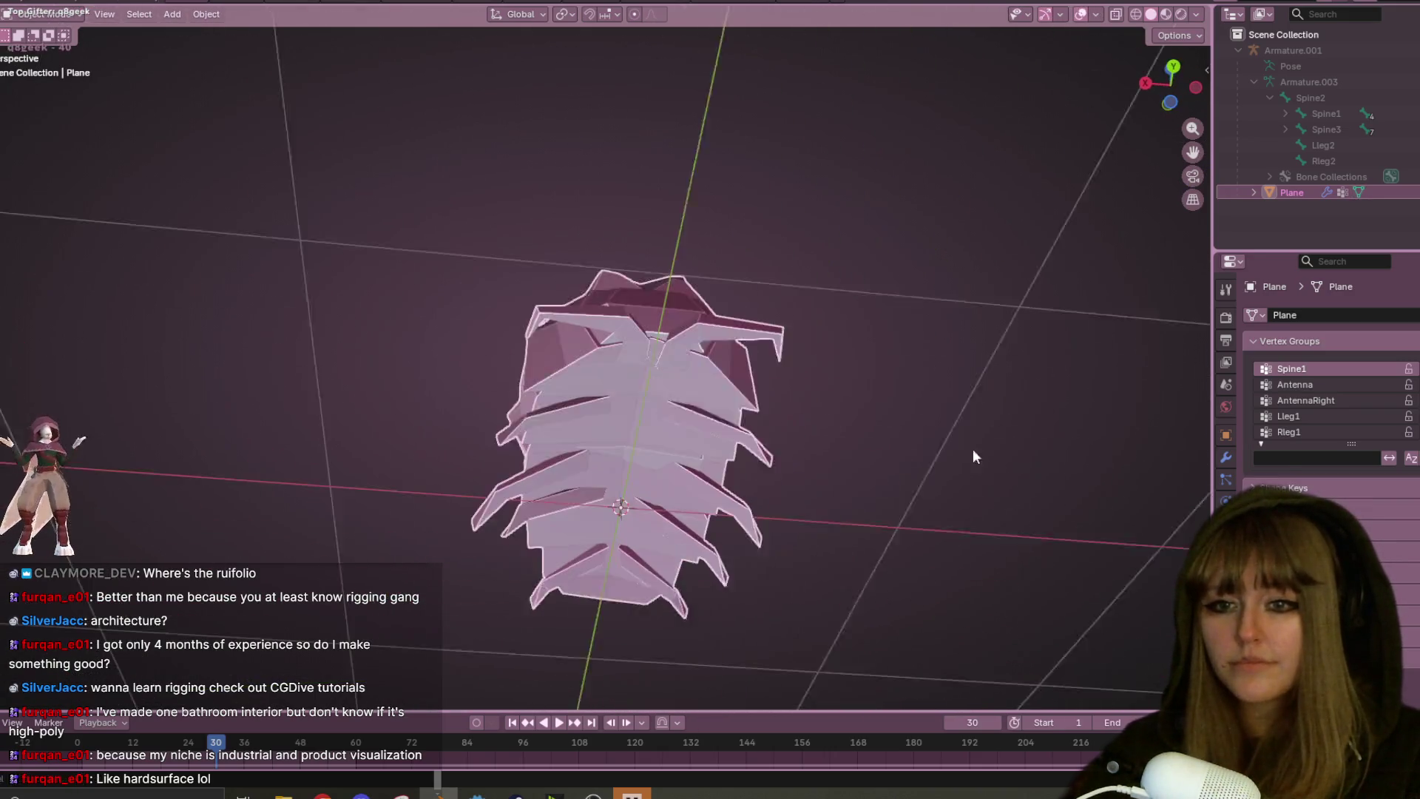
- Look over the reshaped mesh, then unhide the armature with Alt+H
scroll(814, 409, up, 5)
scroll(814, 409, down, 5)
mouse_move(814, 409)
middle_down()
mouse_move(767, 406)
mouse_move(804, 694)
mouse_move(771, 615)
mouse_move(734, 336)
mouse_move(685, 174)
middle_up()
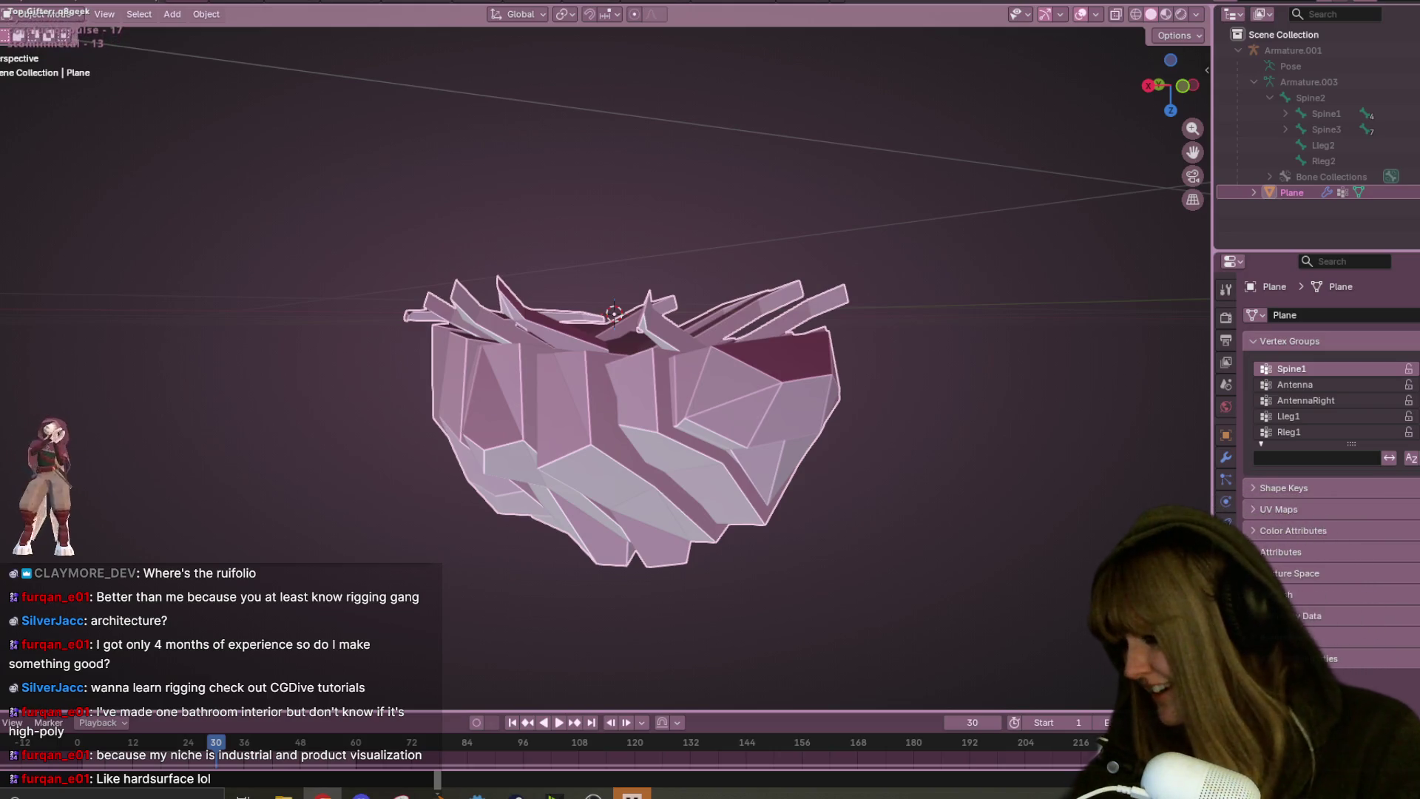
scroll(719, 460, up, 2)
mouse_move(504, 203)
middle_down()
mouse_move(719, 460)
mouse_move(663, 466)
mouse_move(628, 352)
mouse_move(725, 434)
mouse_move(725, 385)
mouse_move(907, 405)
mouse_move(812, 303)
mouse_move(429, 376)
mouse_move(556, 400)
mouse_move(558, 444)
mouse_move(760, 445)
mouse_move(703, 441)
mouse_move(846, 420)
mouse_move(722, 594)
mouse_move(782, 467)
mouse_move(694, 419)
mouse_move(438, 439)
mouse_move(425, 413)
mouse_move(275, 428)
mouse_move(546, 409)
mouse_move(770, 361)
mouse_move(790, 341)
mouse_move(707, 327)
middle_up()
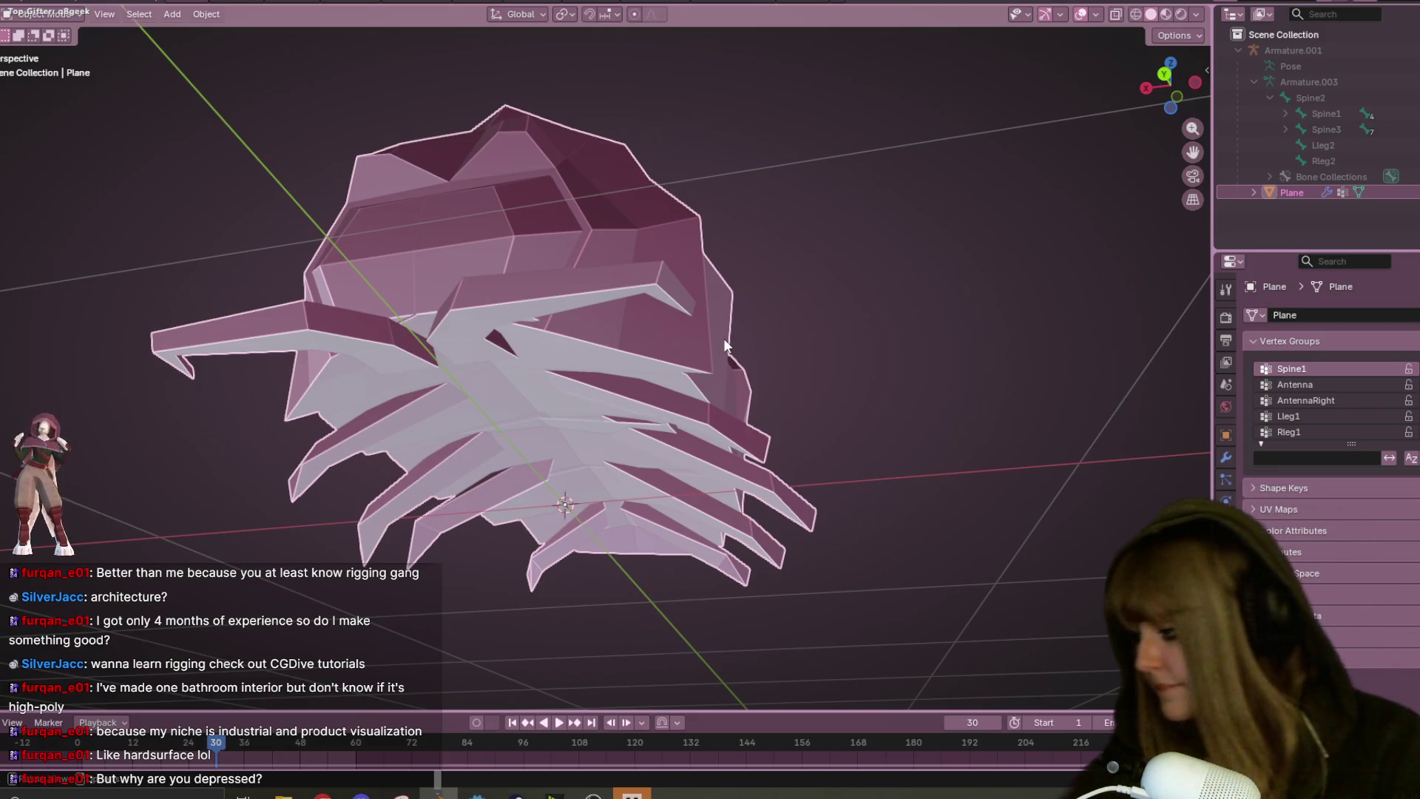
scroll(793, 393, up, 3)
mouse_move(793, 393)
middle_down()
mouse_move(644, 291)
mouse_move(739, 358)
mouse_move(747, 348)
middle_up()
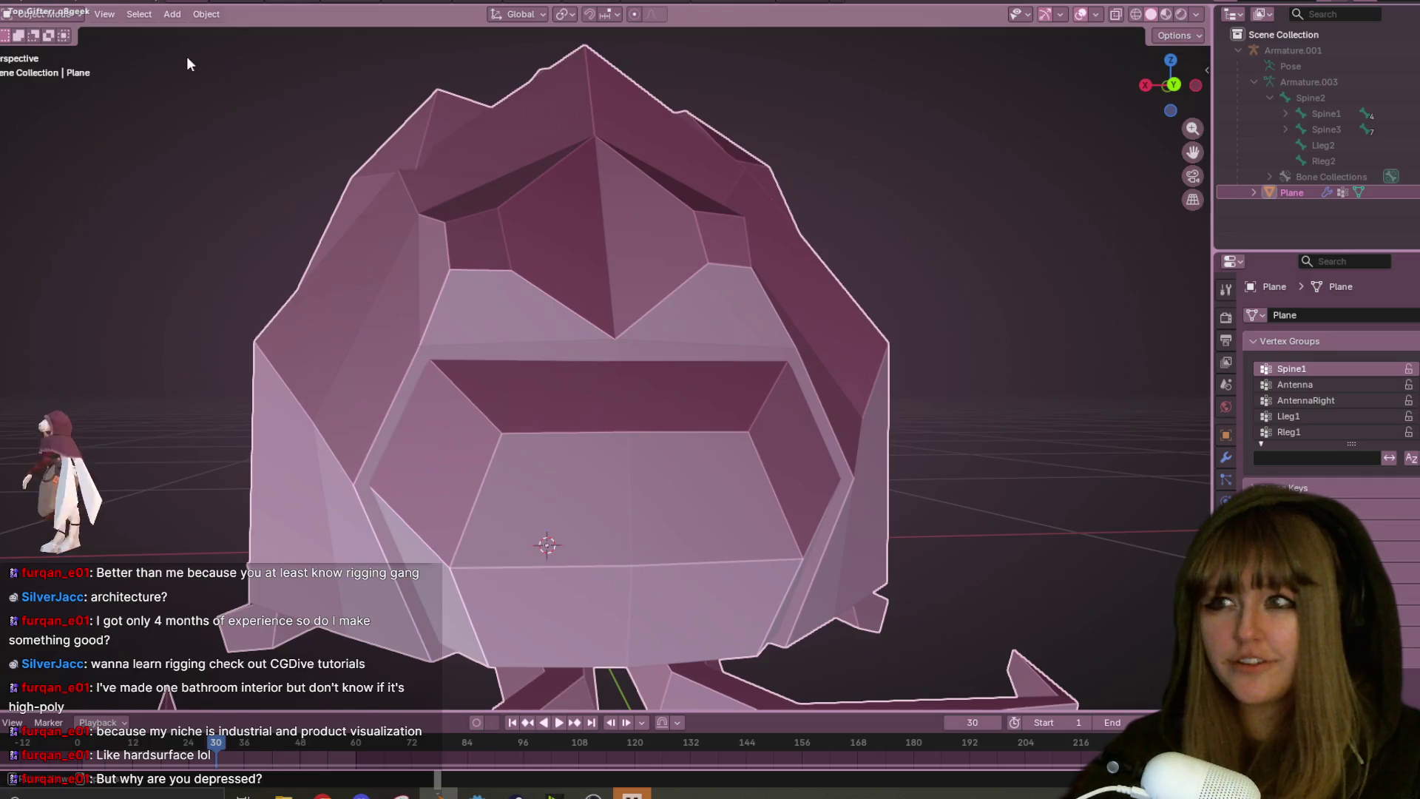
click(43, 14)
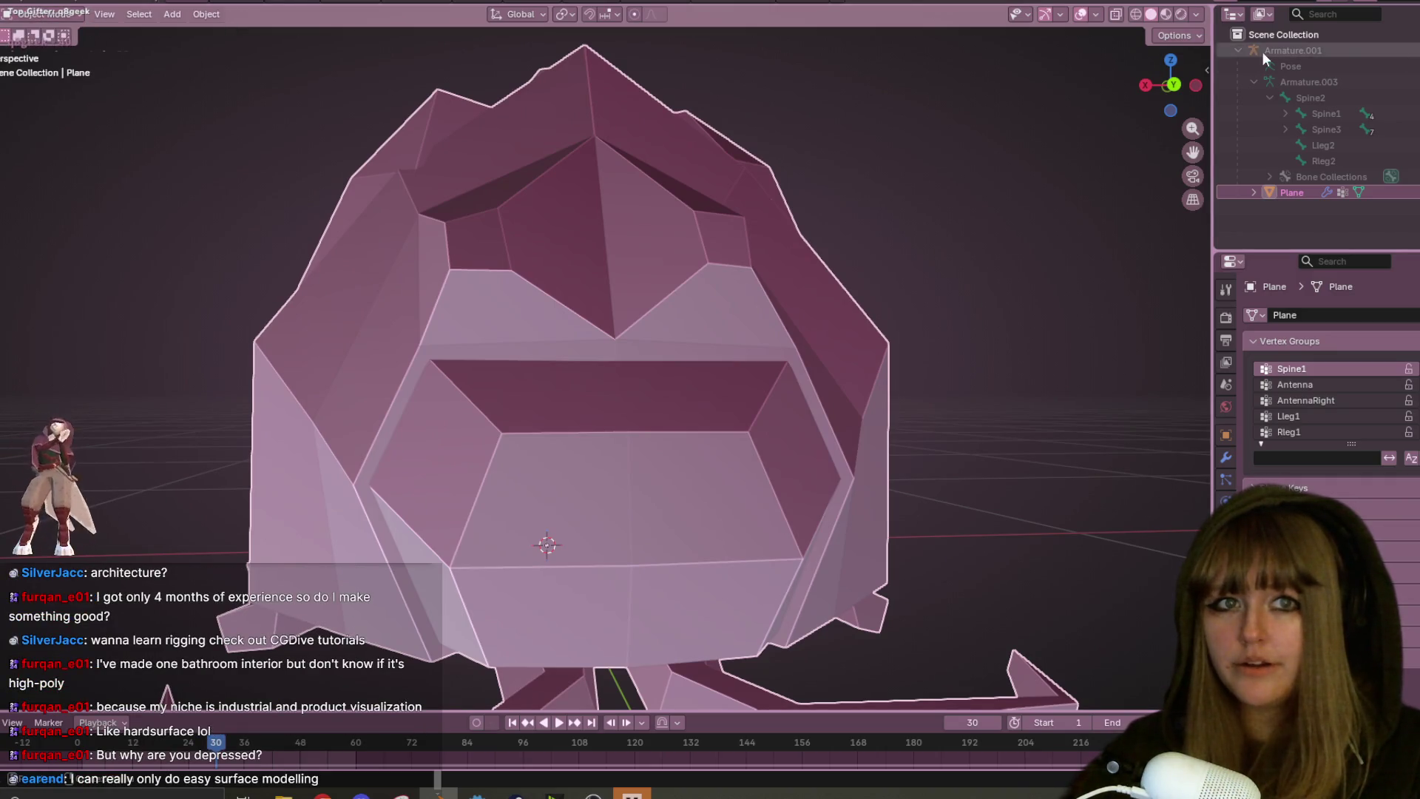
key(alt+h)
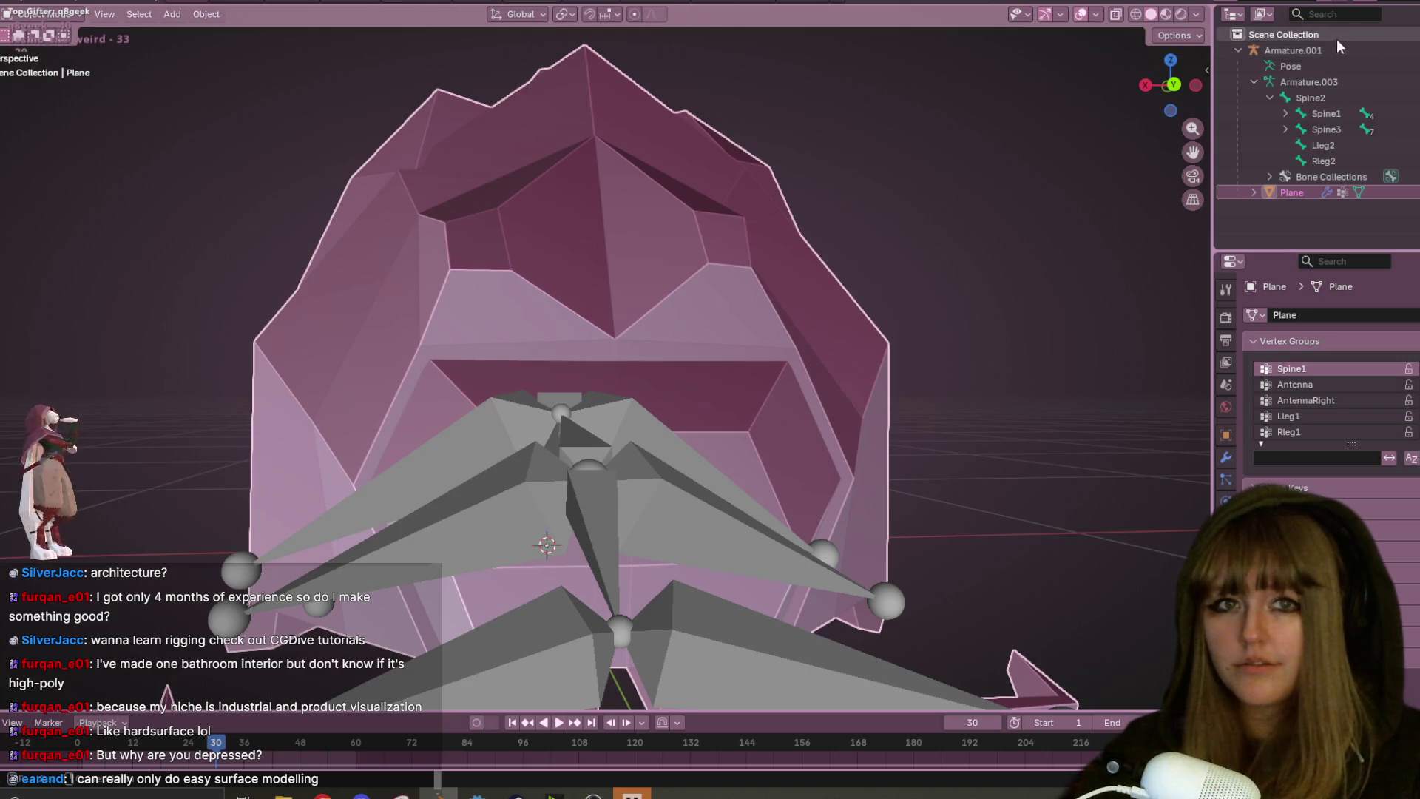
- Collapse Armature.001 in the Outliner and switch to the Animation workspace
click(1239, 50)
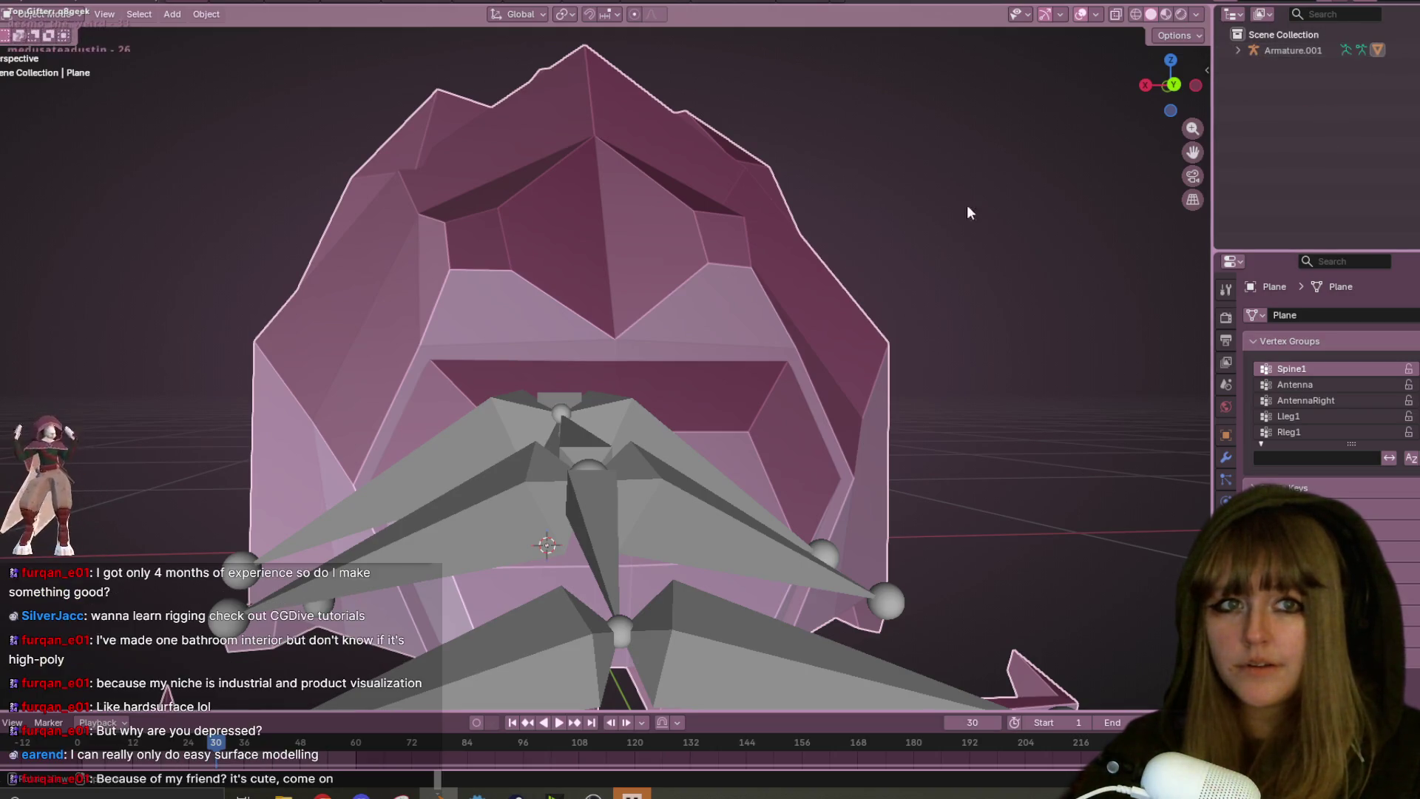
scroll(859, 279, down, 3)
mouse_move(859, 278)
middle_down()
mouse_move(916, 348)
mouse_move(553, 271)
mouse_move(317, 257)
mouse_move(1148, 289)
mouse_move(783, 360)
mouse_move(637, 261)
mouse_move(545, 284)
mouse_move(396, 259)
mouse_move(234, 304)
middle_up()
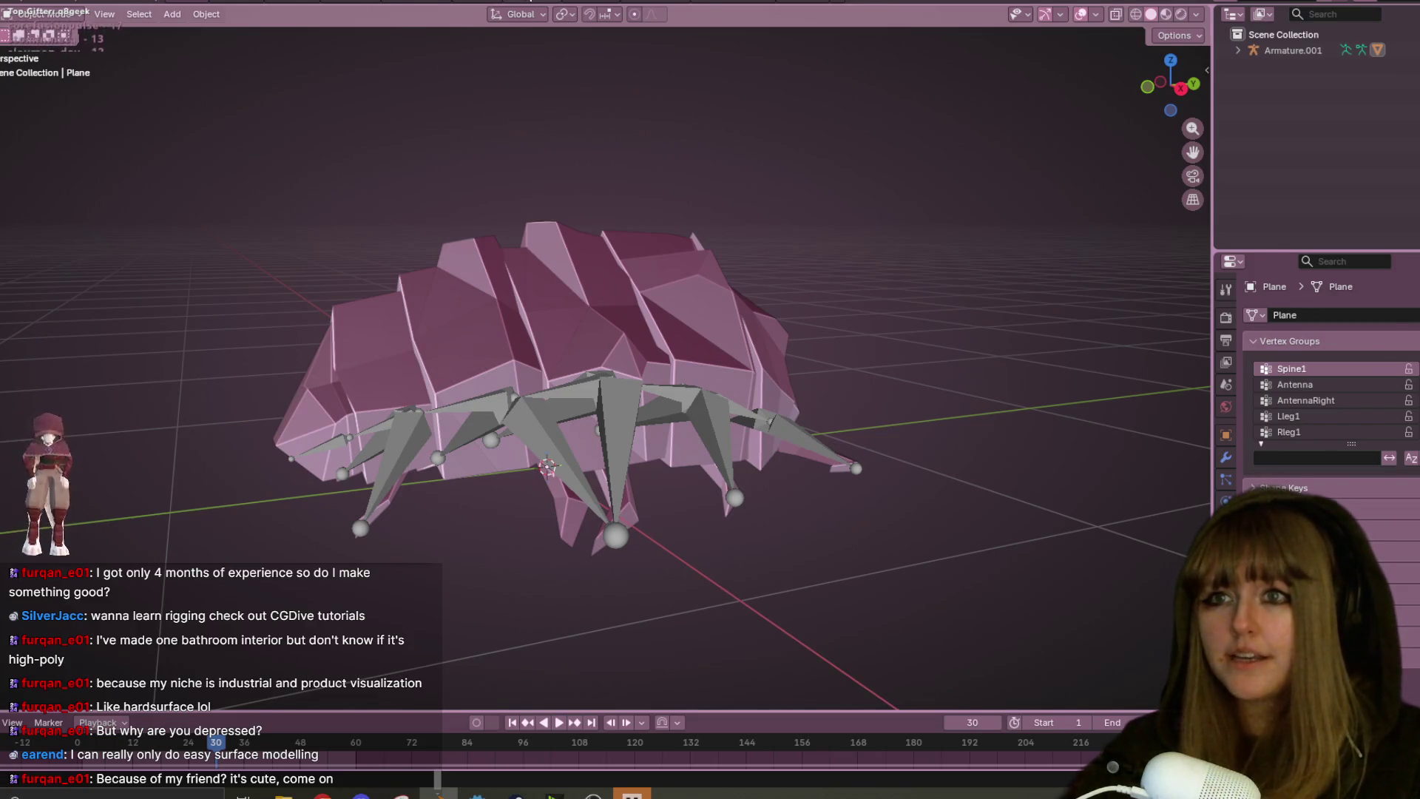
click(531, 2)
middle_drag(783, 318, 710, 344)
- Set the viewport to solid shading with MatCap lighting and try a first matcap
click(1152, 16)
mouse_move(1021, 193)
middle_down()
mouse_move(948, 229)
mouse_move(863, 162)
mouse_move(999, 133)
middle_up()
click(1180, 37)
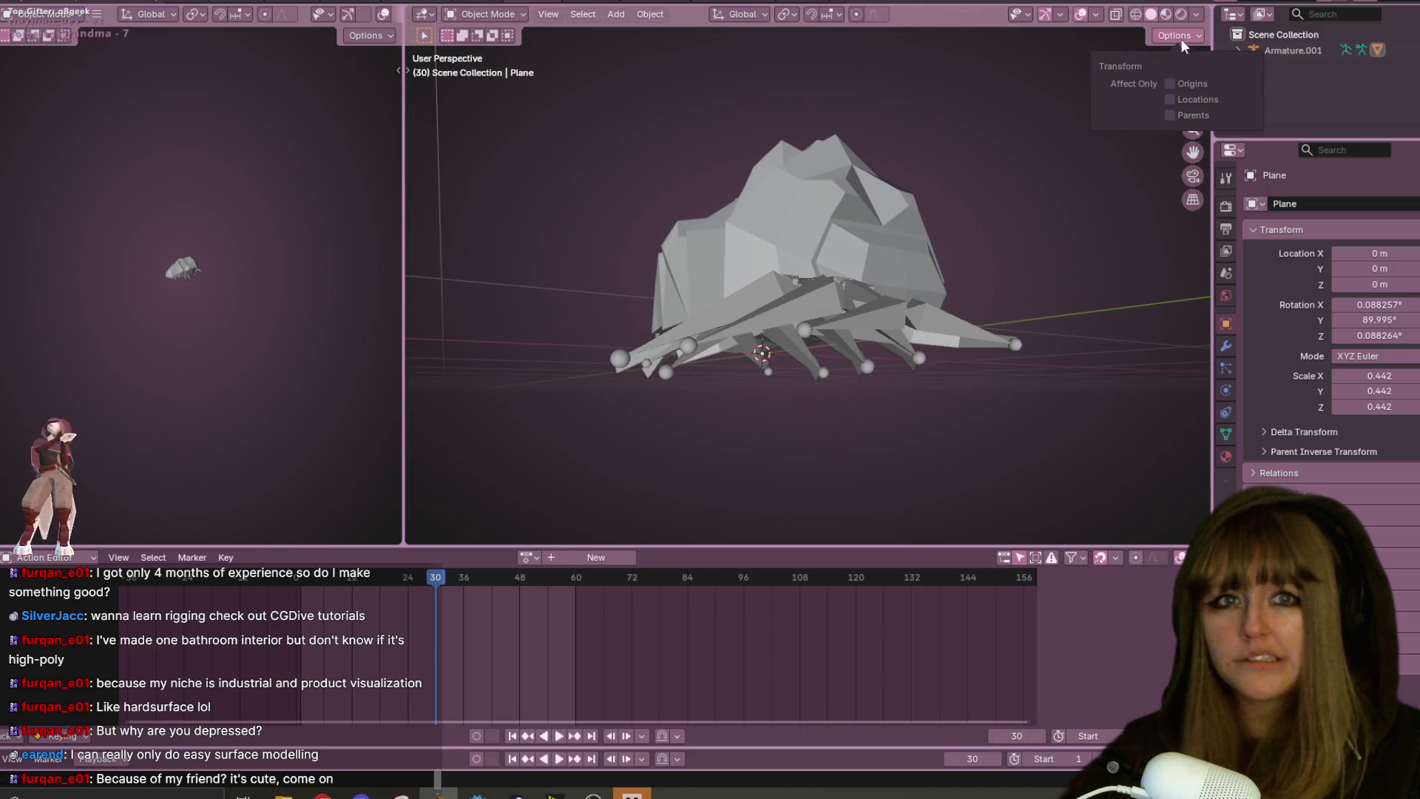
click(1192, 16)
click(1176, 90)
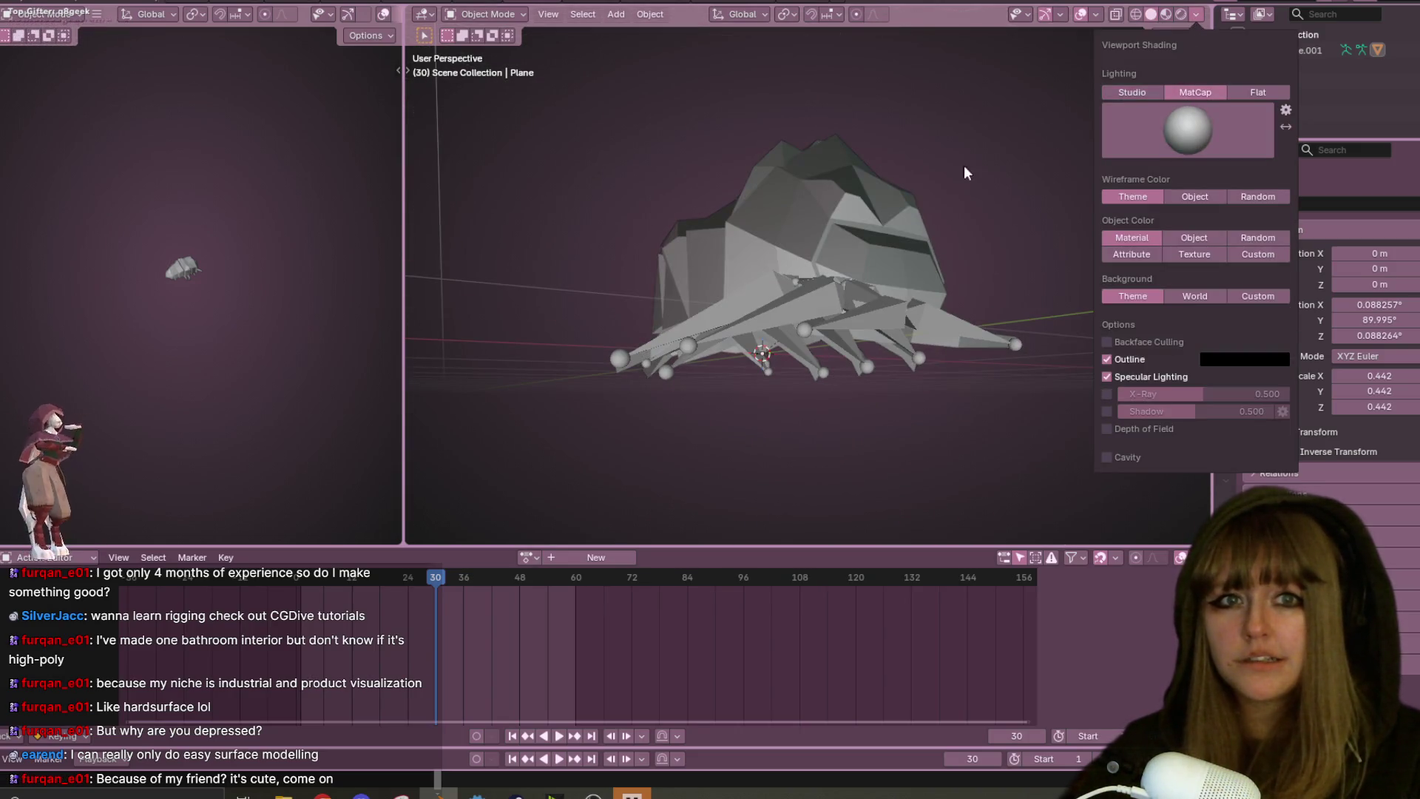
click(1187, 124)
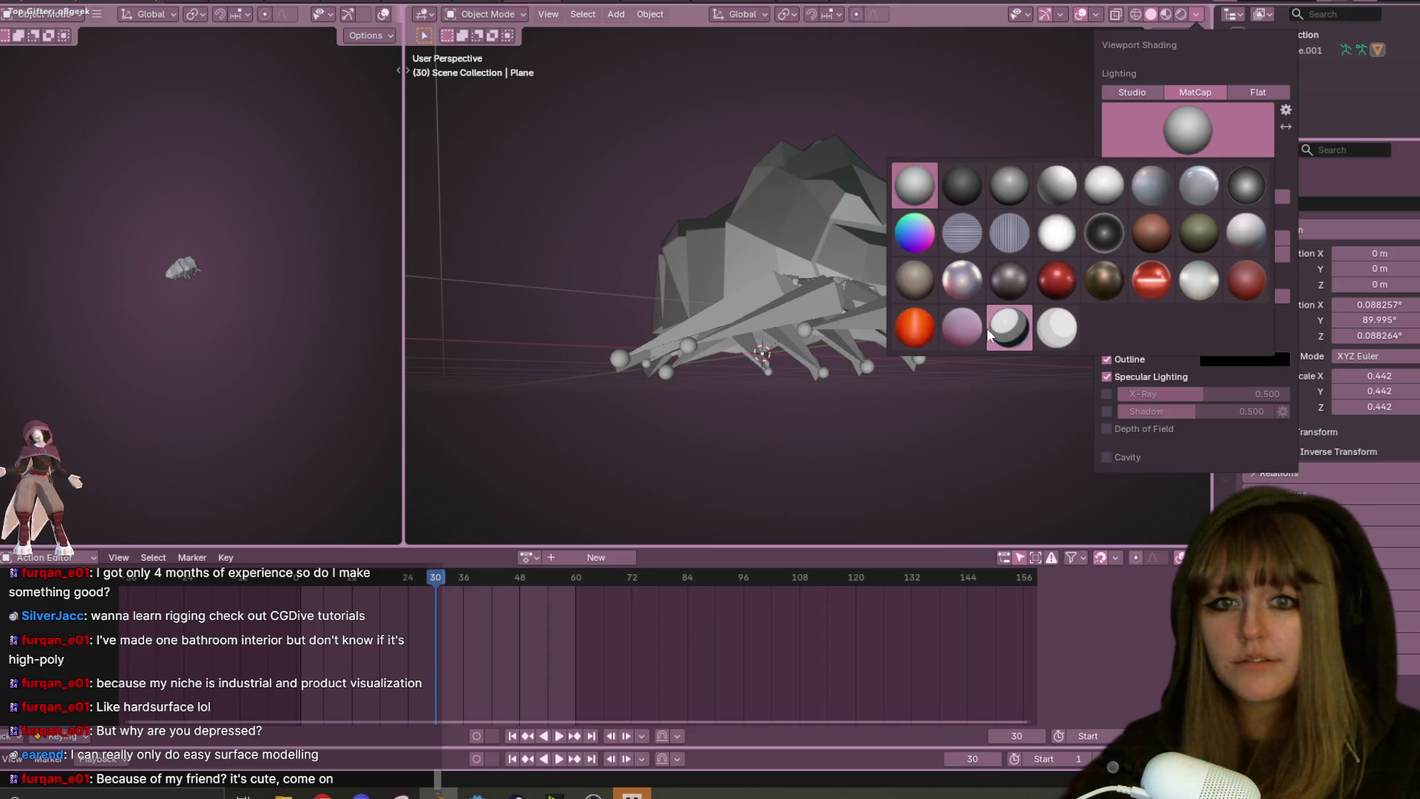
click(987, 327)
- Try a plain white matcap, then settle on the pink matcap
click(1181, 37)
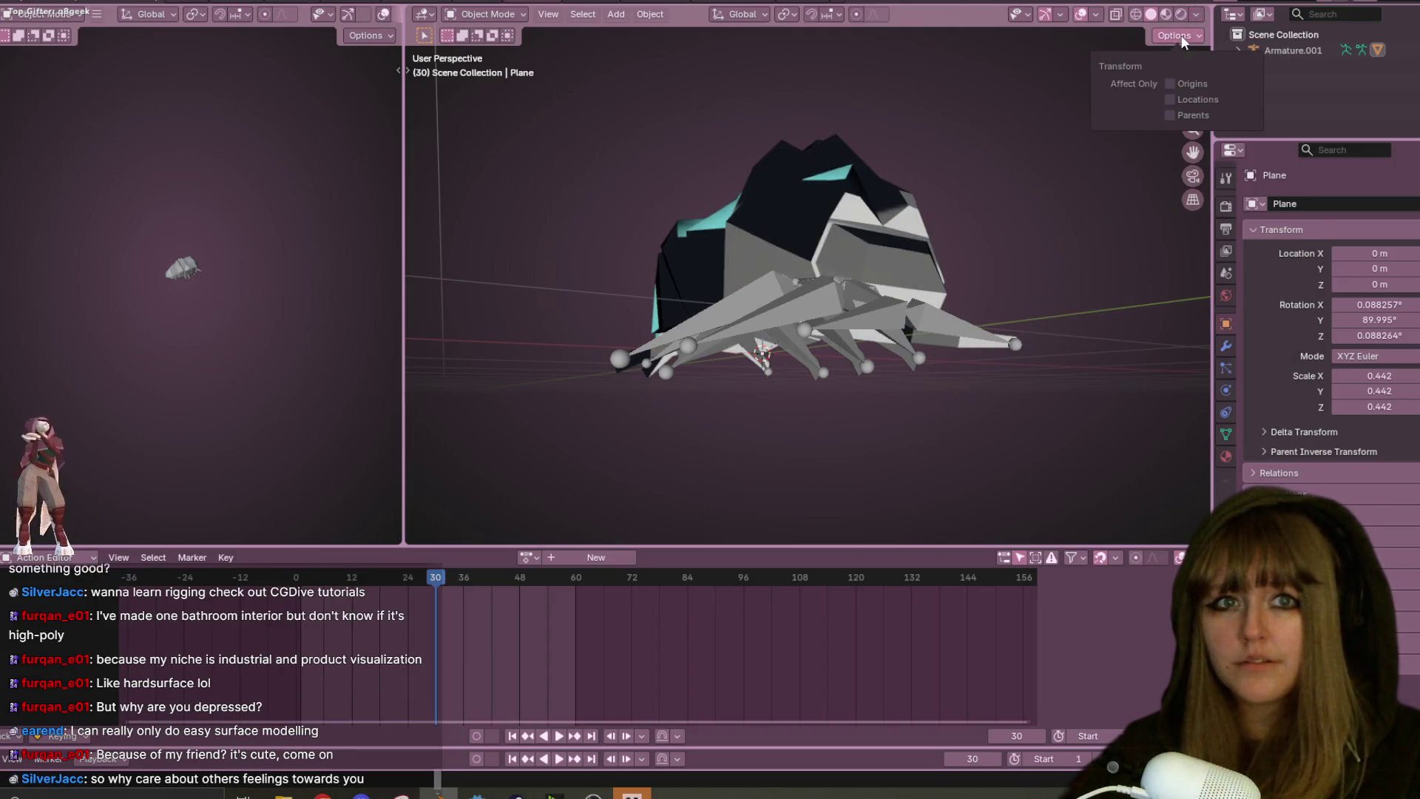
click(1199, 14)
click(1187, 129)
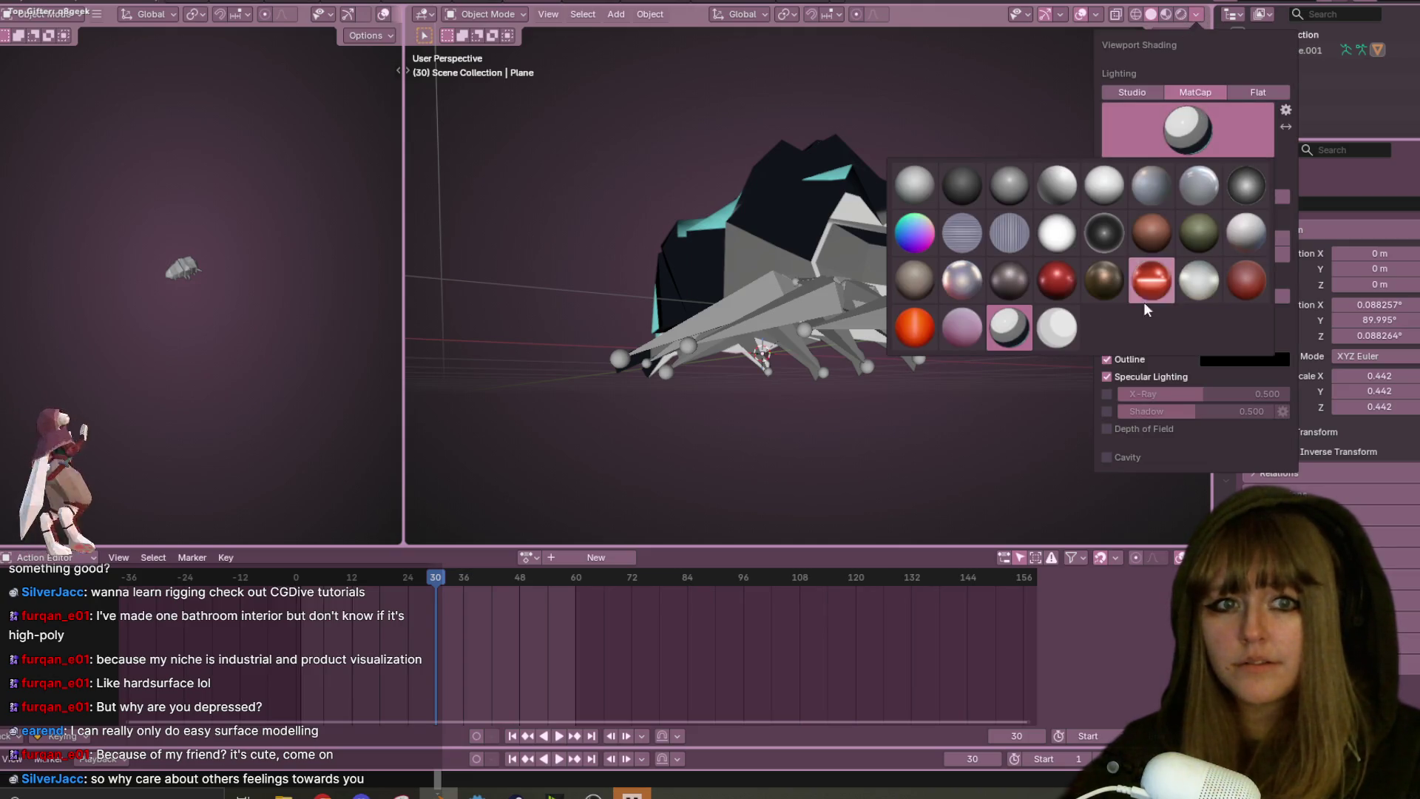
click(1053, 331)
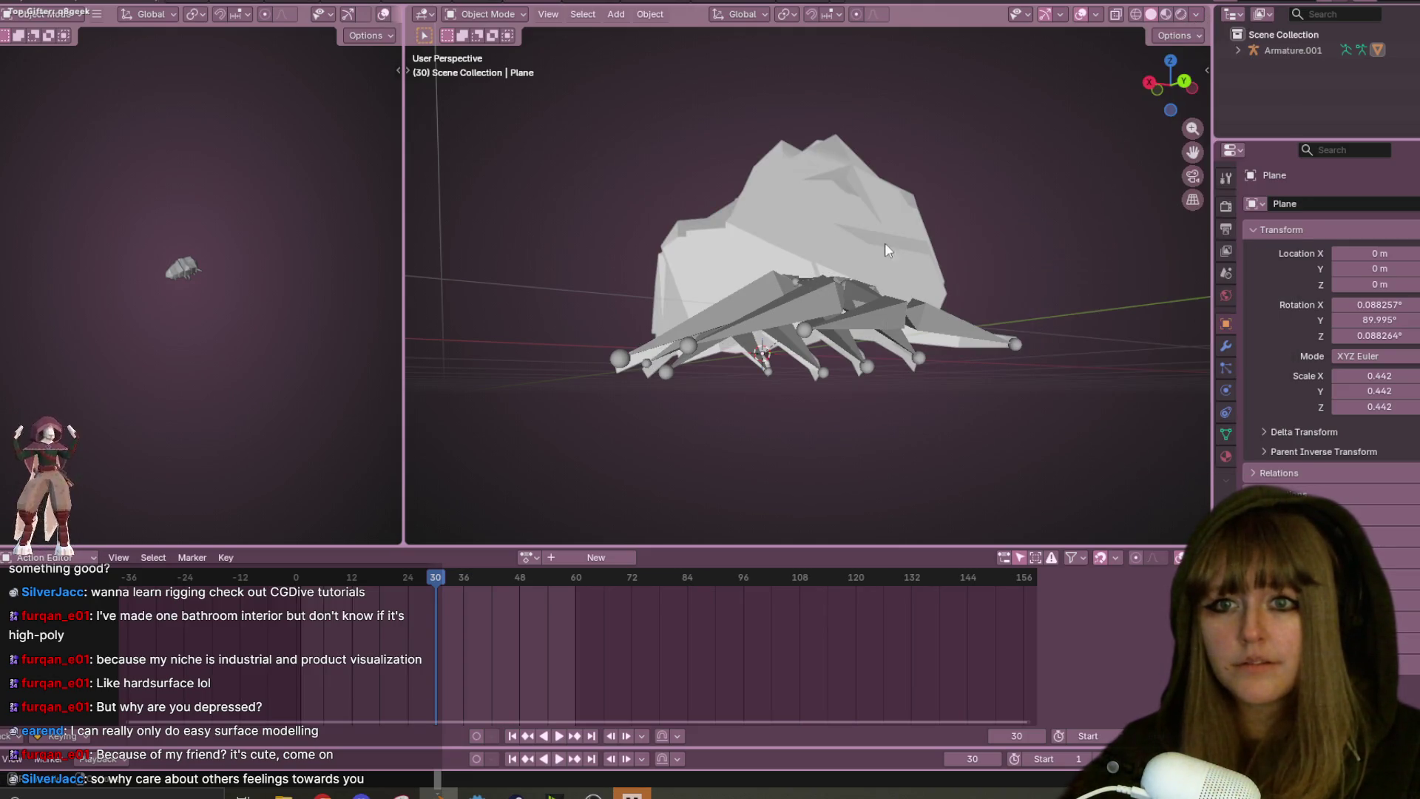
click(1196, 15)
click(1187, 129)
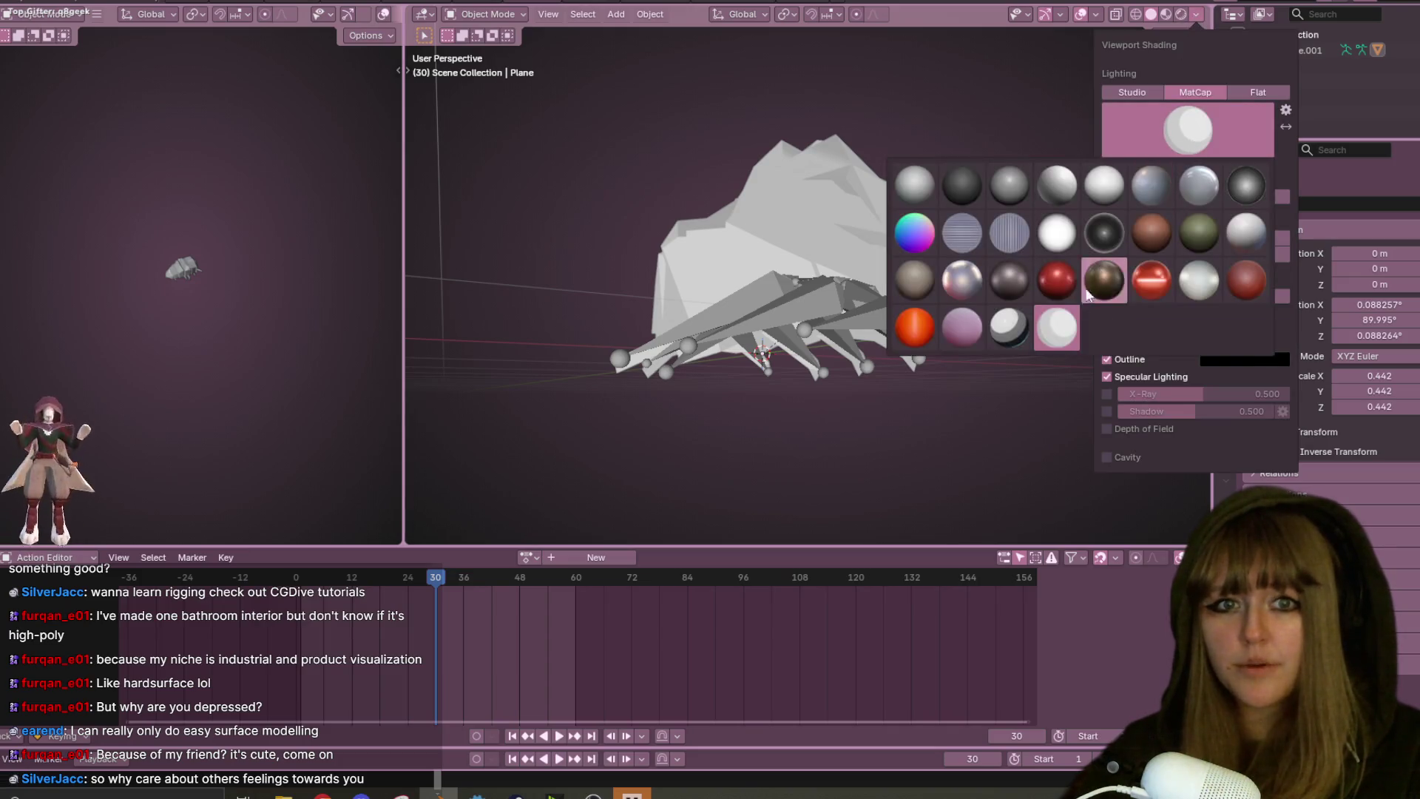
click(963, 325)
mouse_move(975, 181)
middle_down()
mouse_move(832, 264)
mouse_move(1036, 148)
middle_up()
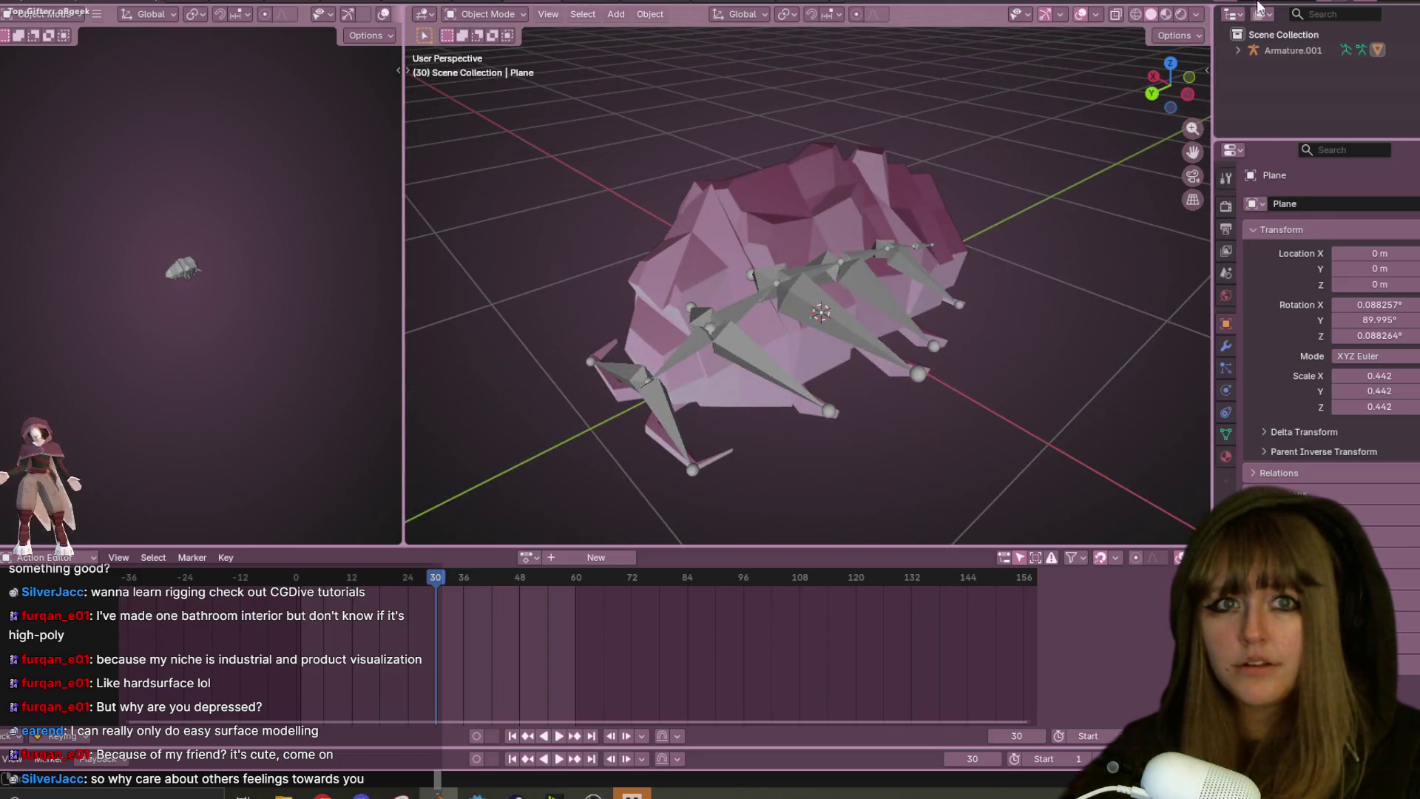
- Enable cavity shading with Ridge raised to 1.103 and orbit around the isopod
click(1197, 14)
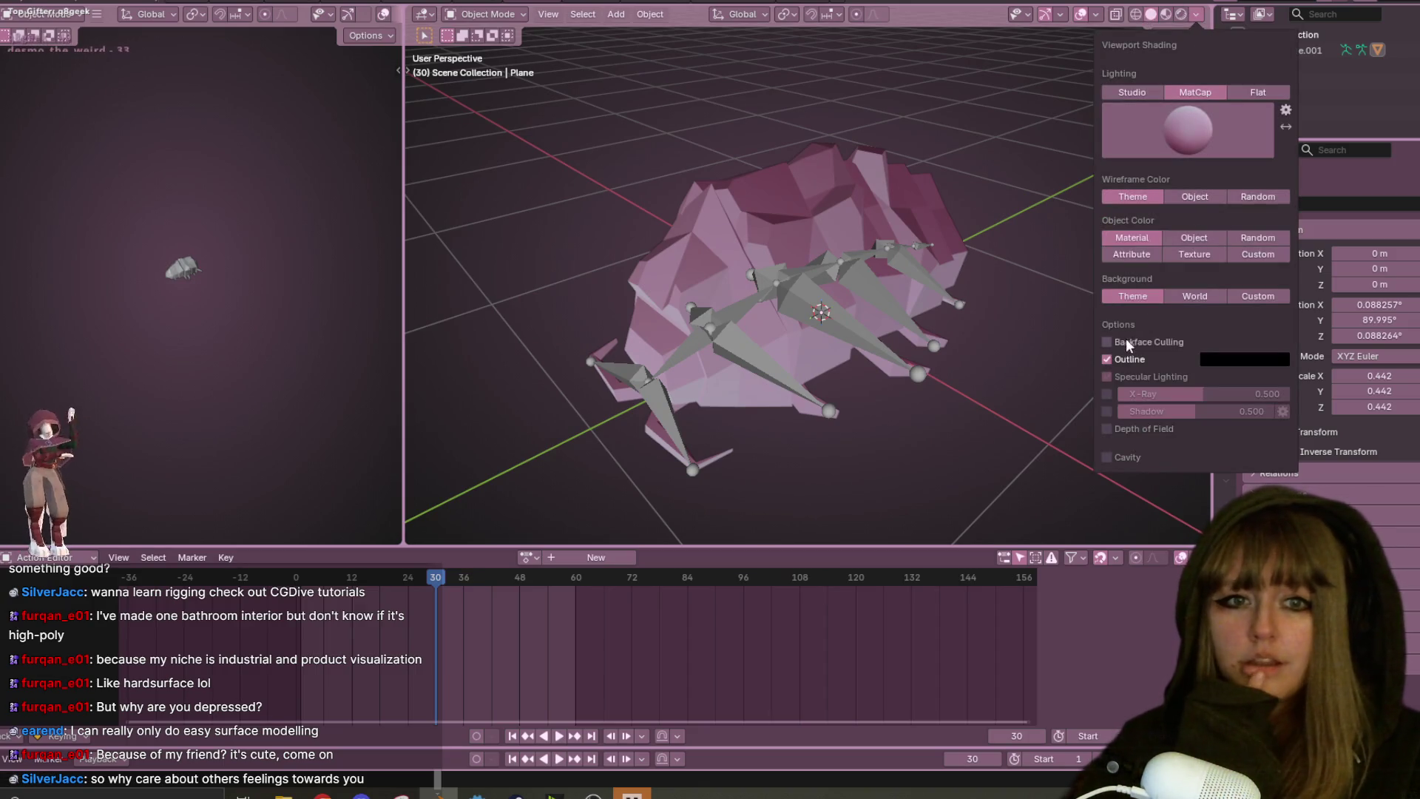
click(1143, 430)
click(1144, 430)
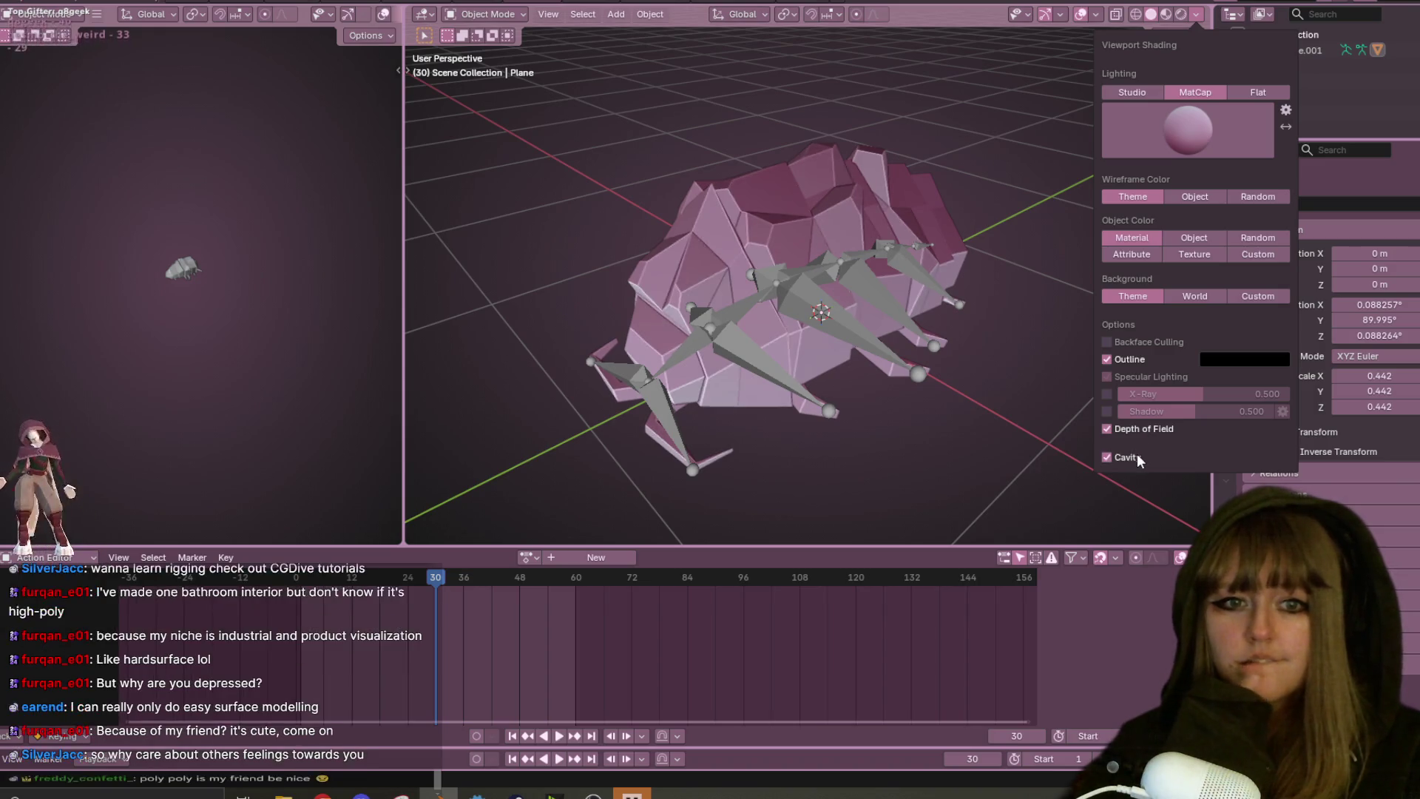
click(1138, 456)
drag(1147, 486, 1155, 485)
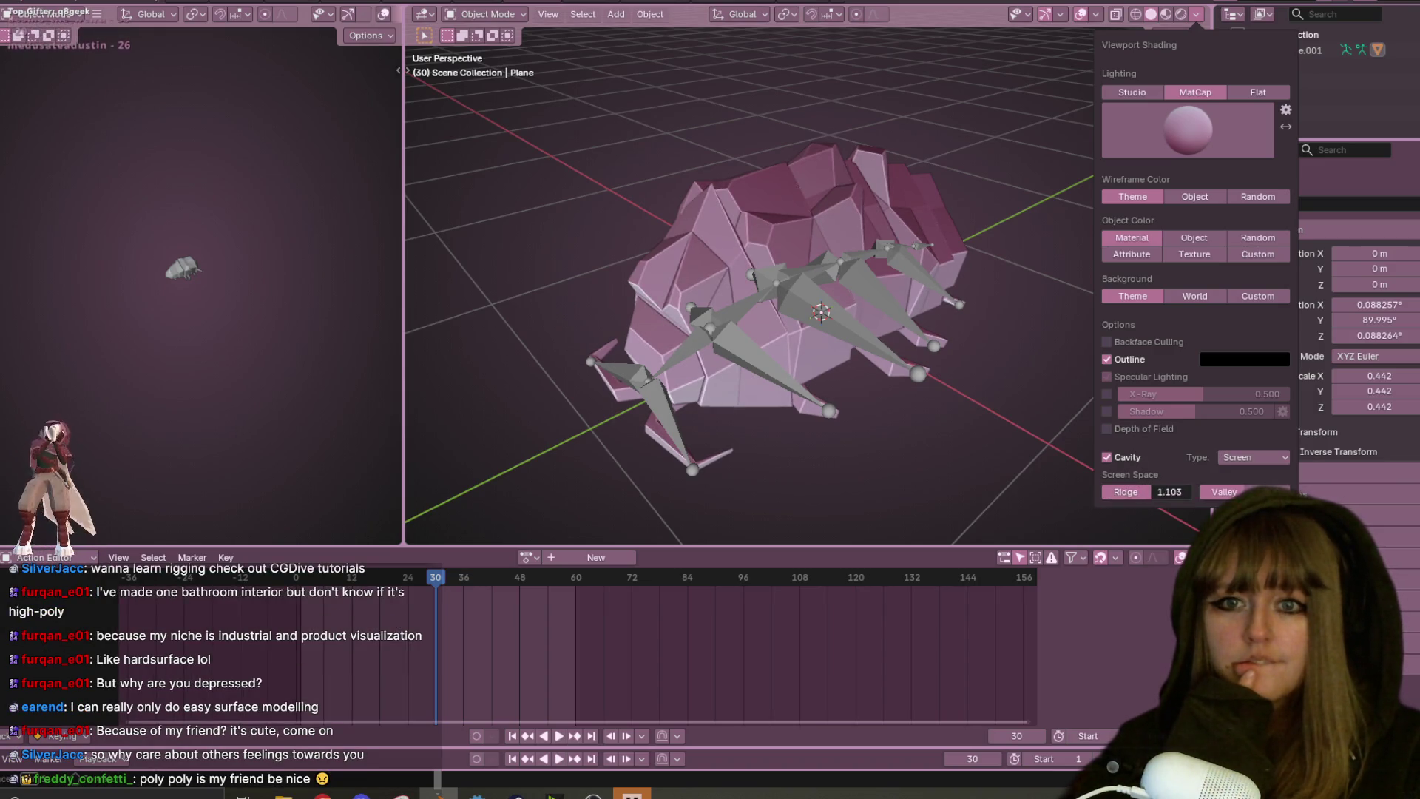
mouse_move(754, 193)
middle_down()
mouse_move(773, 290)
mouse_move(816, 279)
middle_up()
mouse_move(733, 320)
middle_down()
mouse_move(1115, 304)
mouse_move(777, 300)
mouse_move(900, 279)
mouse_move(1000, 285)
mouse_move(1006, 384)
mouse_move(806, 328)
mouse_move(468, 316)
mouse_move(1142, 372)
middle_up()
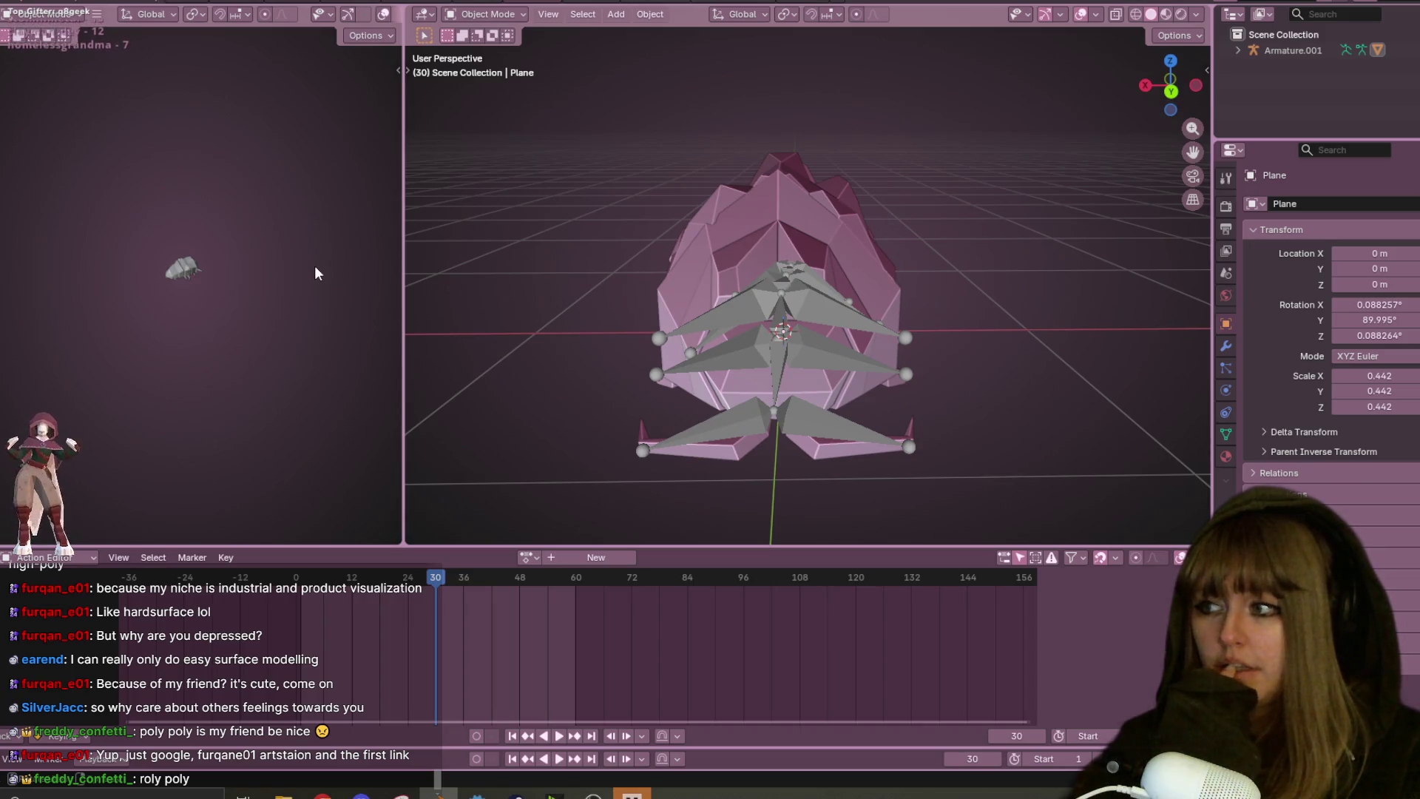
mouse_move(646, 291)
middle_down()
mouse_move(672, 428)
mouse_move(670, 415)
mouse_move(1249, 353)
middle_up()
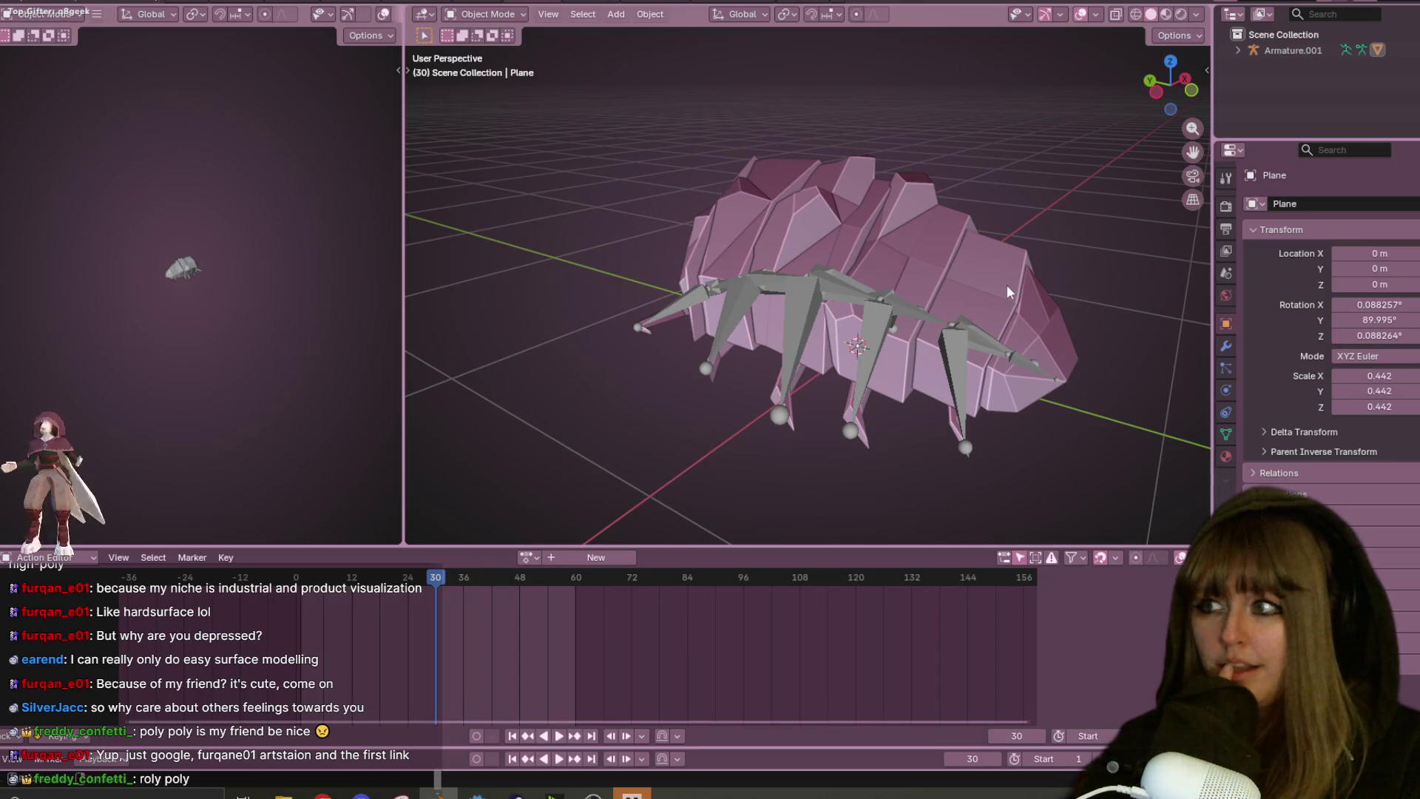
mouse_move(1066, 45)
middle_down()
mouse_move(930, 229)
mouse_move(616, 251)
mouse_move(742, 248)
mouse_move(567, 180)
mouse_move(1184, 204)
middle_up()
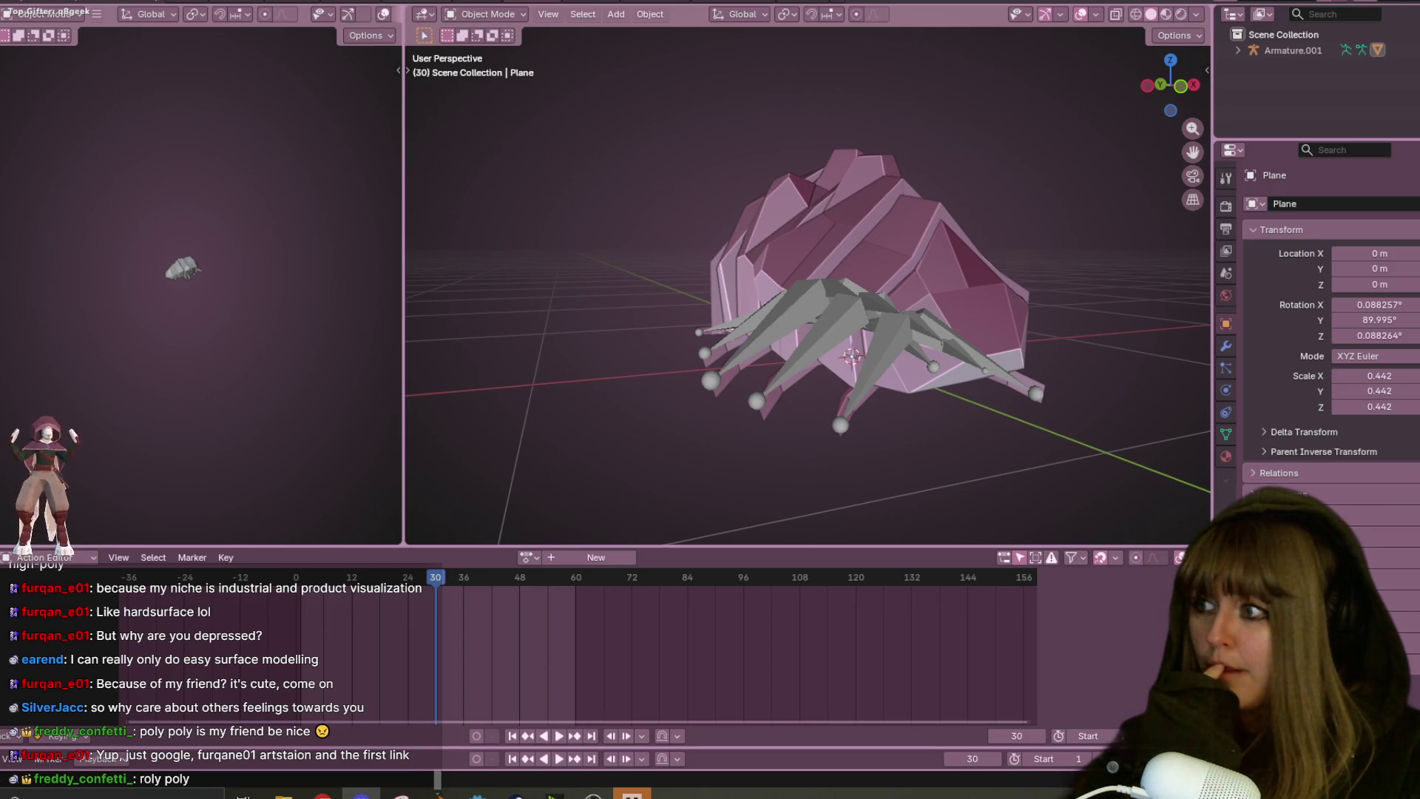
- From Left Orthographic view, create a new action named 'Action' in the Action Editor
mouse_move(961, 214)
middle_down()
mouse_move(779, 299)
mouse_move(950, 232)
mouse_move(923, 321)
mouse_move(996, 308)
mouse_move(1120, 329)
mouse_move(645, 309)
mouse_move(991, 320)
mouse_move(1191, 298)
mouse_move(466, 348)
mouse_move(535, 358)
mouse_move(533, 285)
mouse_move(547, 283)
middle_up()
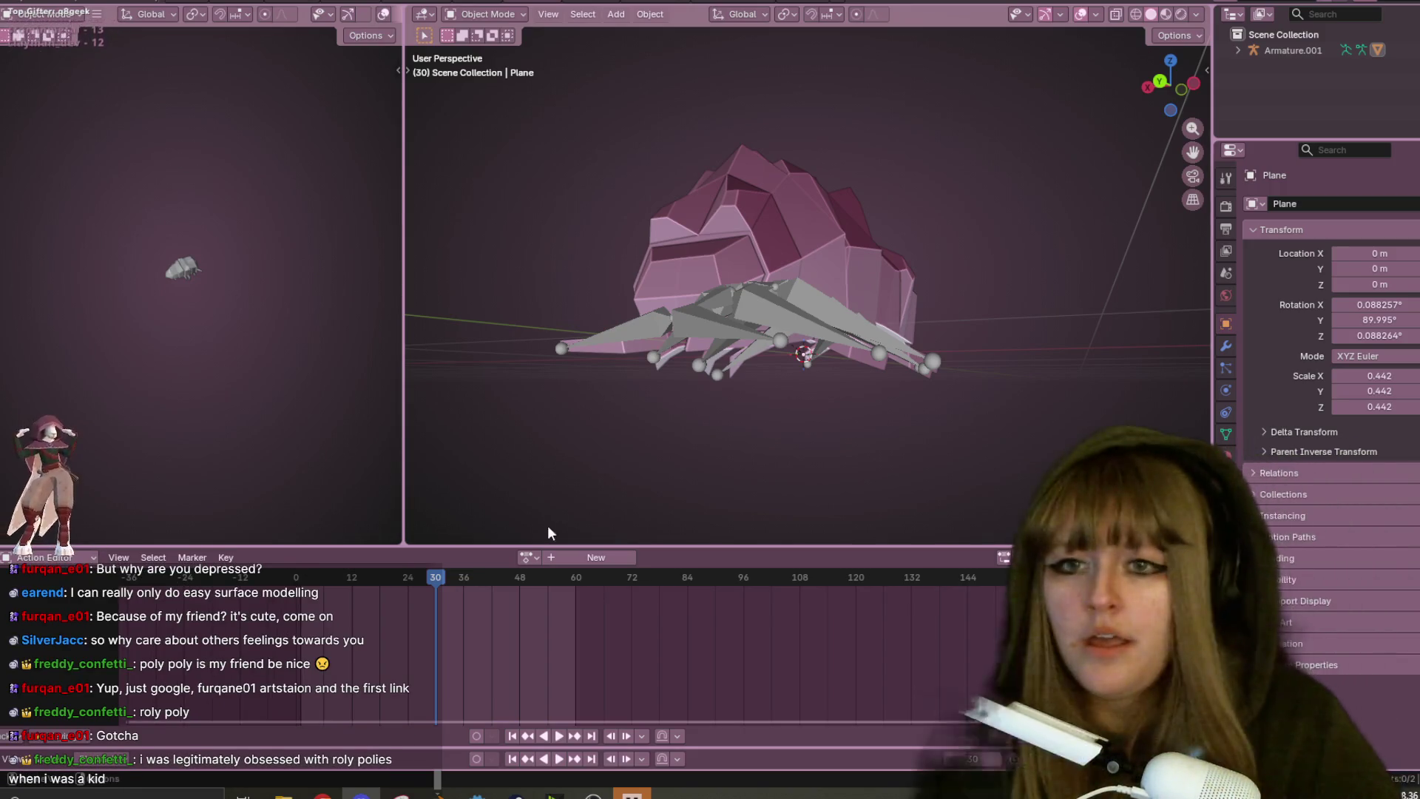
mouse_move(861, 323)
middle_down()
mouse_move(907, 400)
mouse_move(820, 340)
mouse_move(739, 384)
middle_up()
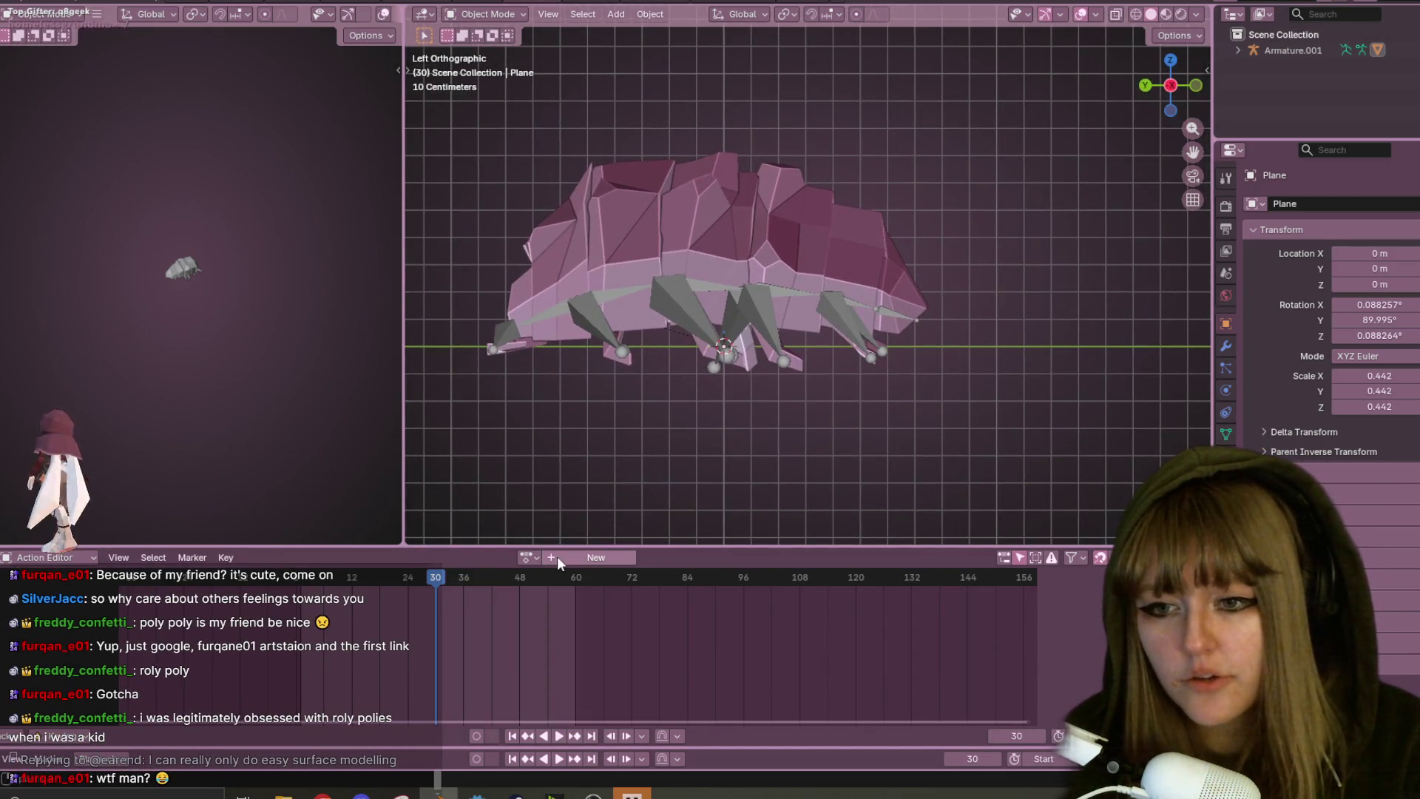
click(553, 558)
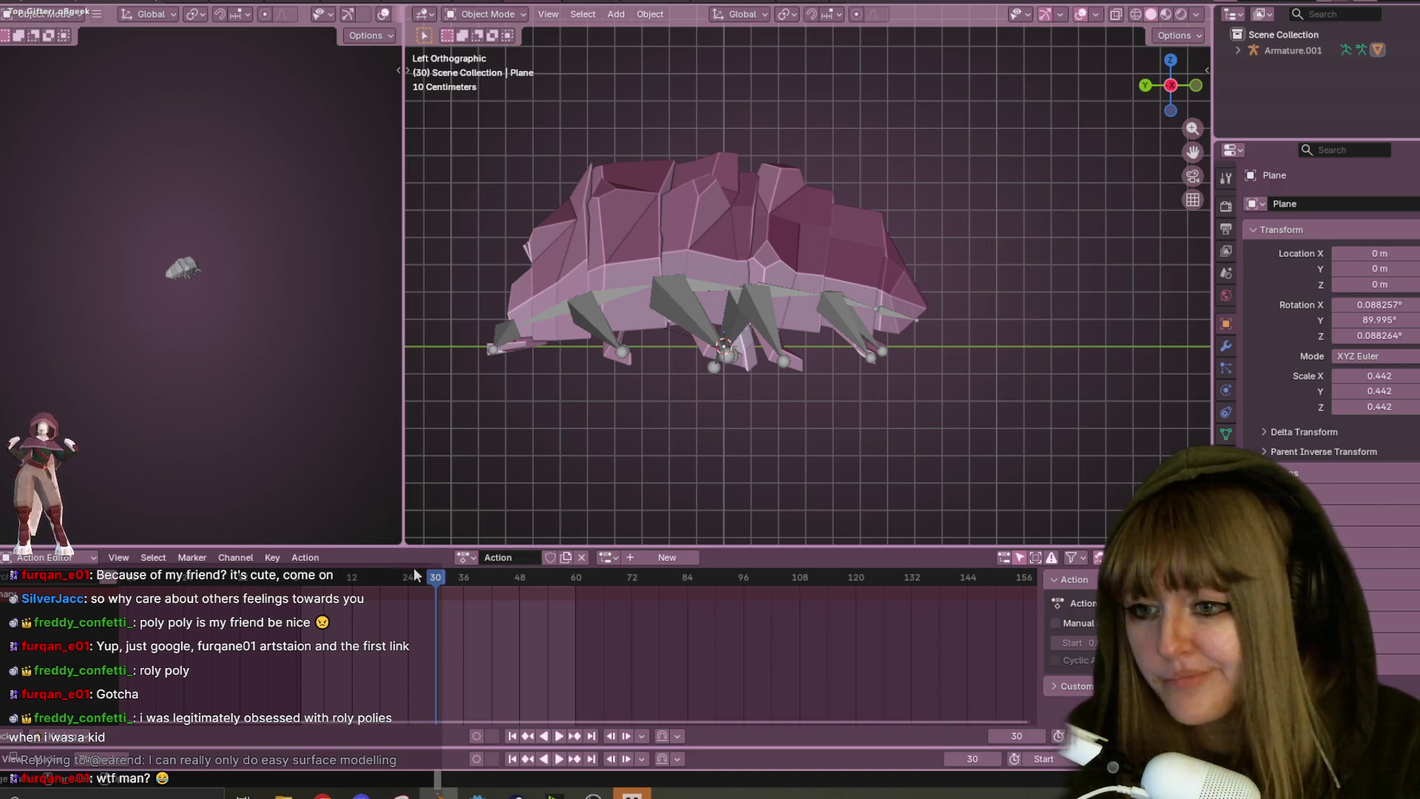
- Return the playhead to frame 2 and rename the new action 'Roolstar'
drag(451, 577, 305, 577)
click(498, 557)
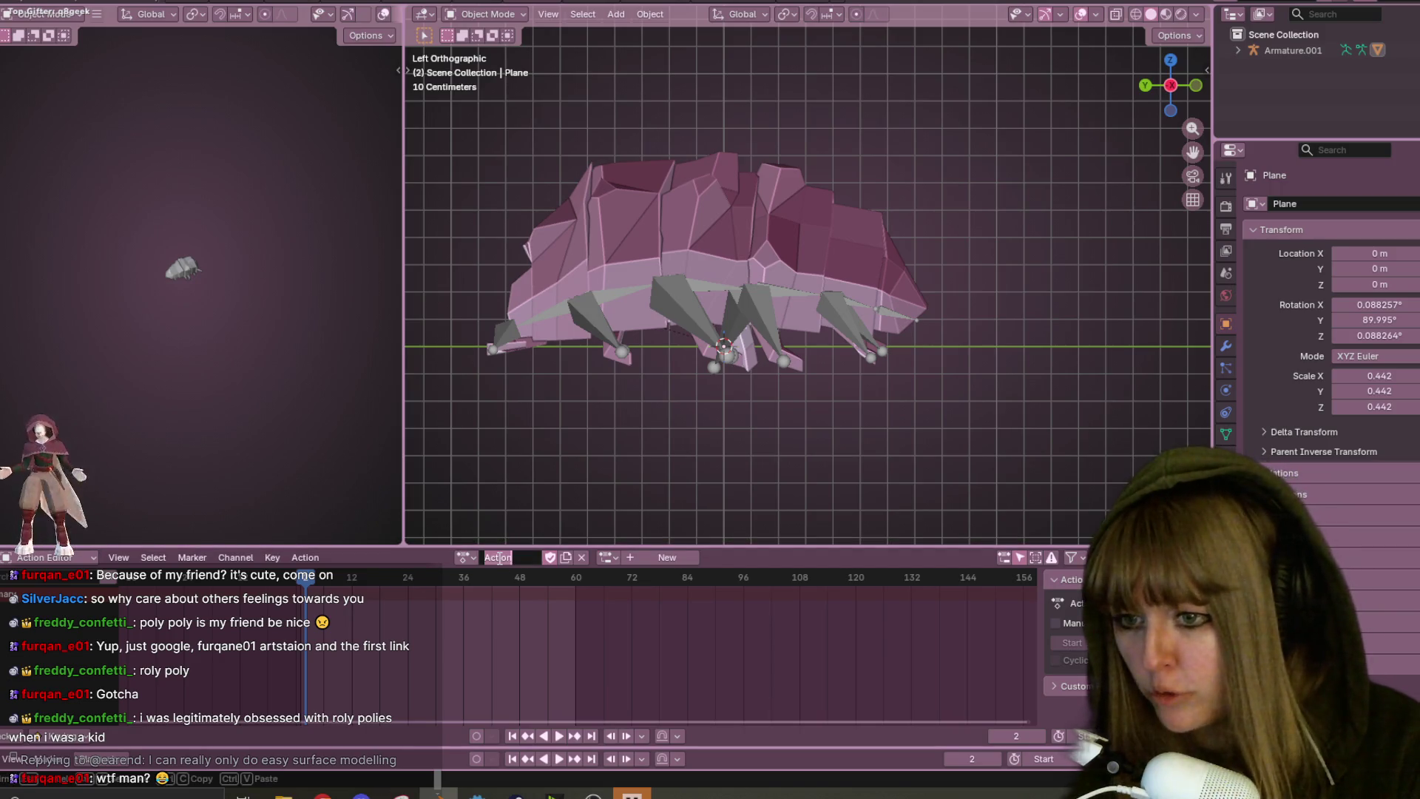
text(Roolstar)
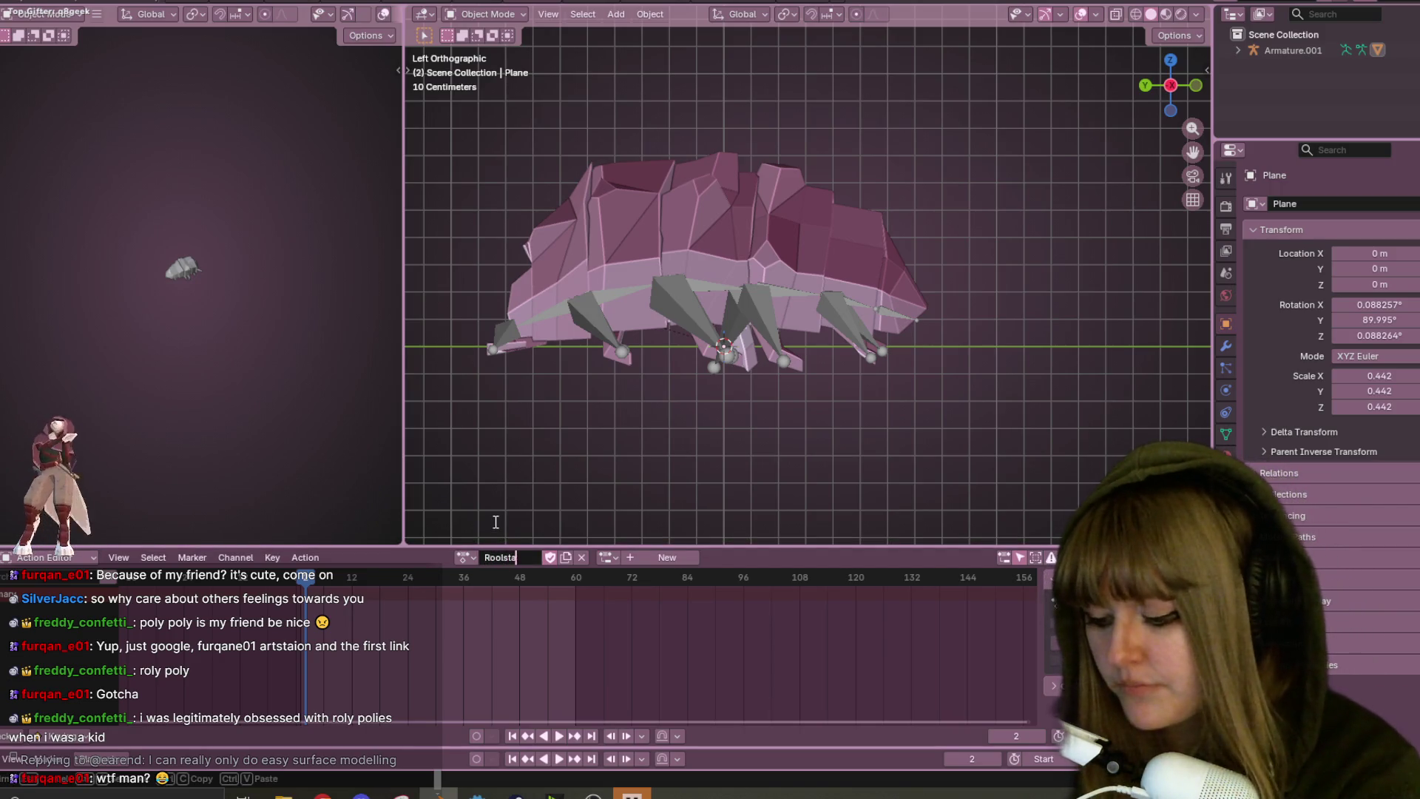
key(Return)
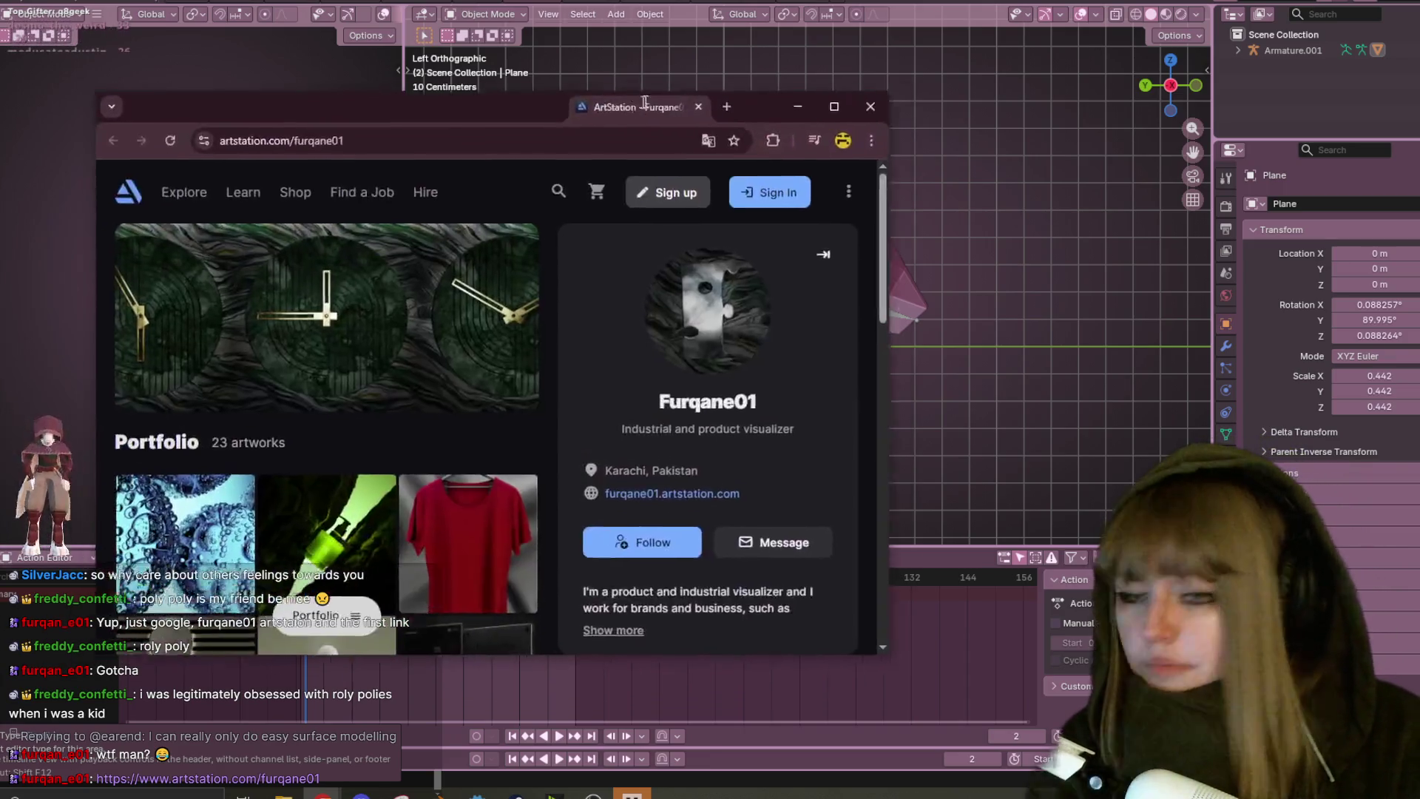
- Browse the ArtStation portfolio through the bathroom interior and two following artworks, then close the browser
drag(475, 130, 666, 77)
scroll(615, 413, down, 3)
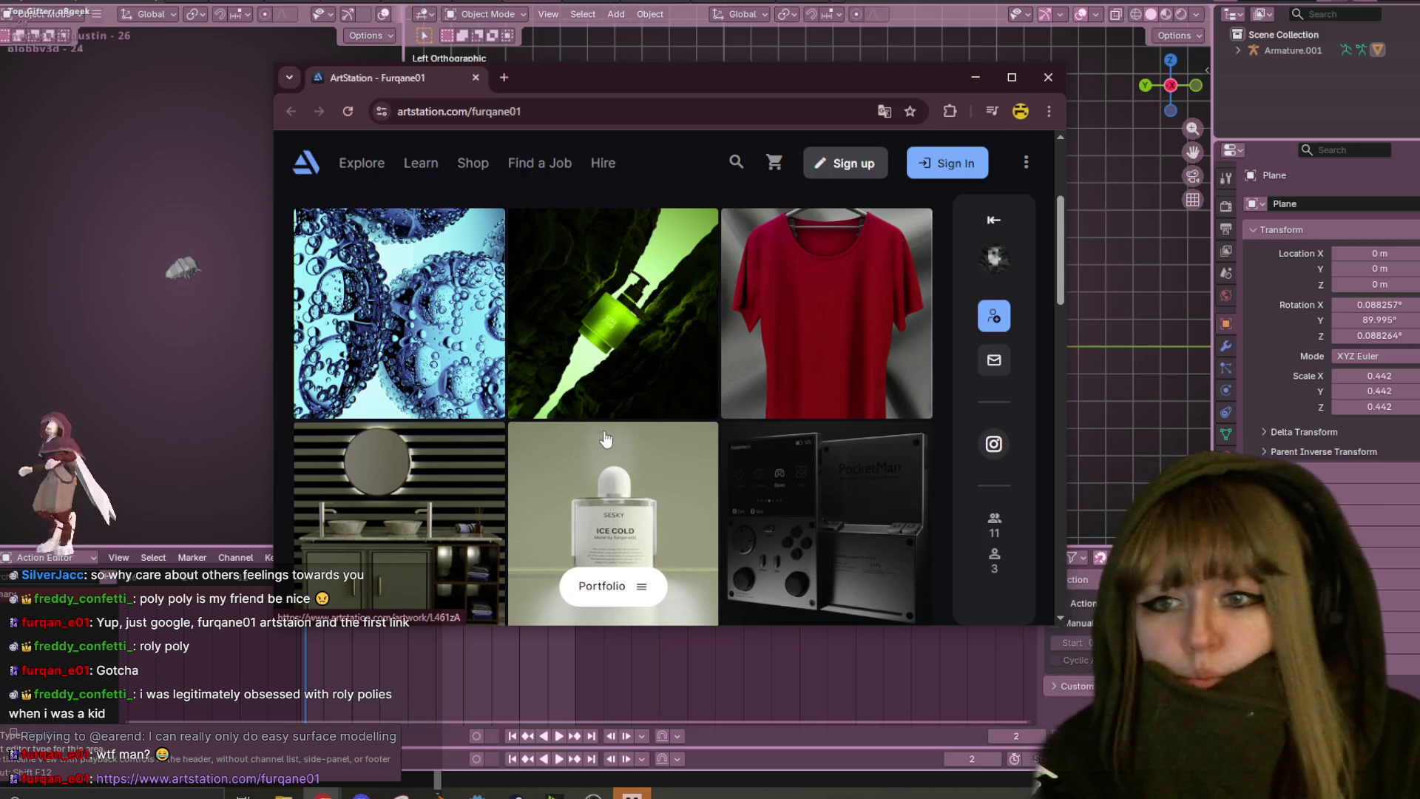
scroll(685, 351, down, 2)
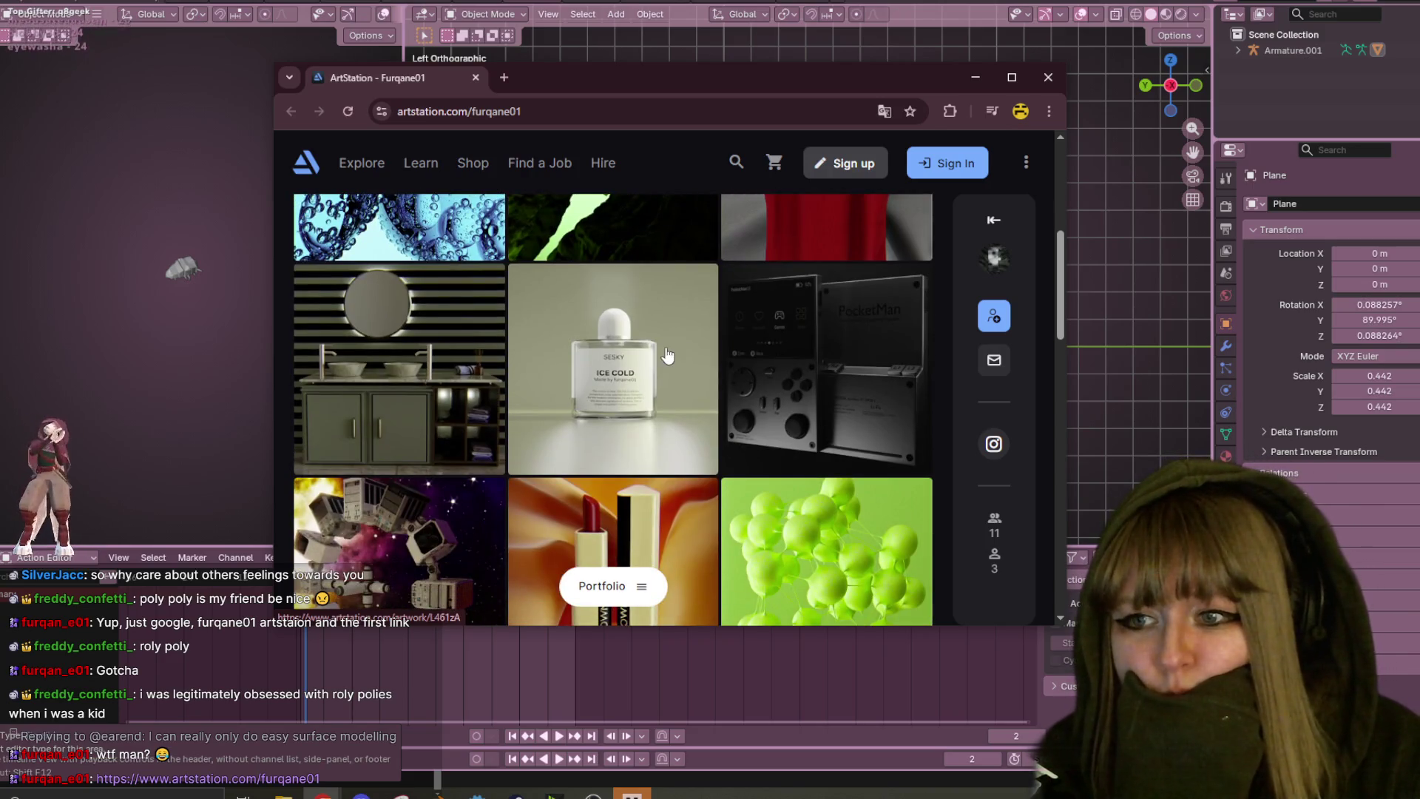
click(411, 380)
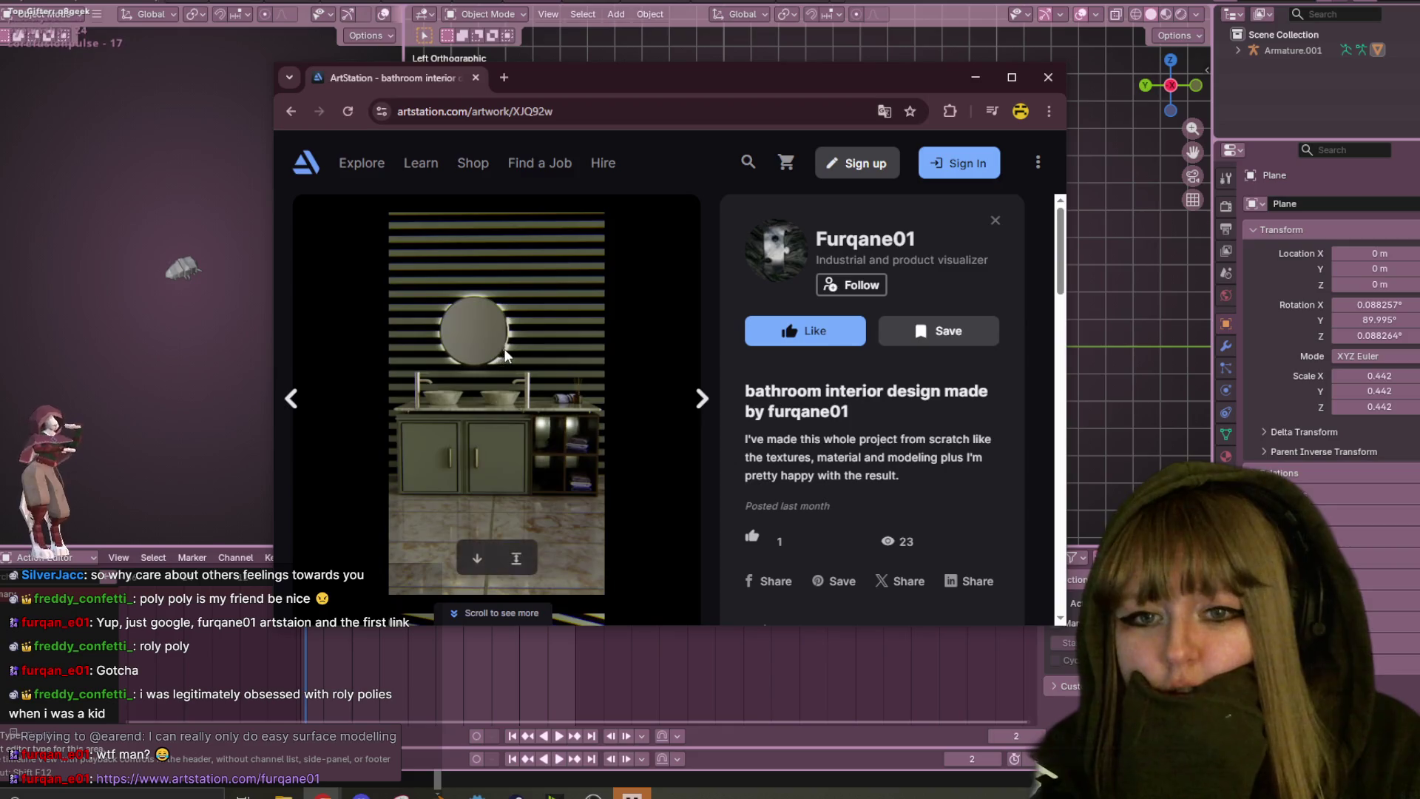
click(702, 398)
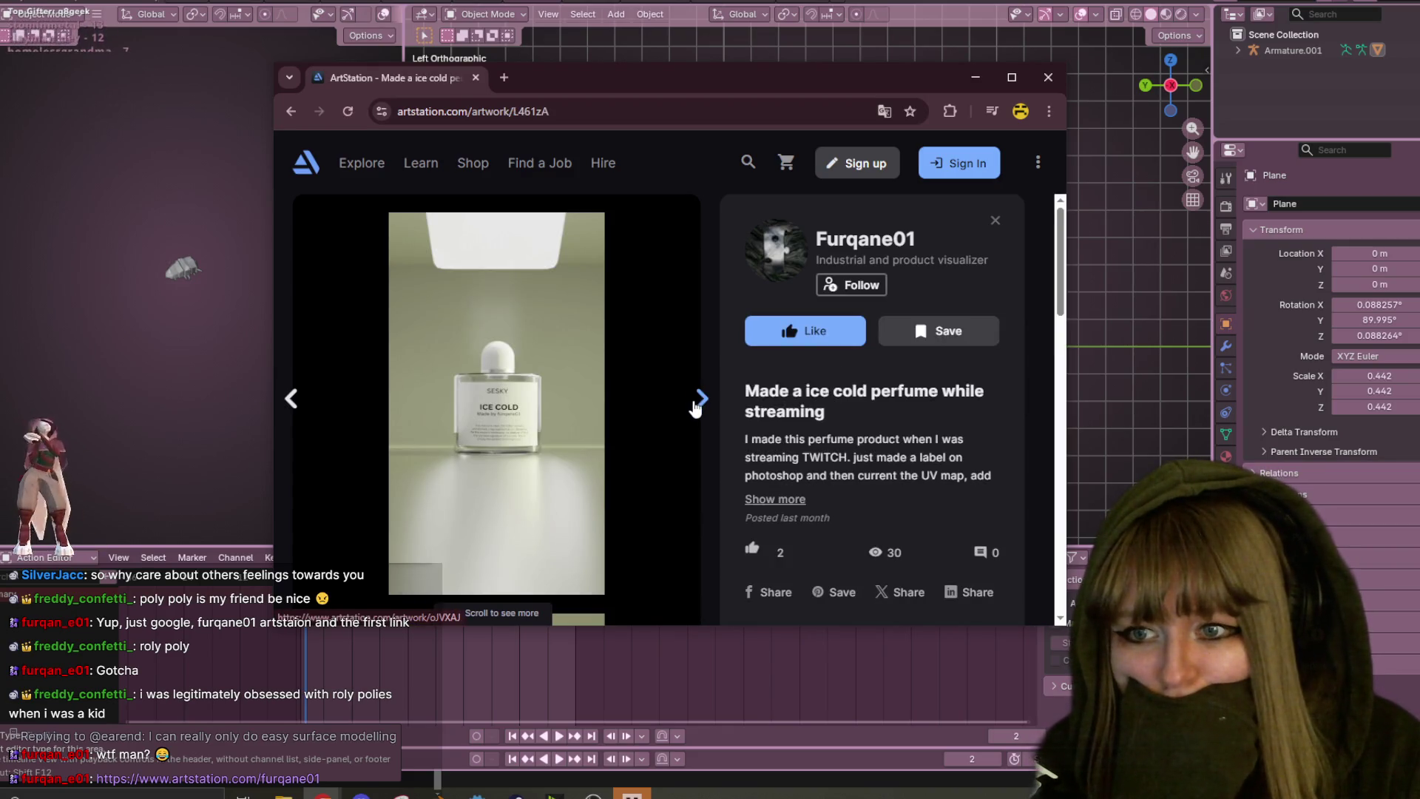
click(696, 404)
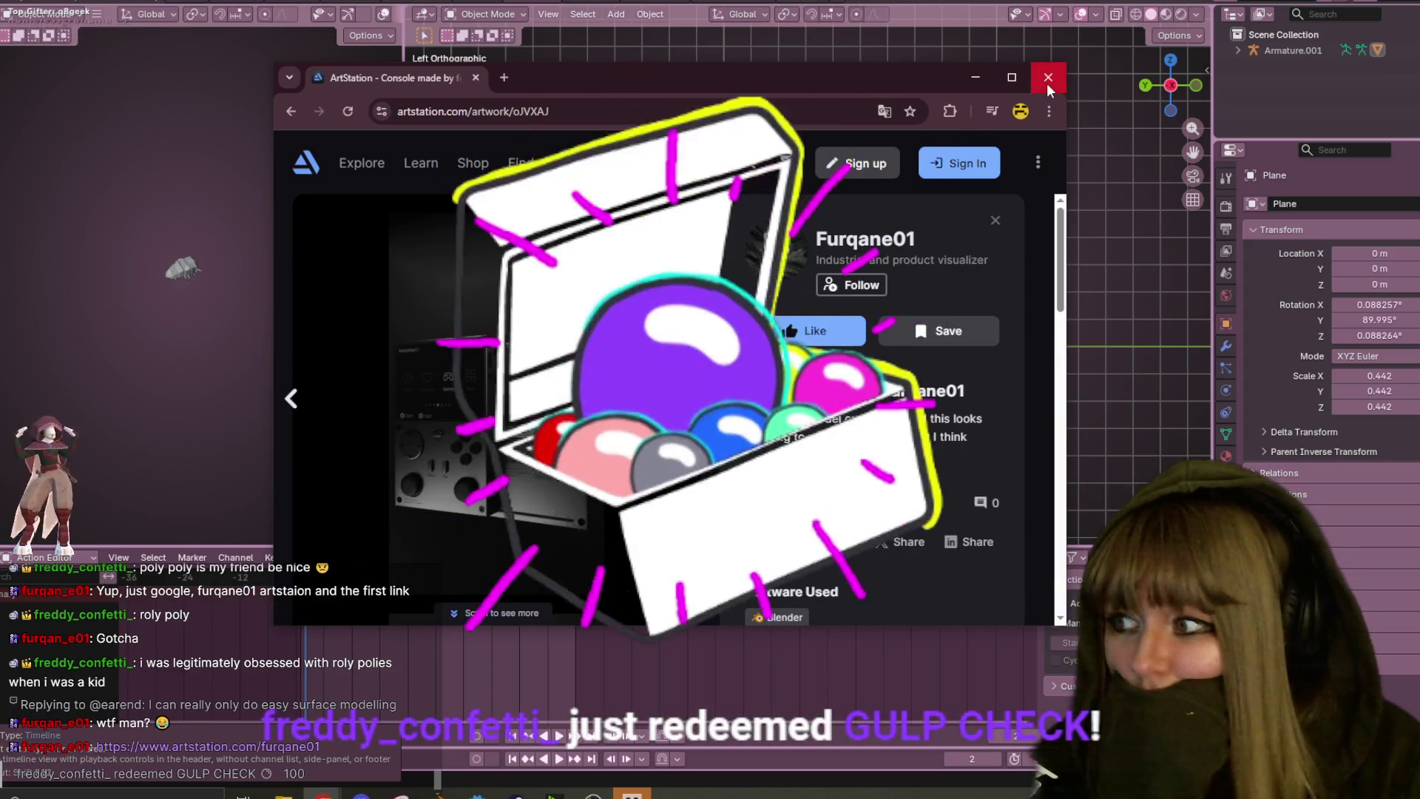
click(1047, 88)
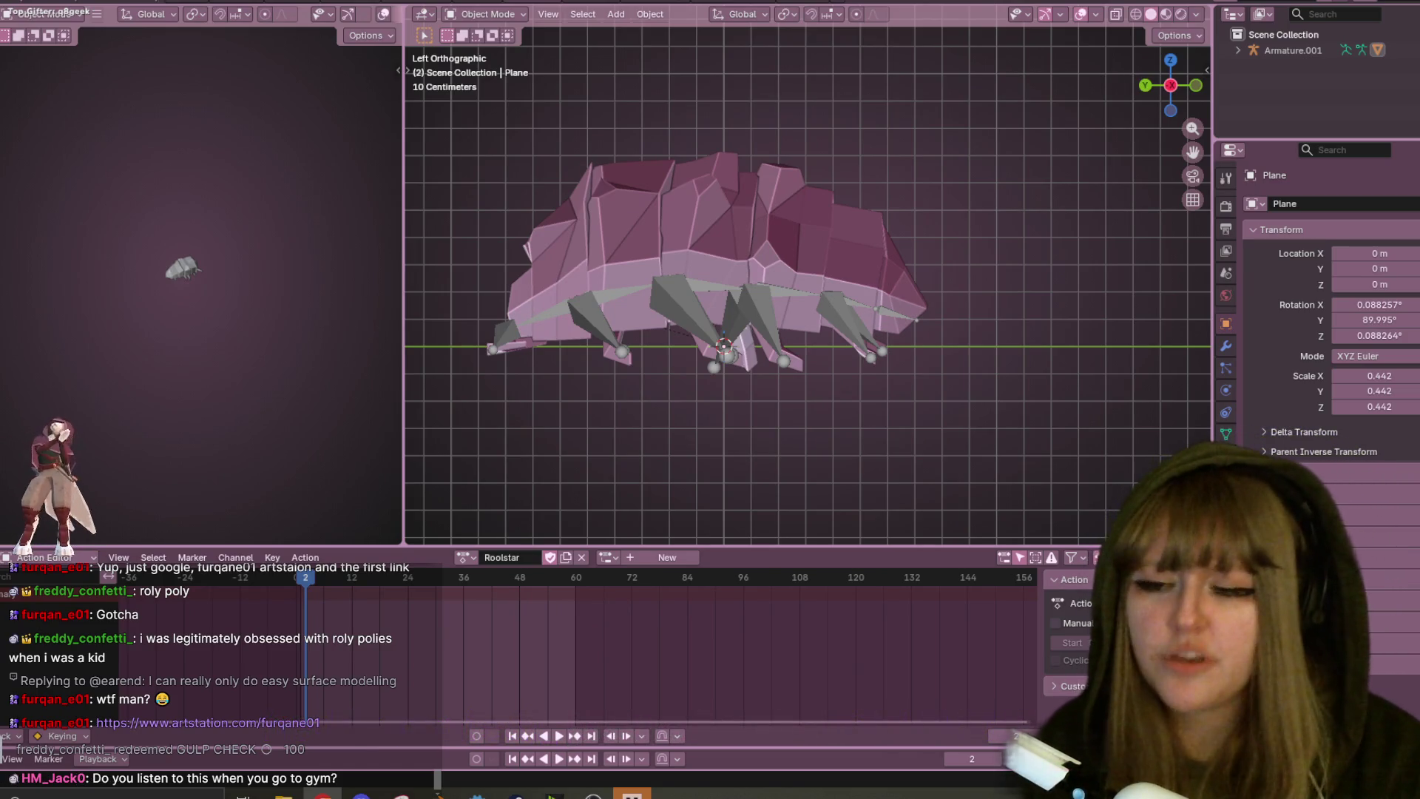
- Go to frame 31, select the isopod's armature, and bring up the interaction mode list
mouse_move(340, 584)
mouse_down()
mouse_move(455, 576)
mouse_move(443, 569)
mouse_up()
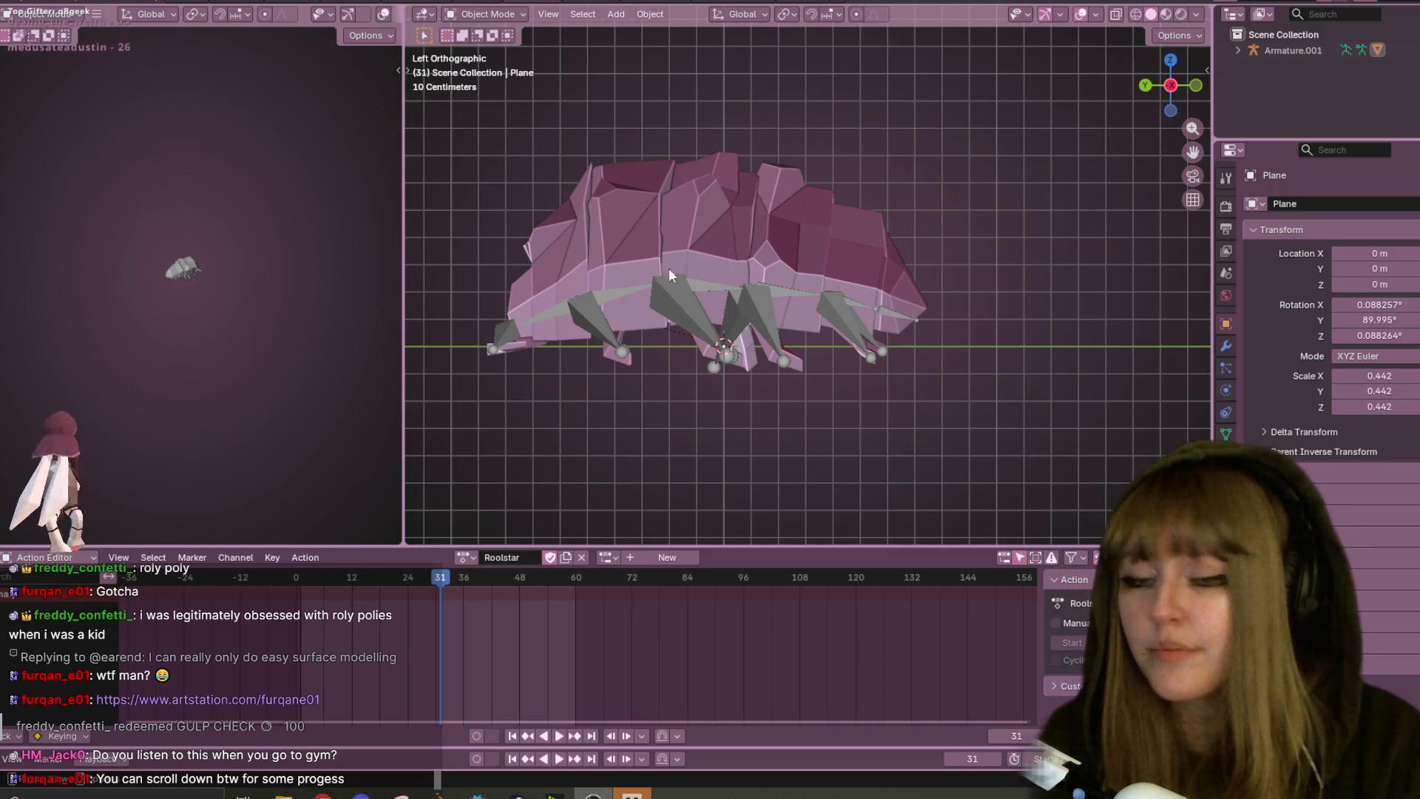
click(589, 295)
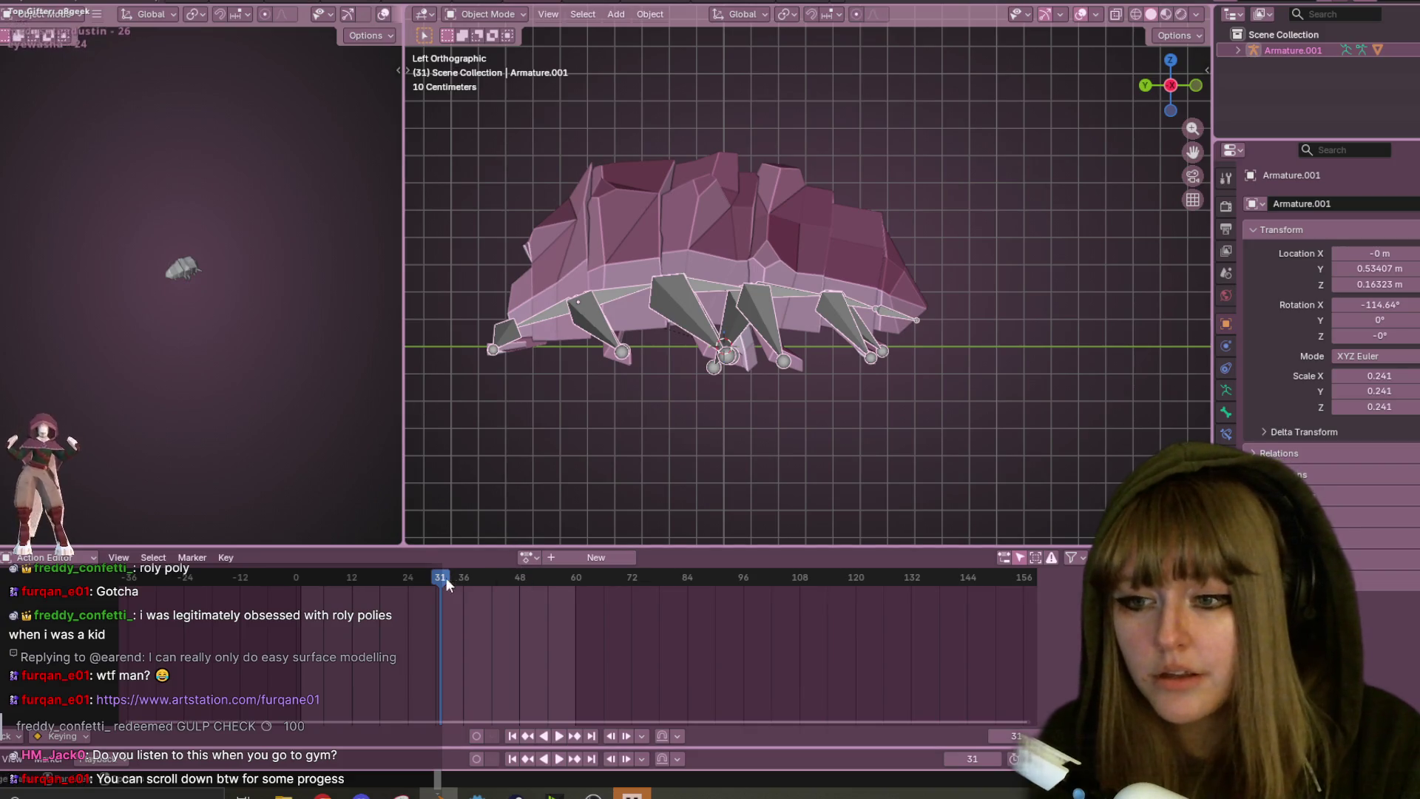
click(489, 14)
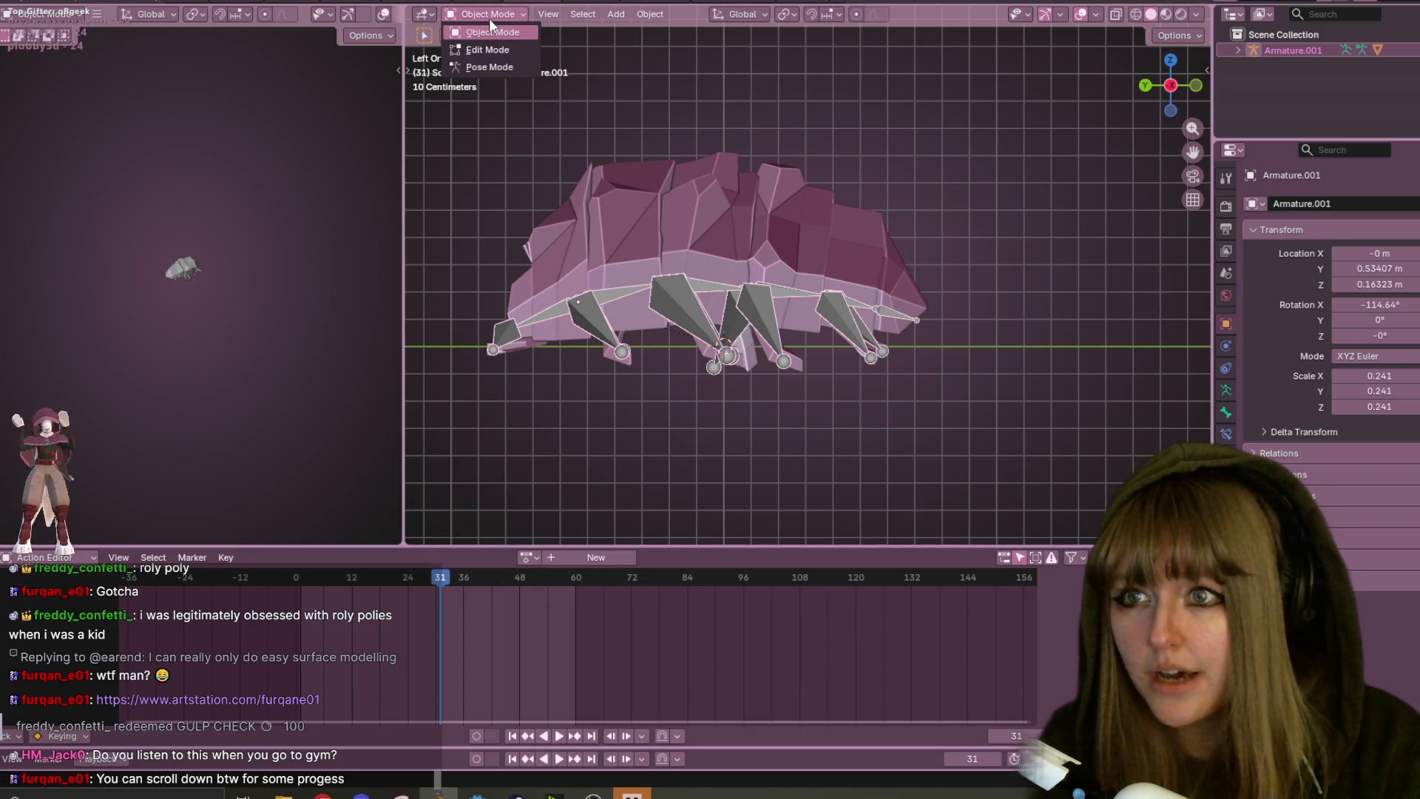
click(488, 67)
drag(446, 579, 308, 592)
key(space)
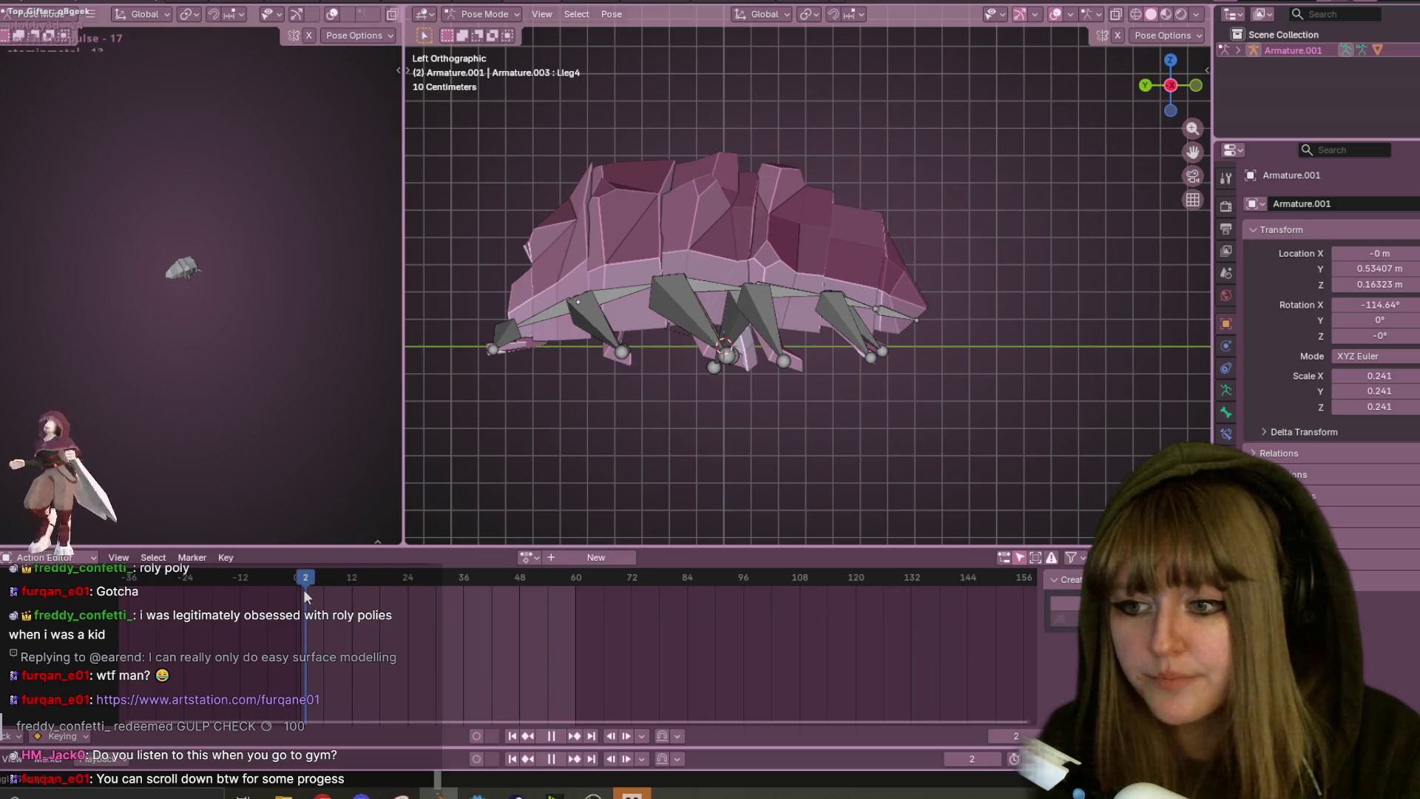
key(space)
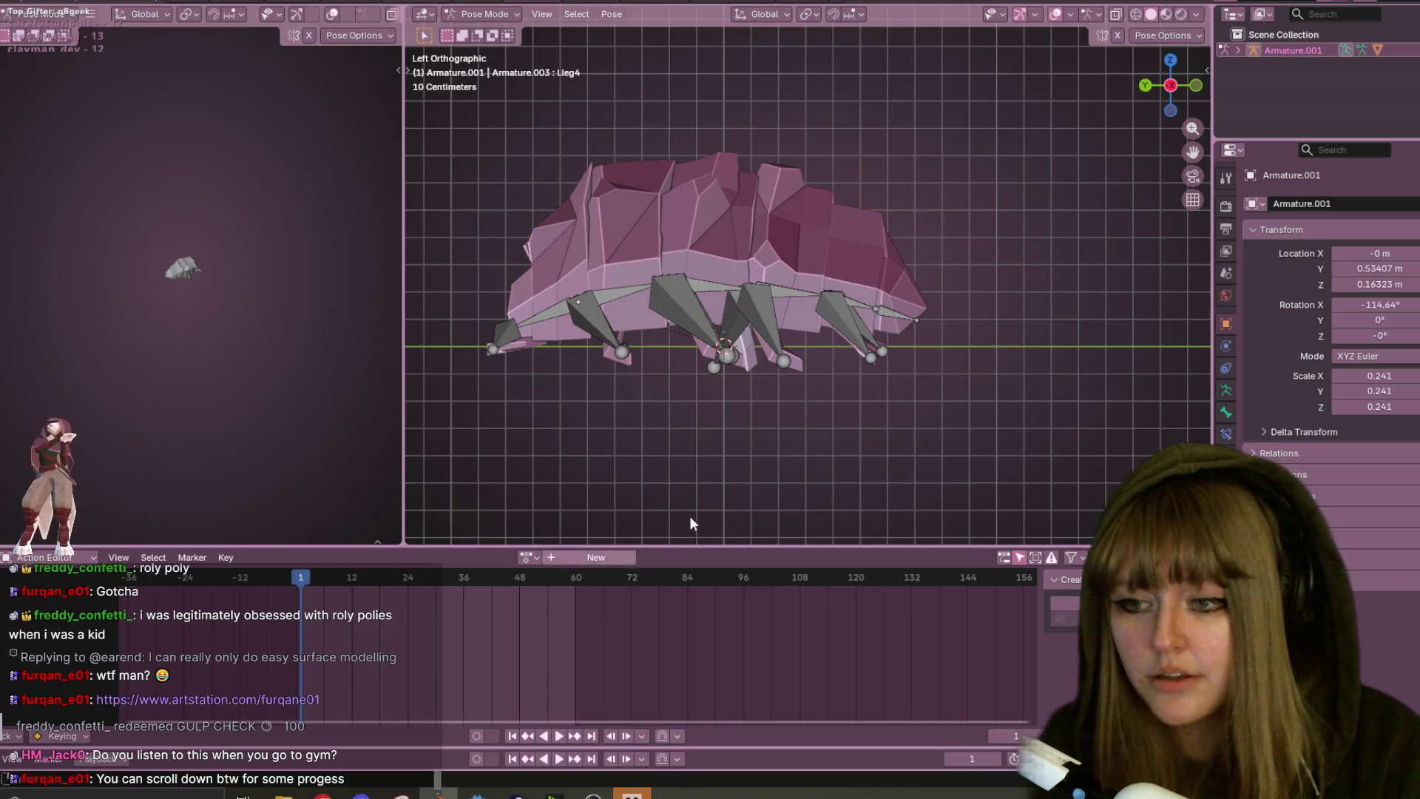
scroll(909, 335, down, 2)
key(a)
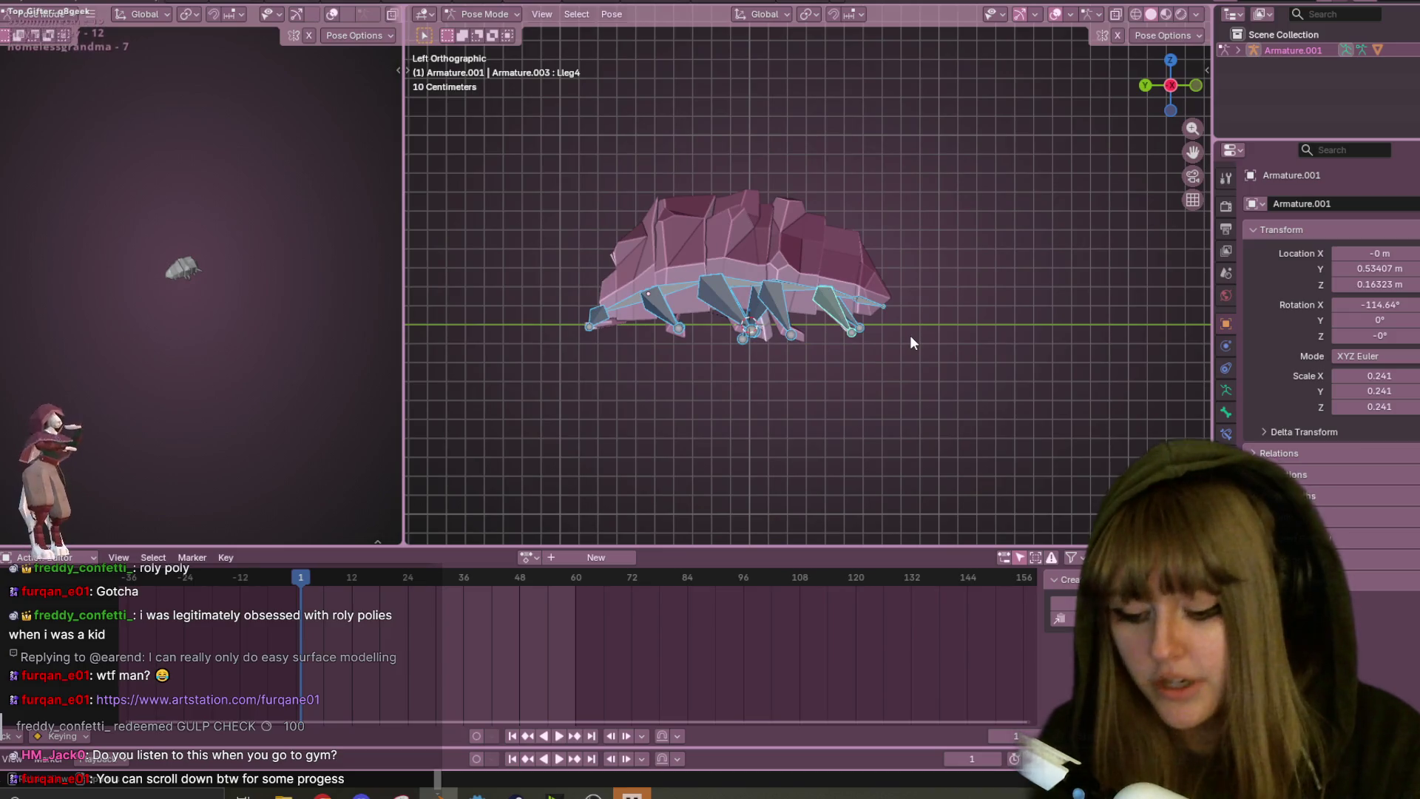
key(i)
key(space)
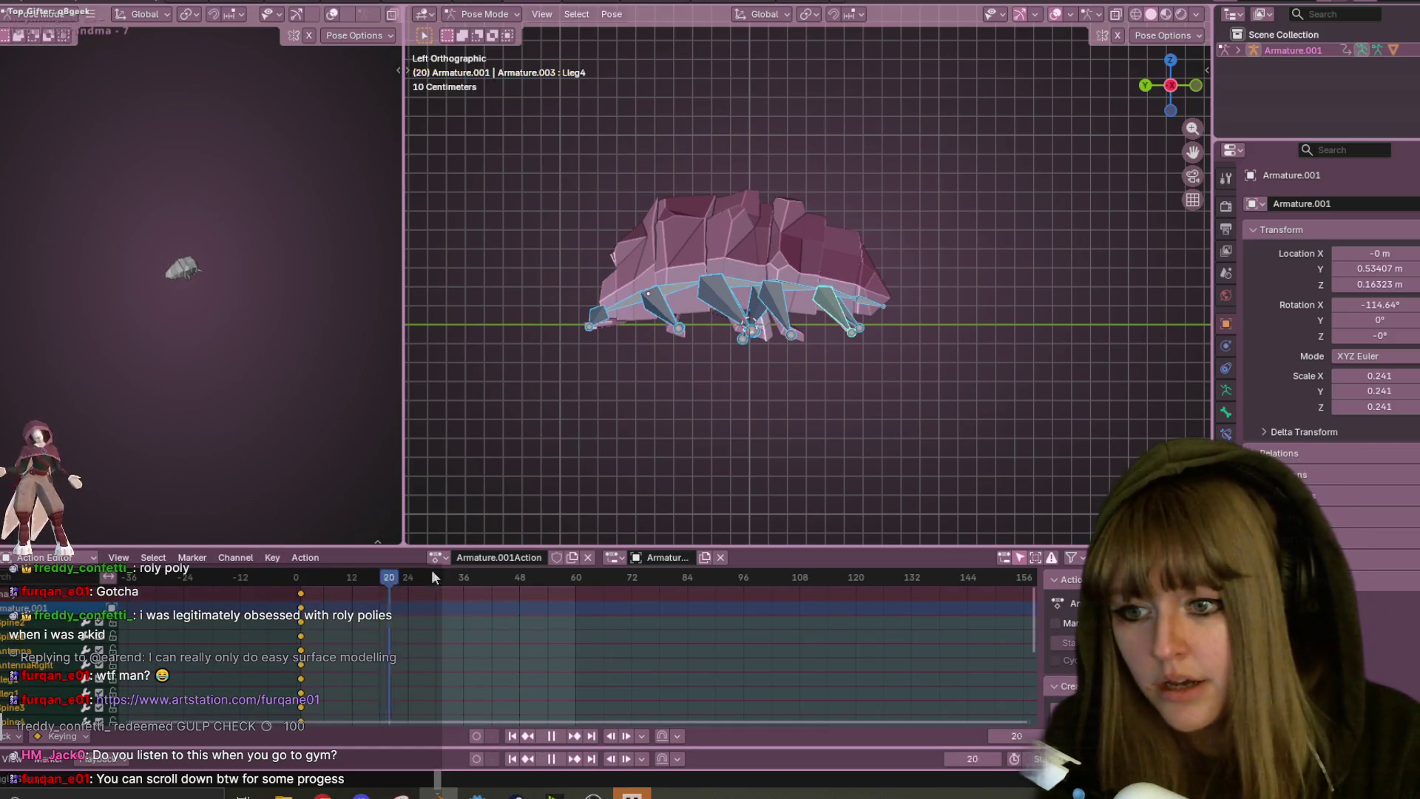
key(space)
mouse_move(520, 614)
mouse_down()
mouse_move(451, 629)
mouse_move(465, 629)
mouse_up()
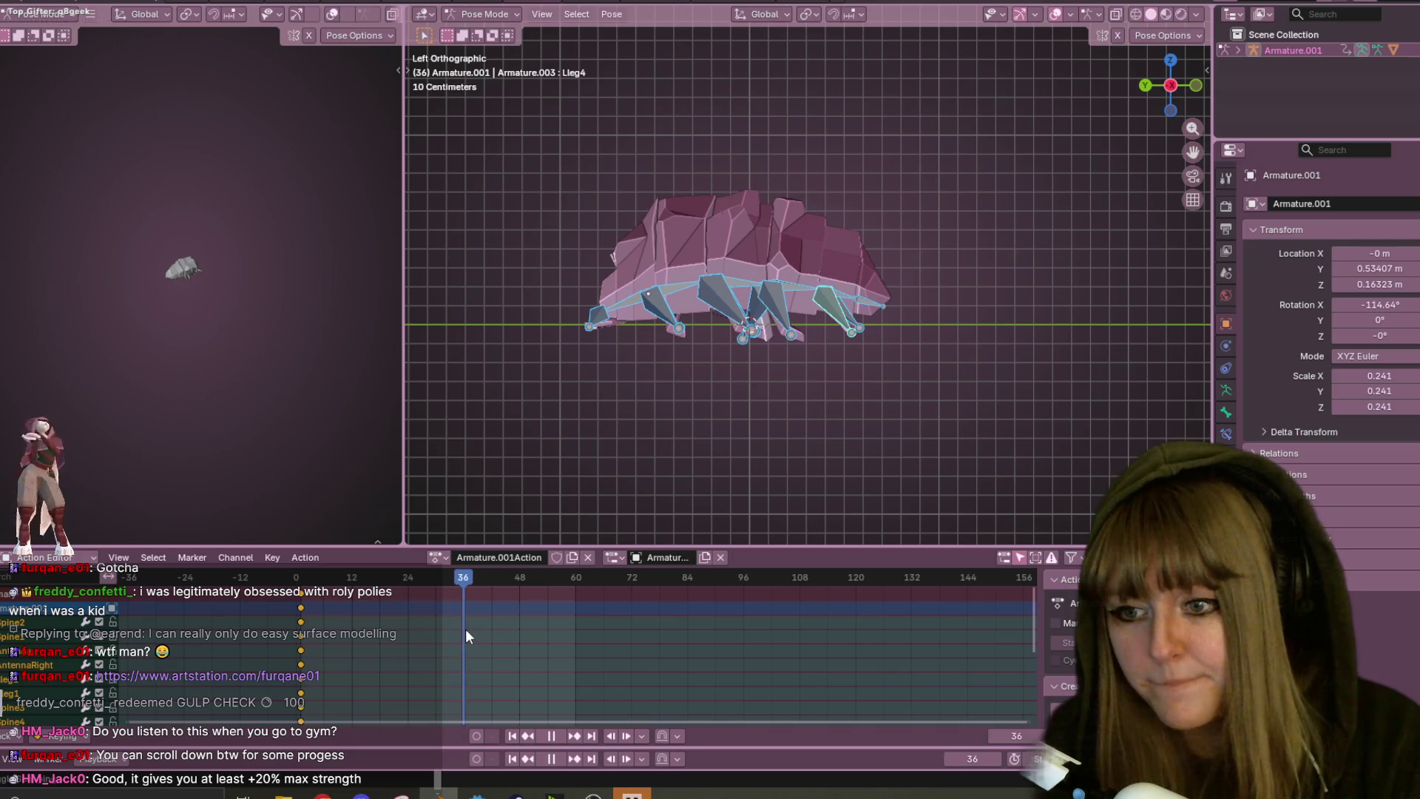
click(666, 293)
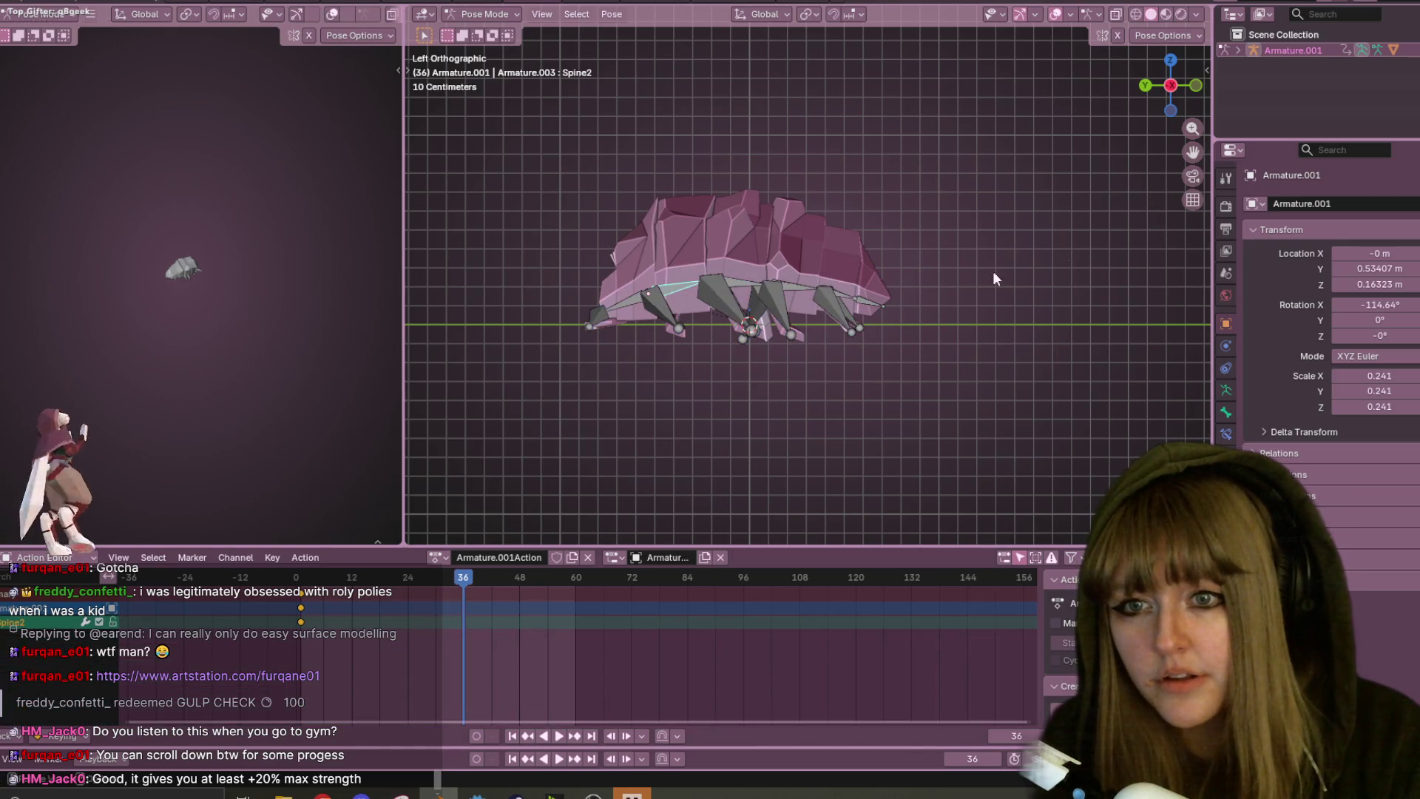
scroll(796, 227, up, 3)
scroll(781, 200, down, 2)
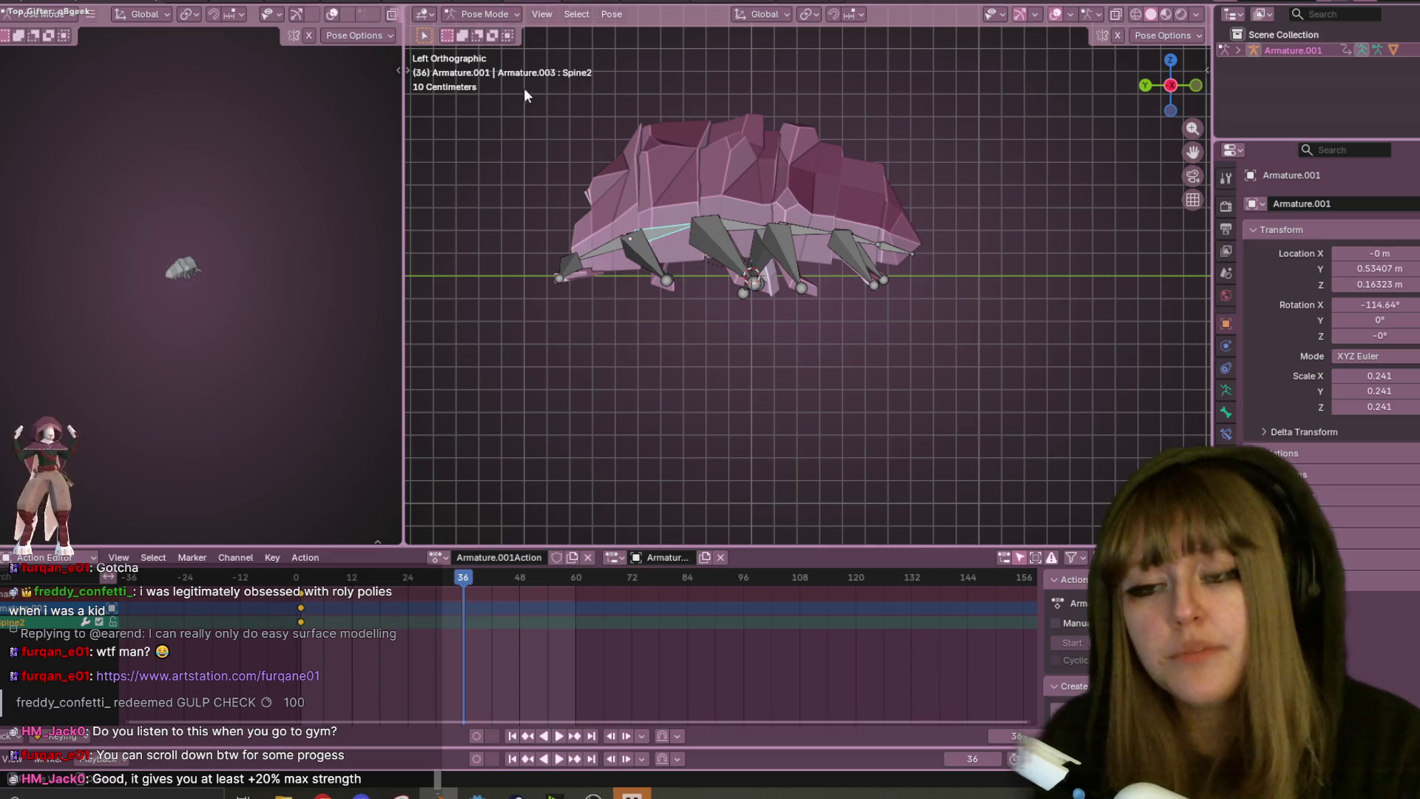
click(584, 246)
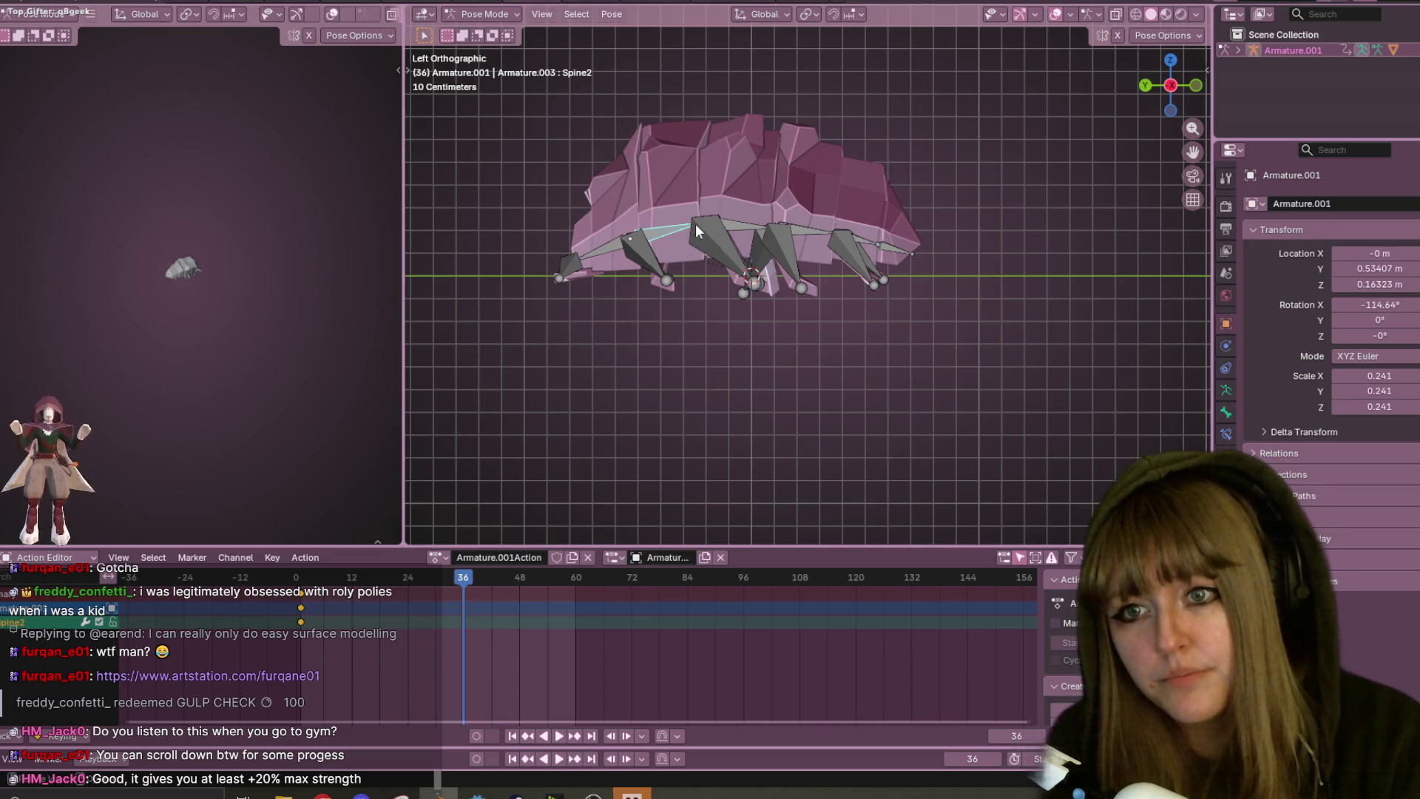
- Rotate the Spine1 head, Spine3, Spine4, Spine5 and Spine6 tail bones downward one by one
click(614, 246)
key(r)
click(682, 231)
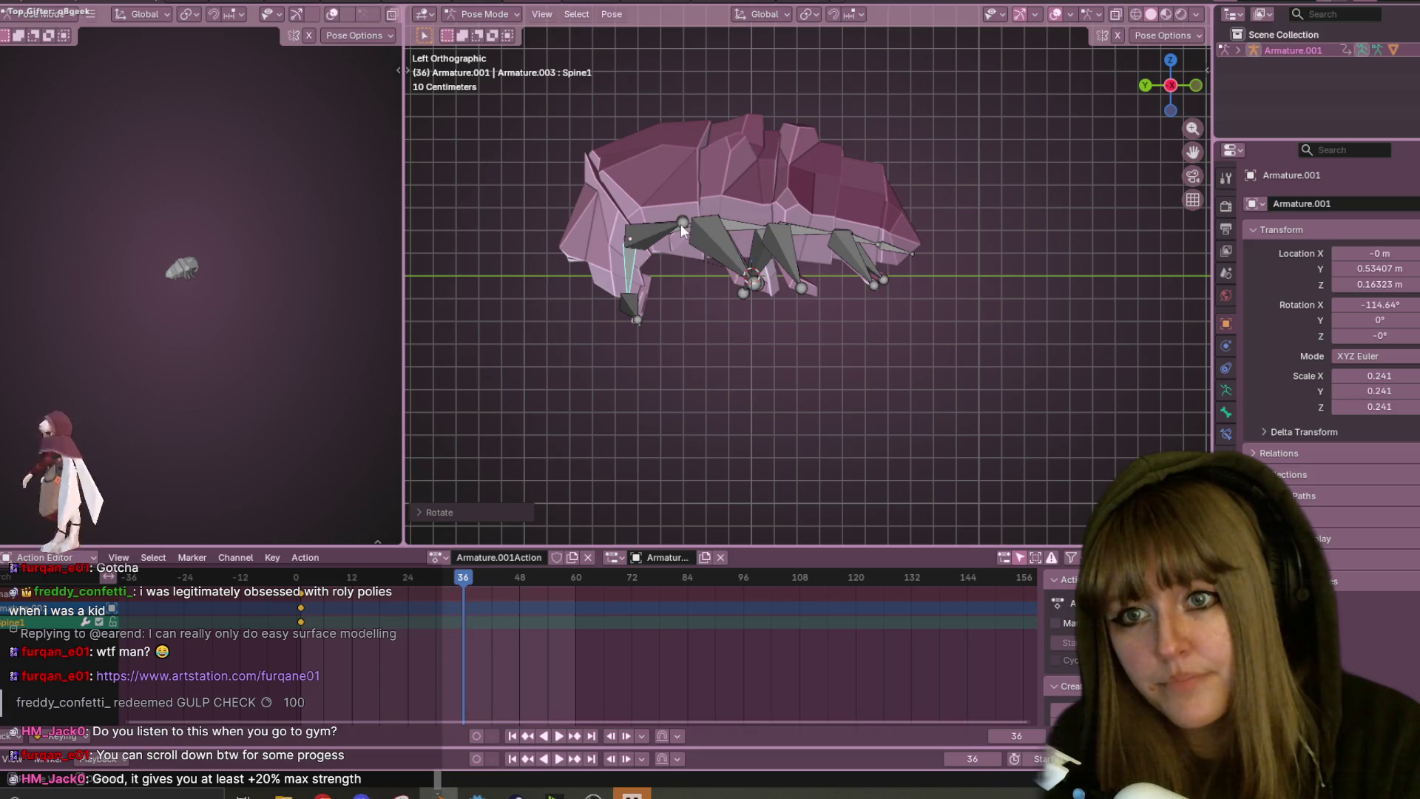
click(738, 235)
key(r)
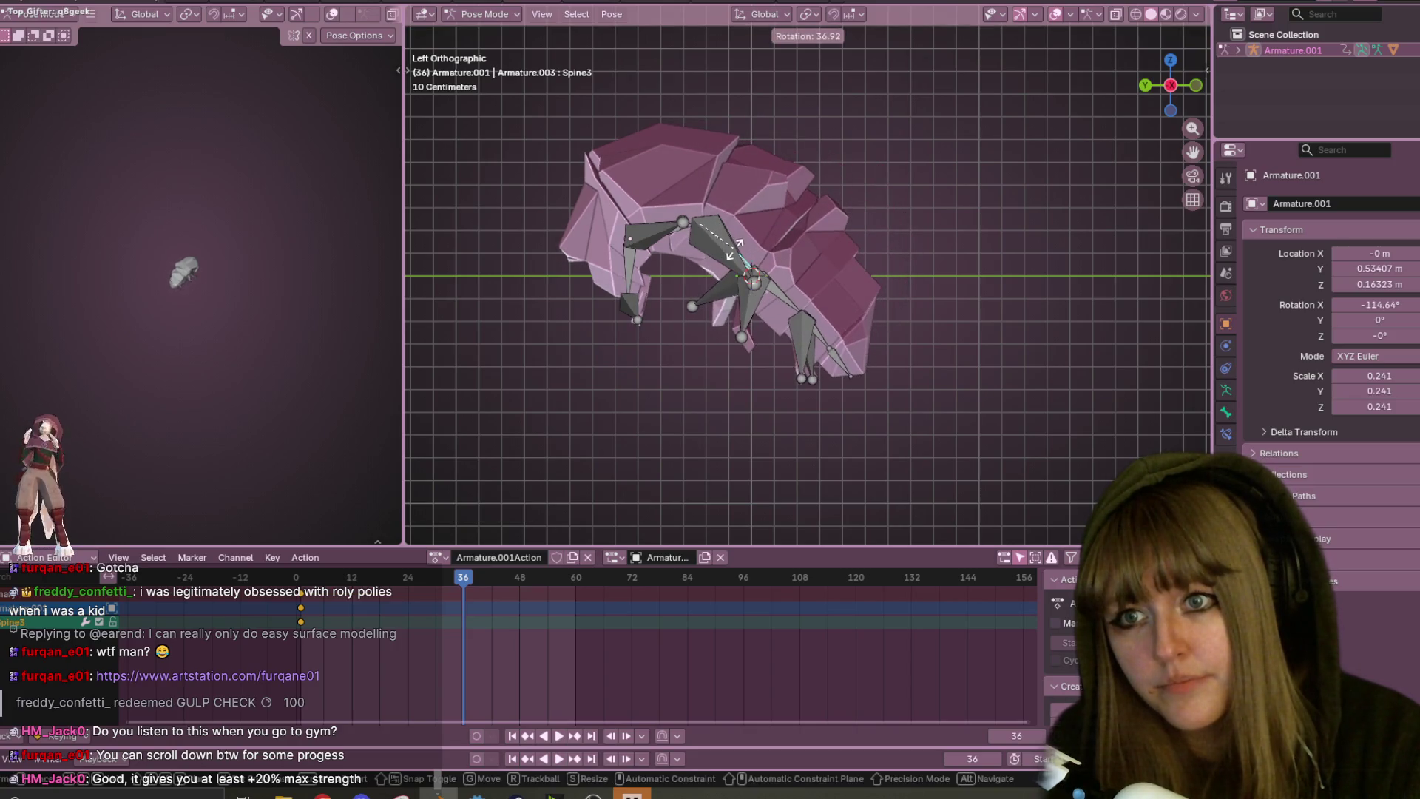
click(734, 249)
click(778, 294)
key(r)
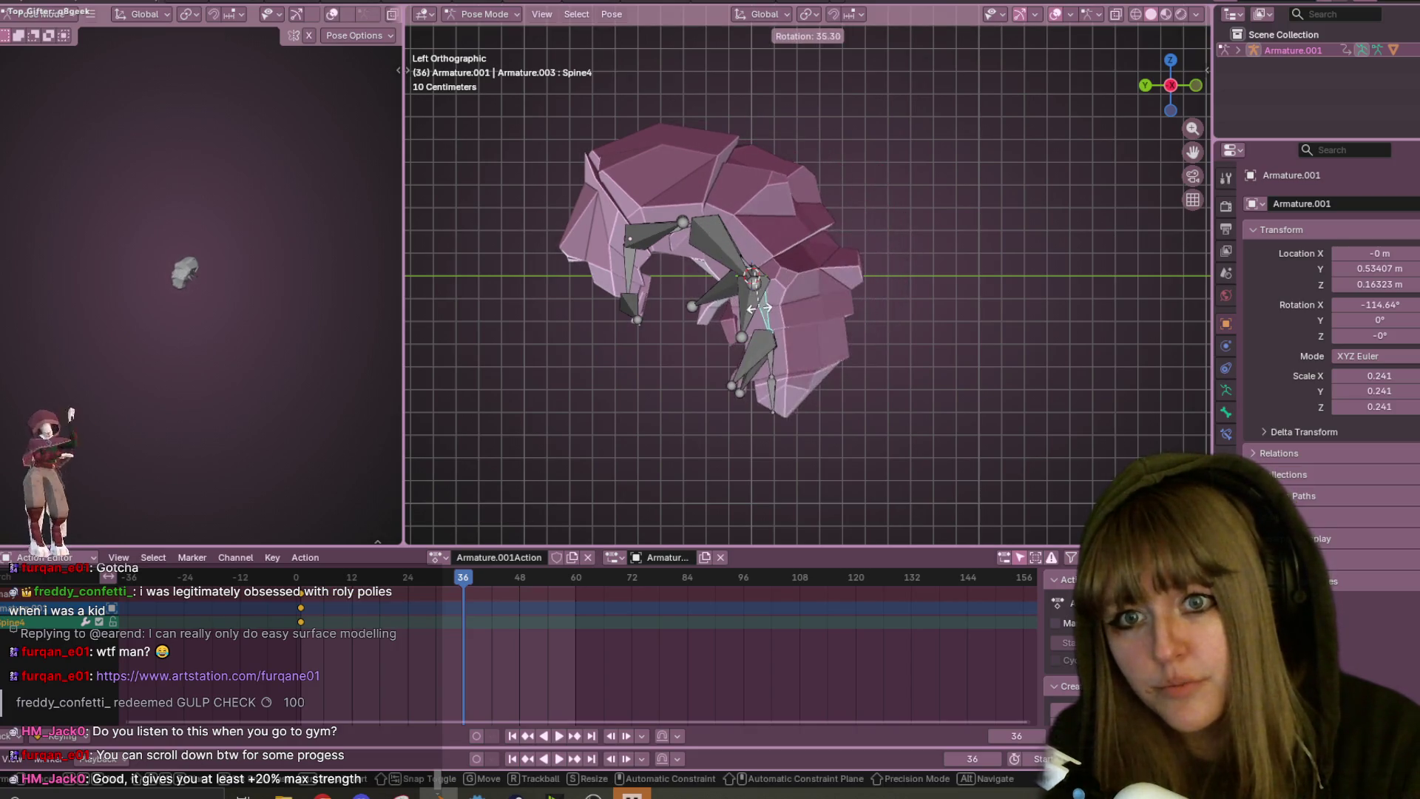
click(762, 357)
click(764, 364)
key(r)
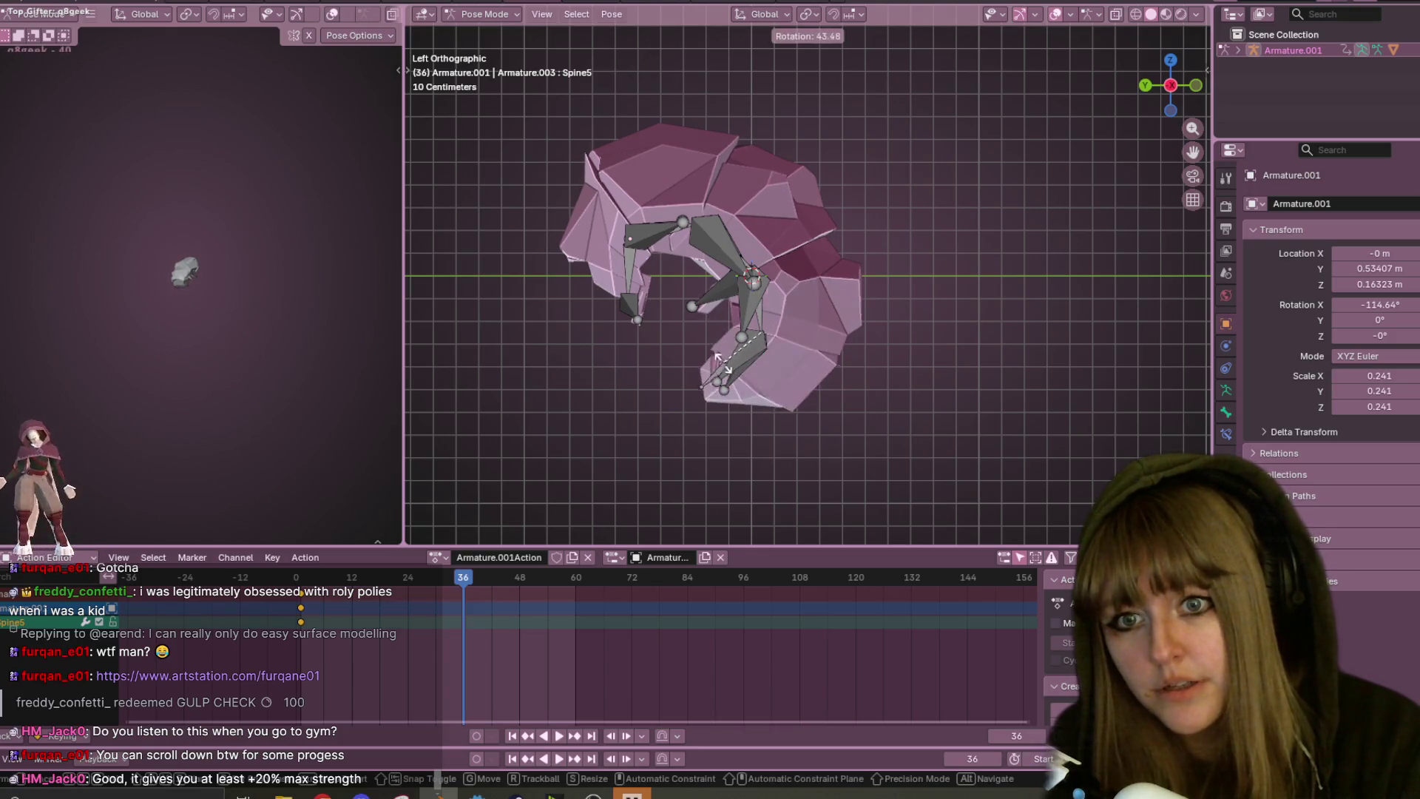
click(732, 363)
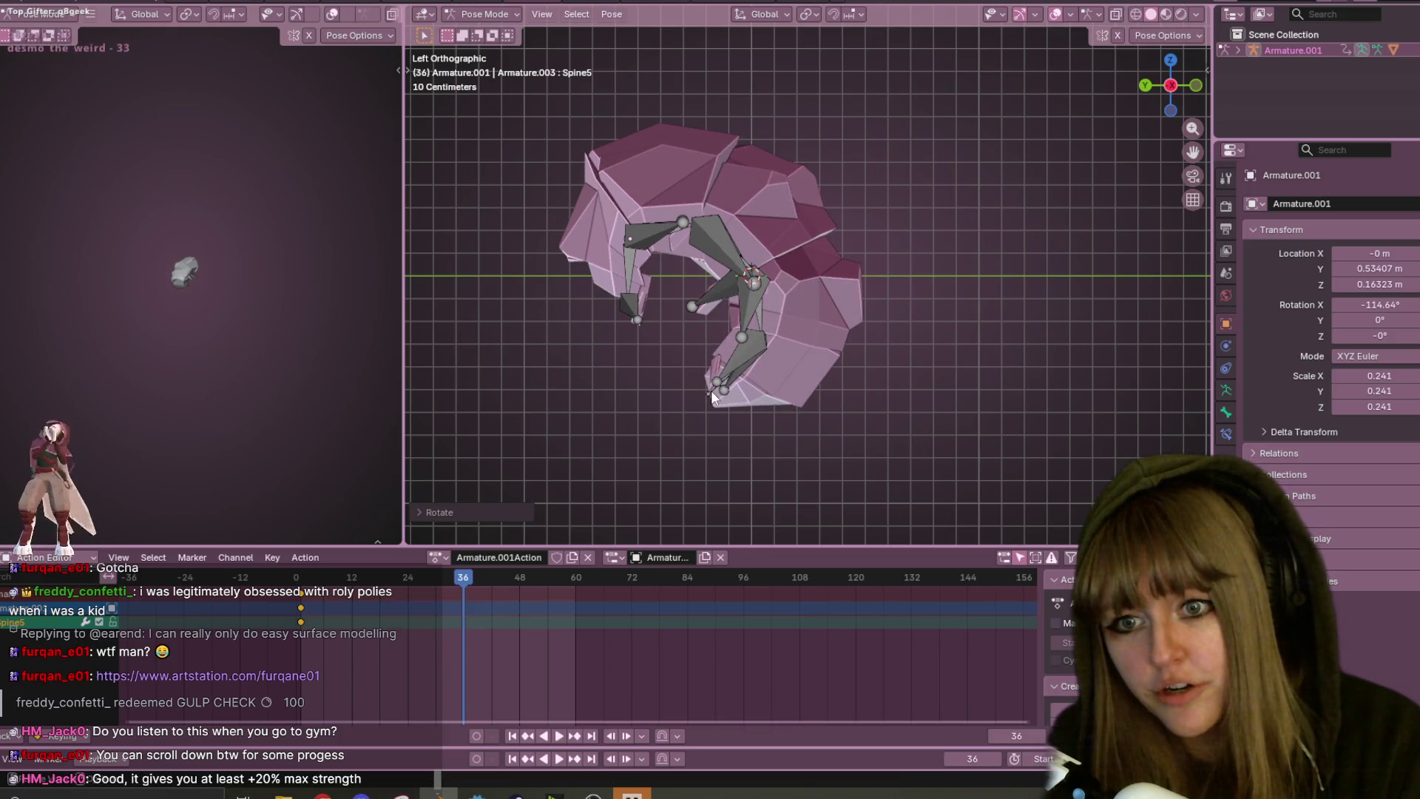
click(712, 391)
key(r)
click(750, 272)
- Check the curl from another angle, then rotate Spine3 further in the left side view
click(750, 273)
click(750, 281)
mouse_move(764, 275)
middle_down()
mouse_move(791, 205)
mouse_move(778, 224)
middle_up()
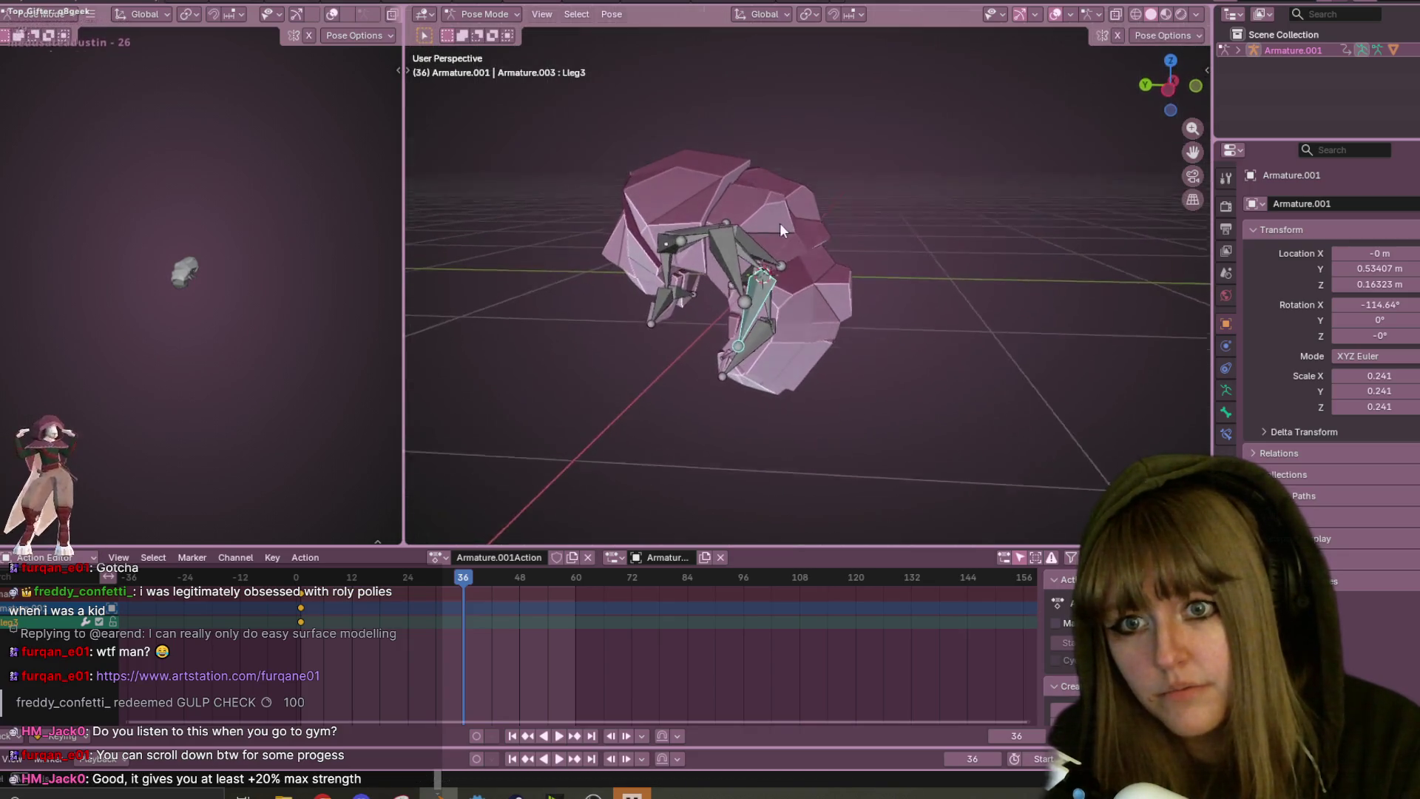
click(757, 266)
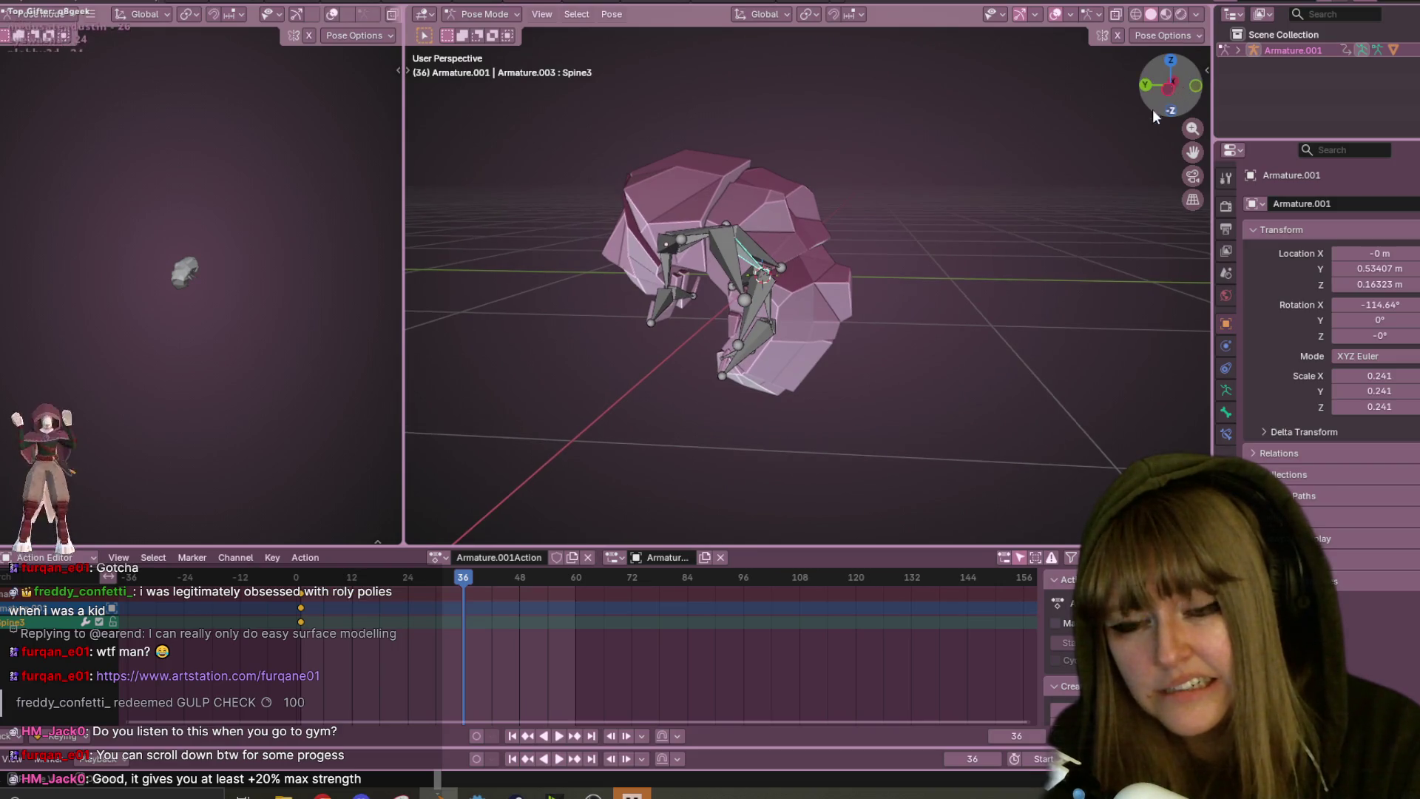
click(1170, 89)
key(r)
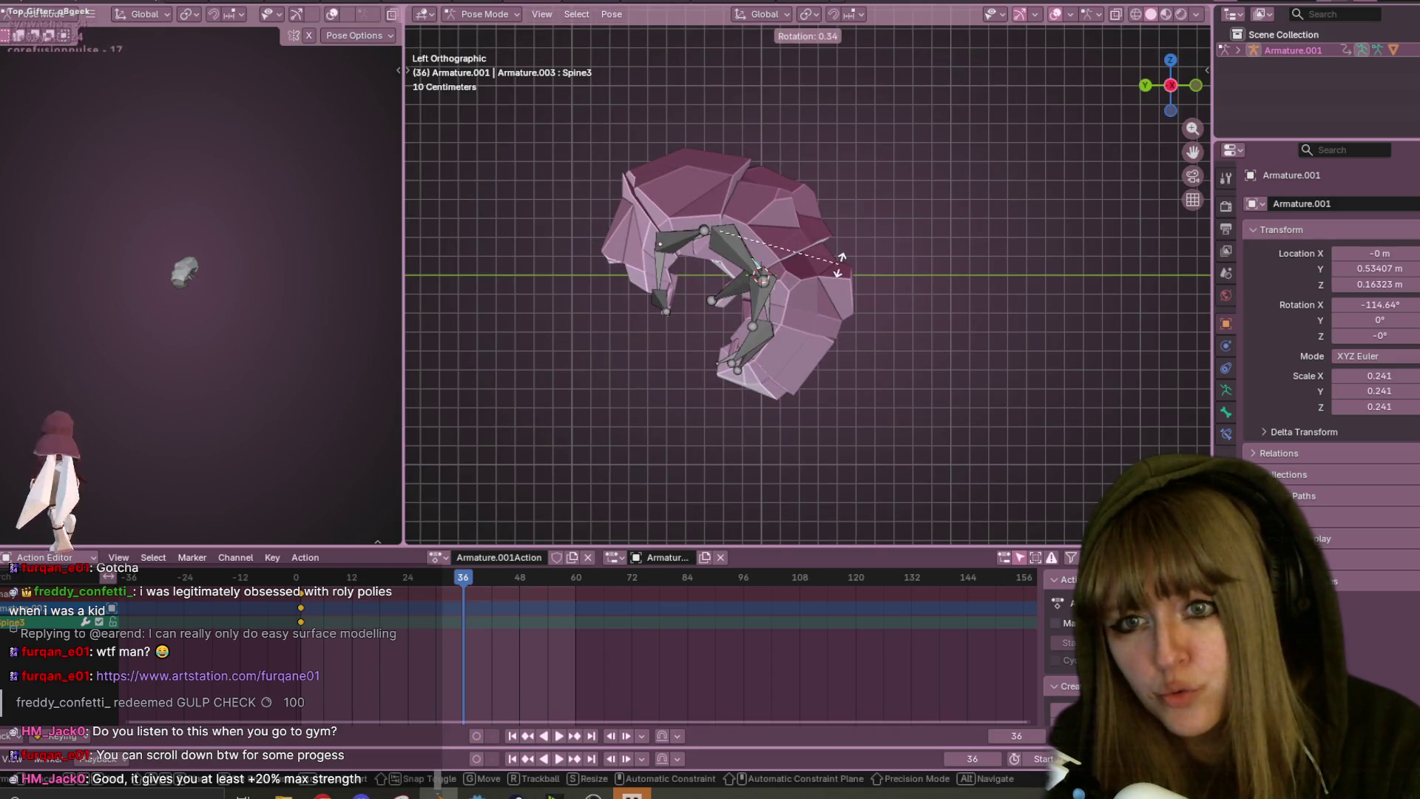
click(850, 313)
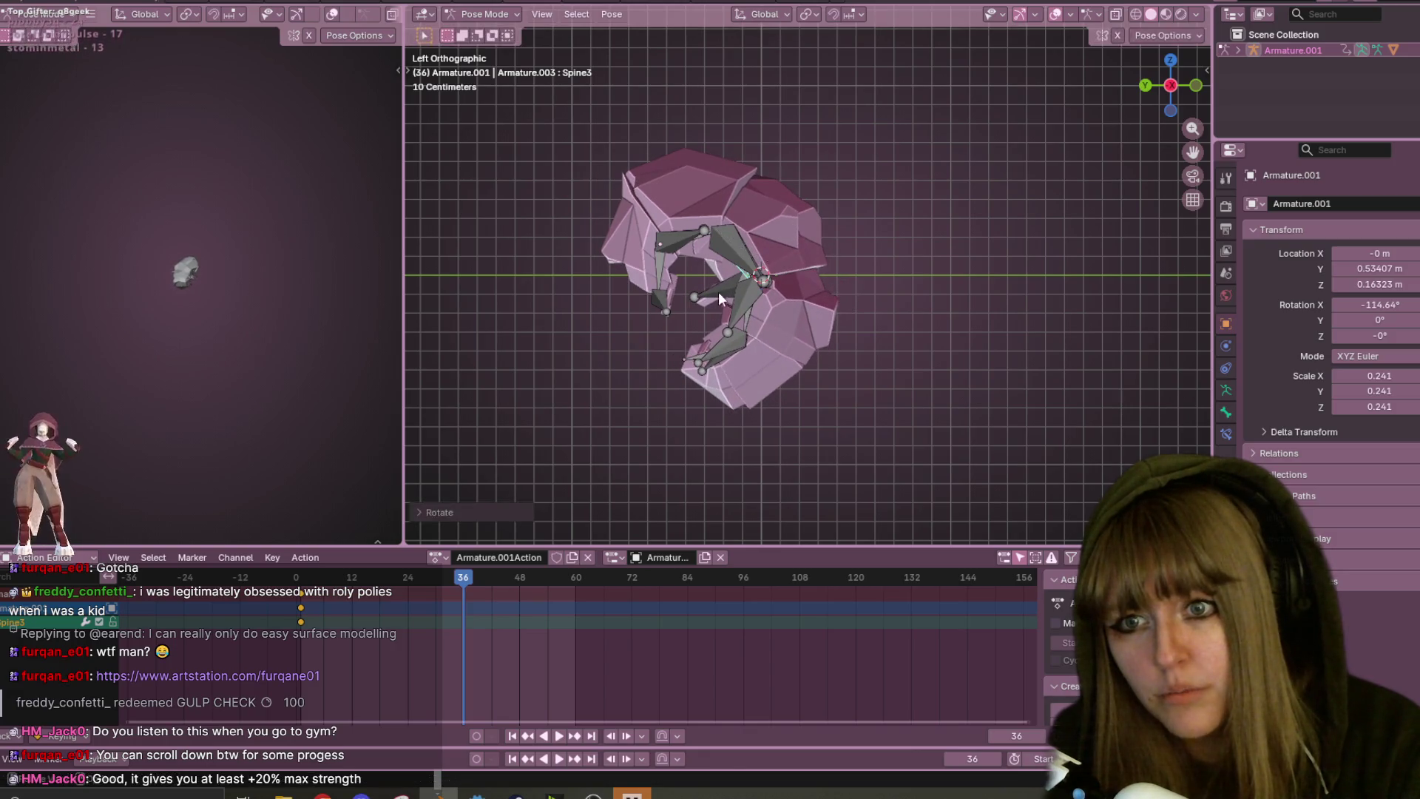
- Tighten the curl by rotating the Spine1 head bone, Spine4, and the head bone again
click(656, 263)
key(r)
click(654, 268)
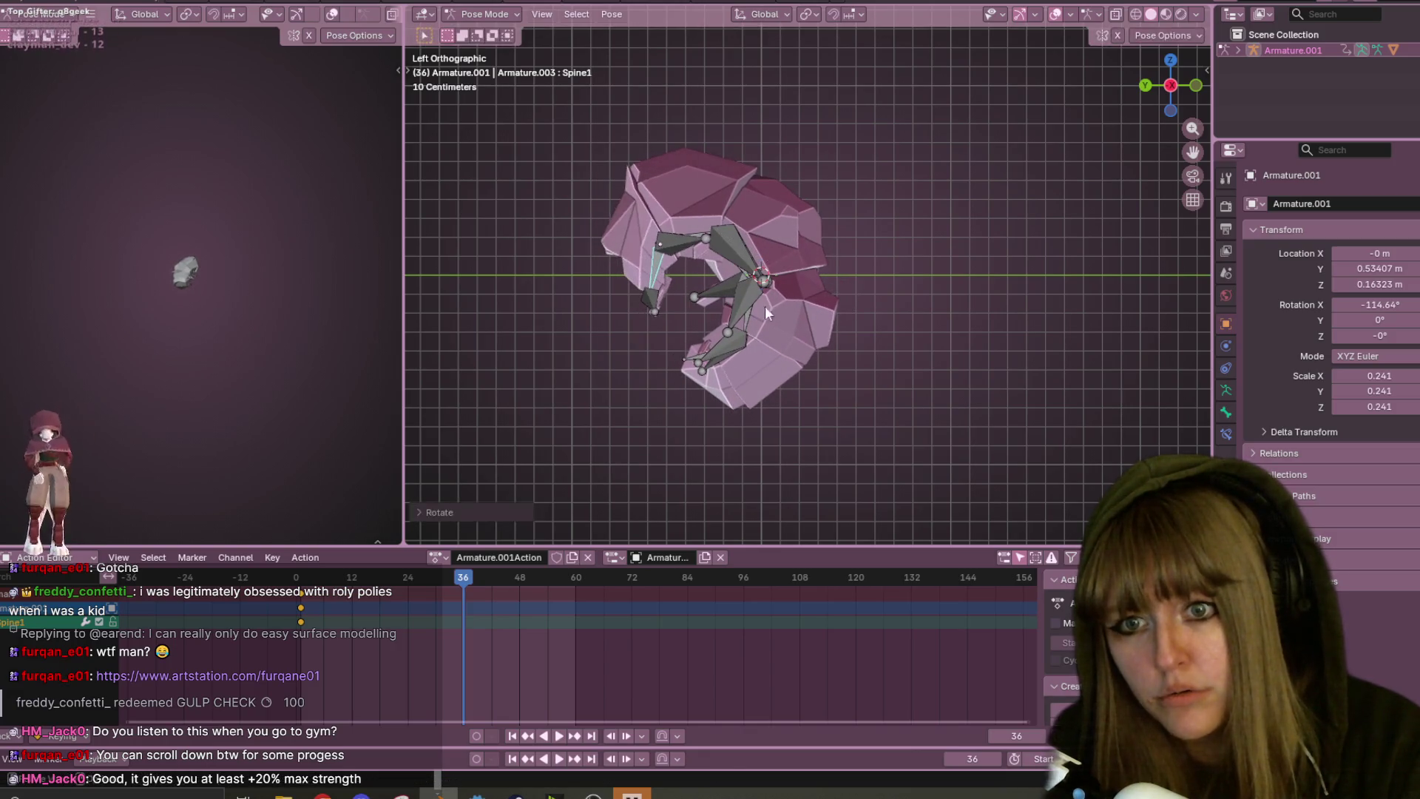
click(748, 314)
key(r)
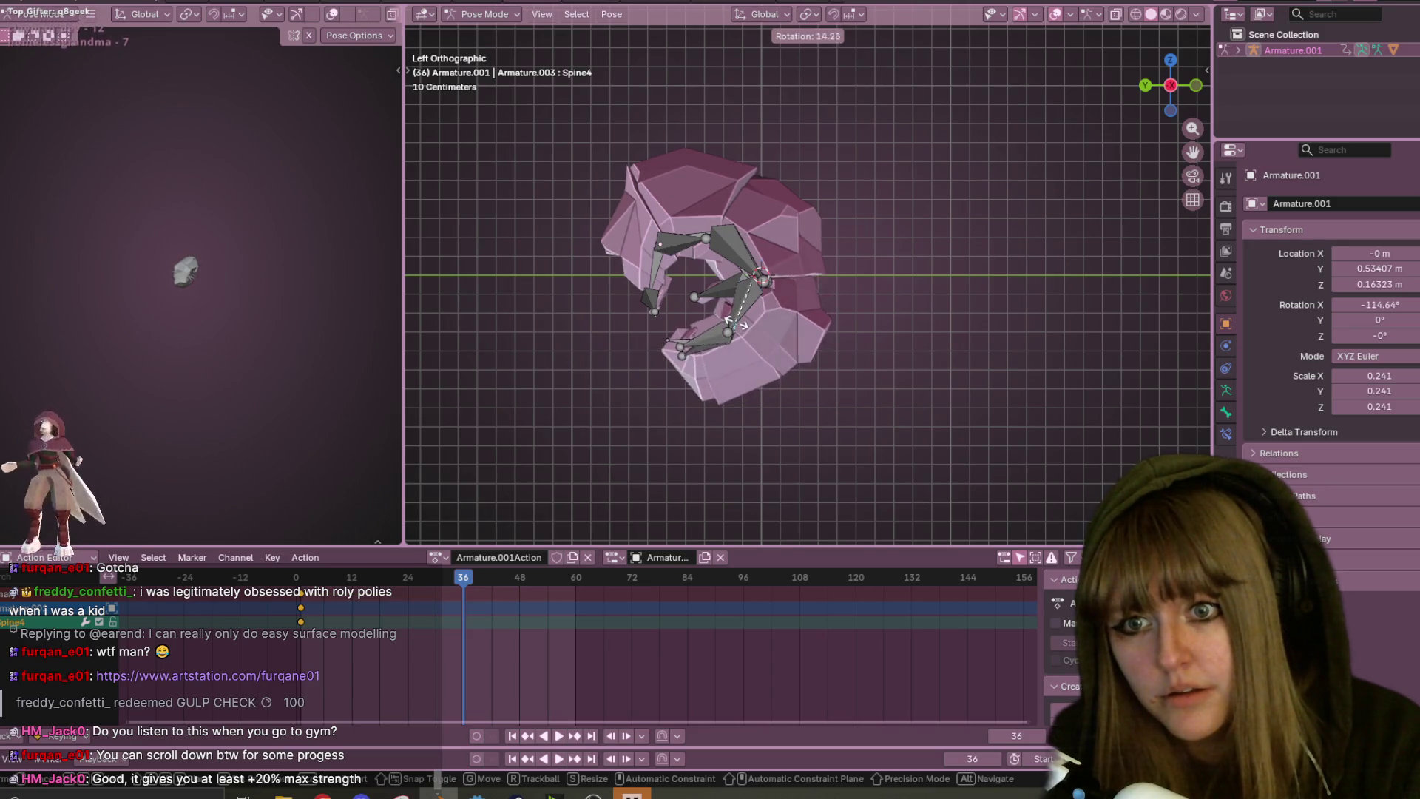
click(729, 316)
click(652, 264)
key(r)
click(653, 268)
- Rotate the Lleg4 bone and then Spine4 further to close the curl
mouse_move(709, 347)
middle_down()
mouse_move(764, 322)
mouse_move(751, 283)
mouse_move(716, 333)
mouse_move(752, 377)
middle_up()
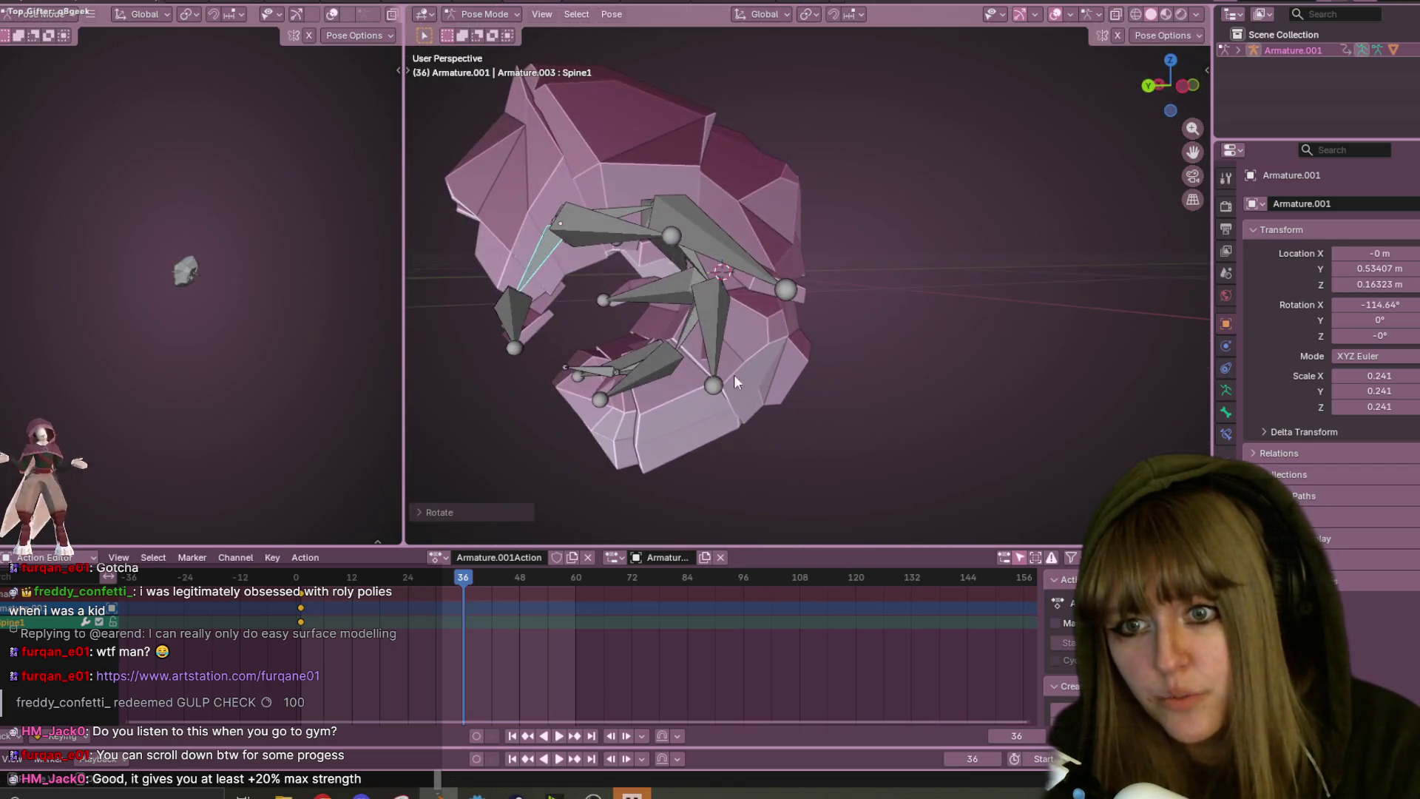
click(629, 376)
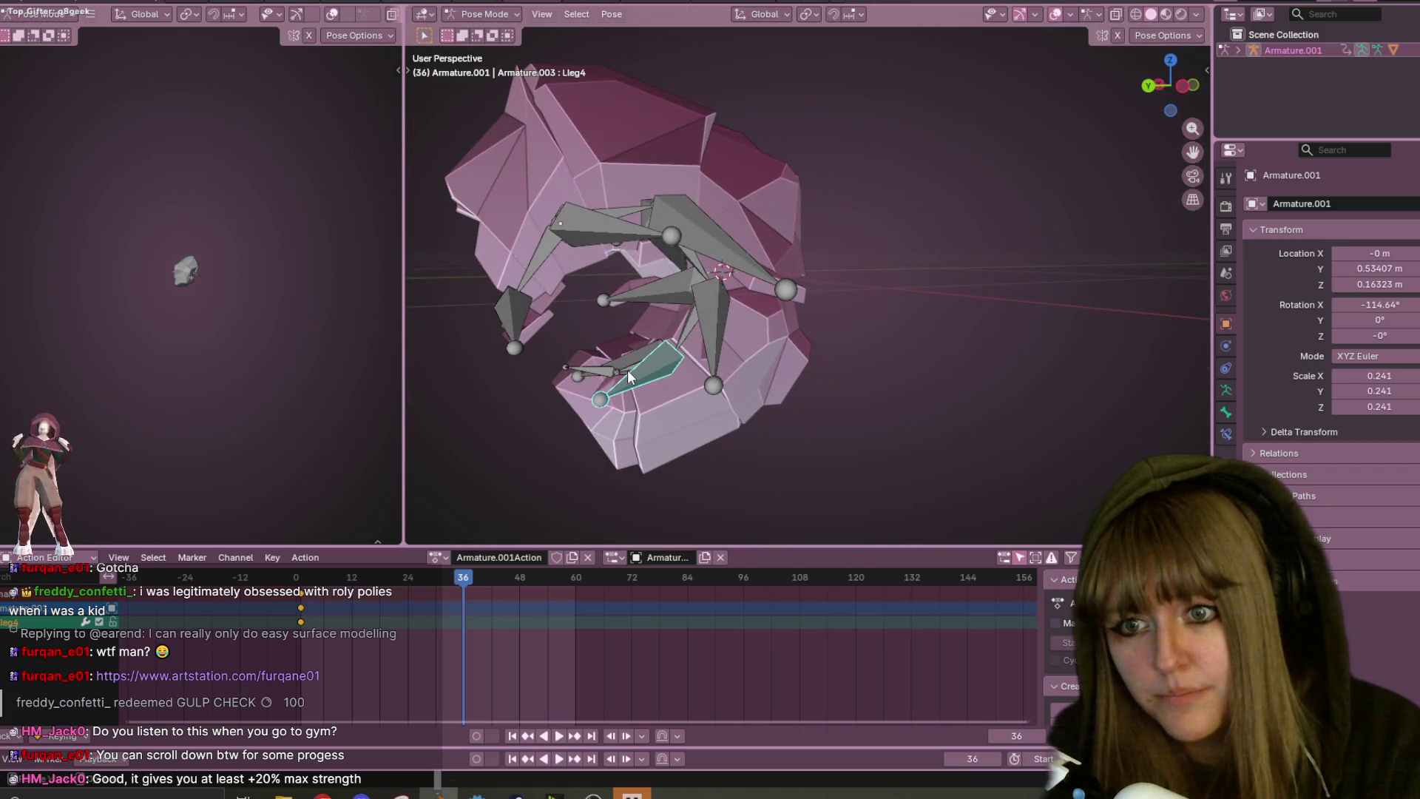
click(1184, 86)
key(r)
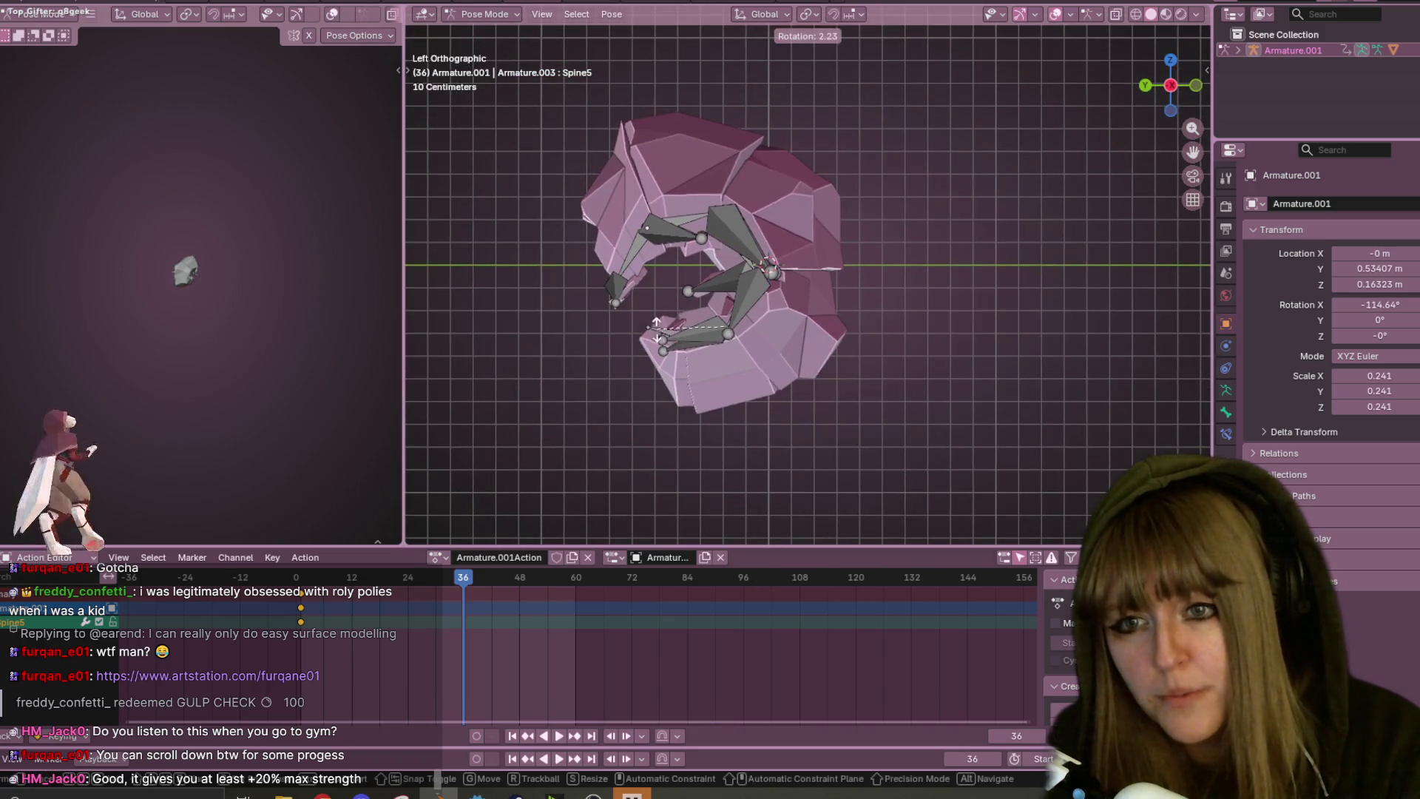
click(637, 322)
middle_drag(637, 322, 767, 309)
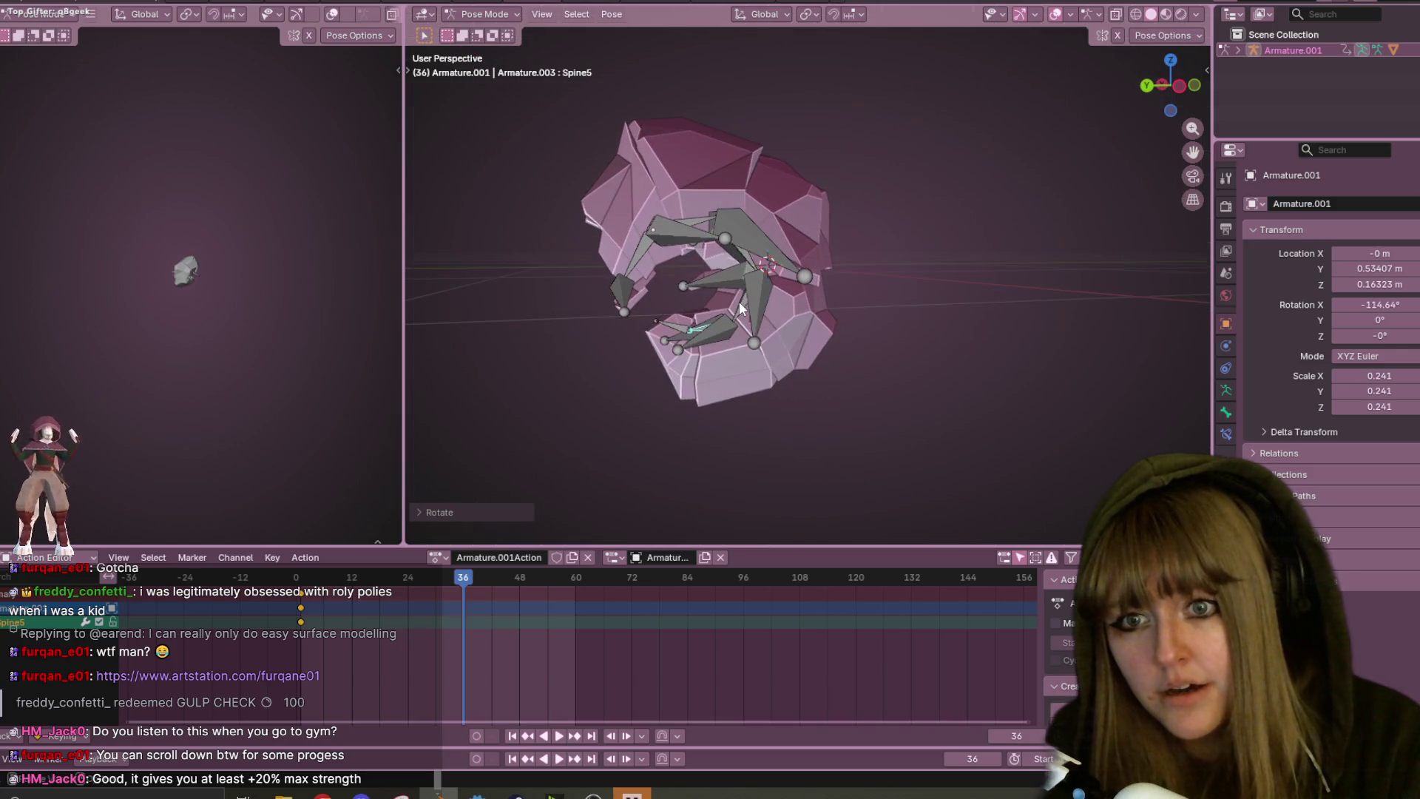
click(740, 305)
click(1179, 86)
key(r)
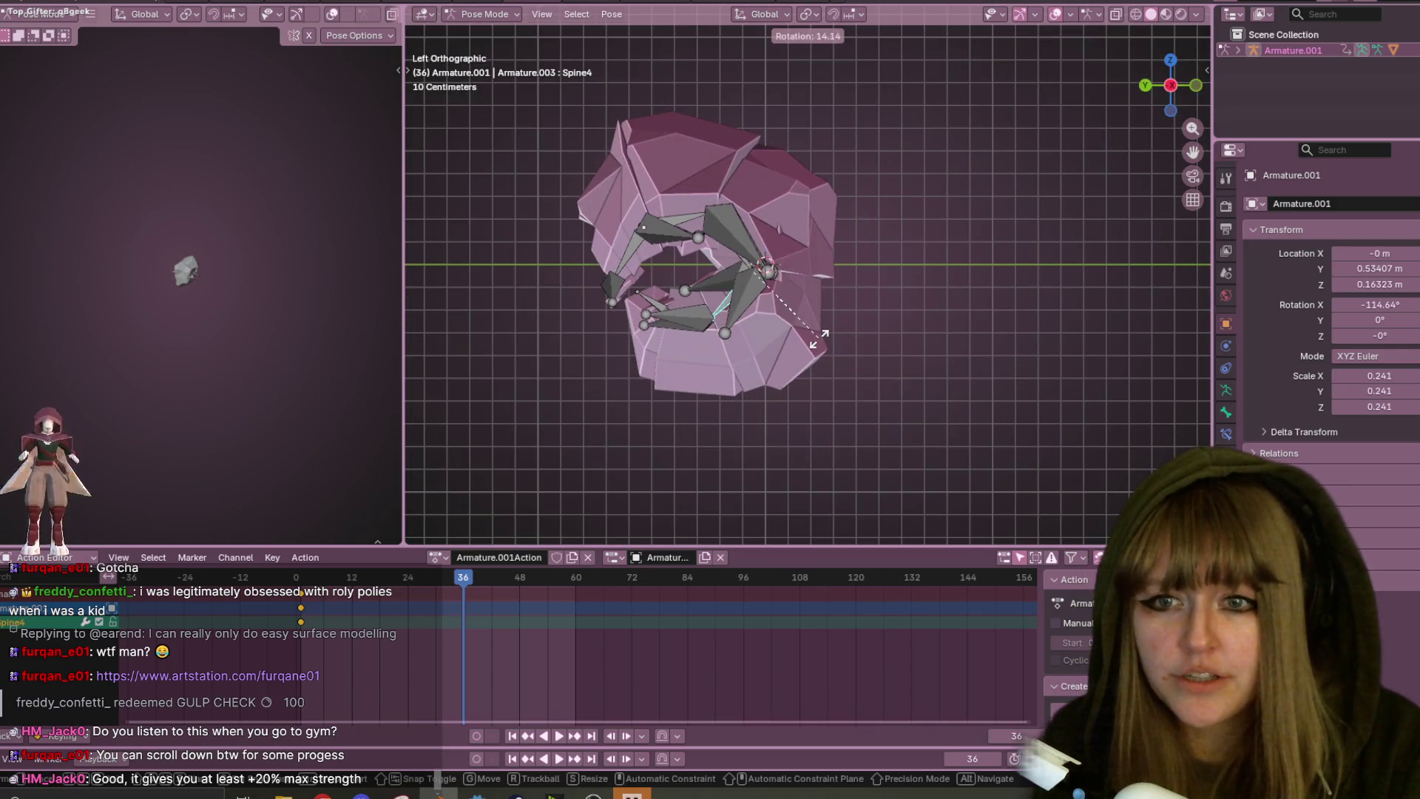
click(827, 309)
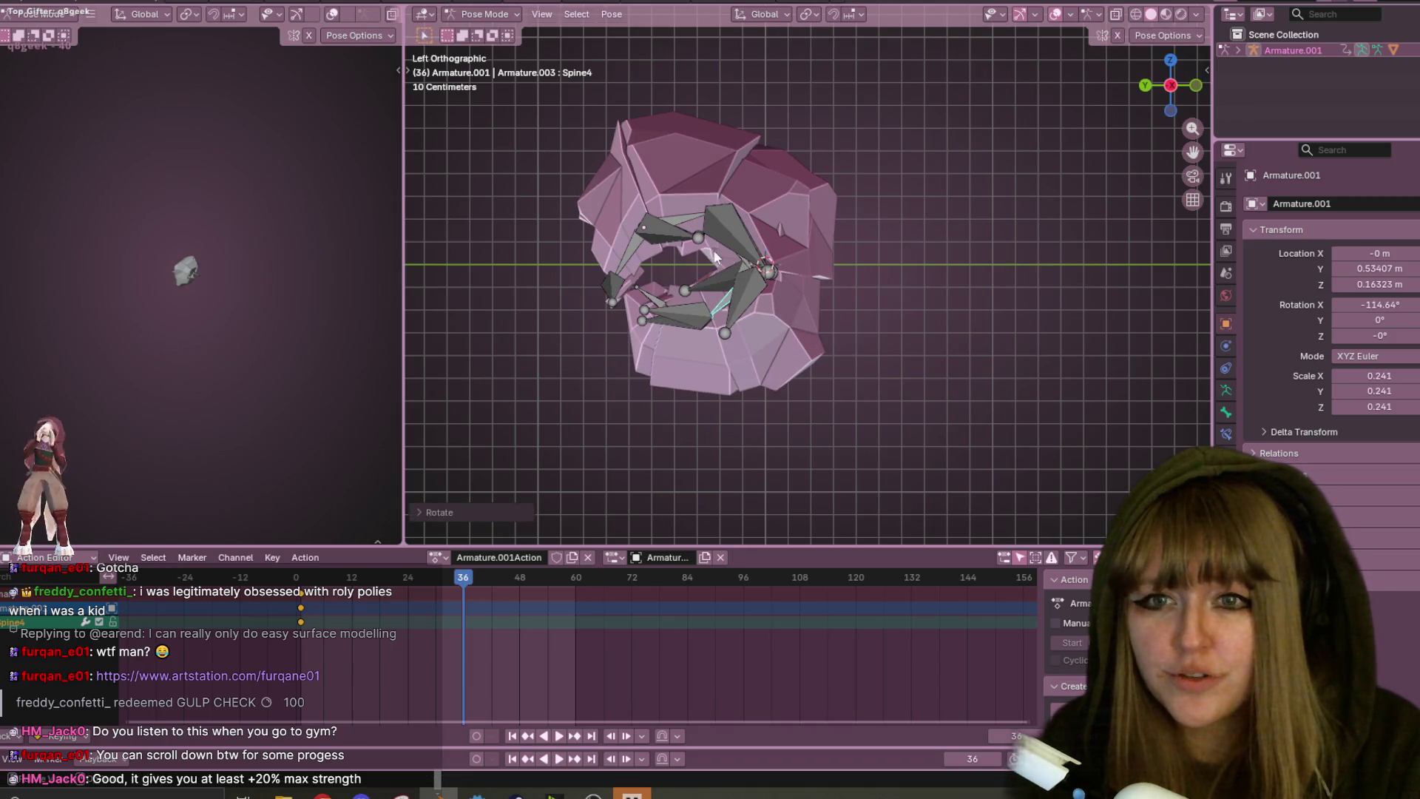
- Rotate Spine3 and the Spine1 head bone to close the remaining gap
click(743, 261)
click(761, 264)
key(r)
click(628, 281)
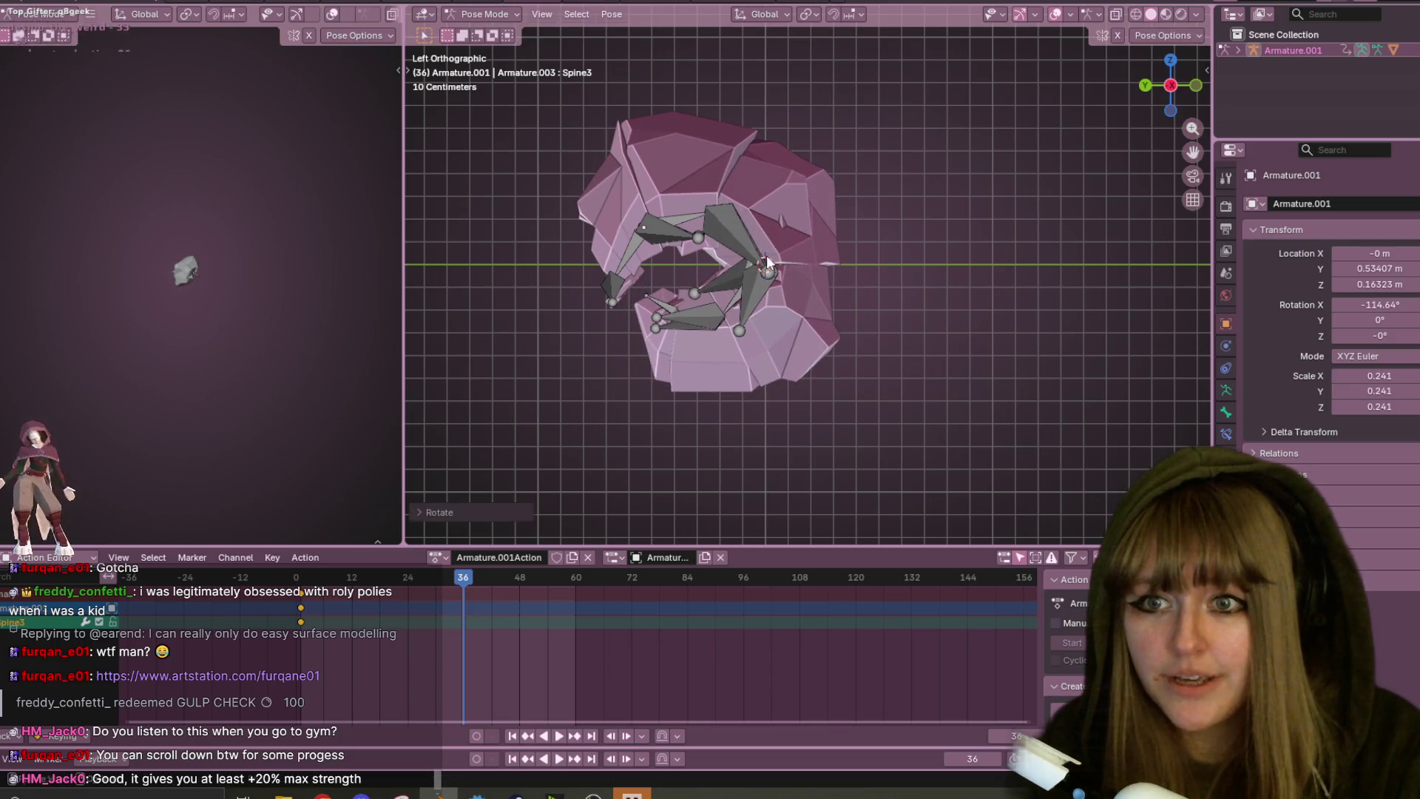
click(627, 258)
key(r)
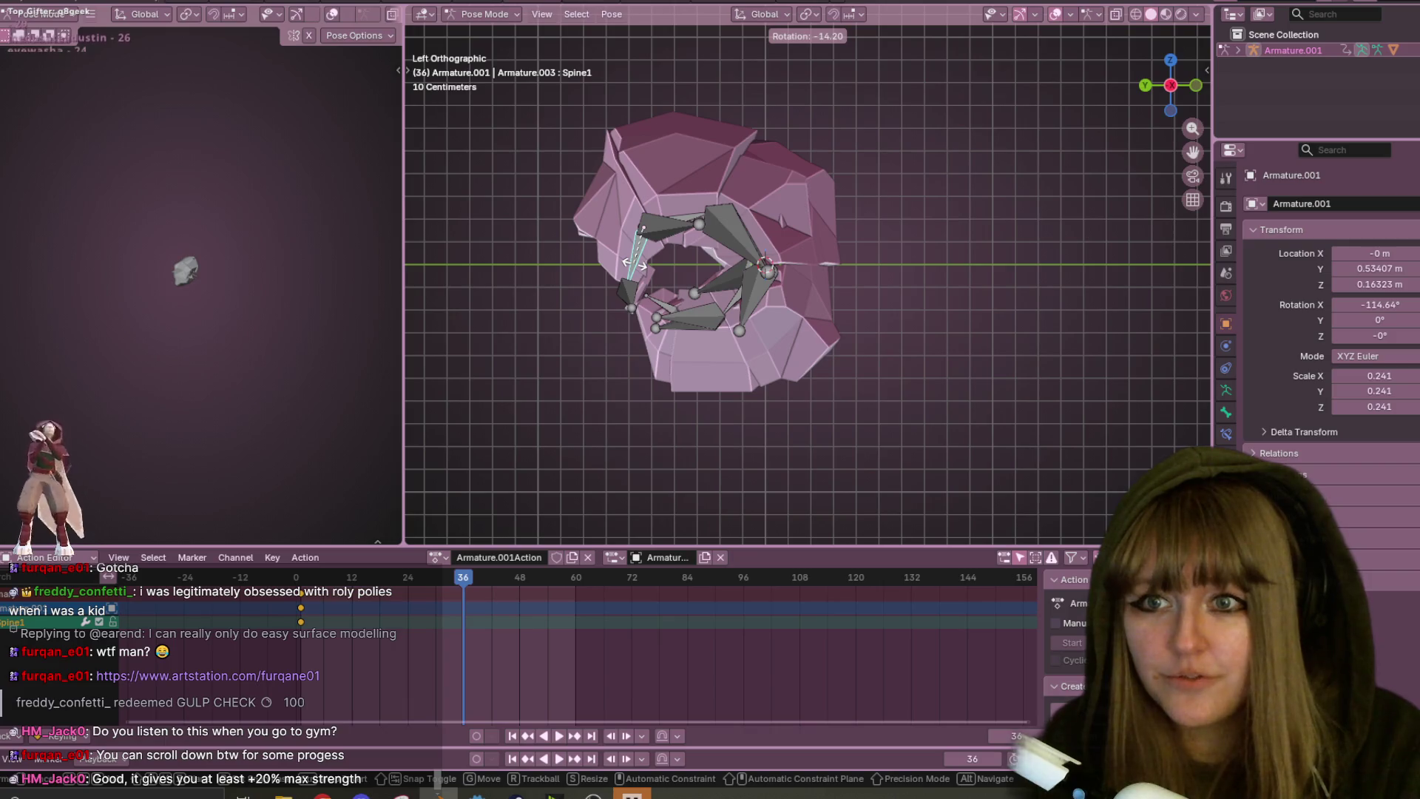
click(634, 262)
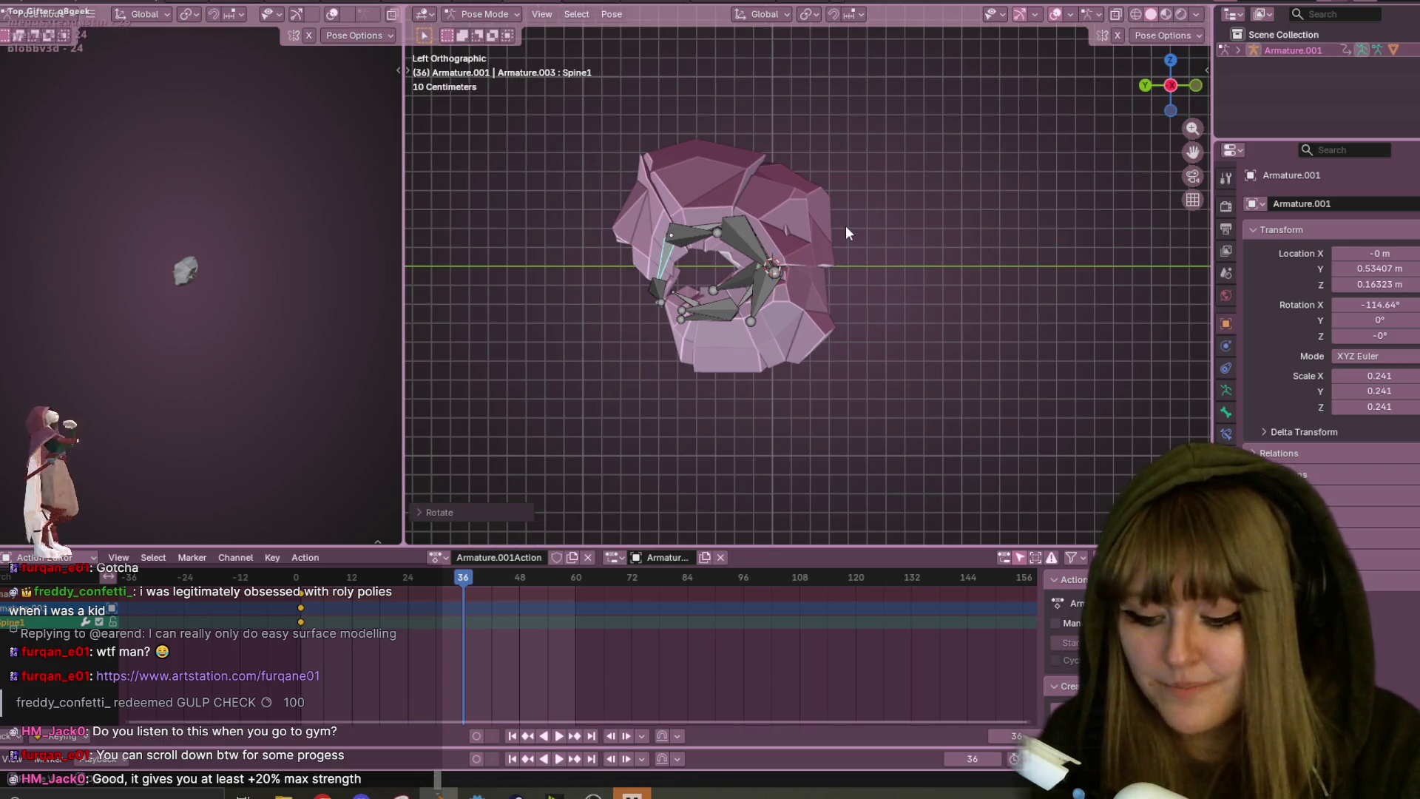
- Keyframe the curled ball pose at frame 36 and hide the armature to view the mesh
key(i)
key(alt+a)
mouse_move(968, 226)
middle_down()
mouse_move(974, 250)
mouse_move(983, 153)
mouse_move(725, 215)
middle_up()
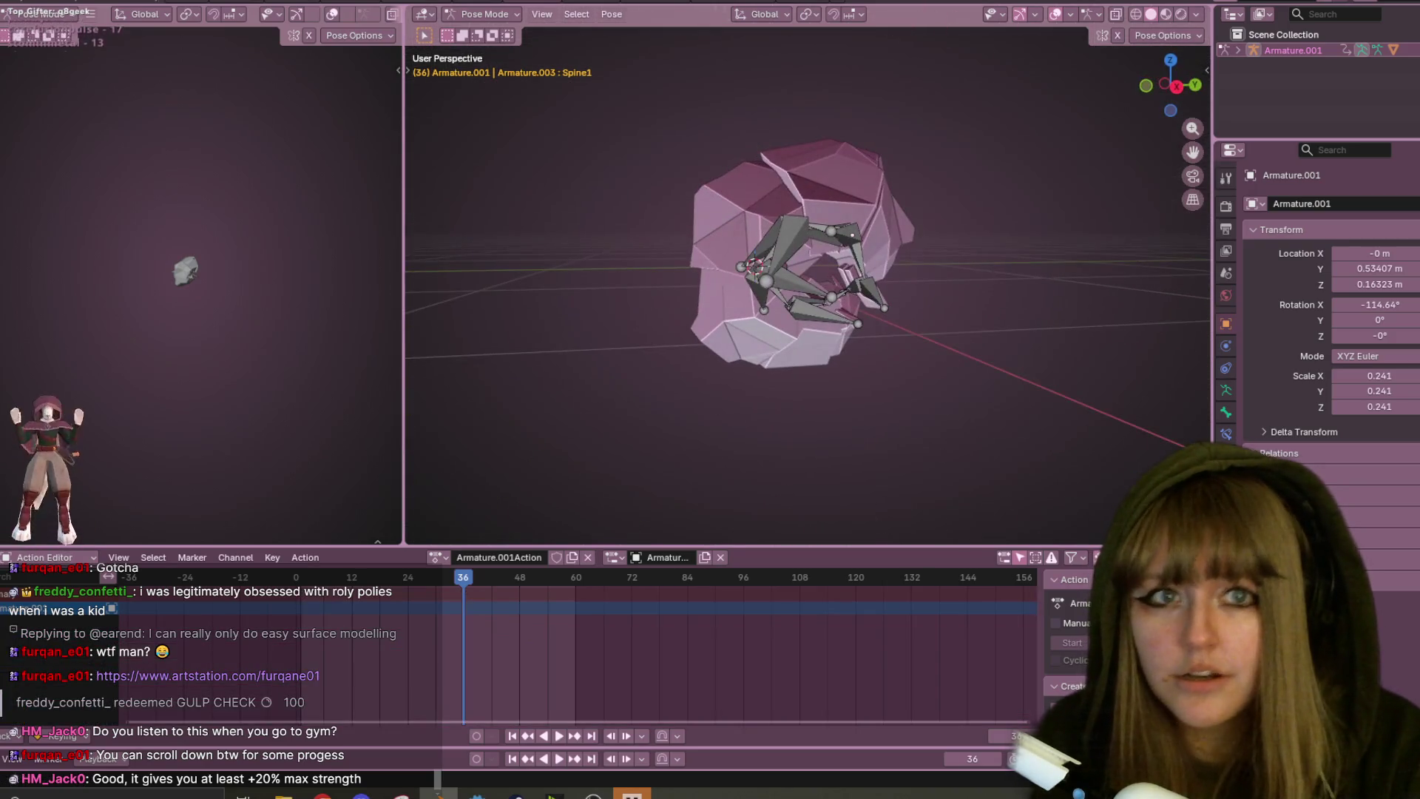
key(h)
mouse_move(813, 185)
middle_down()
mouse_move(784, 264)
mouse_move(827, 264)
mouse_move(874, 219)
mouse_move(858, 193)
middle_up()
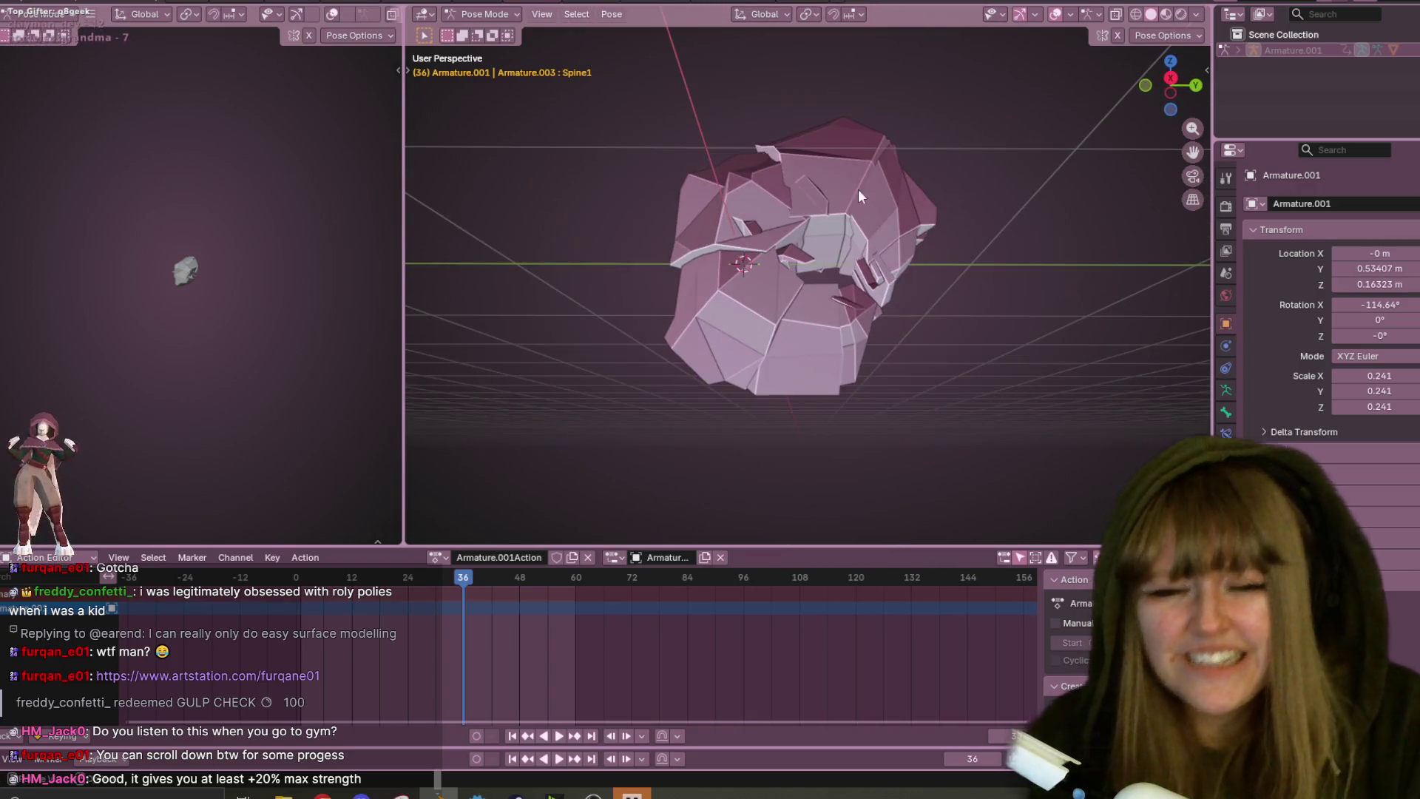
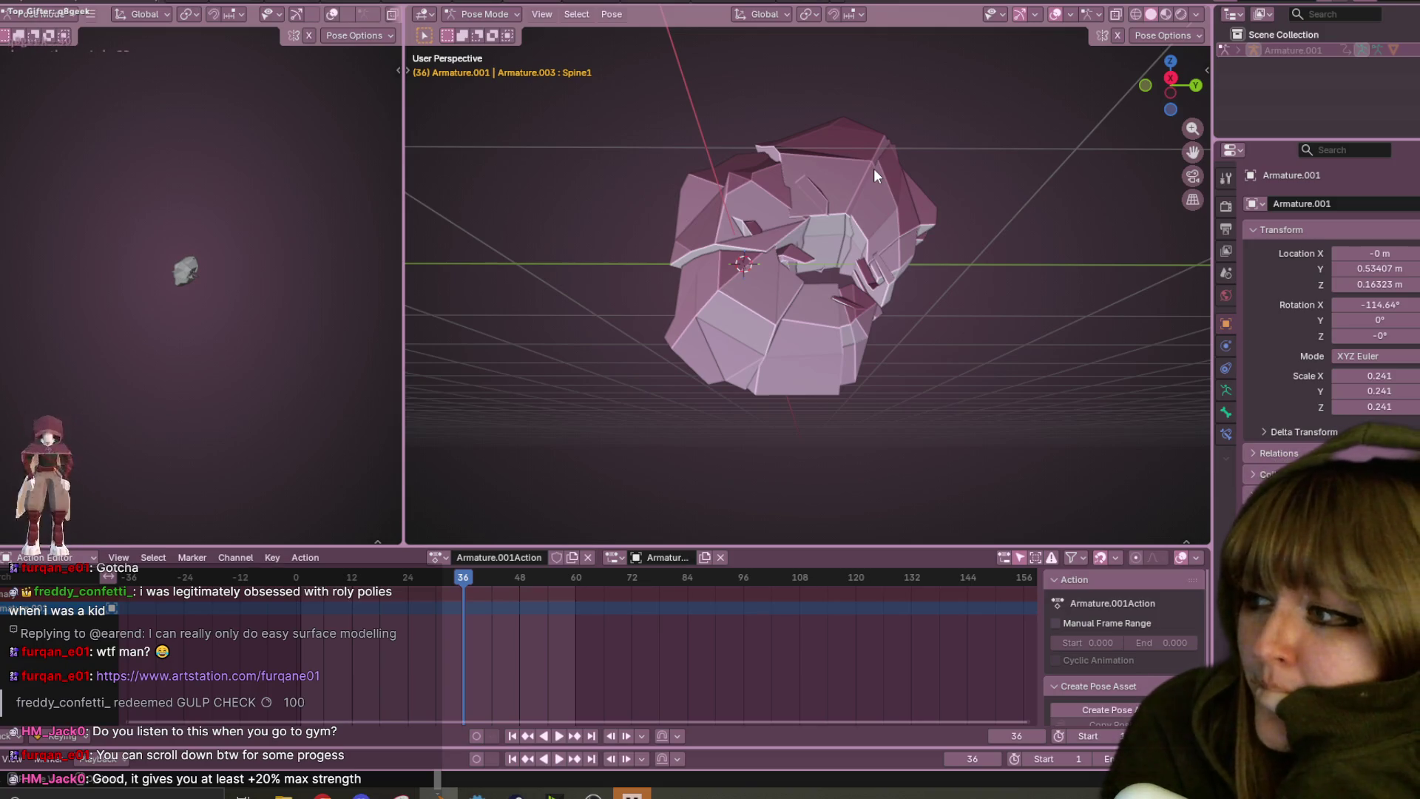
- Orbit the view around the curled pill-bug model from several angles
mouse_move(873, 167)
middle_down()
mouse_move(765, 58)
mouse_move(584, 133)
mouse_move(583, 318)
mouse_move(605, 342)
mouse_move(564, 407)
mouse_move(501, 446)
mouse_move(408, 365)
middle_up()
mouse_move(717, 249)
middle_down()
mouse_move(792, 163)
mouse_move(1102, 217)
mouse_move(1090, 133)
mouse_move(759, 216)
mouse_move(712, 242)
mouse_move(746, 136)
mouse_move(779, 169)
middle_up()
mouse_move(768, 206)
middle_down()
mouse_move(767, 163)
mouse_move(748, 206)
mouse_move(837, 398)
mouse_move(801, 348)
mouse_move(737, 139)
middle_up()
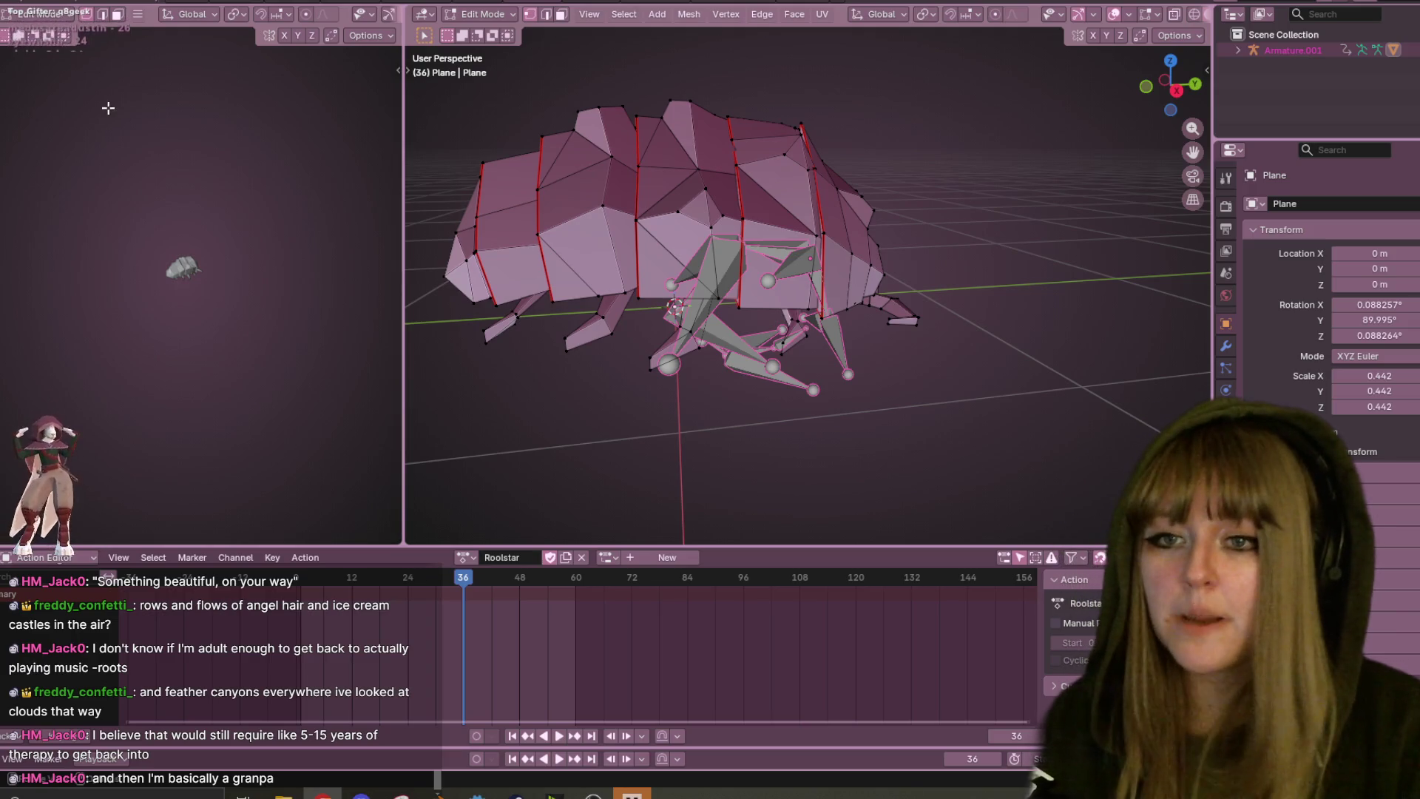
- Return to Object Mode, select Armature.001 and put it into Pose Mode
middle_drag(944, 264, 922, 234)
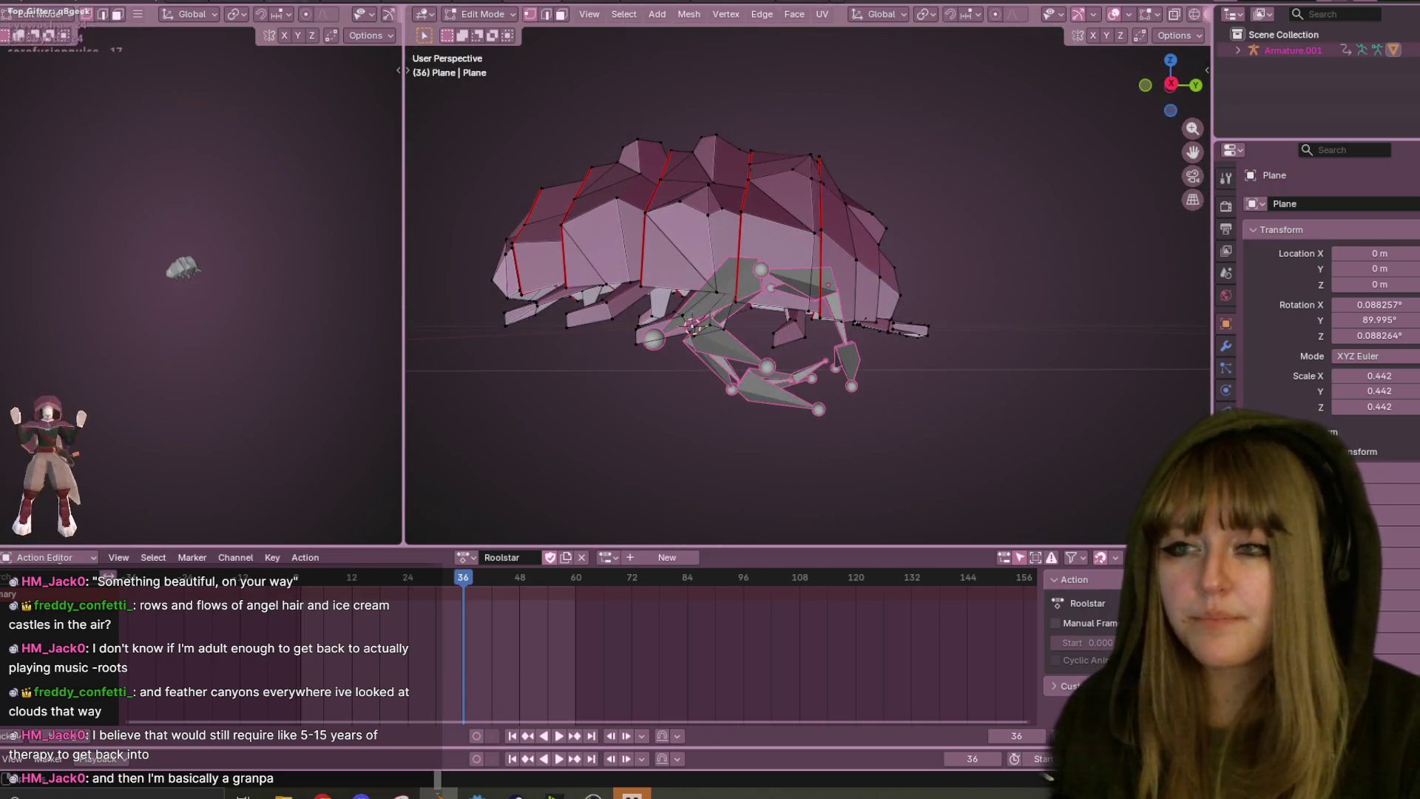
click(481, 14)
click(484, 29)
mouse_move(757, 220)
middle_down()
mouse_move(885, 237)
mouse_move(478, 224)
middle_up()
click(717, 297)
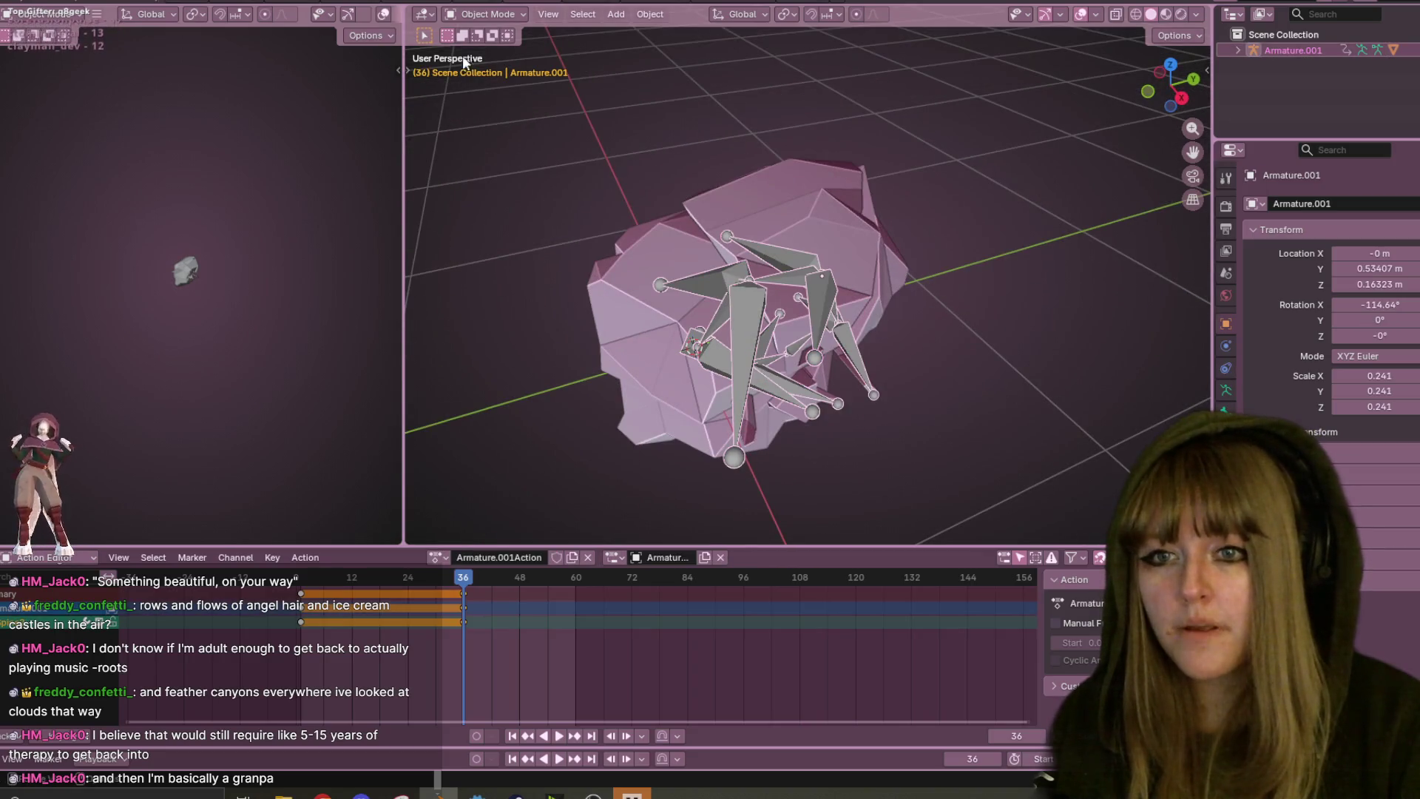
click(480, 14)
click(481, 63)
- Play the curl animation from the start in Right Orthographic view, stopping at frame 36
mouse_move(703, 194)
middle_down()
mouse_move(756, 212)
mouse_move(774, 401)
mouse_move(1006, 312)
mouse_move(977, 330)
mouse_move(1008, 343)
middle_up()
key(shift+Left)
key(space)
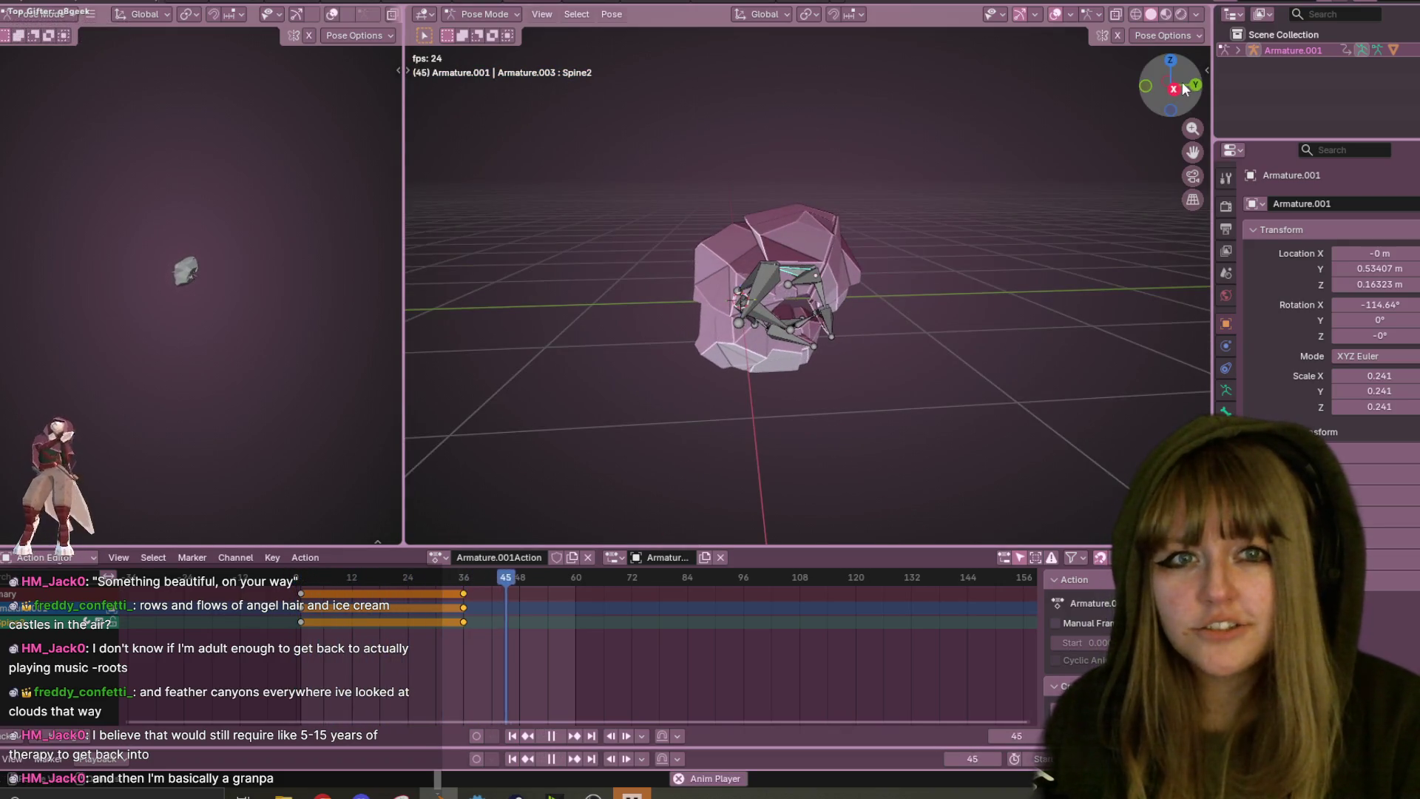
click(1182, 85)
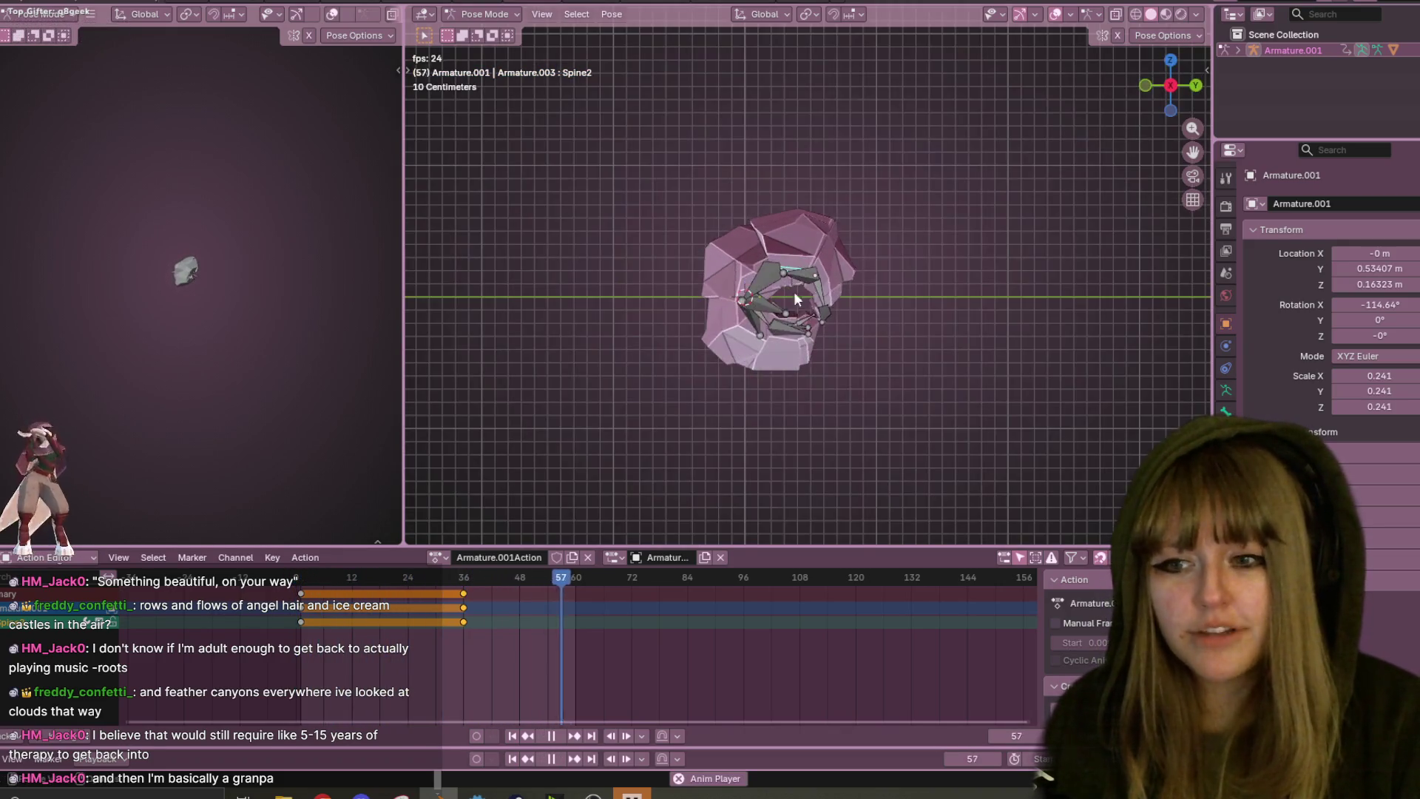
click(551, 736)
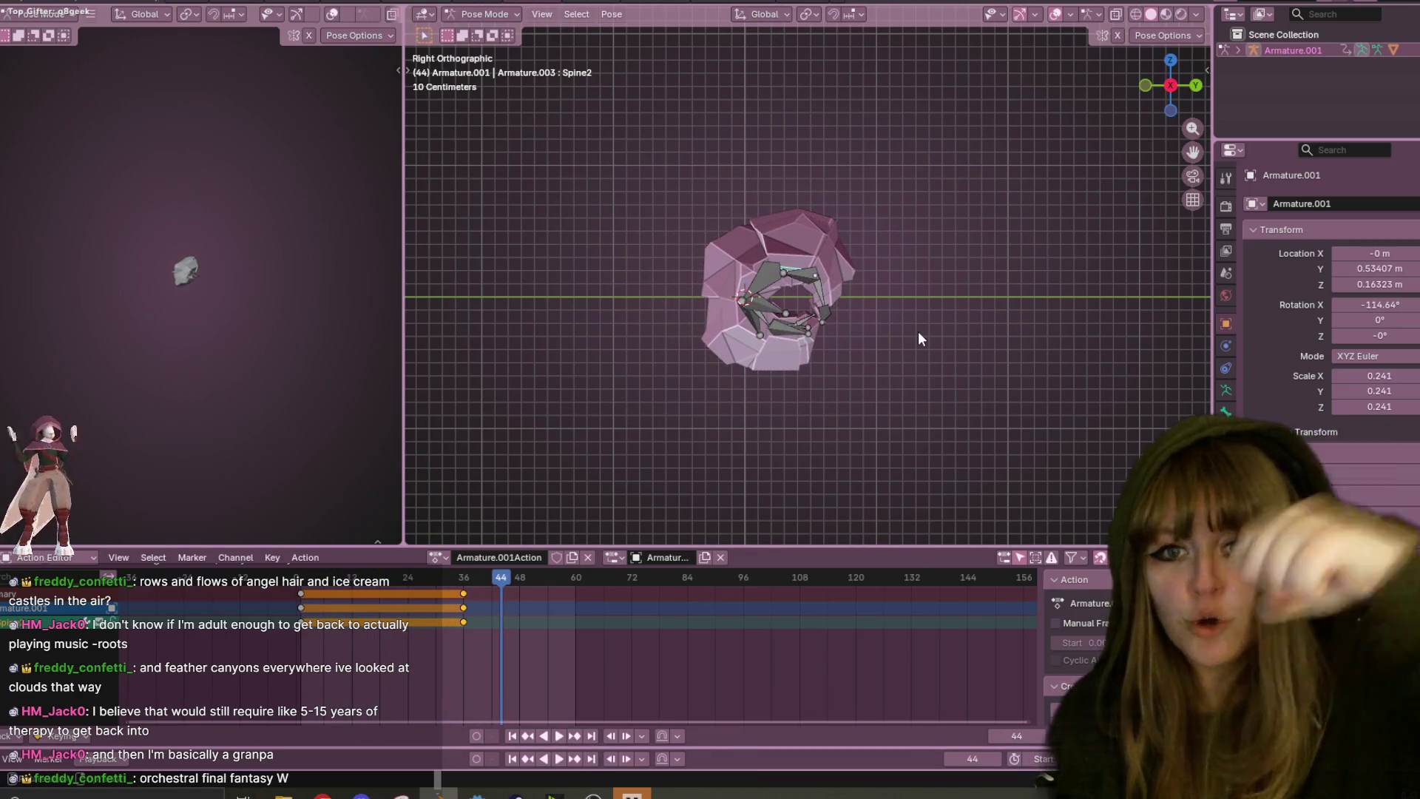
click(482, 580)
key(space)
key(Escape)
scroll(964, 247, up, 2)
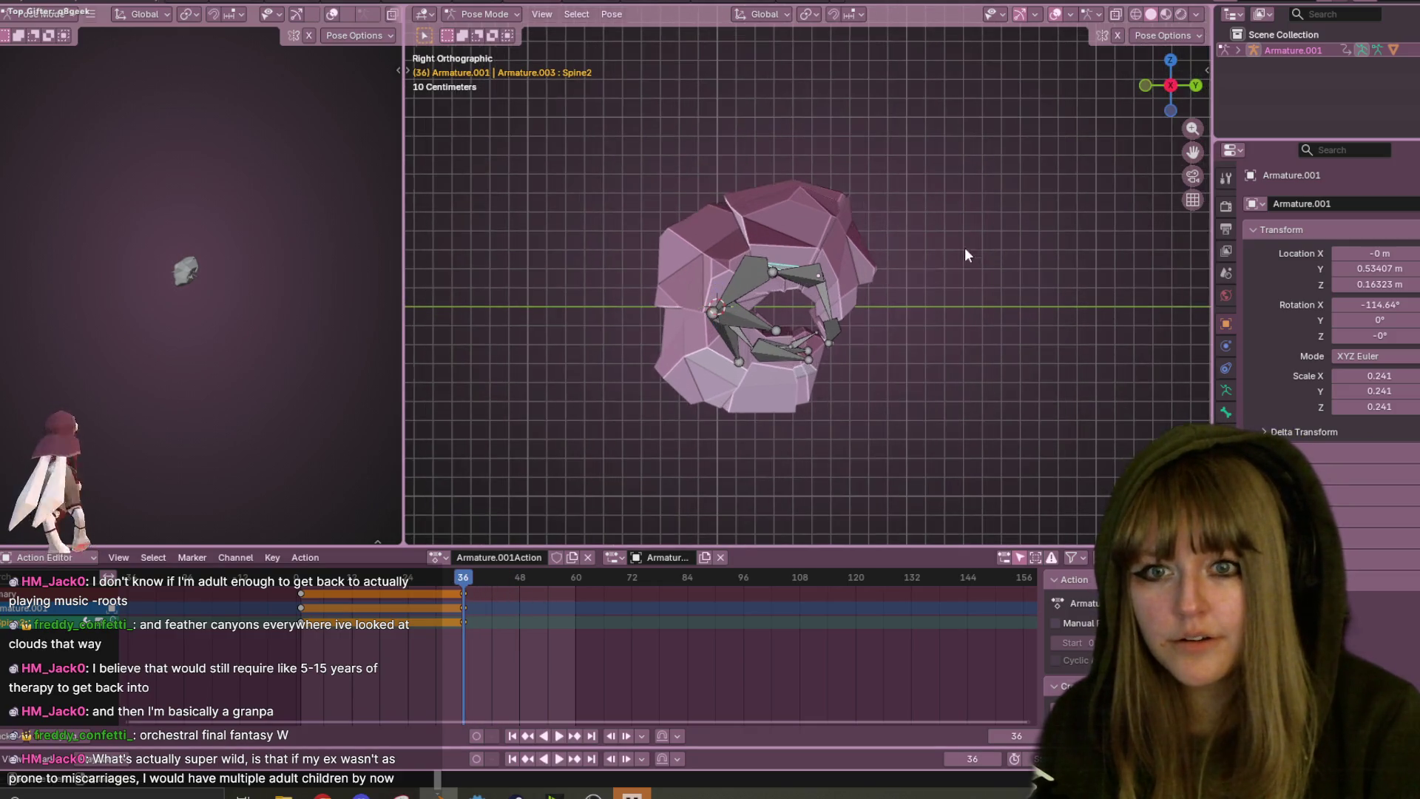
- At frame 36, lift, rotate and lower the curled bones so the ball rests on the ground
key(g)
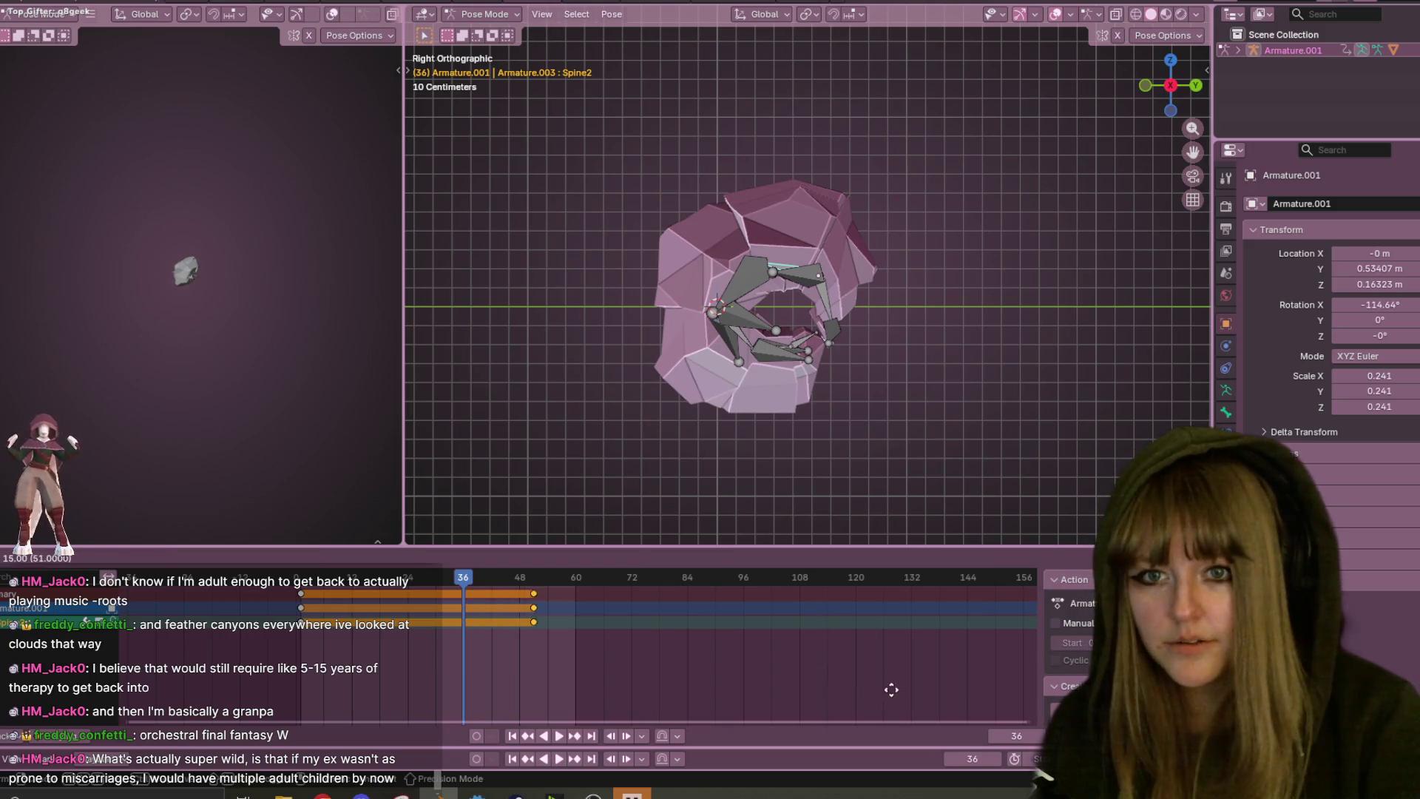
click(853, 685)
key(ctrl+z)
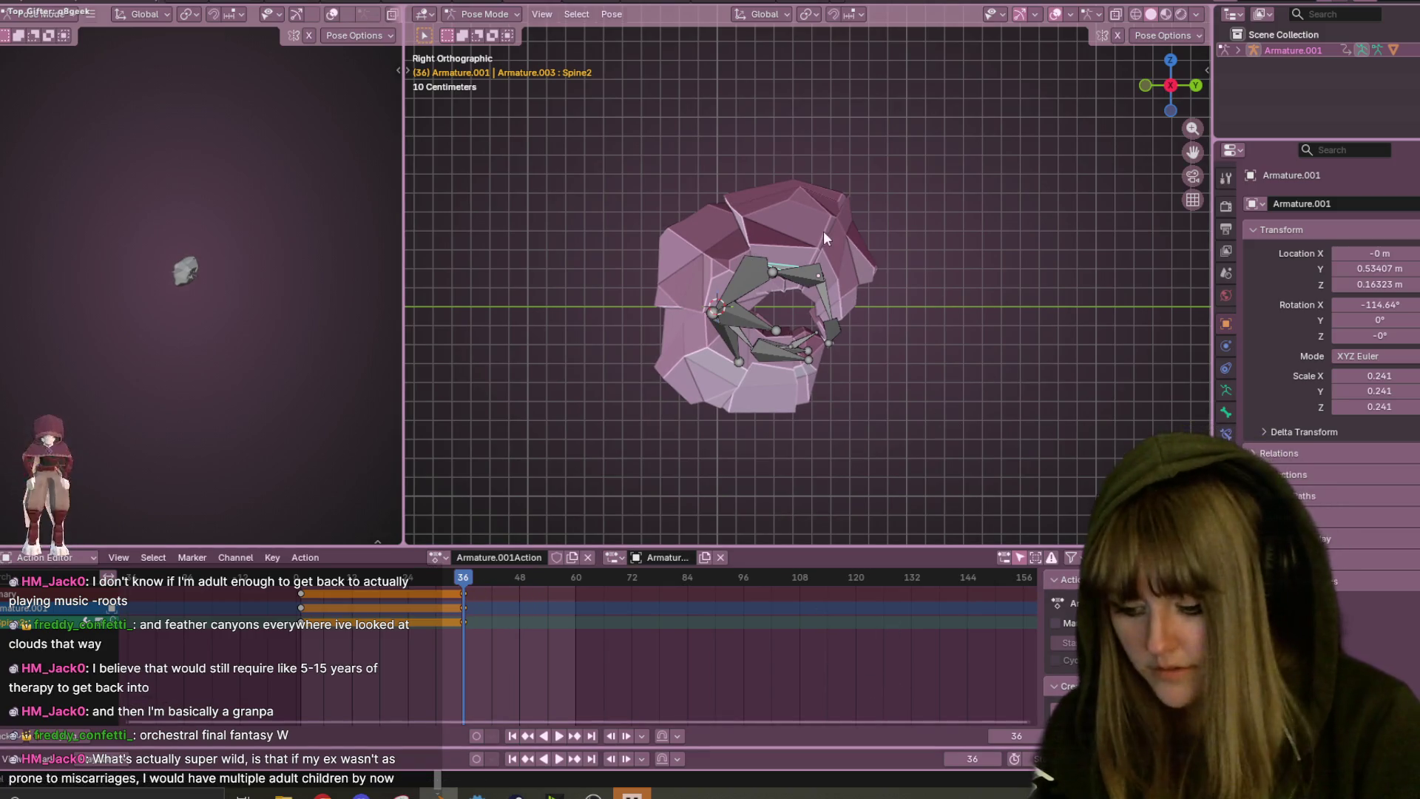
key(g)
click(786, 182)
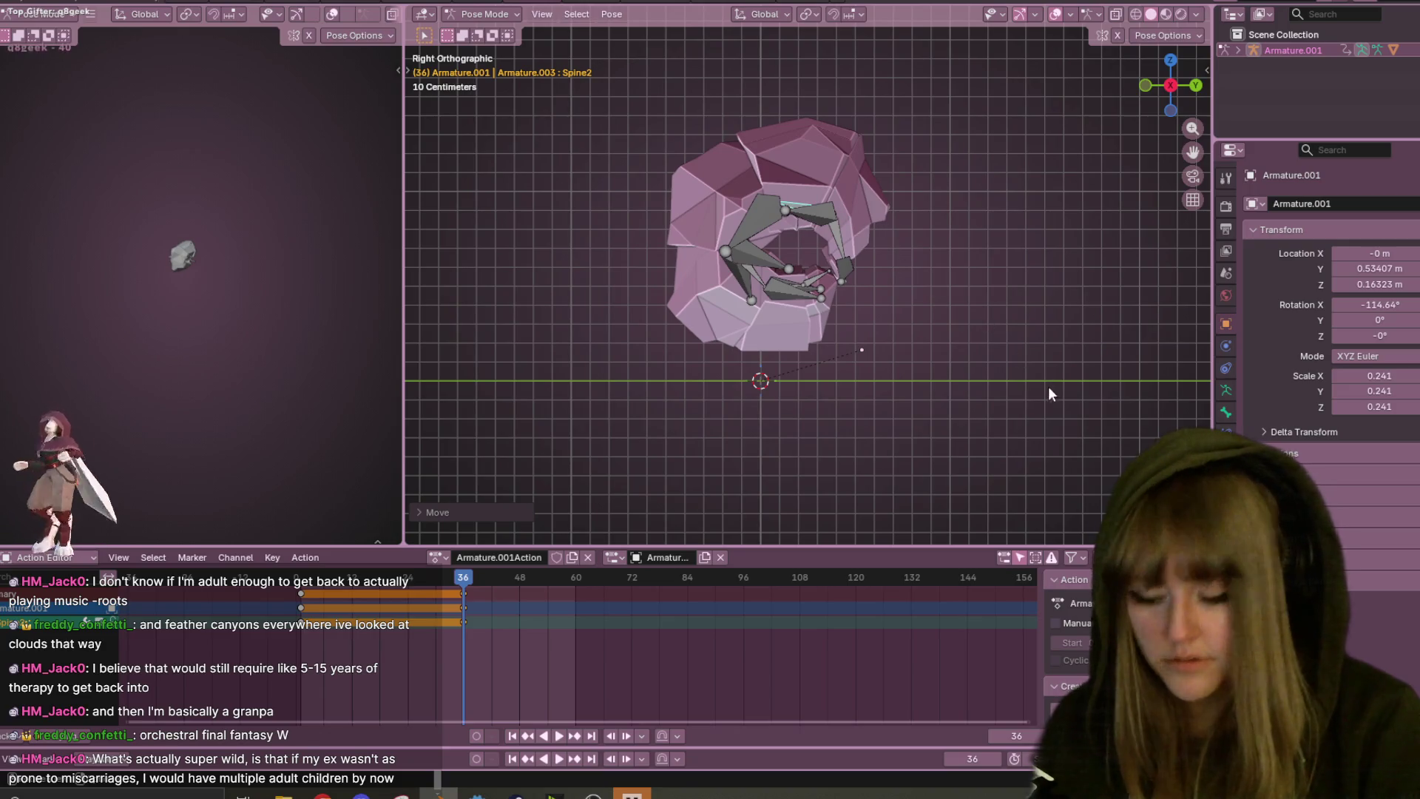
key(r)
click(786, 399)
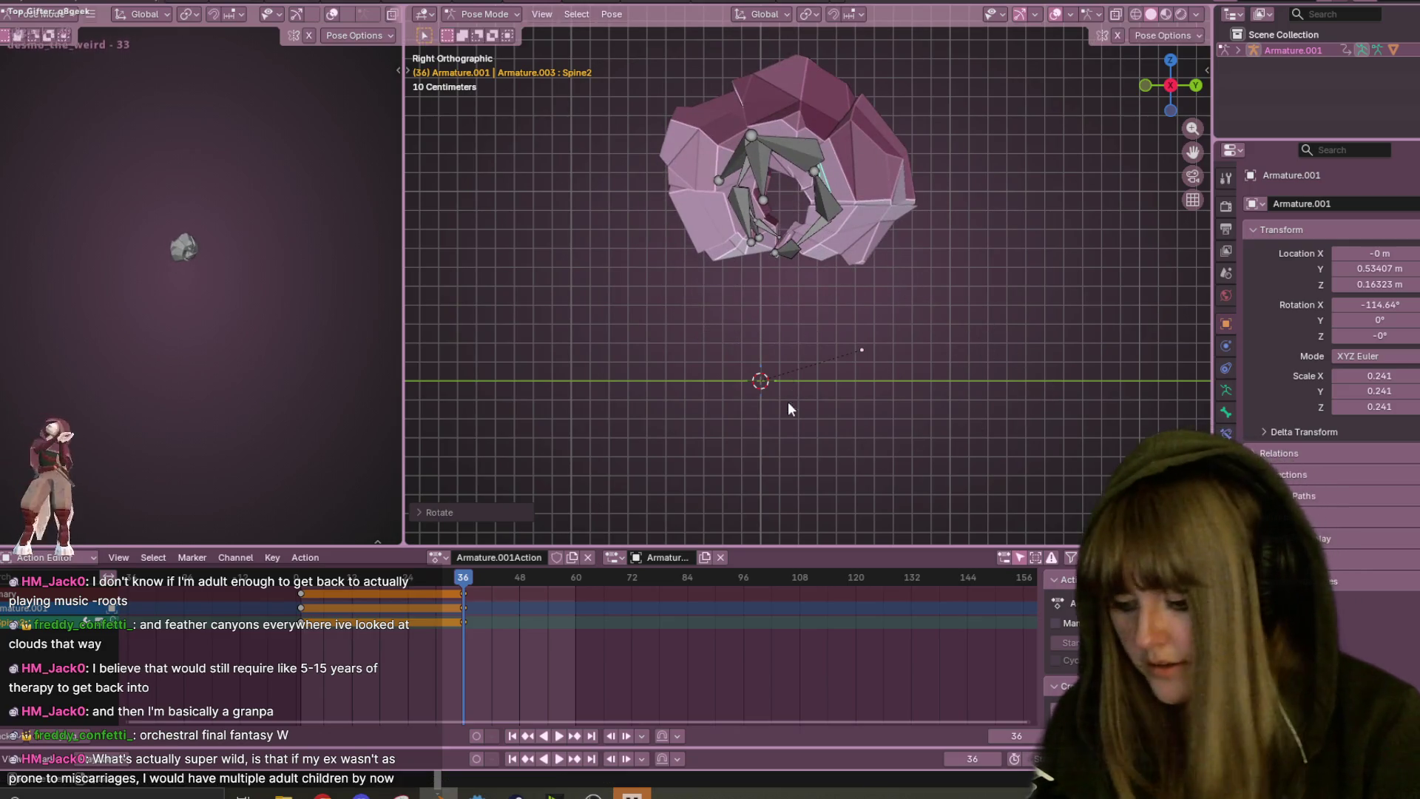
key(g)
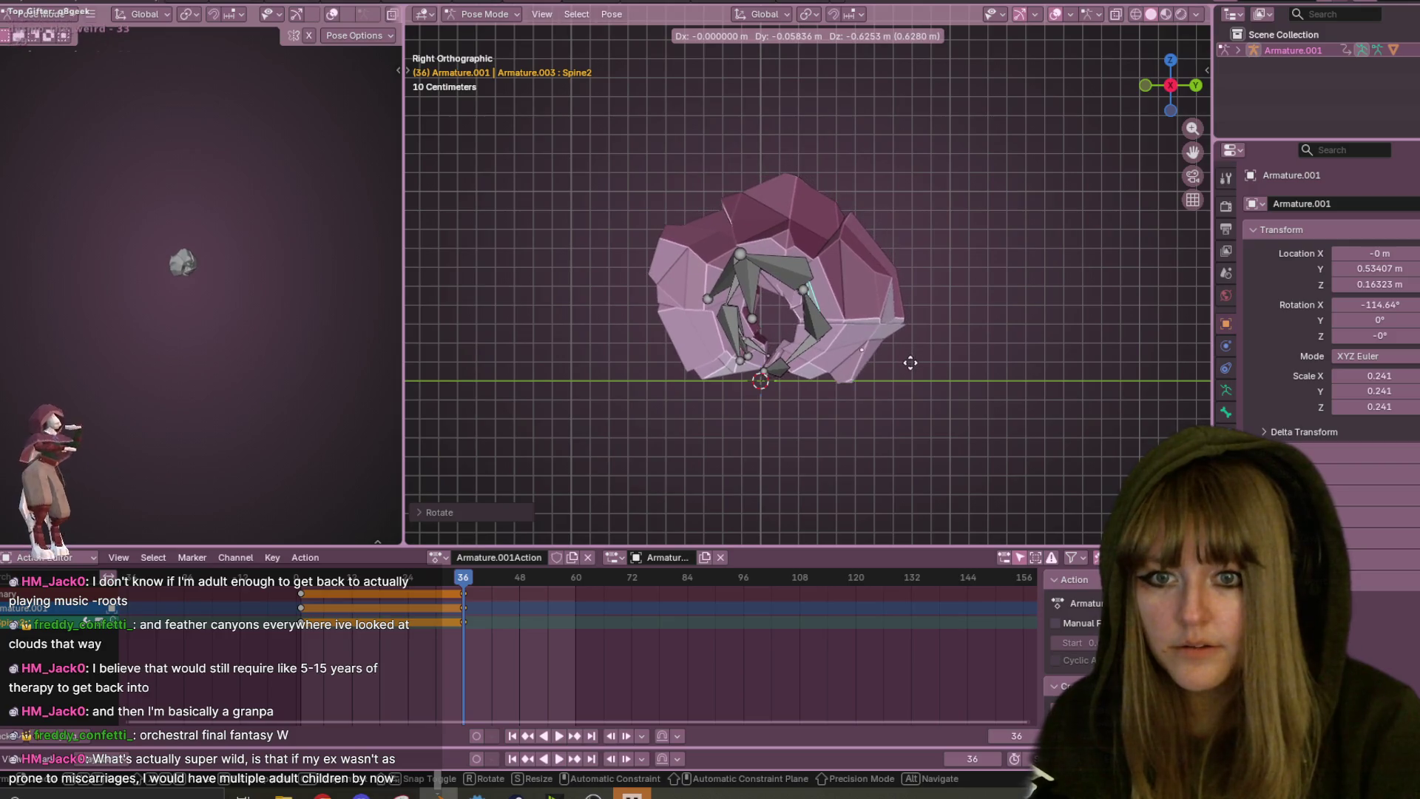
click(910, 357)
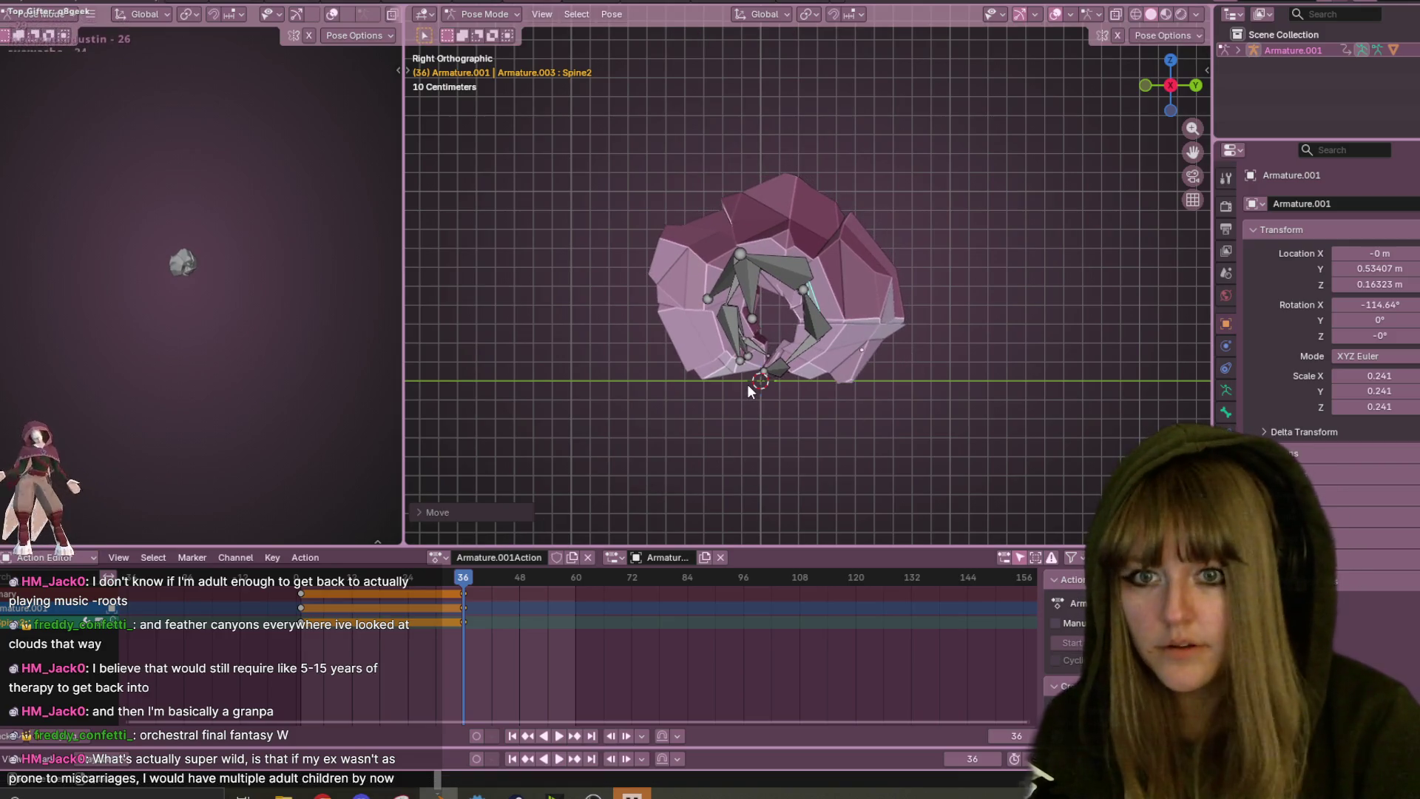
- Select all bones and preview the curl animation from frame 5
key(a)
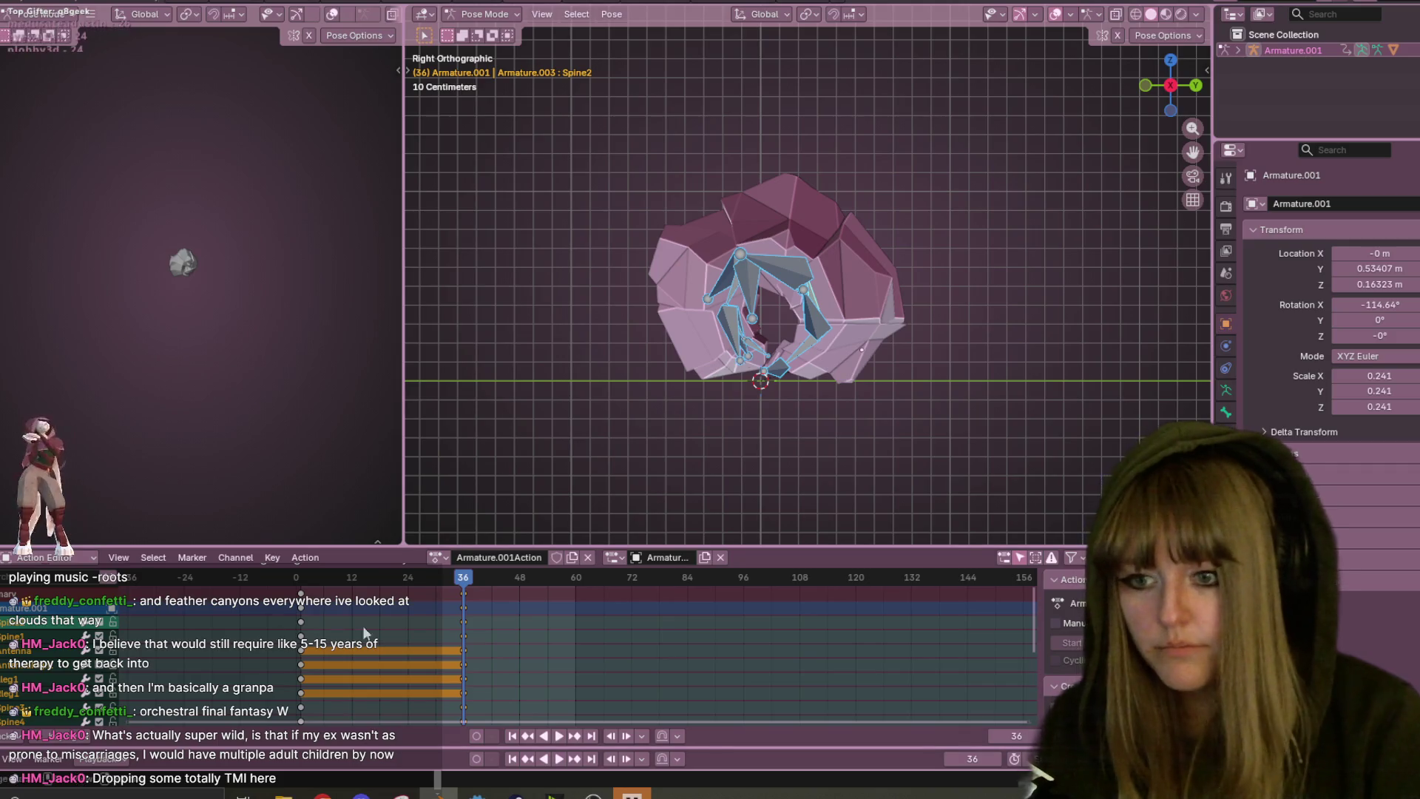
drag(466, 587, 318, 579)
key(space)
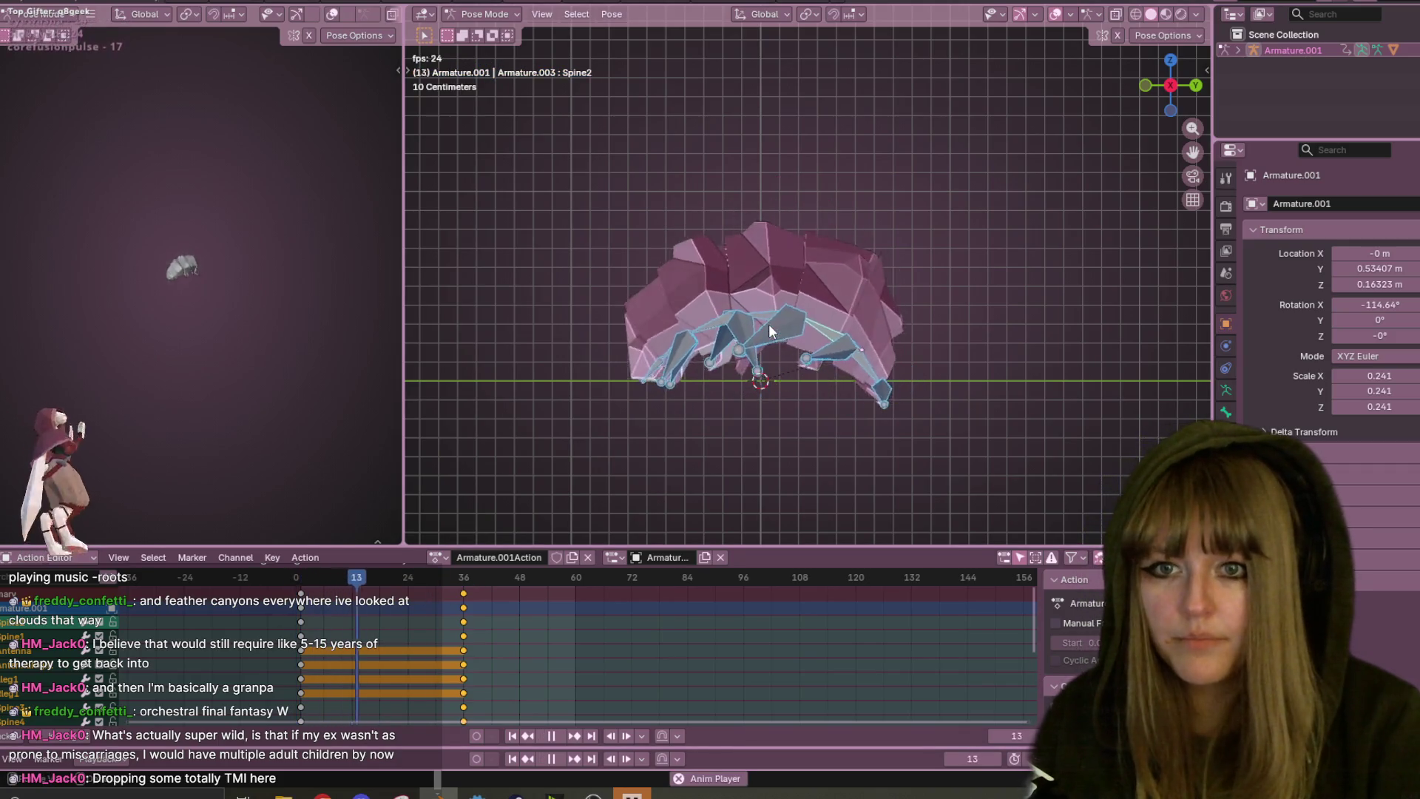
scroll(787, 324, down, 3)
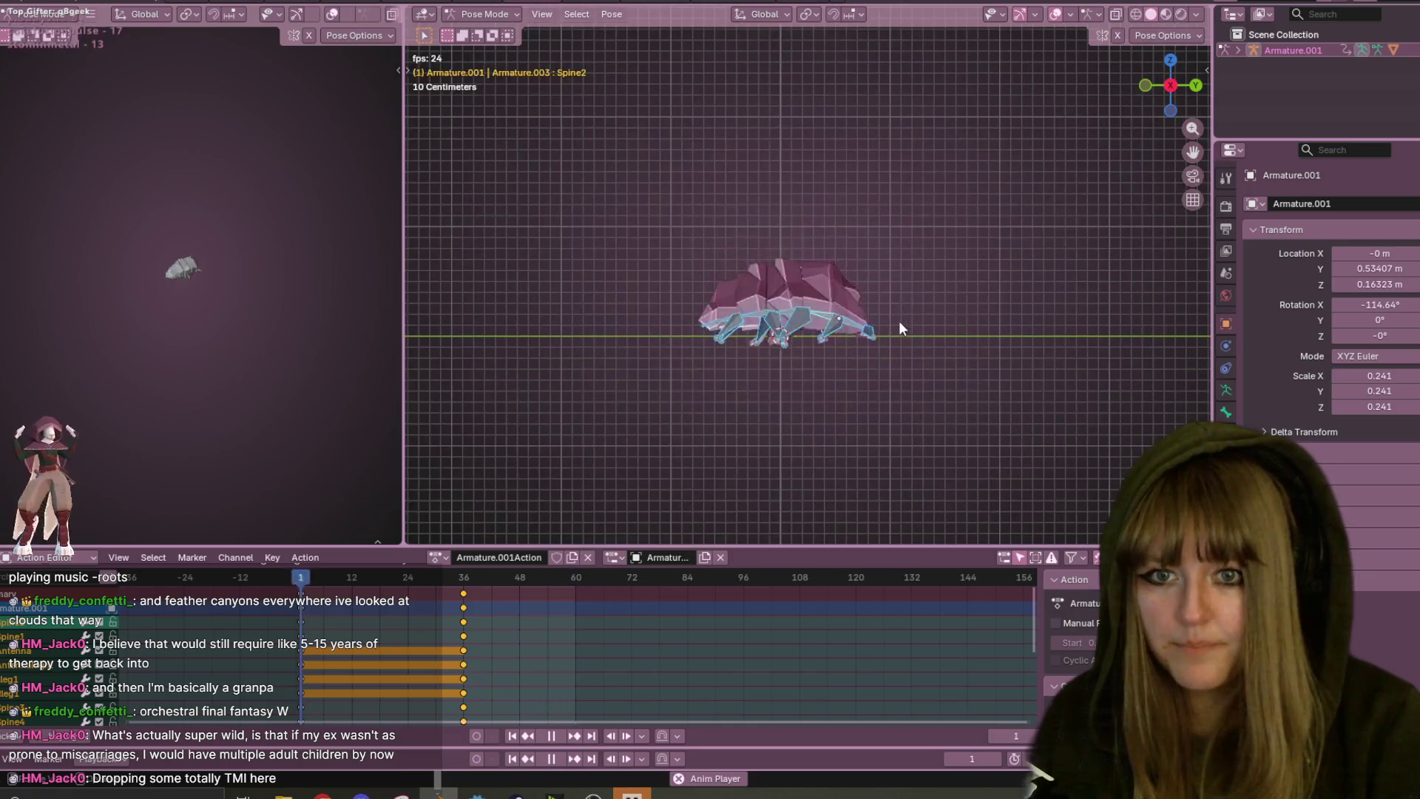
key(space)
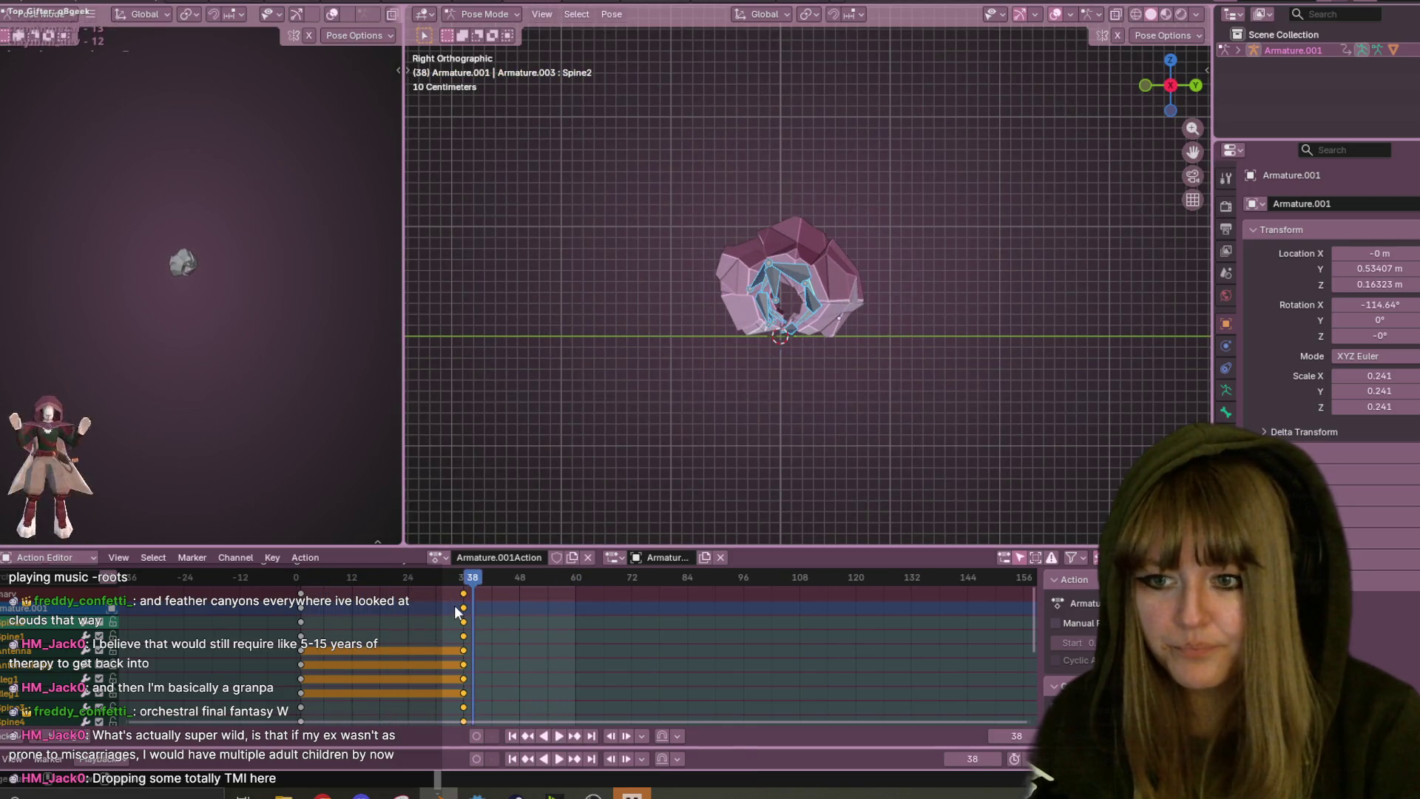
- Move the curled keyframes from frame 36 to frame 48 and preview the longer roll-up
key(g)
click(498, 592)
key(space)
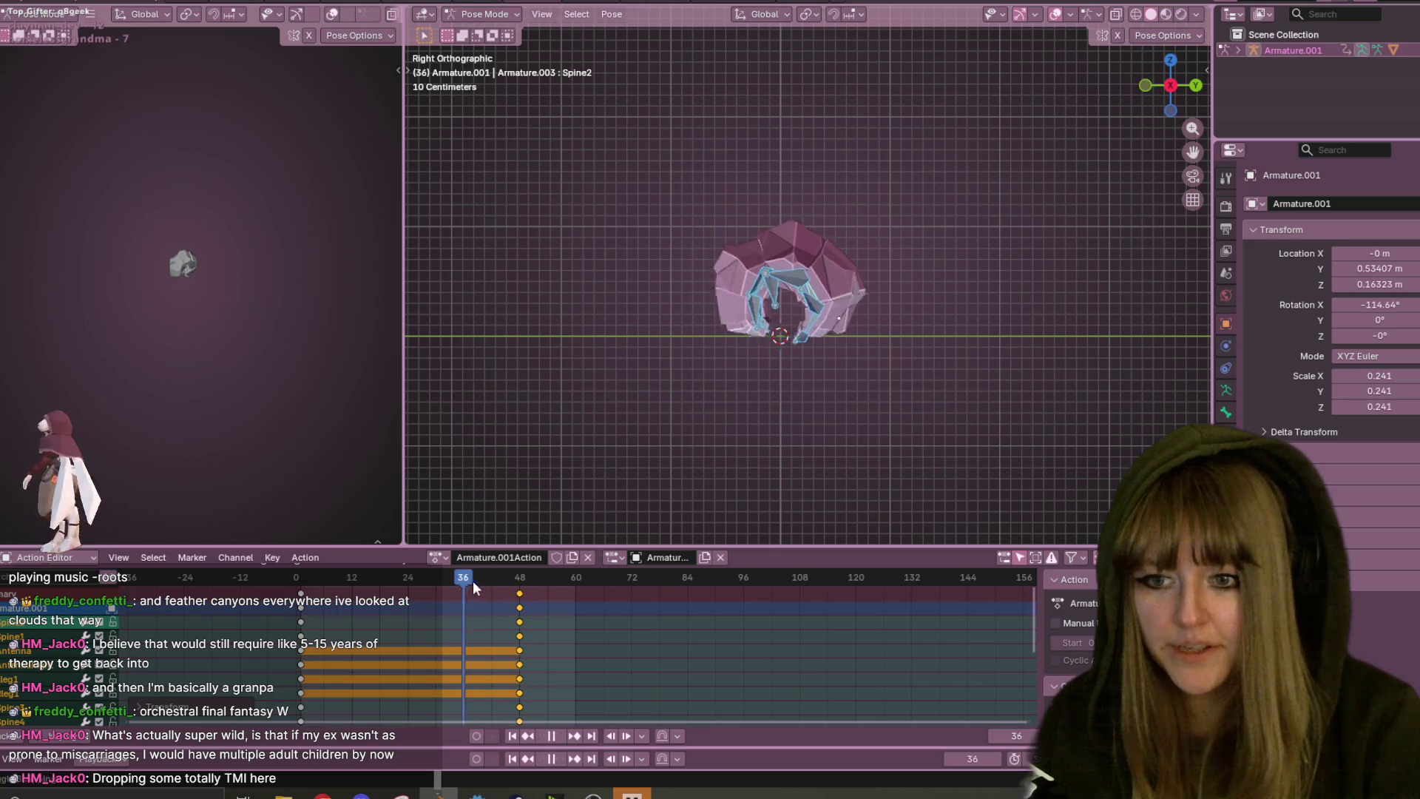
click(320, 585)
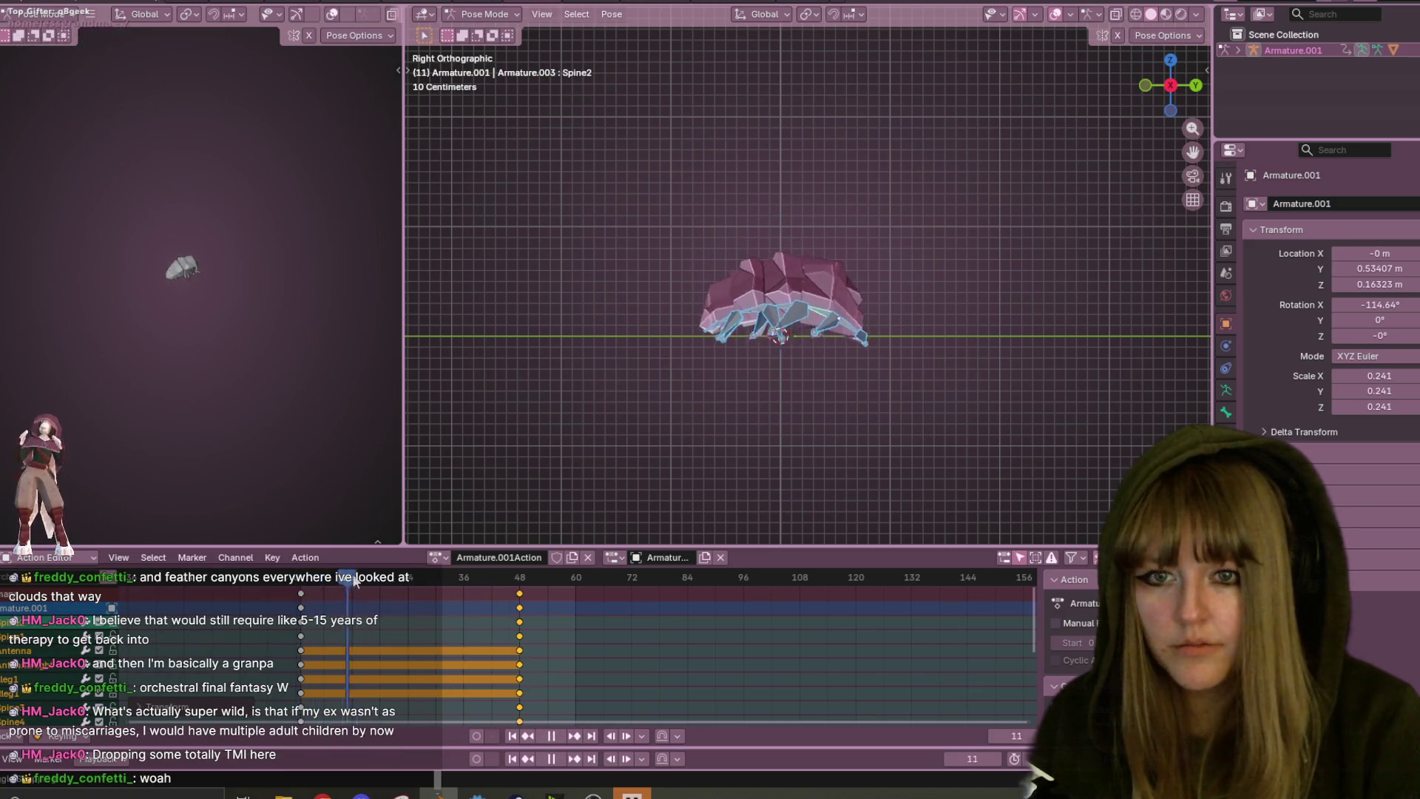
click(311, 584)
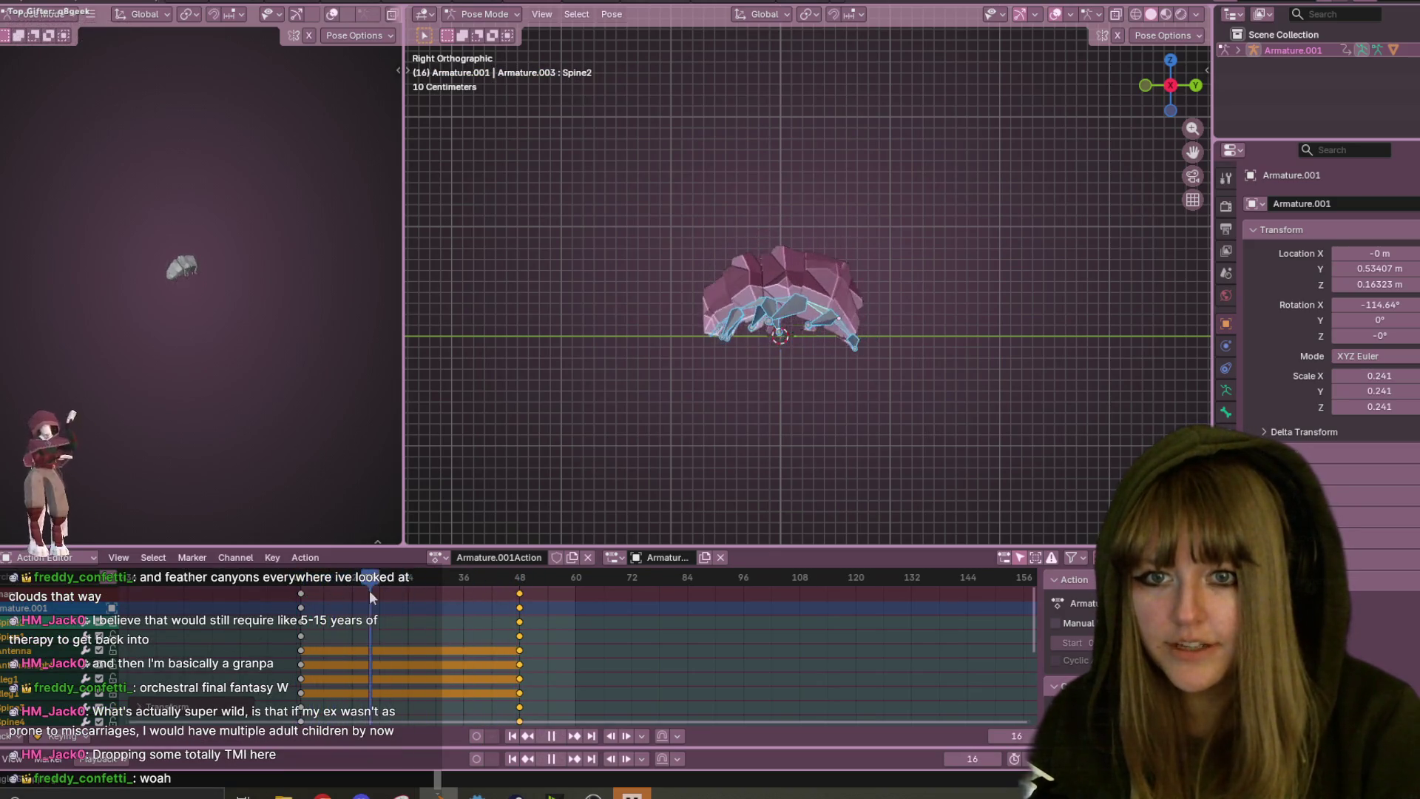
key(space)
click(301, 661)
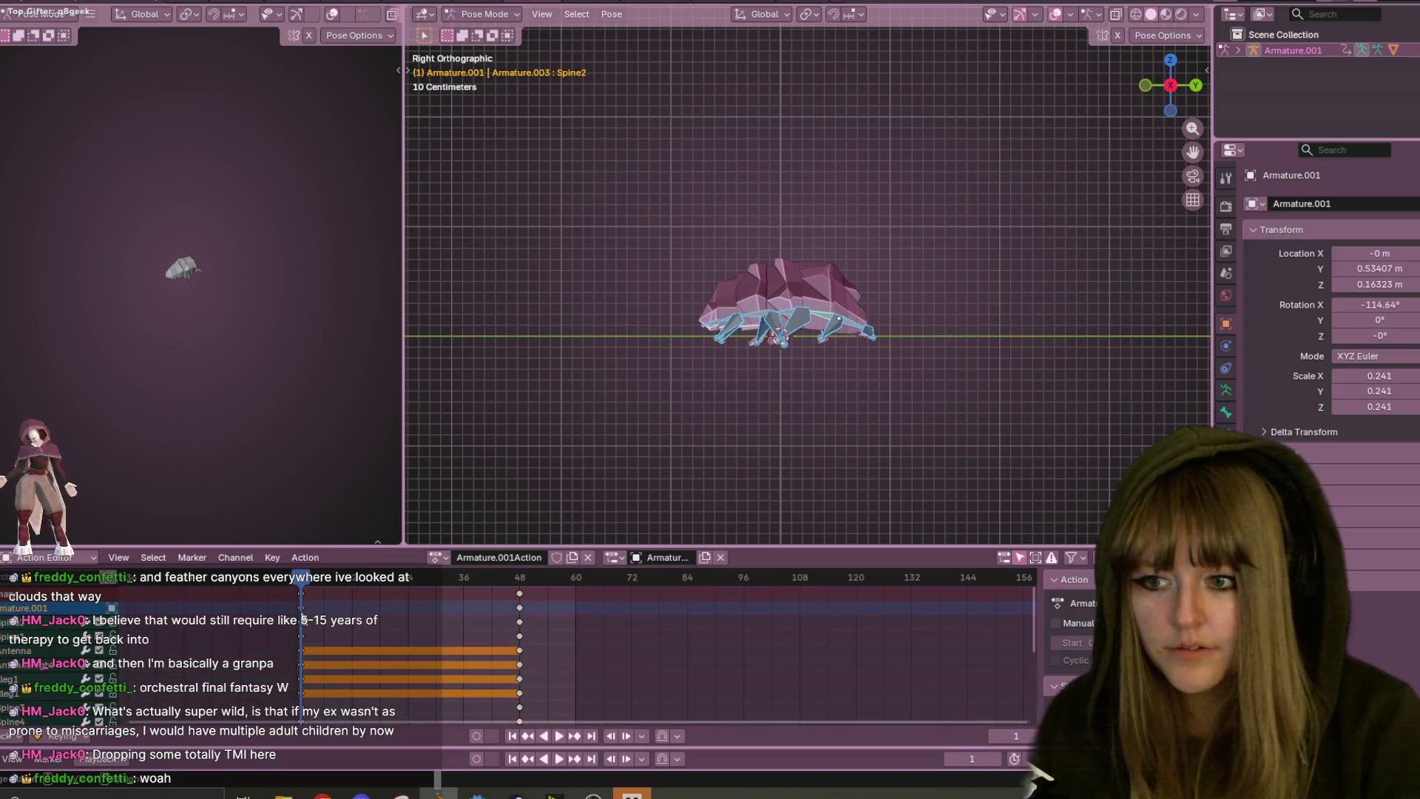
- Duplicate the frame-1 keyframes and place the copies at frame 13
drag(304, 588, 339, 597)
key(space)
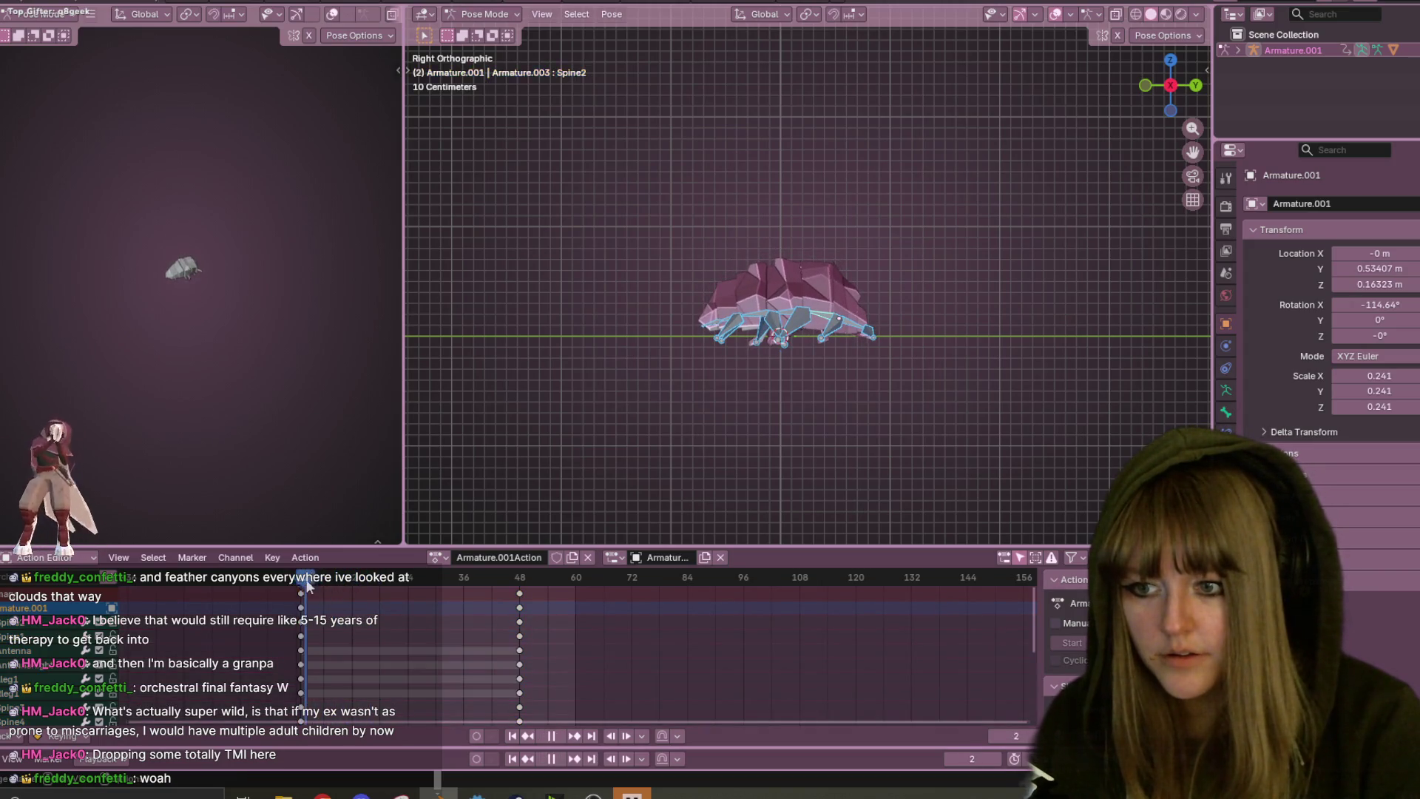
key(space)
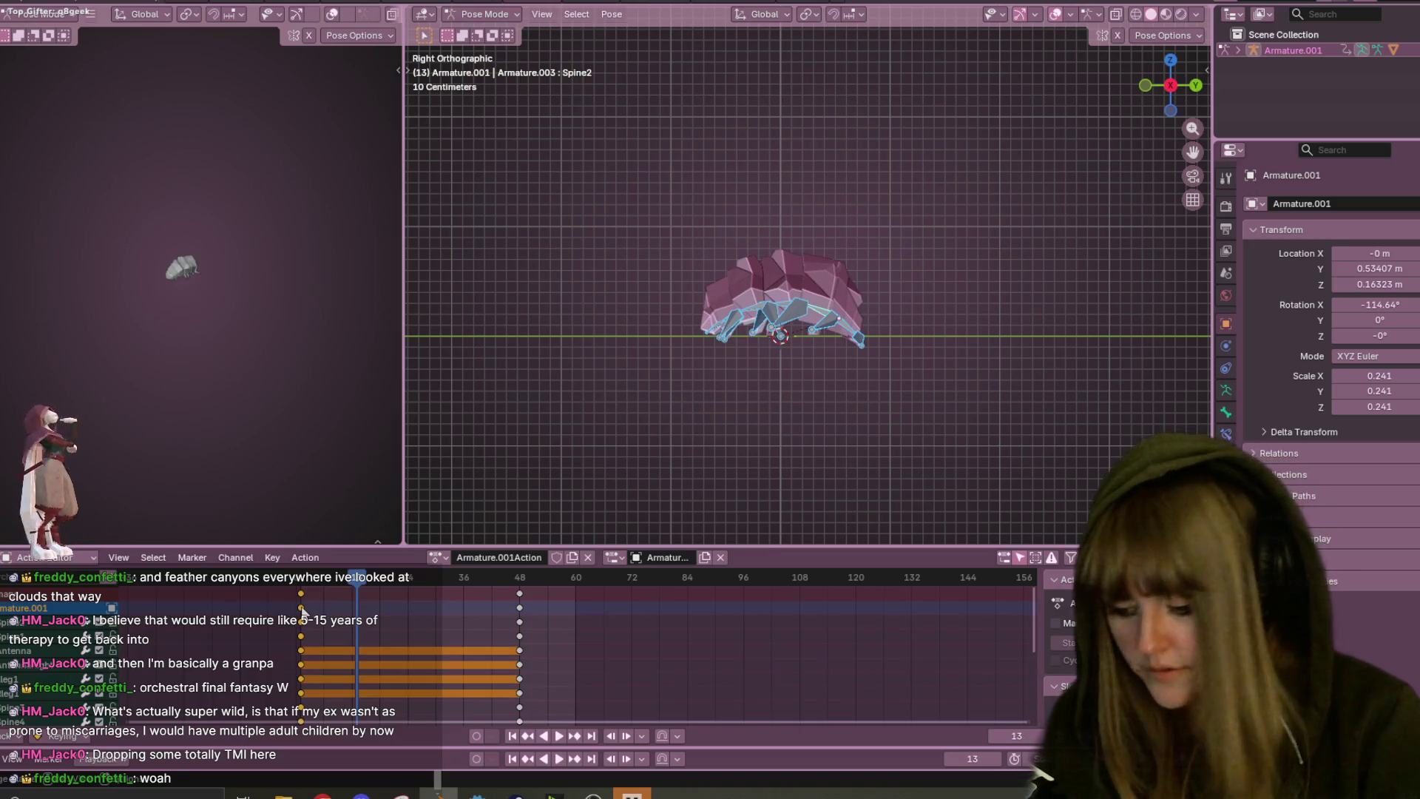
key(g)
click(359, 595)
- Raise the body pose at frame 13 and preview the animation
key(space)
key(space)
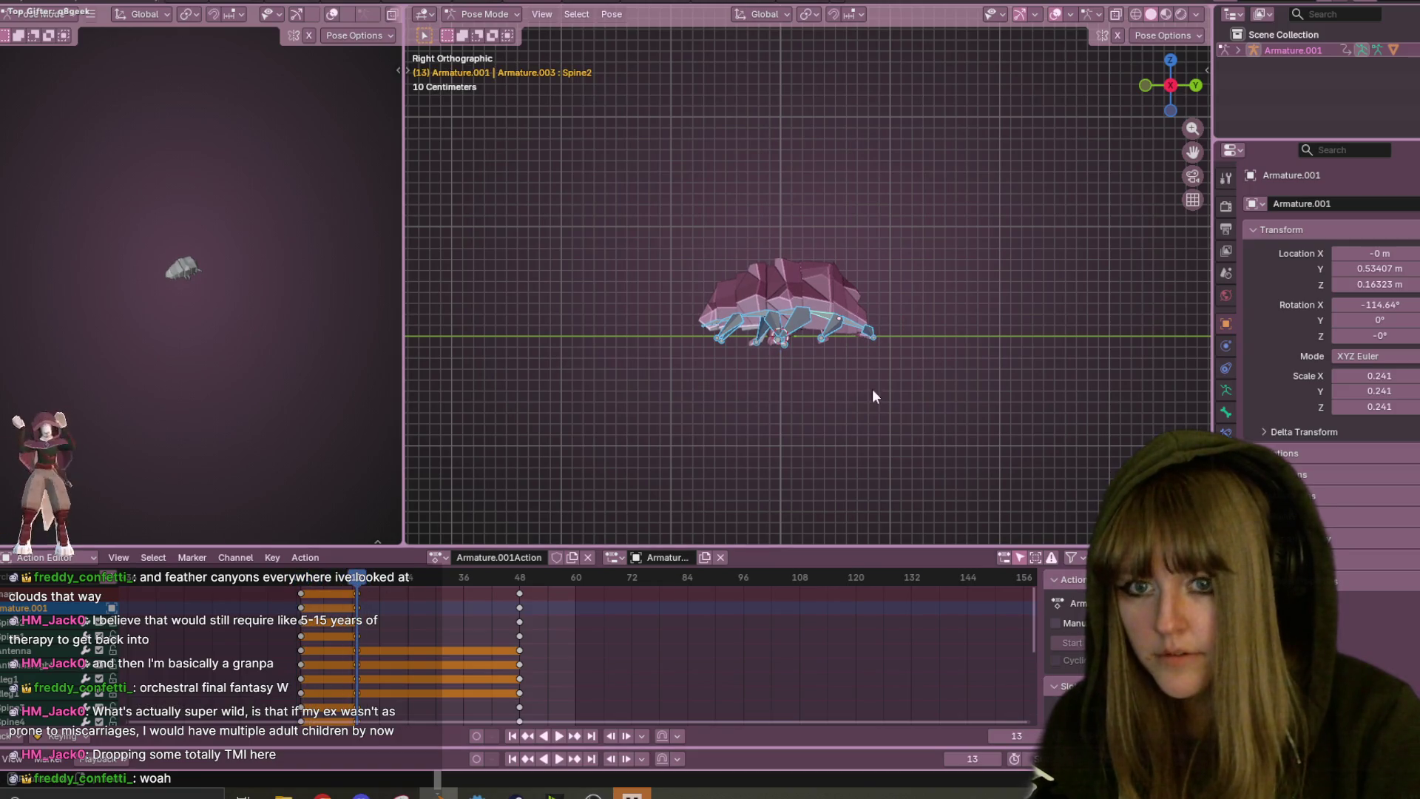
key(g)
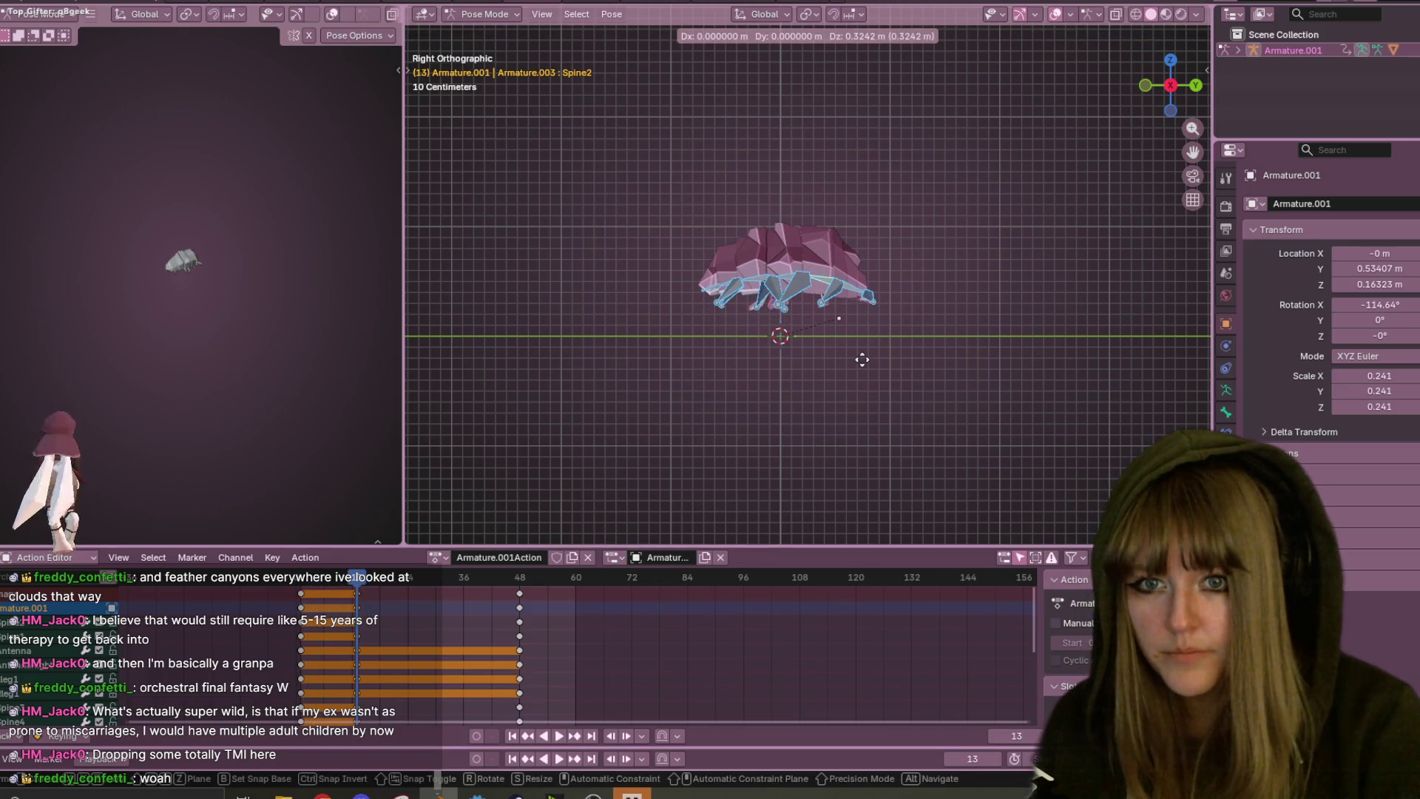
click(863, 349)
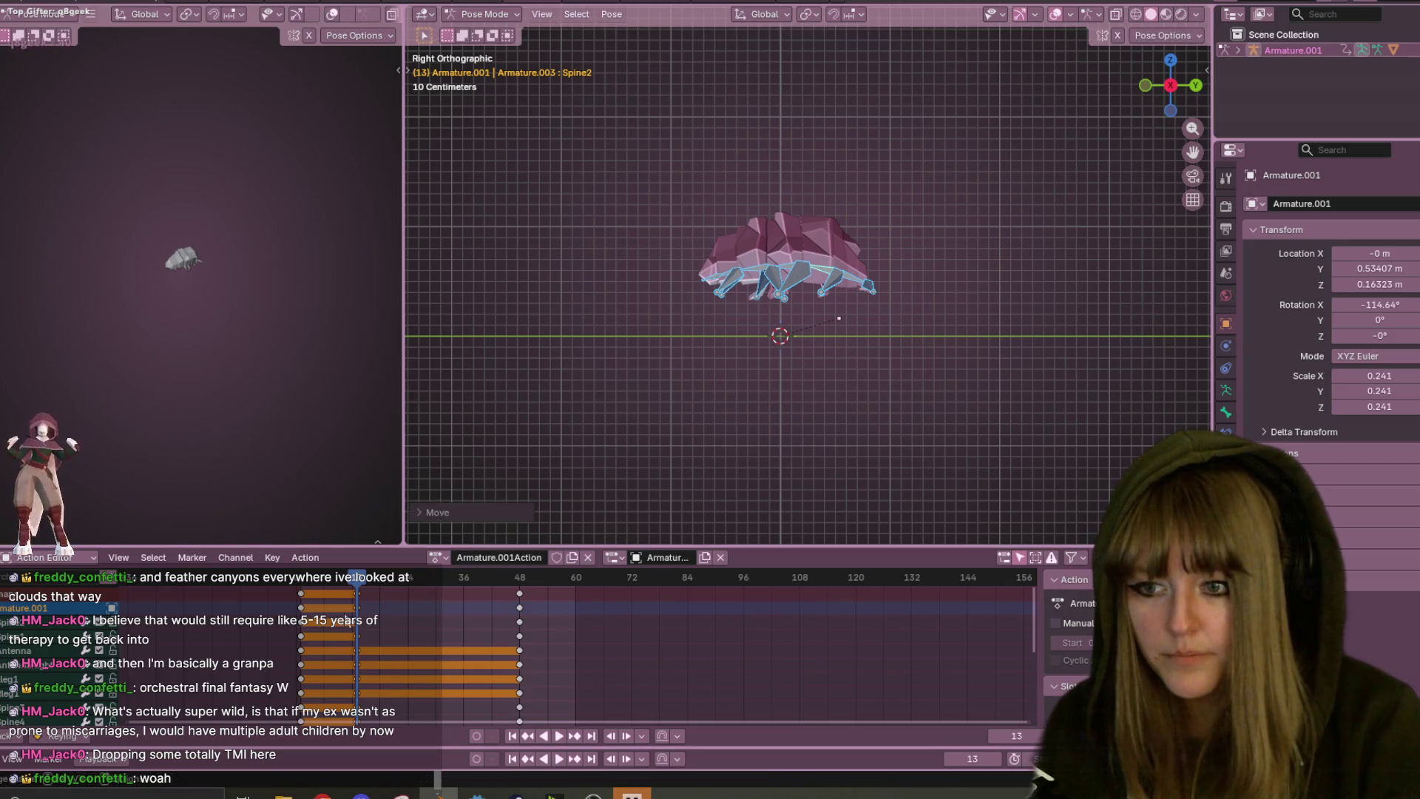
key(space)
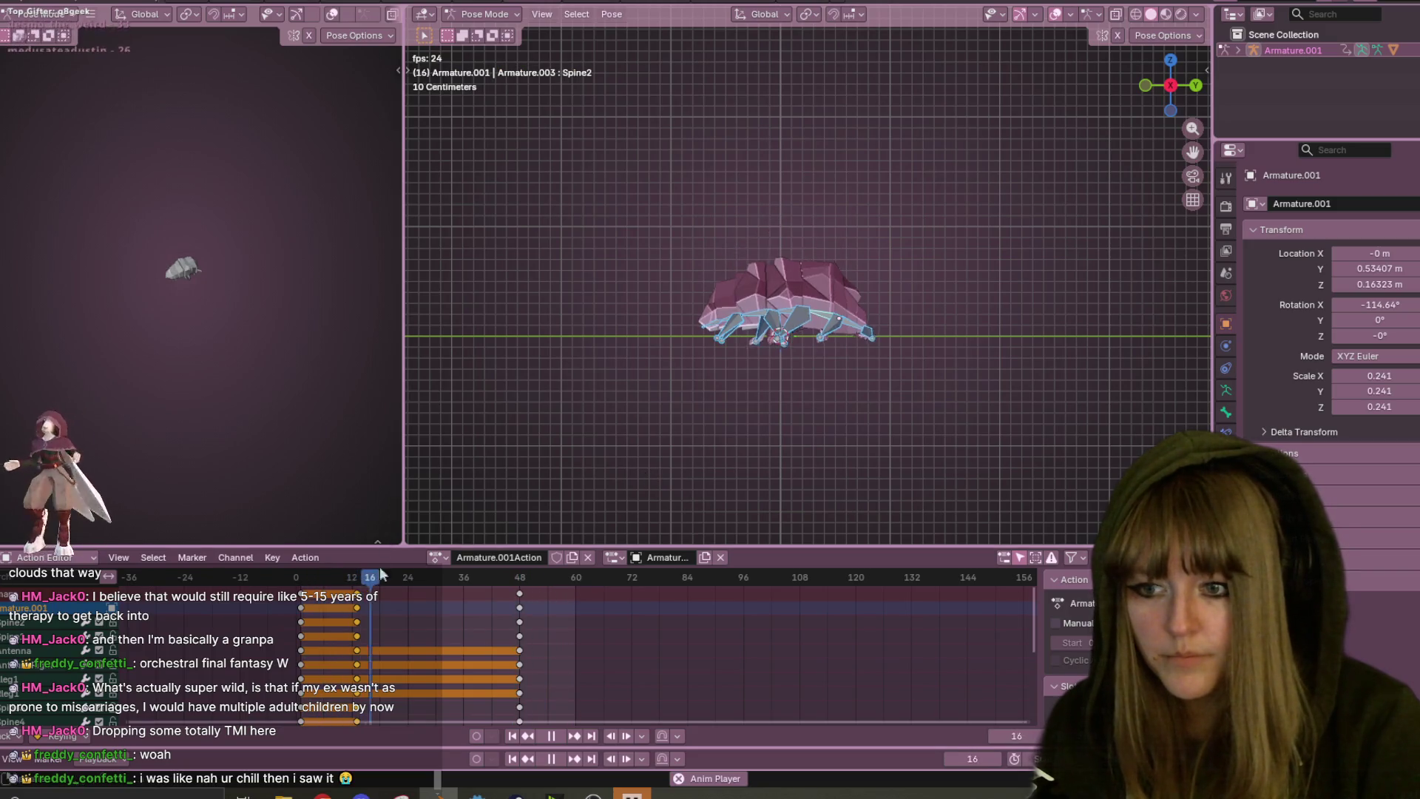
key(space)
- Lift the spine bones further at frame 13 and replay the curl
drag(494, 578, 358, 584)
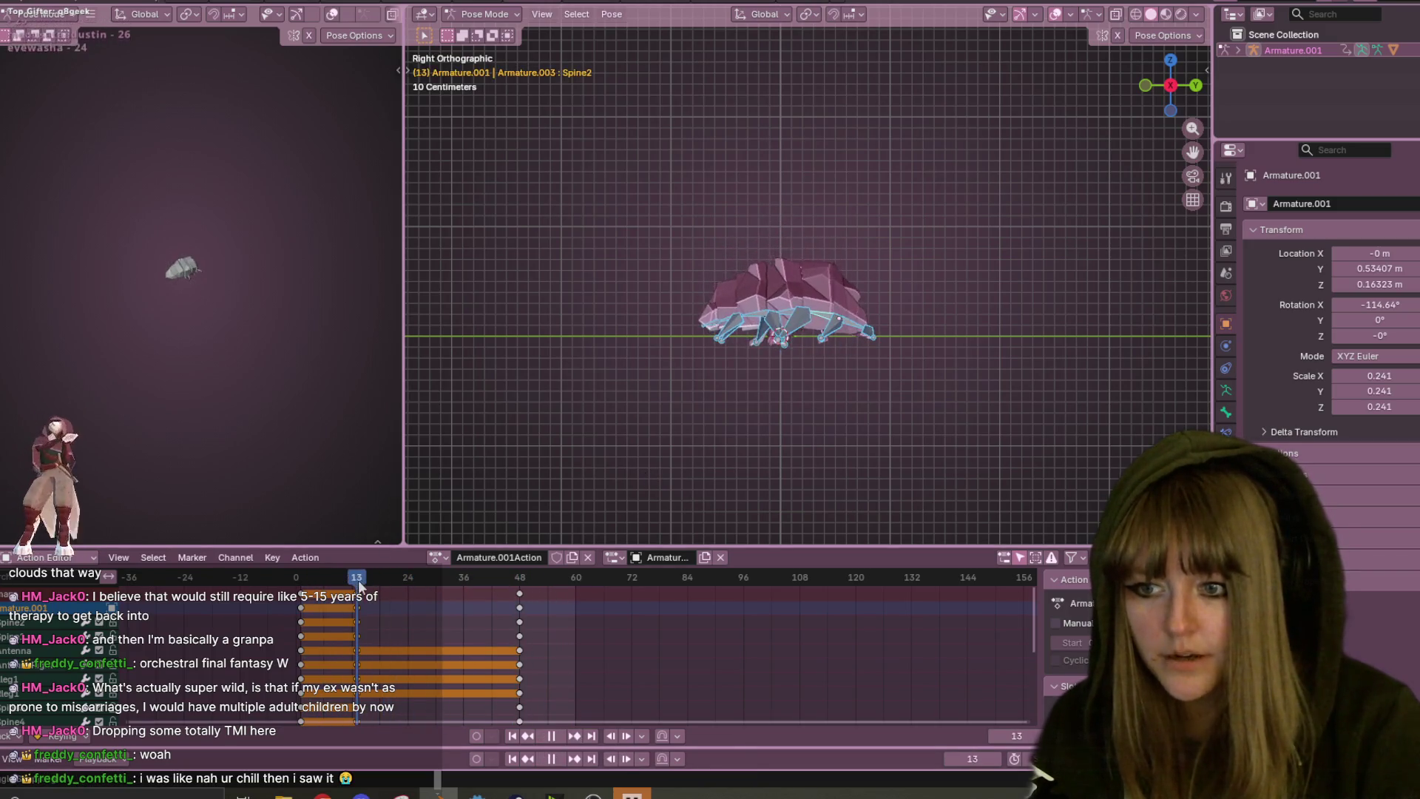
key(g)
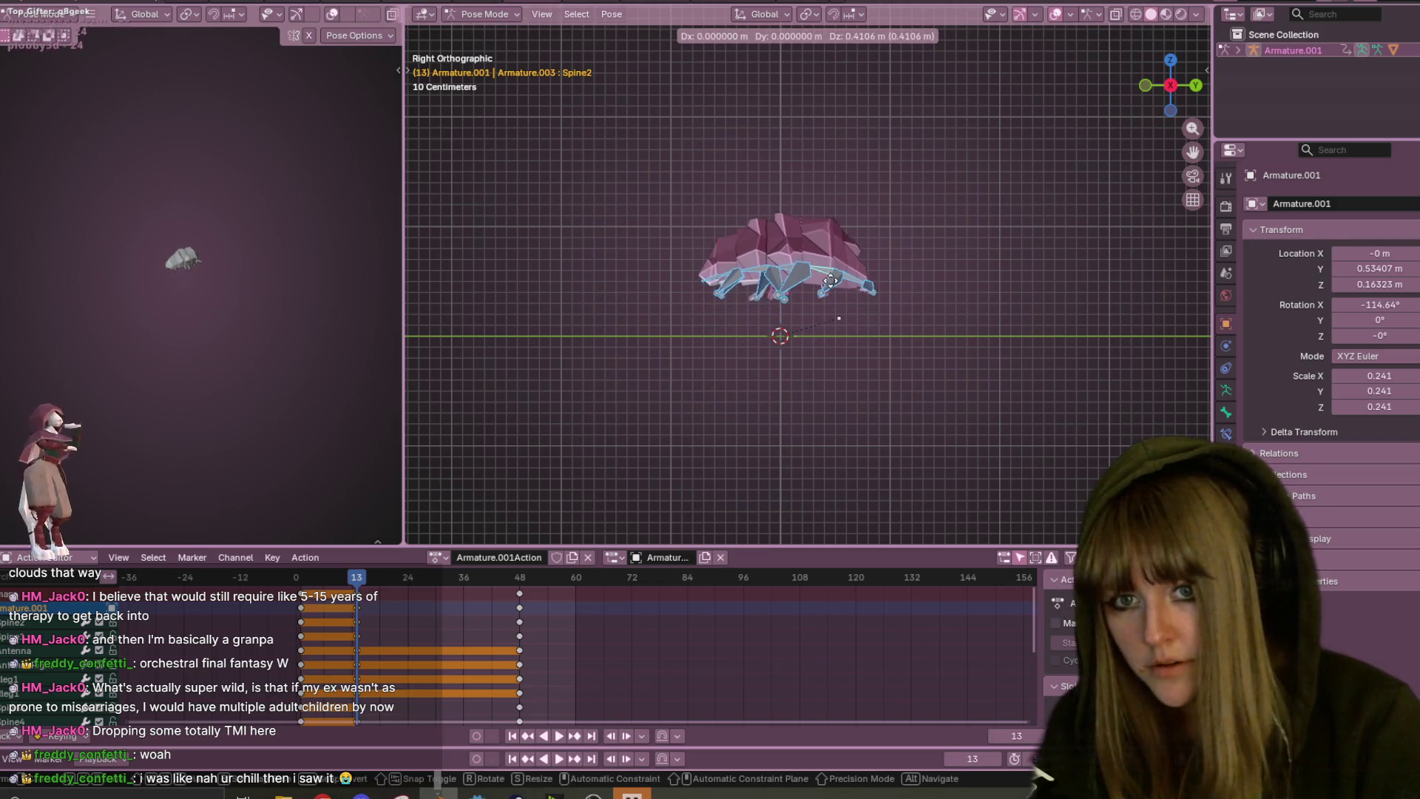
click(814, 281)
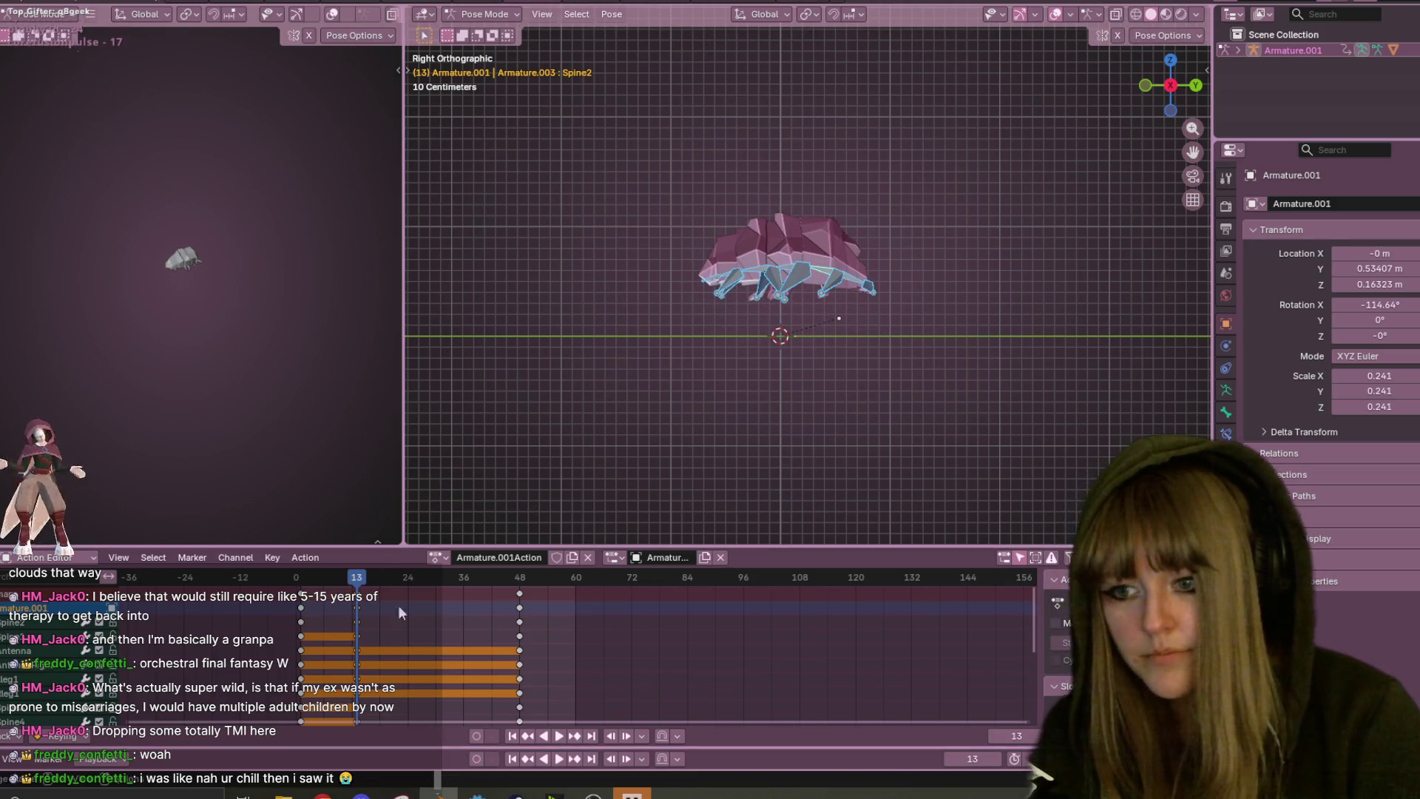
click(552, 736)
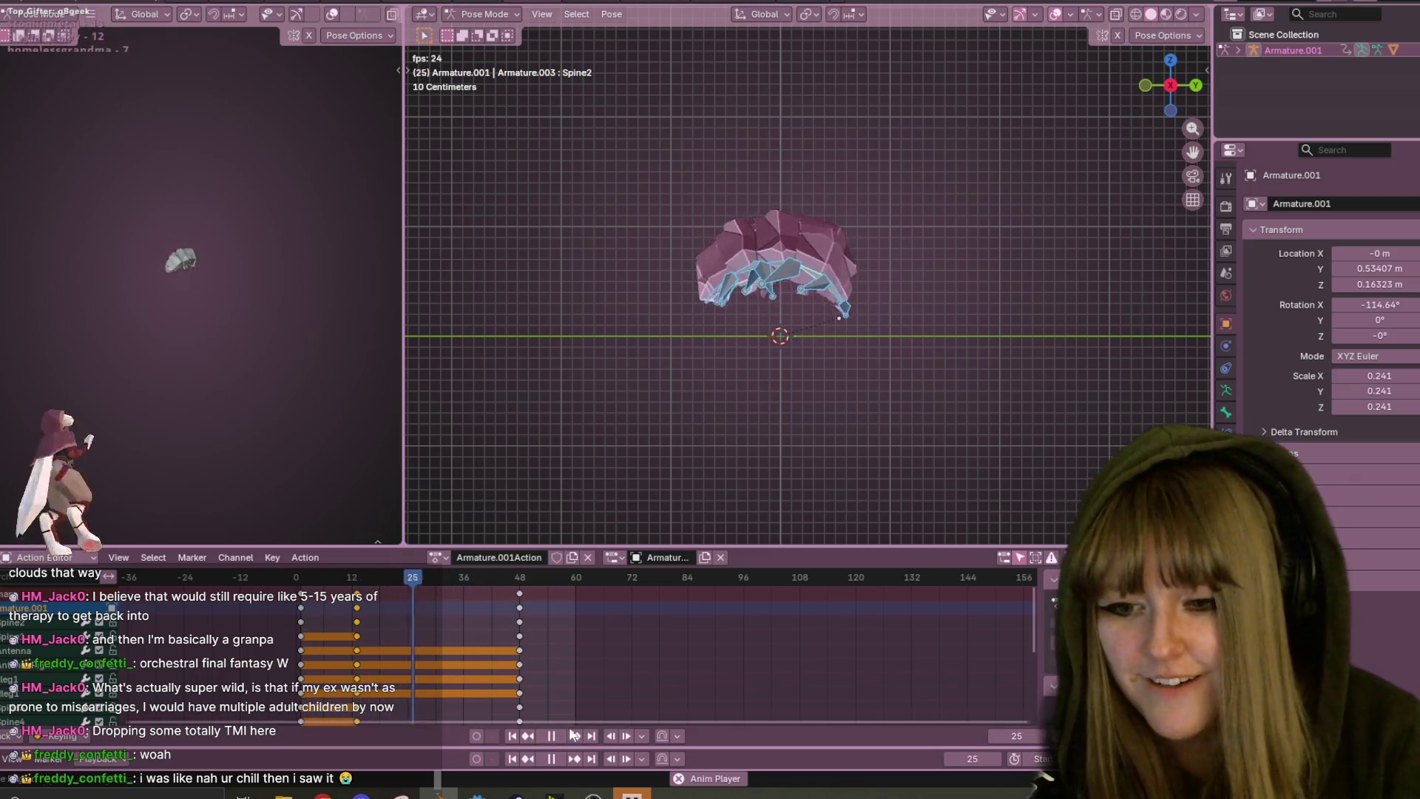
key(space)
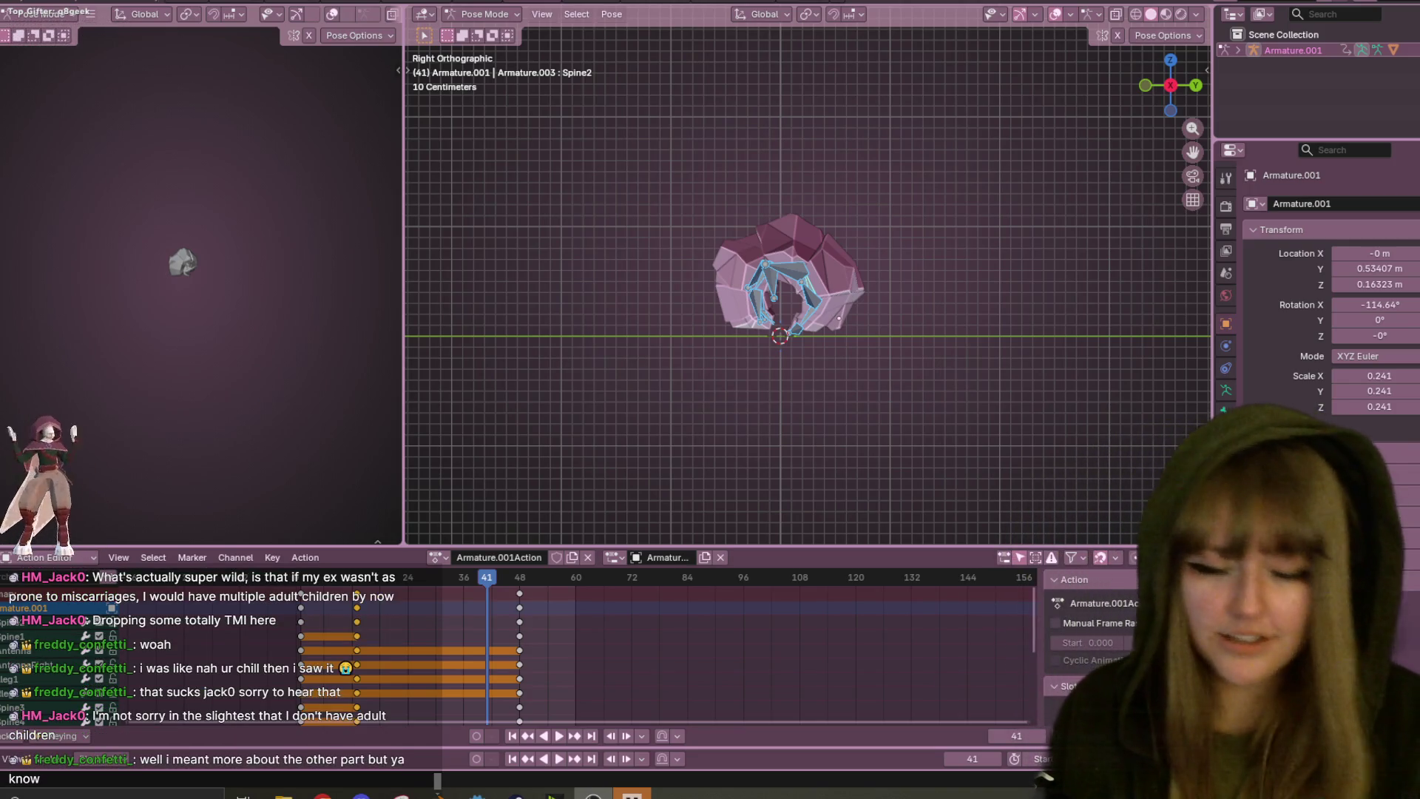
- Move the frame-48 curl keyframes earlier to about frame 31 and preview the timing
scroll(837, 336, up, 3)
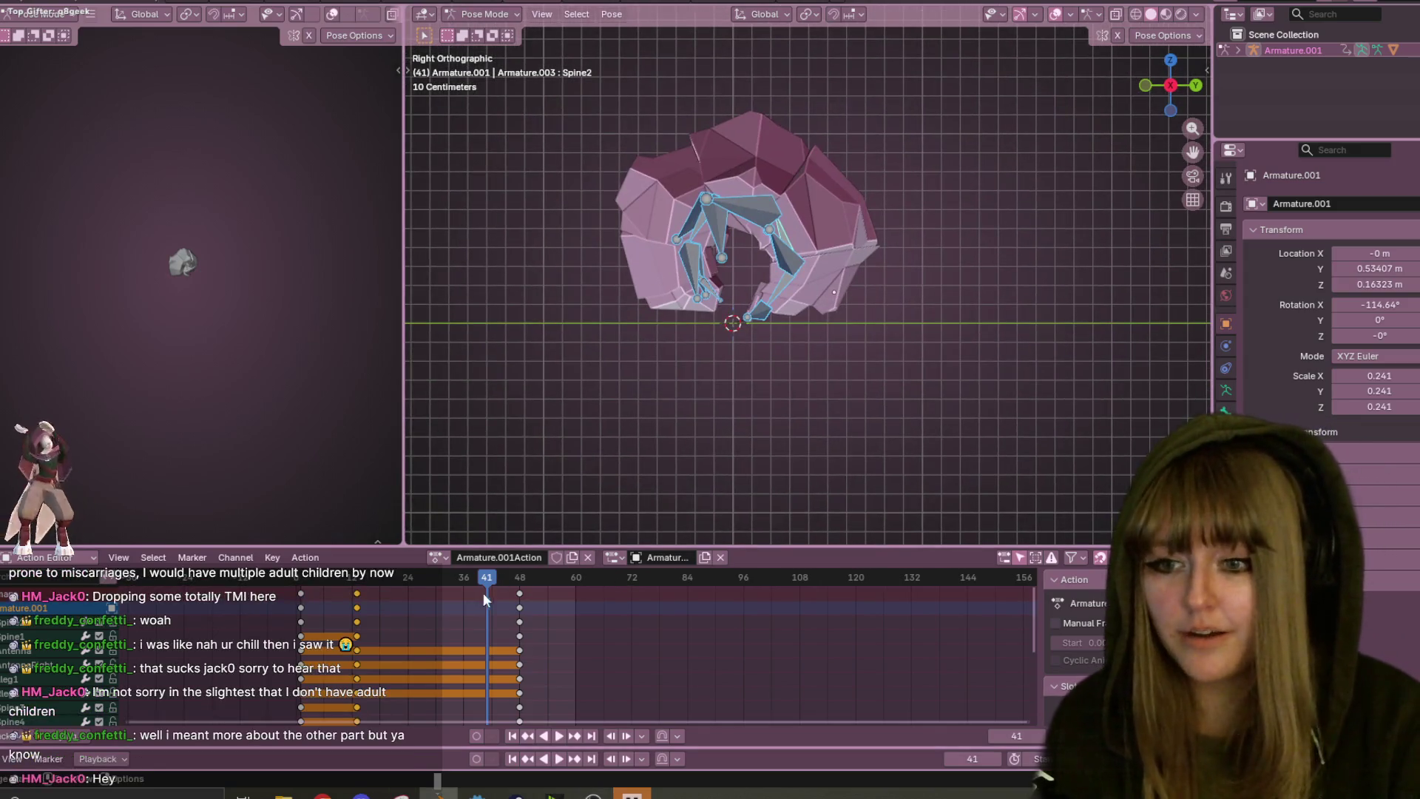
click(520, 594)
key(g)
click(436, 612)
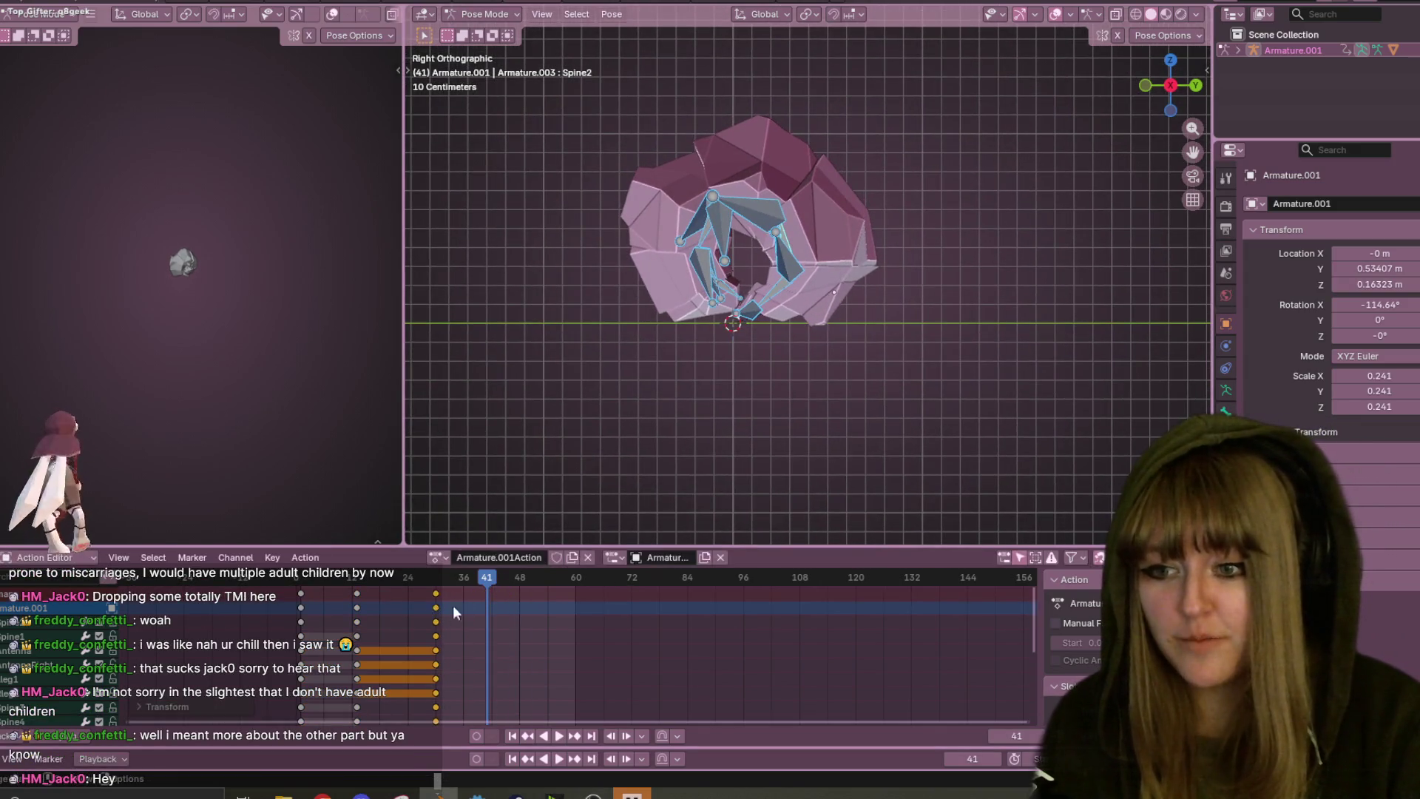
key(space)
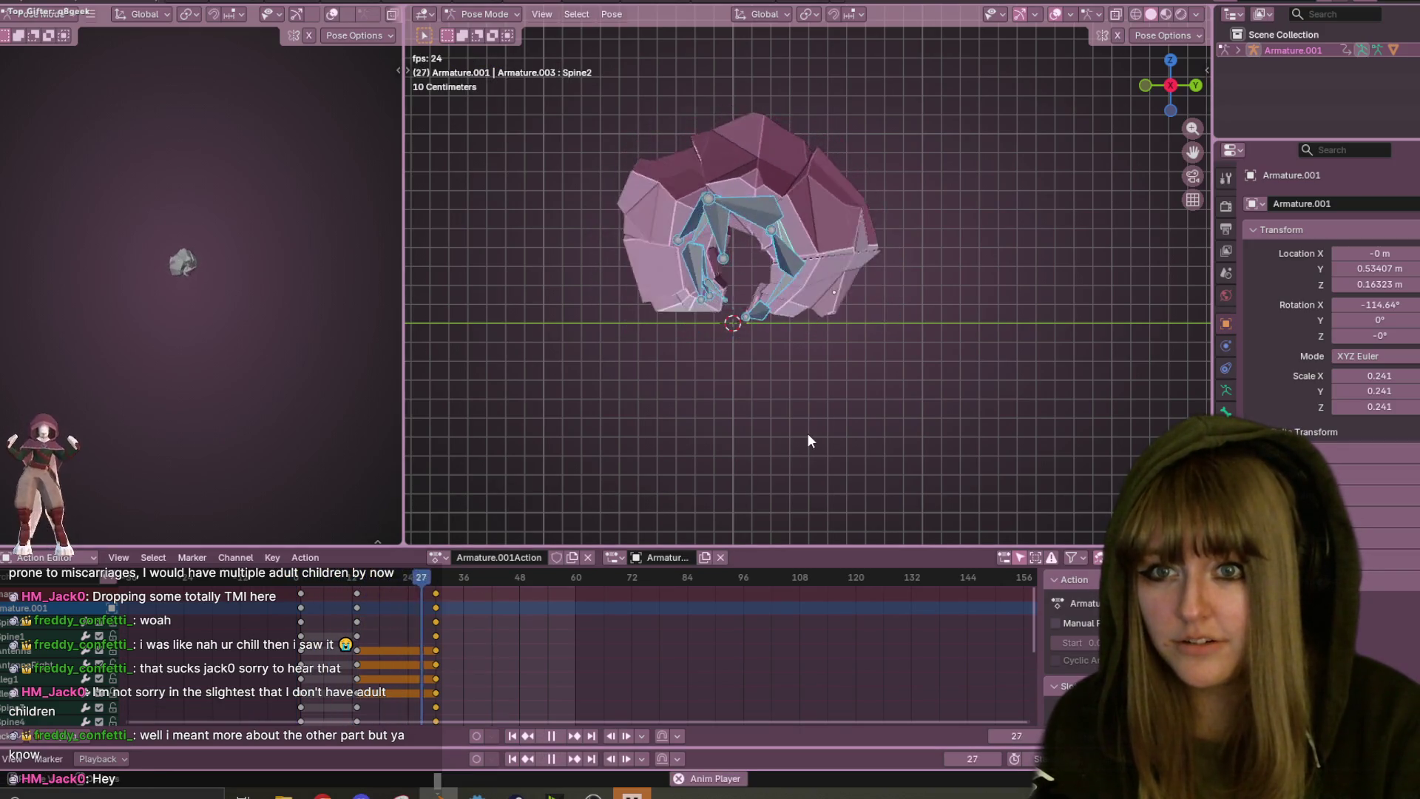
key(space)
- Slide the final curled keyframes further left so the bug is balled up by frame 25
click(398, 592)
mouse_move(398, 598)
mouse_down()
mouse_move(385, 607)
mouse_move(432, 615)
mouse_move(326, 603)
mouse_move(351, 606)
mouse_up()
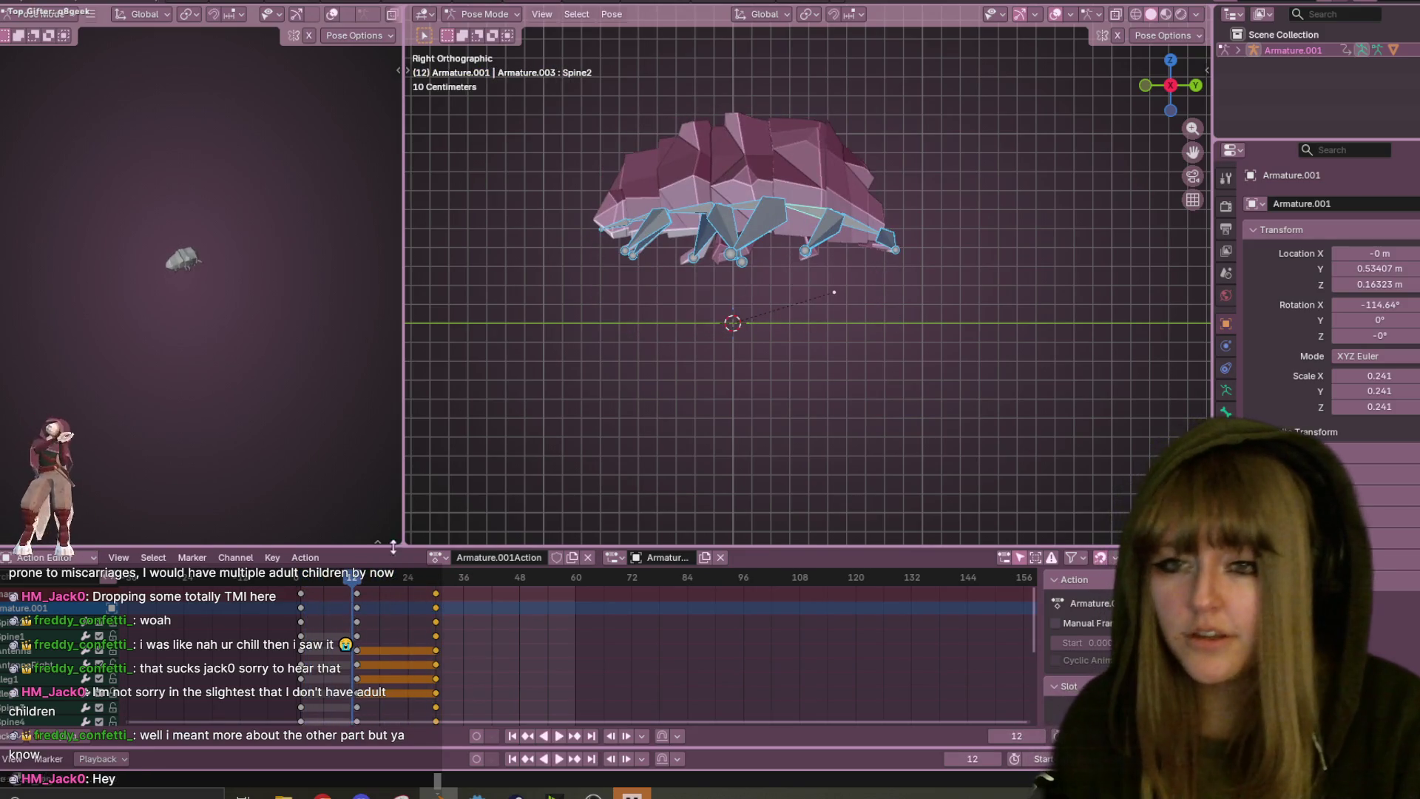
alt+click(360, 603)
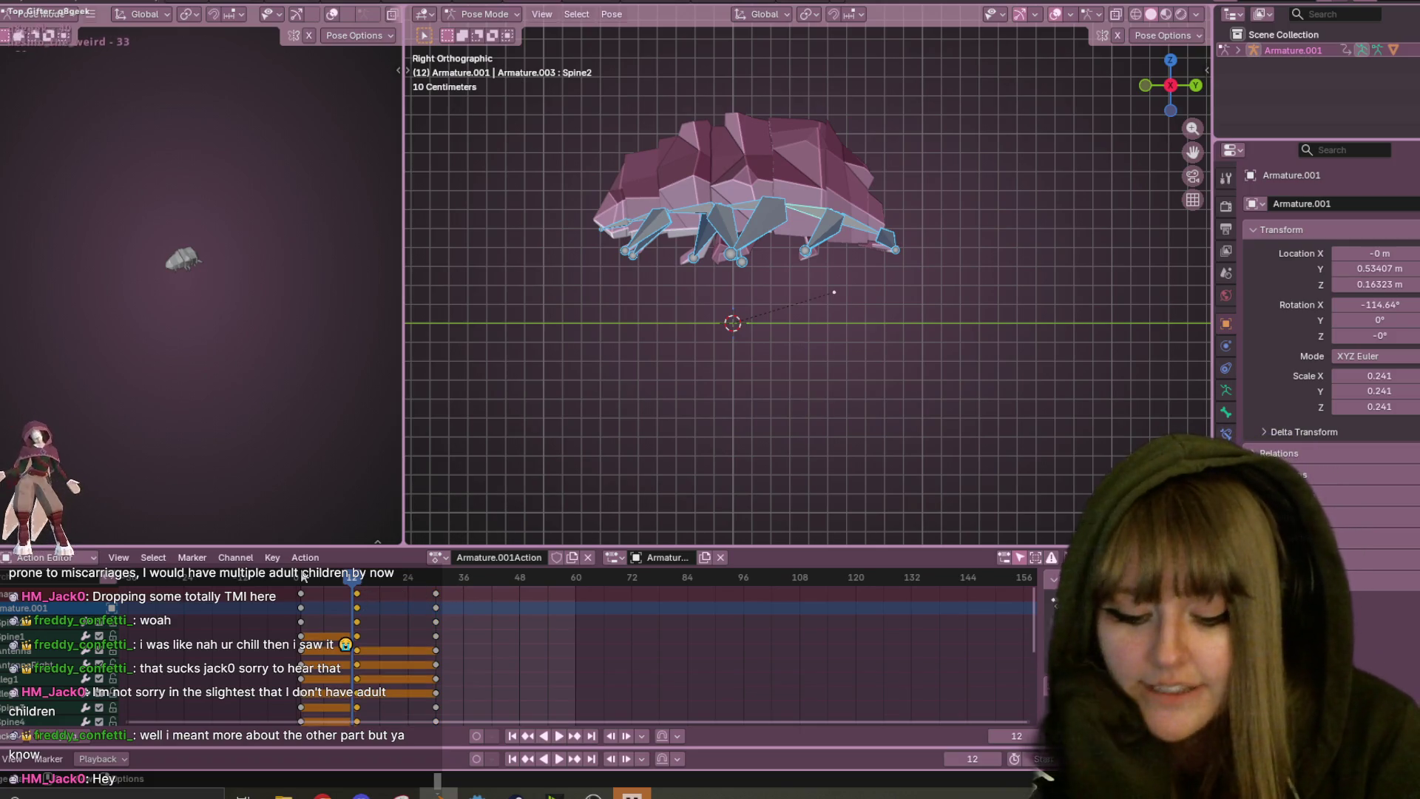
drag(436, 593, 389, 594)
key(space)
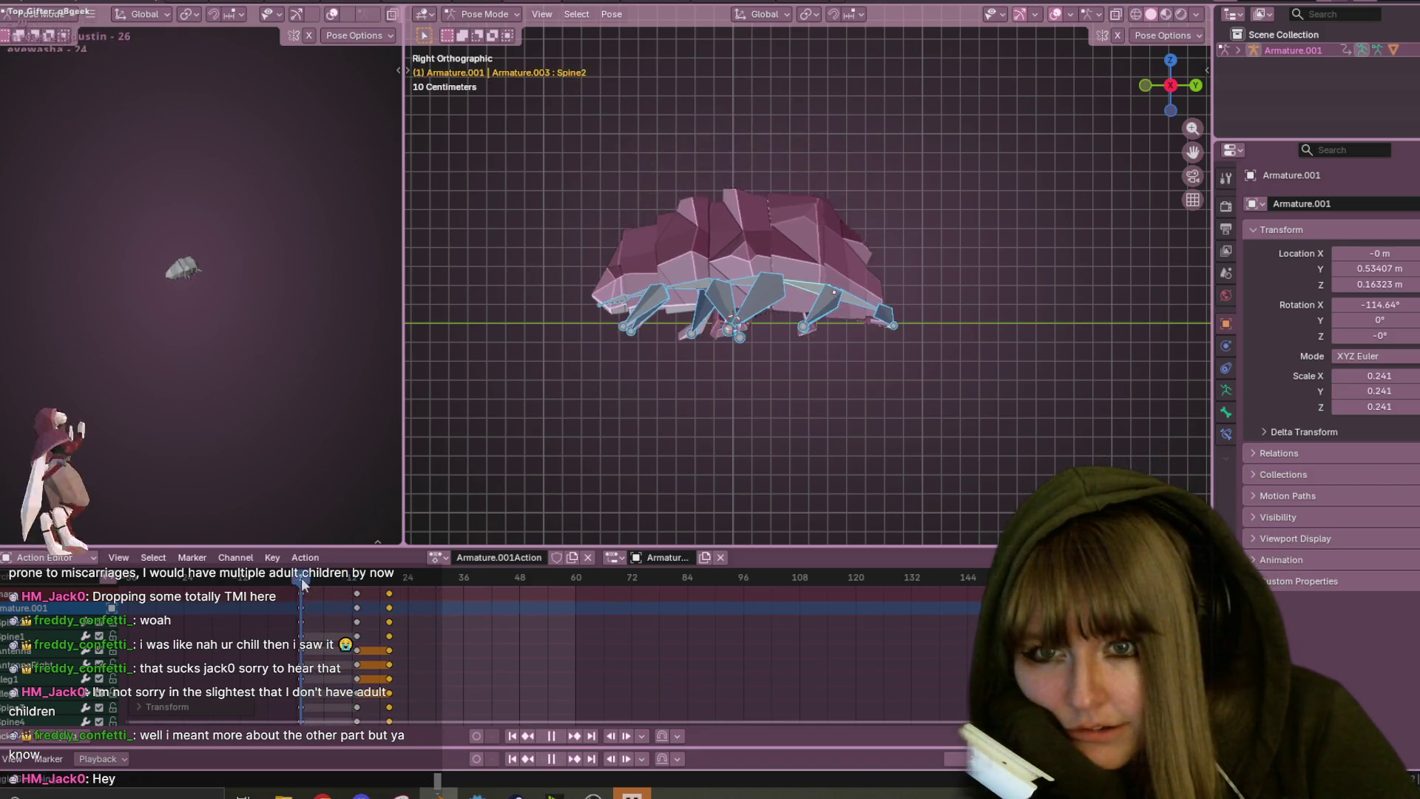
key(space)
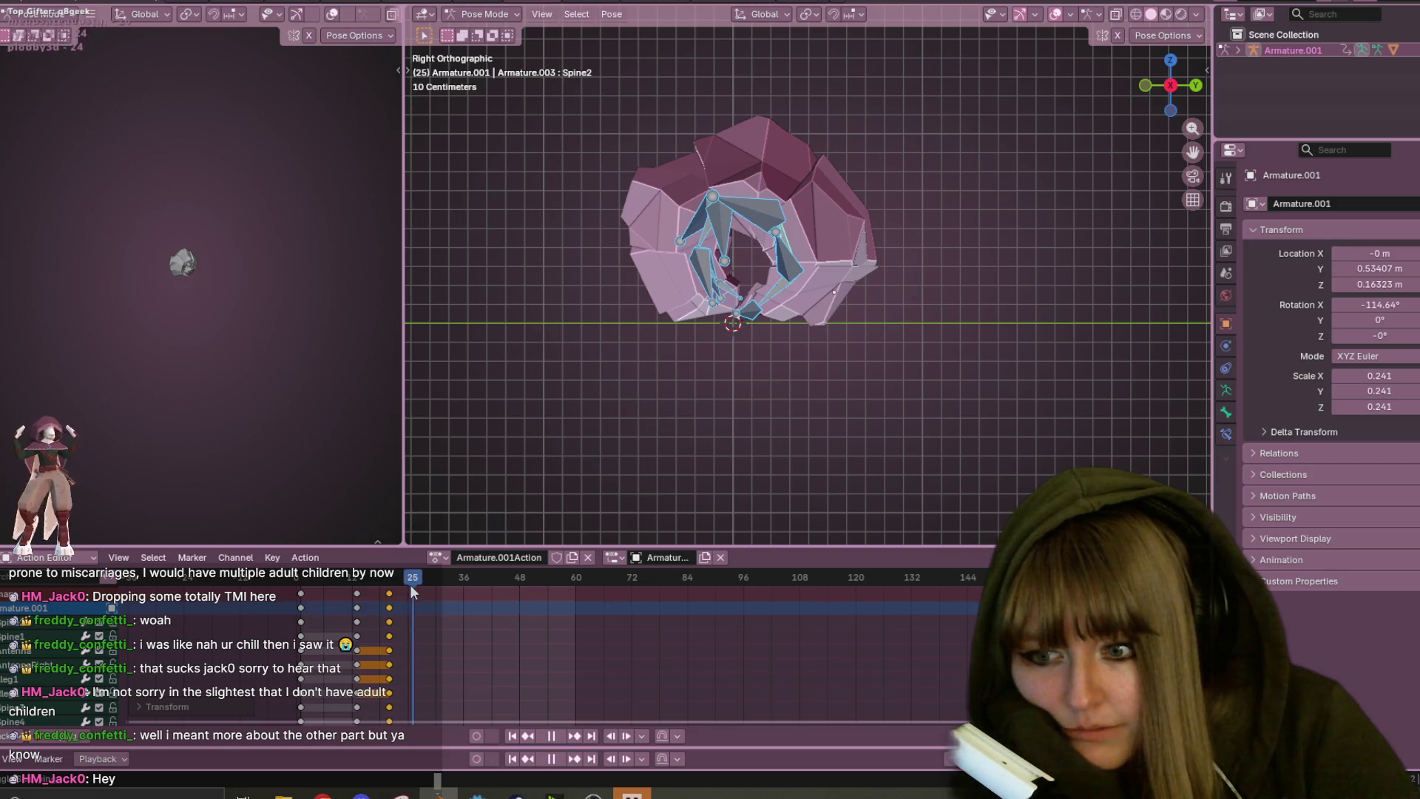
mouse_move(862, 374)
middle_down()
mouse_move(916, 333)
mouse_move(801, 311)
mouse_move(569, 307)
mouse_move(1196, 314)
mouse_move(1162, 318)
mouse_move(1179, 361)
mouse_move(440, 372)
mouse_move(699, 363)
middle_up()
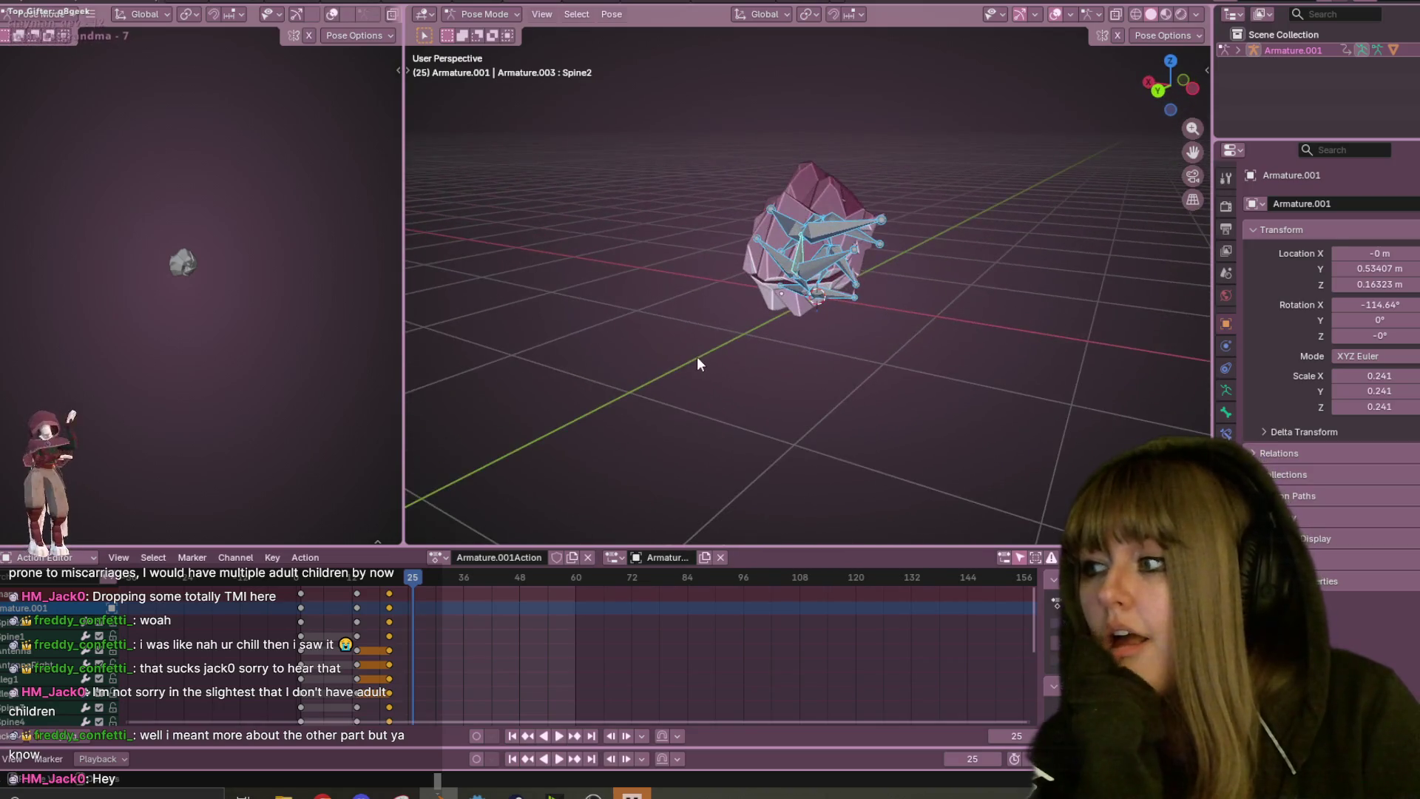
mouse_move(803, 157)
middle_down()
mouse_move(814, 259)
mouse_move(836, 259)
middle_up()
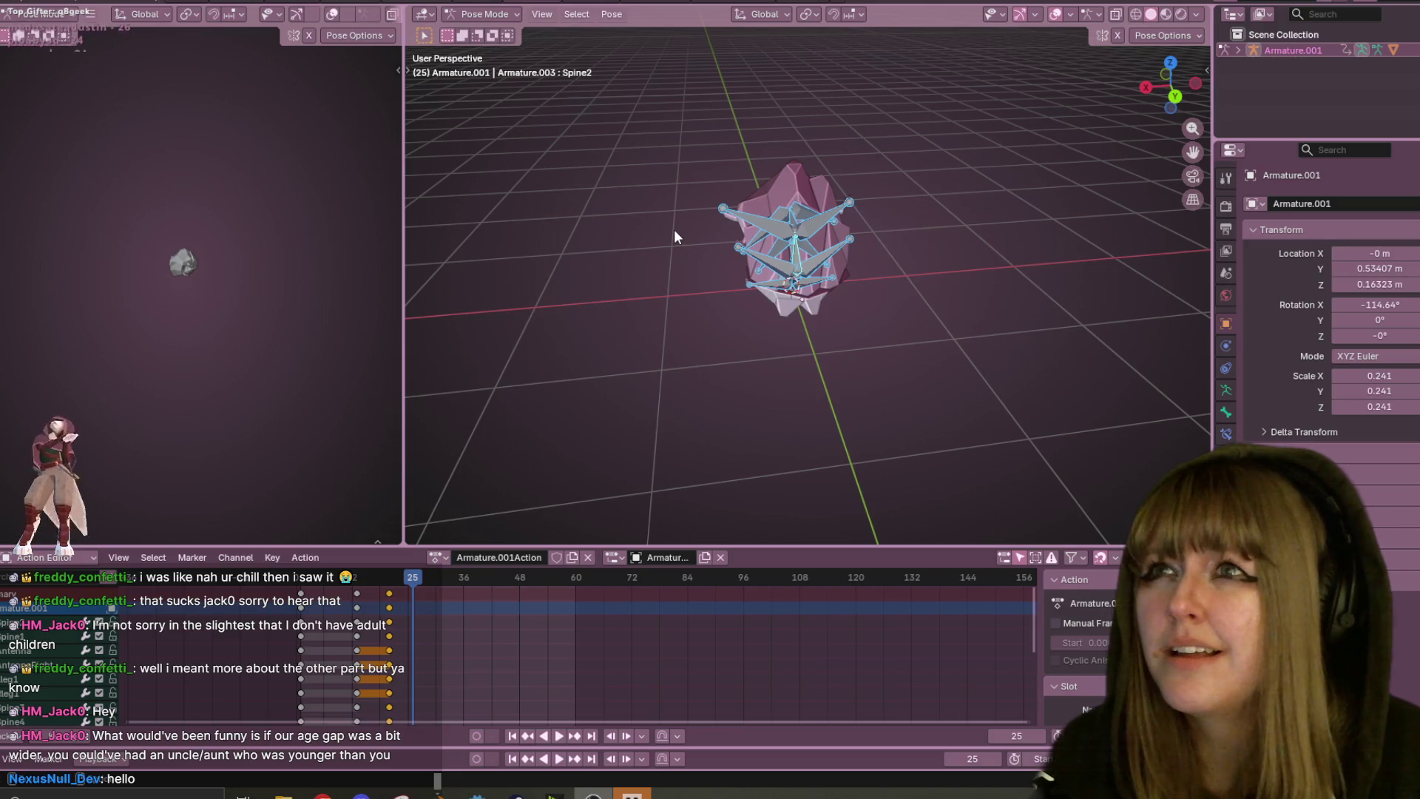
mouse_move(706, 289)
middle_down()
mouse_move(809, 253)
mouse_move(926, 180)
mouse_move(912, 84)
mouse_move(951, 155)
mouse_move(953, 255)
mouse_move(834, 246)
mouse_move(866, 240)
mouse_move(851, 222)
middle_up()
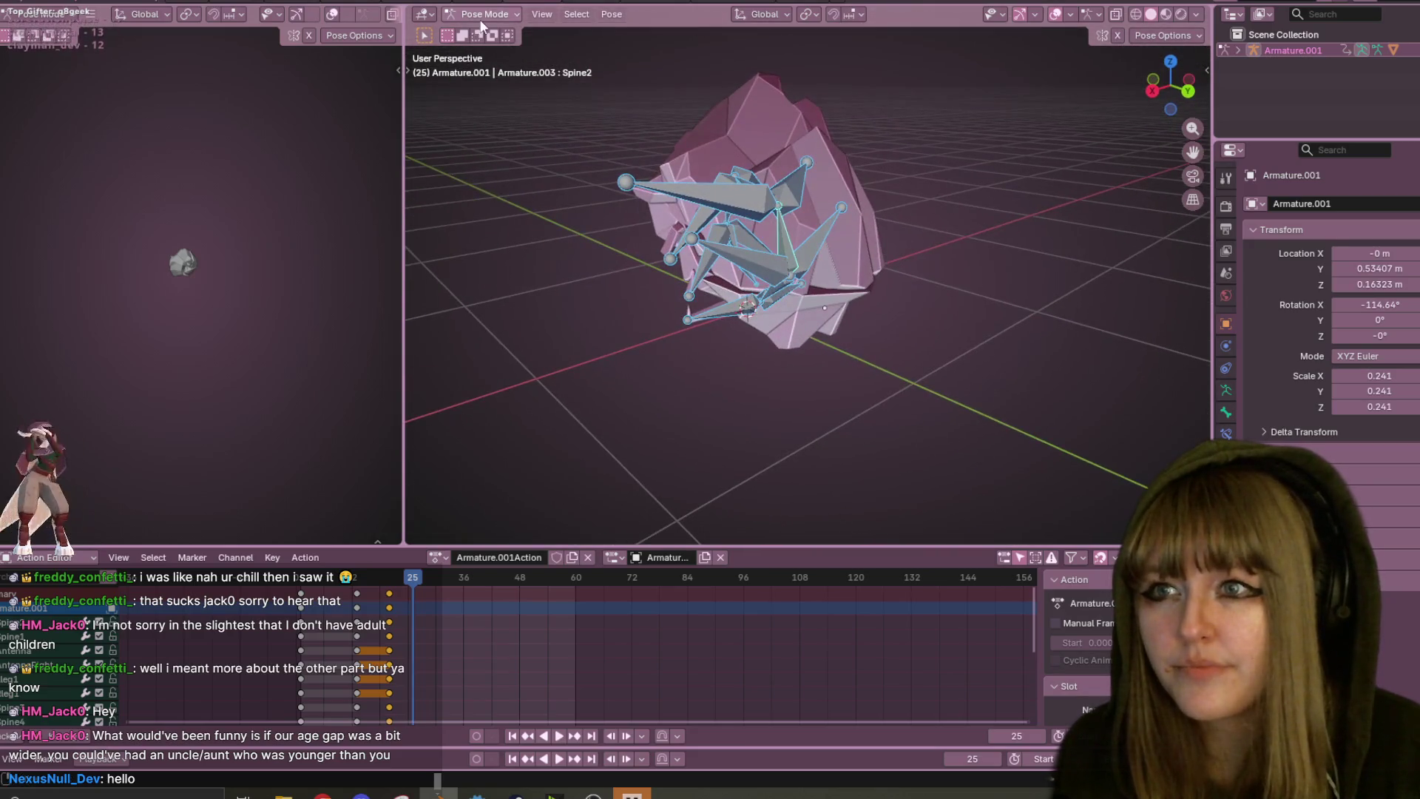
- Select the Rleg2 bone and preview the curl, stopping at frame 12
click(744, 194)
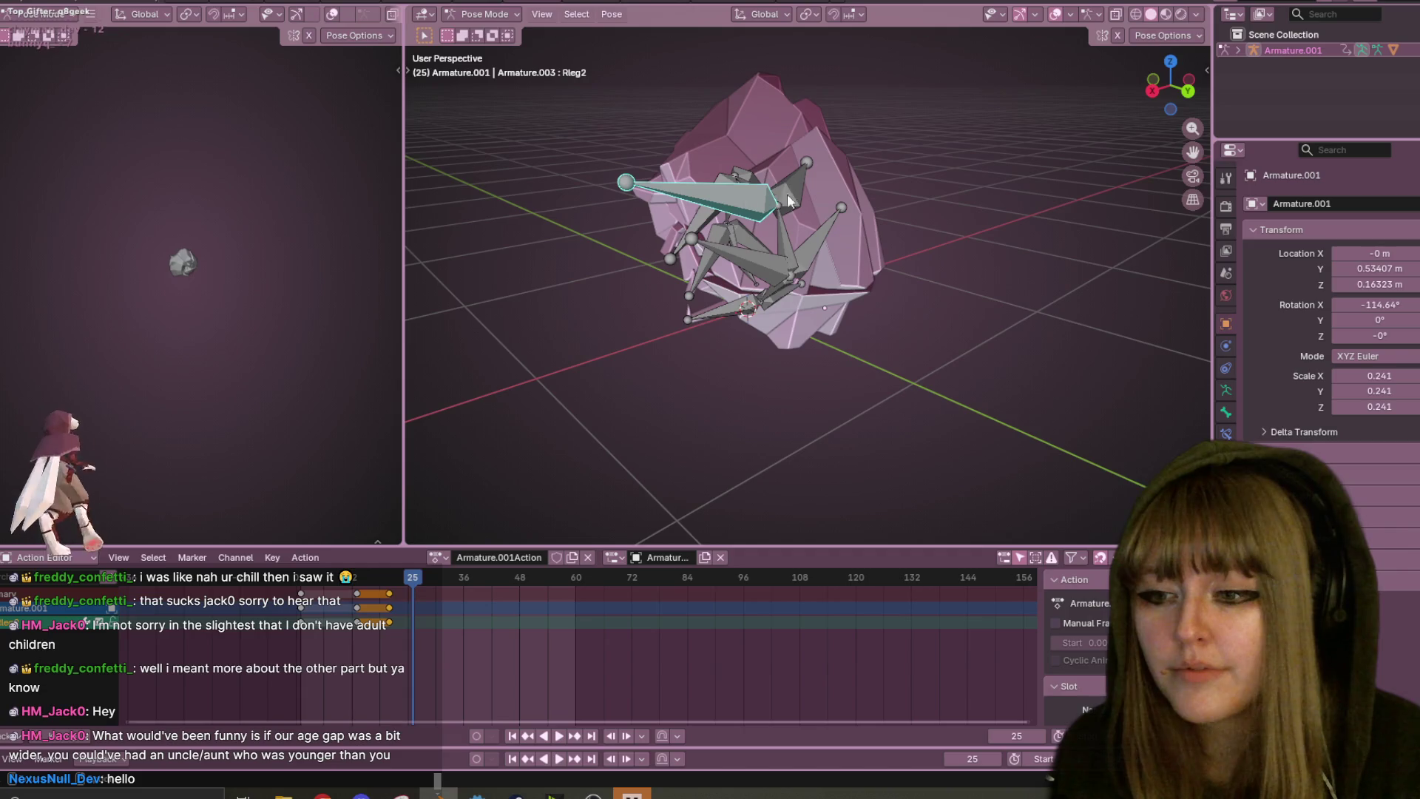
mouse_move(951, 315)
middle_down()
mouse_move(911, 222)
mouse_move(965, 29)
mouse_move(1034, 375)
mouse_move(1128, 88)
mouse_move(986, 292)
mouse_move(925, 333)
middle_up()
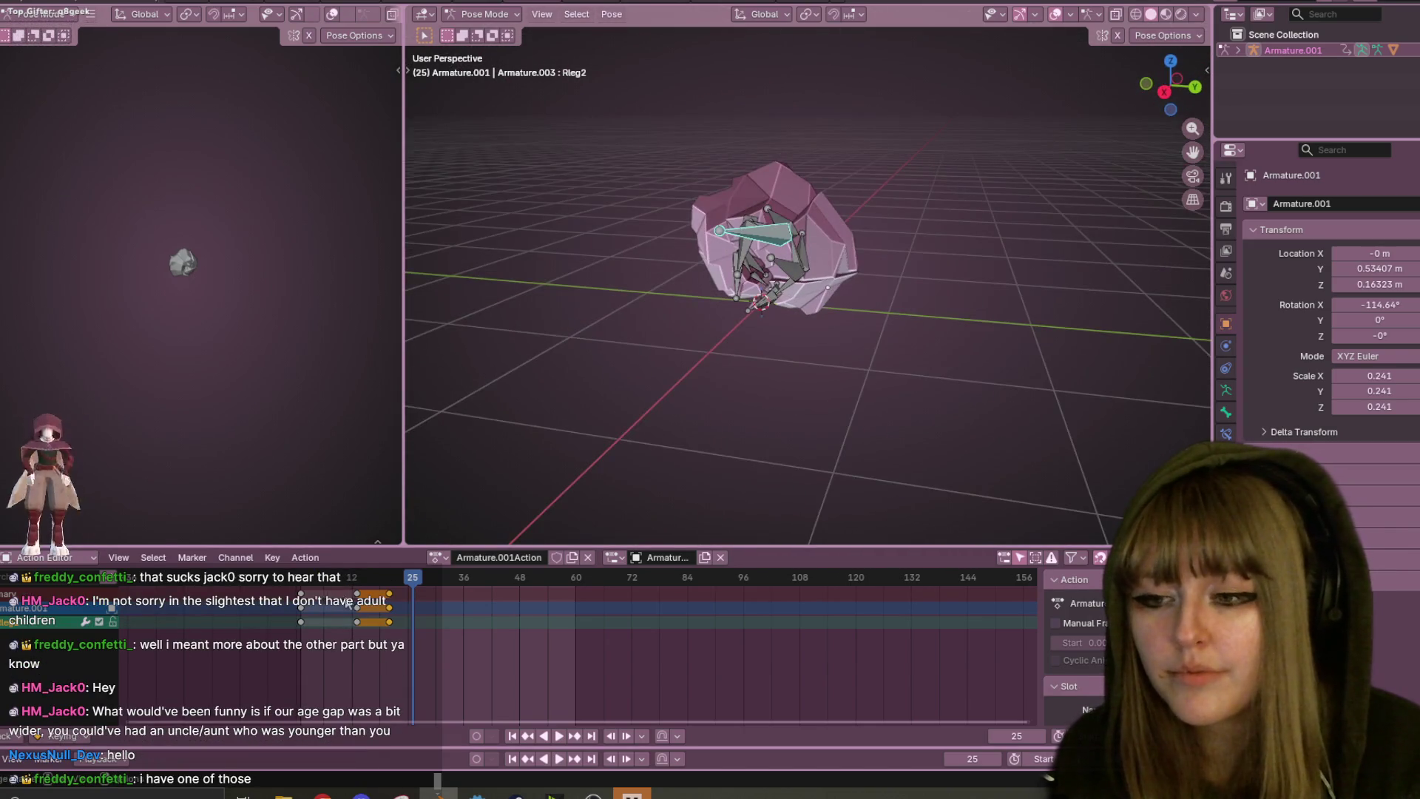
key(space)
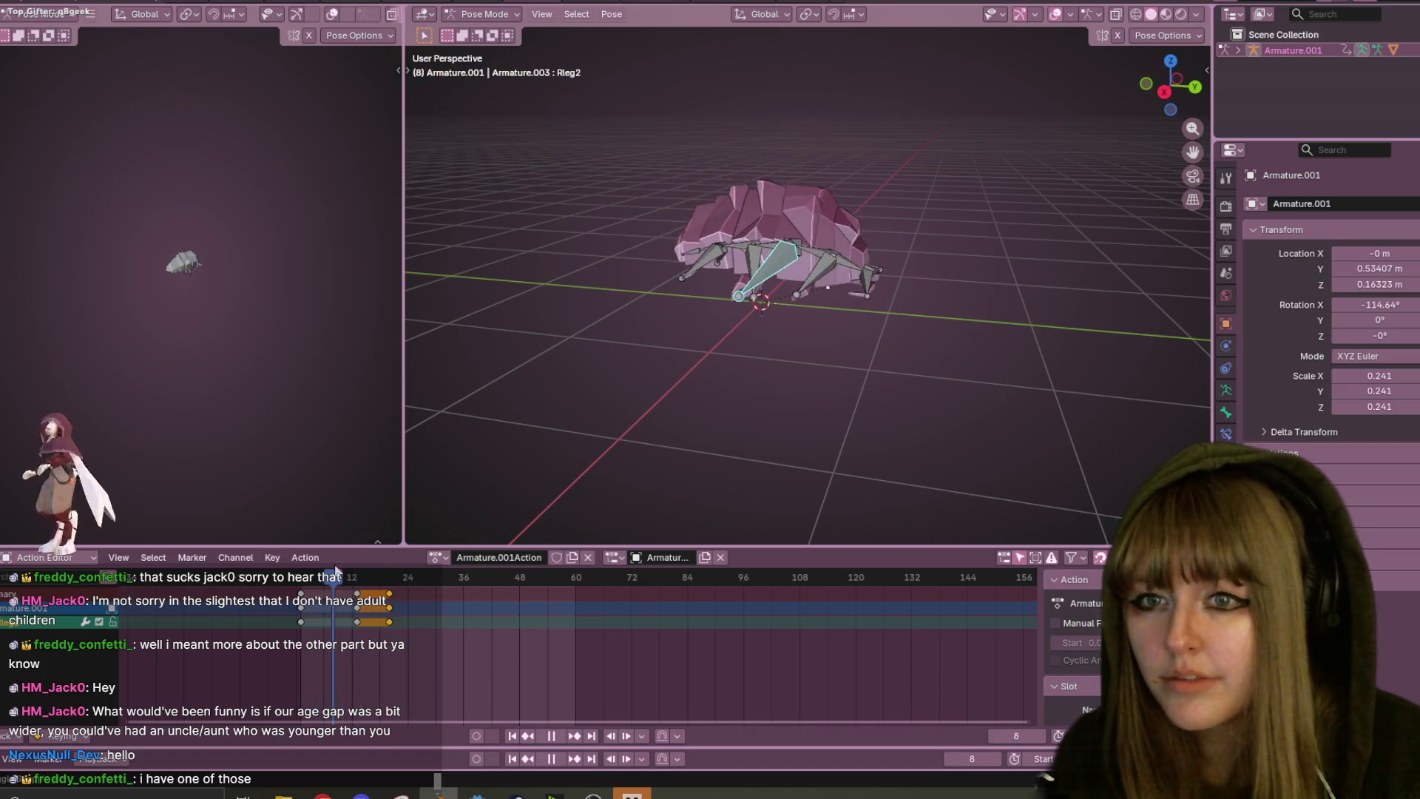
scroll(791, 346, up, 4)
mouse_move(791, 346)
middle_down()
mouse_move(895, 324)
mouse_move(863, 325)
middle_up()
mouse_move(929, 295)
middle_down()
mouse_move(885, 300)
mouse_move(955, 327)
mouse_move(923, 305)
middle_up()
key(space)
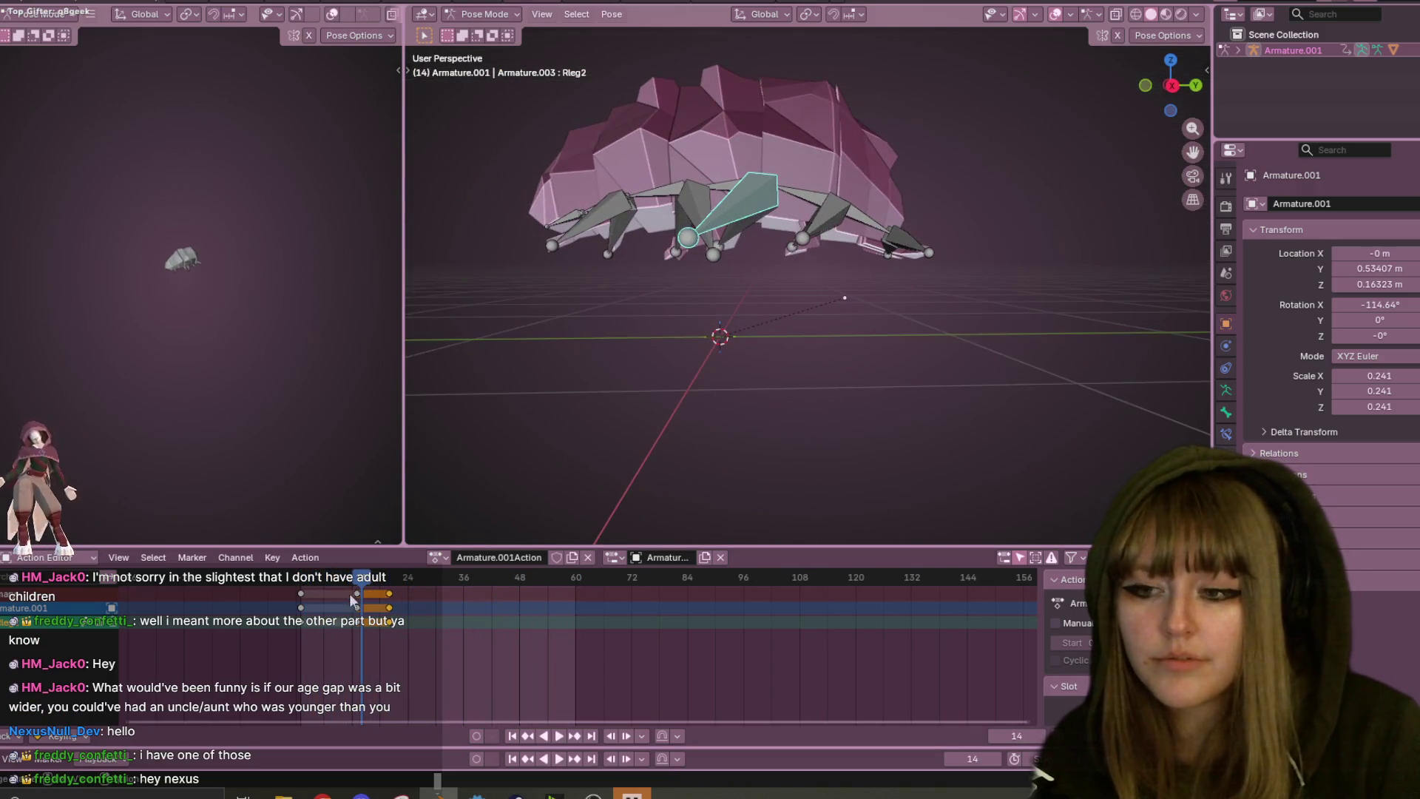
drag(349, 593, 322, 587)
right_click(360, 592)
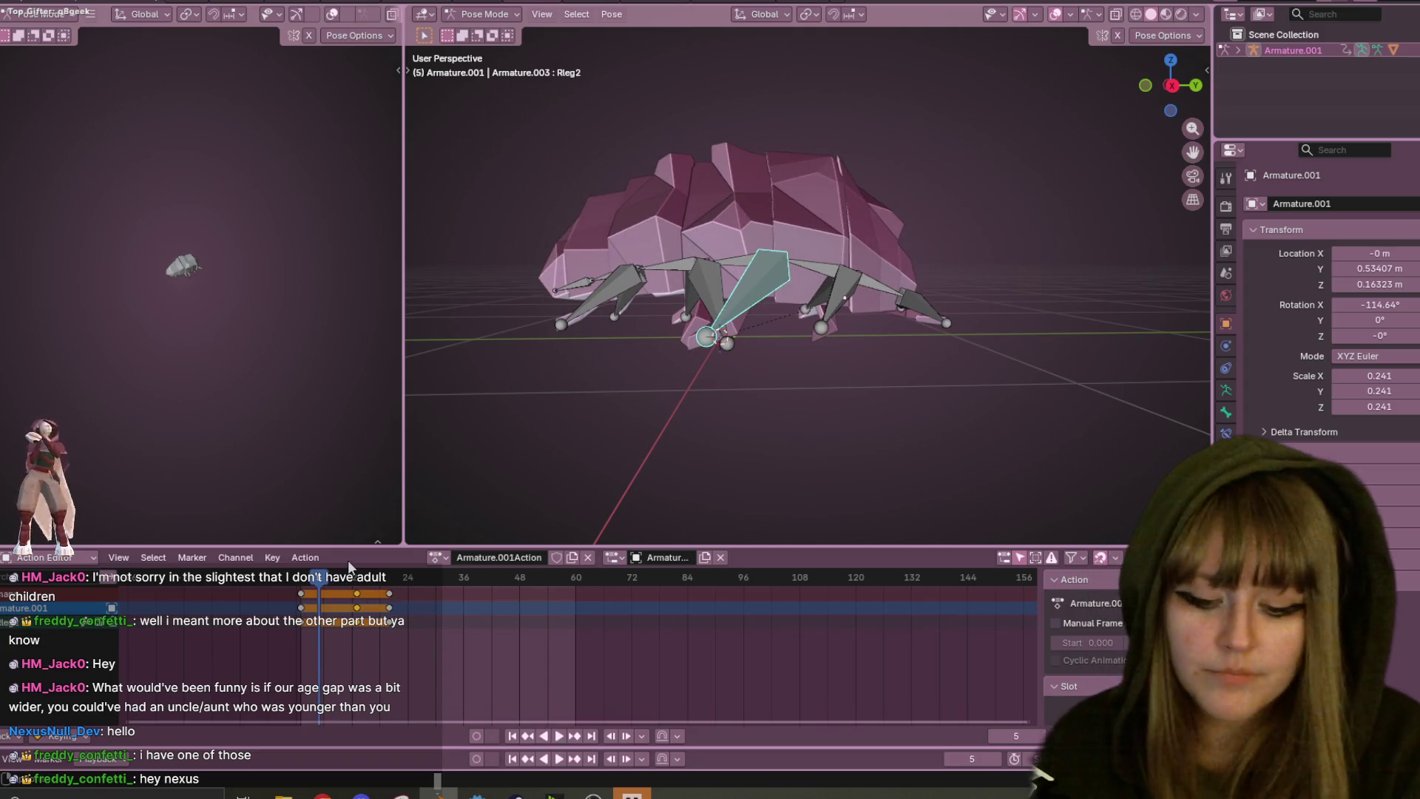
key(space)
- Shift all bones' frame-12 keyframes 8 frames earlier and replay the curl
key(a)
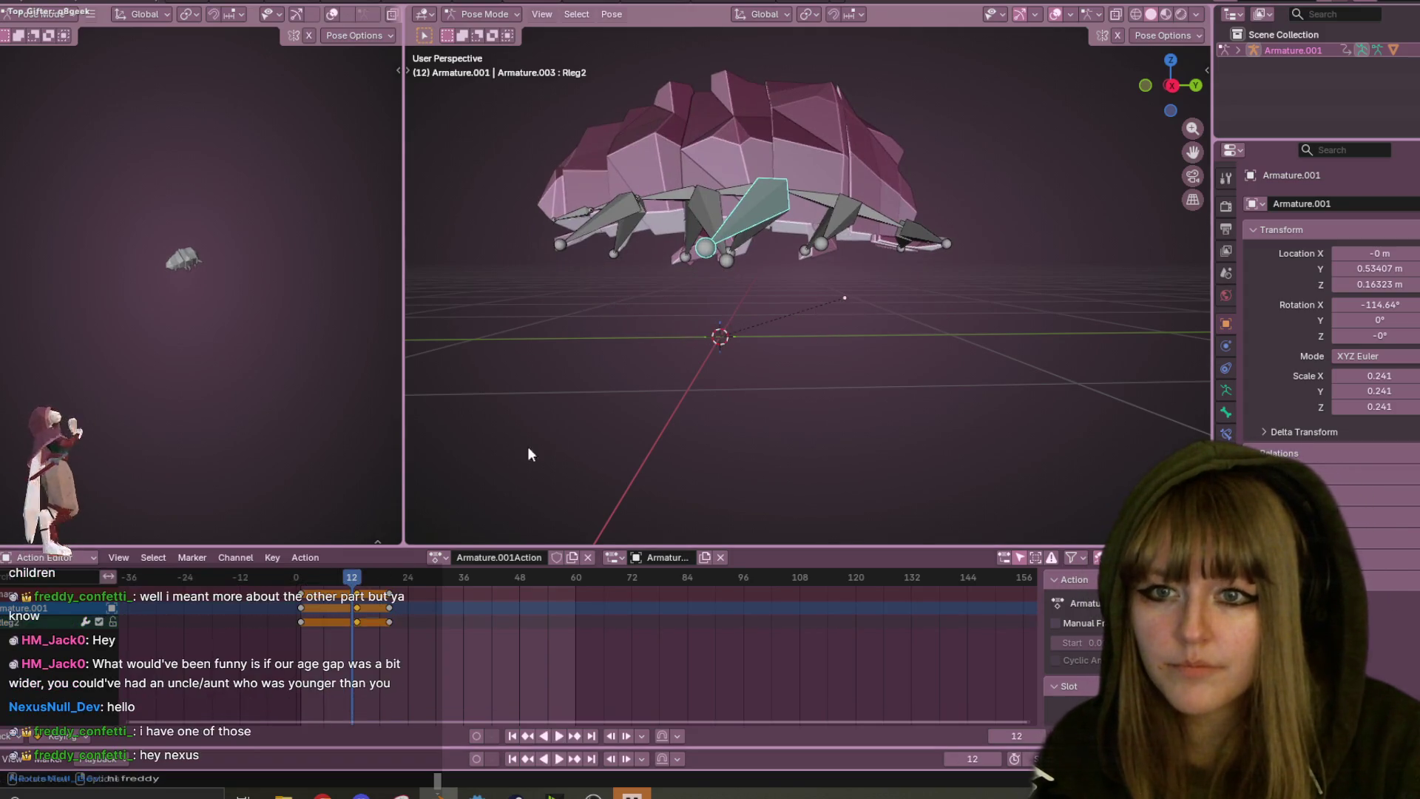
alt+click(357, 616)
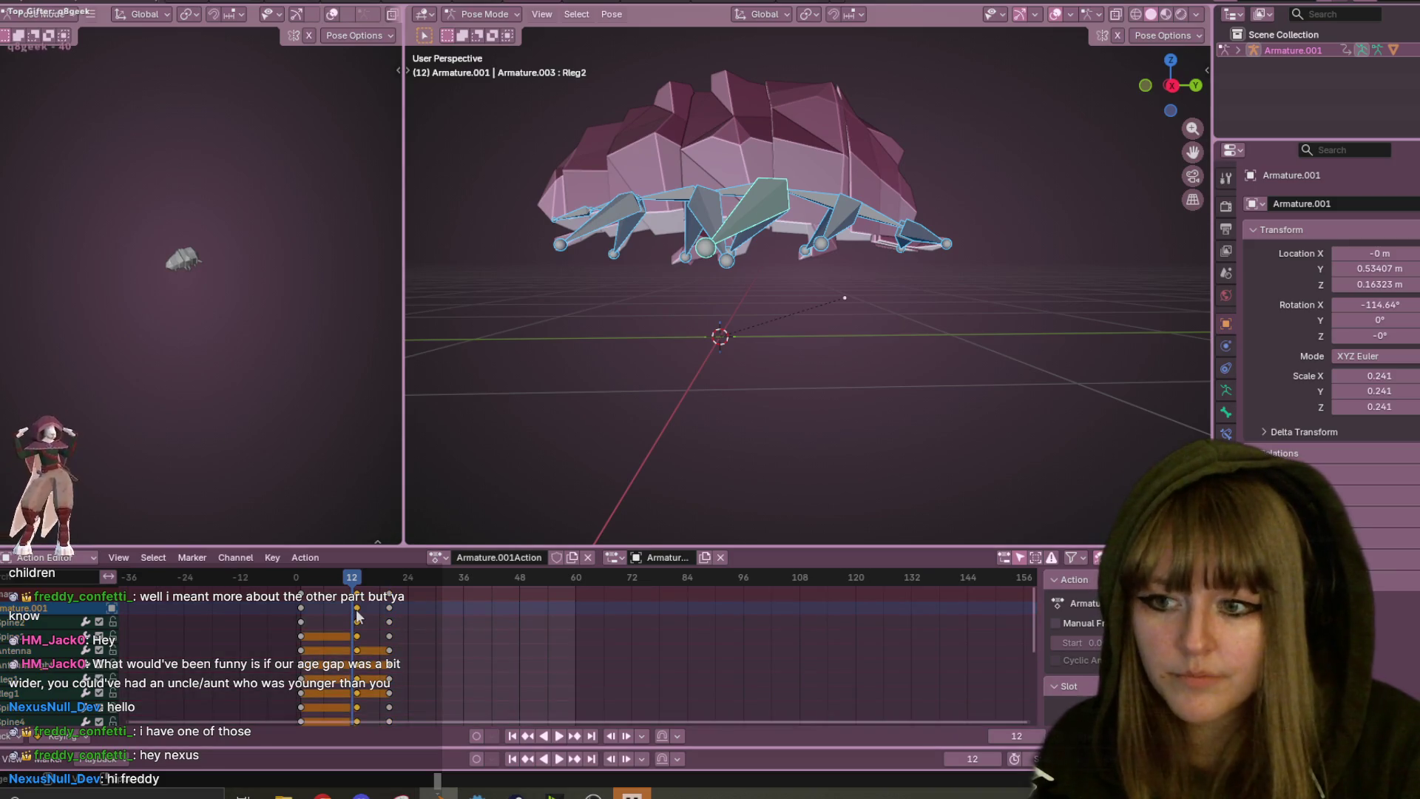
key(g)
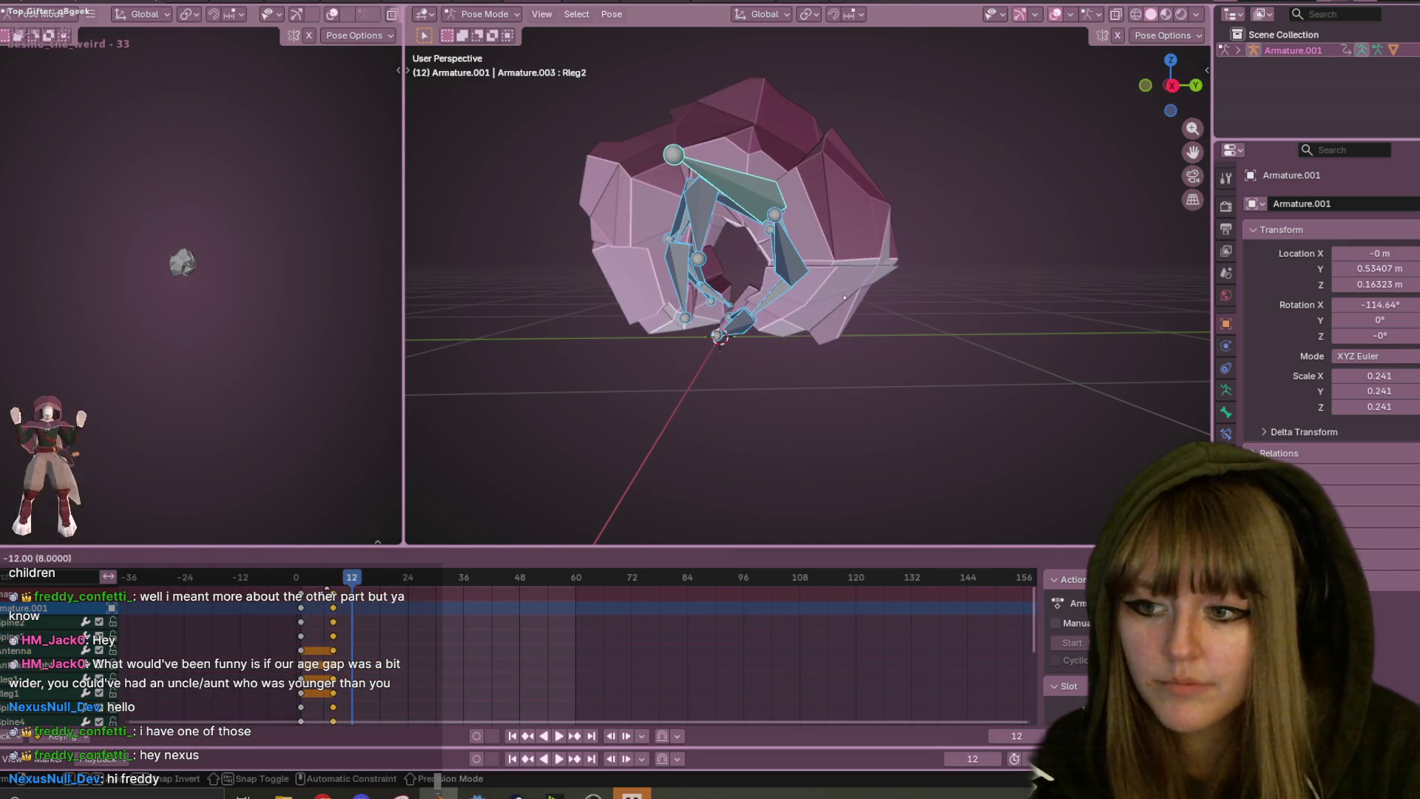
click(327, 590)
key(space)
middle_drag(861, 375, 871, 398)
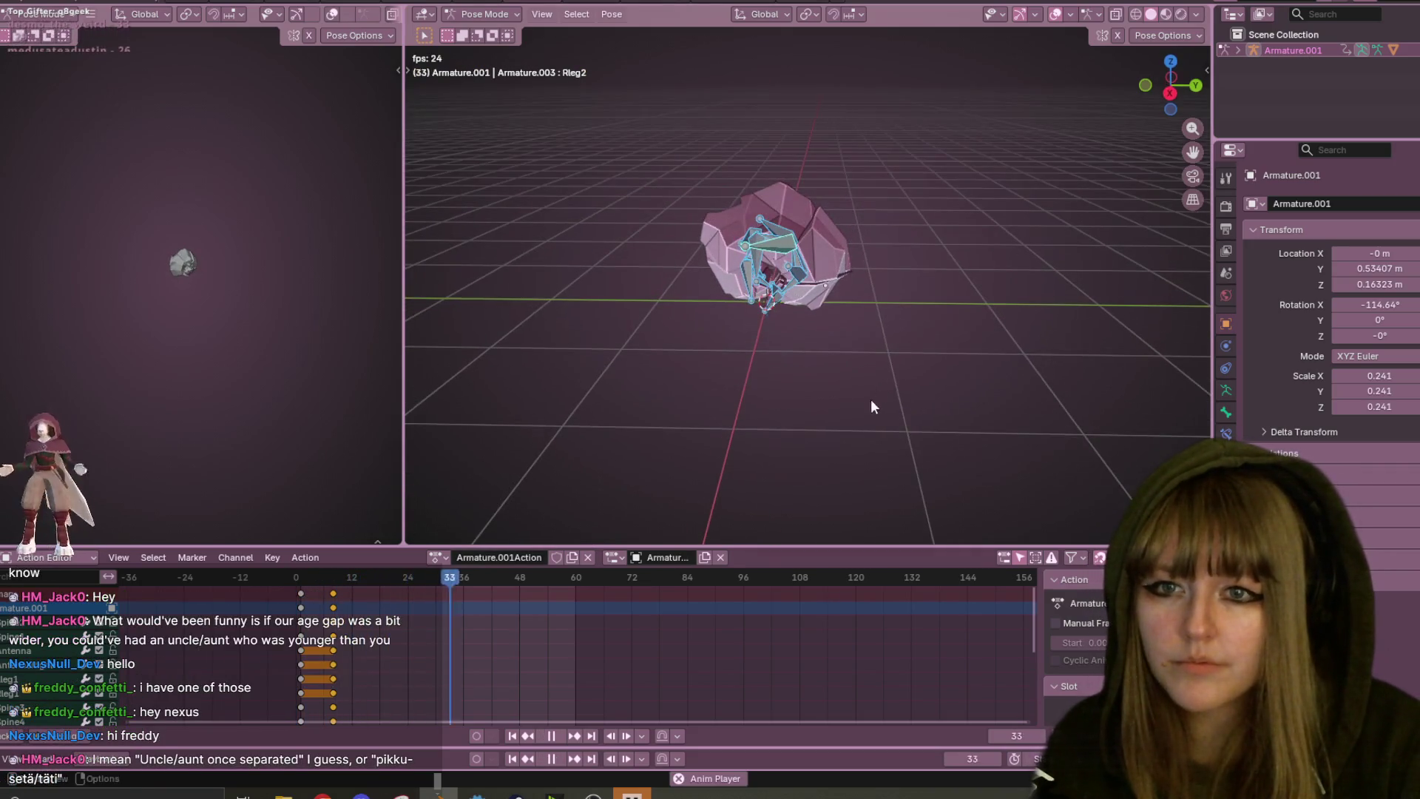
- Stop playback at frame 16 and orbit around the balled-up rig
click(543, 732)
mouse_move(747, 403)
middle_down()
mouse_move(787, 314)
mouse_move(778, 341)
middle_up()
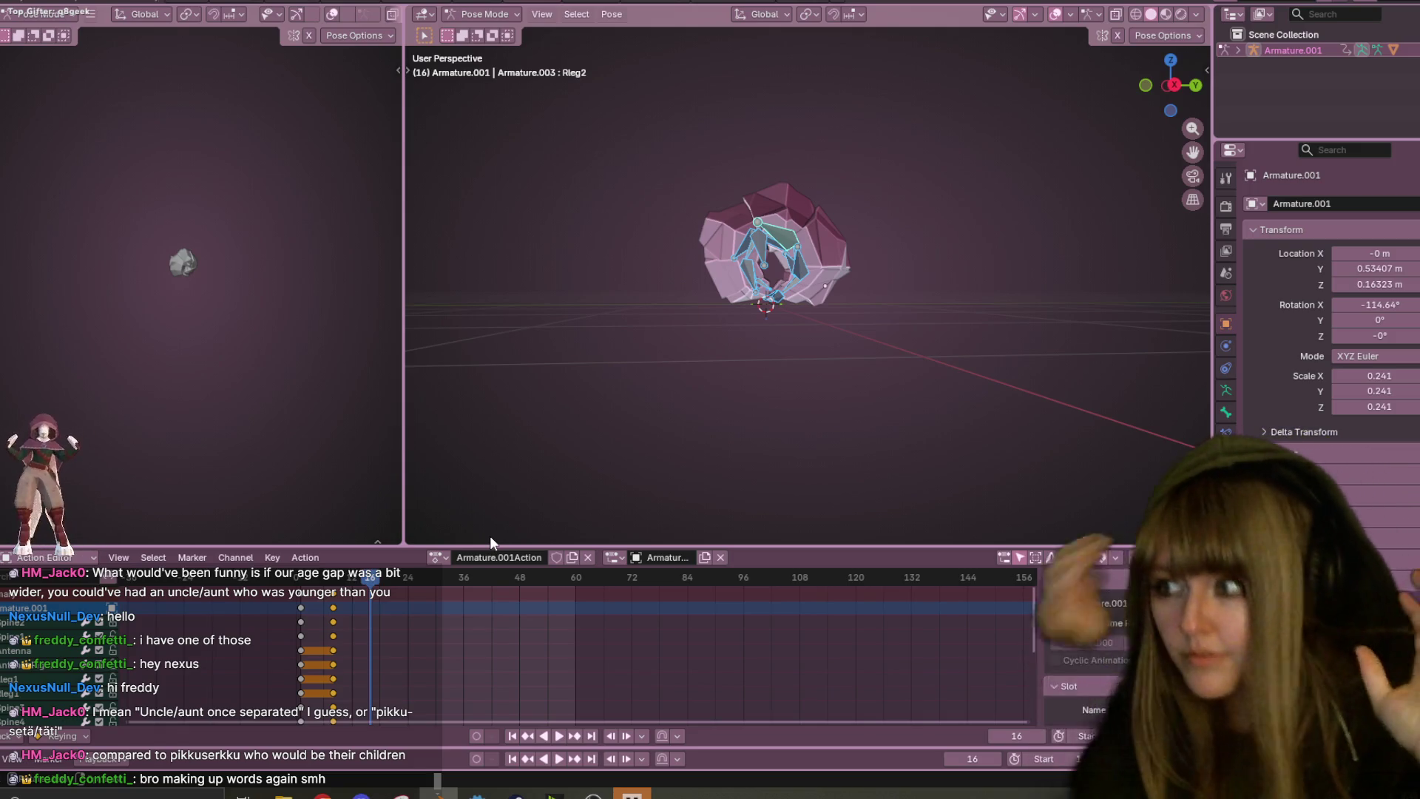
key(XF86AudioLowerVolume)
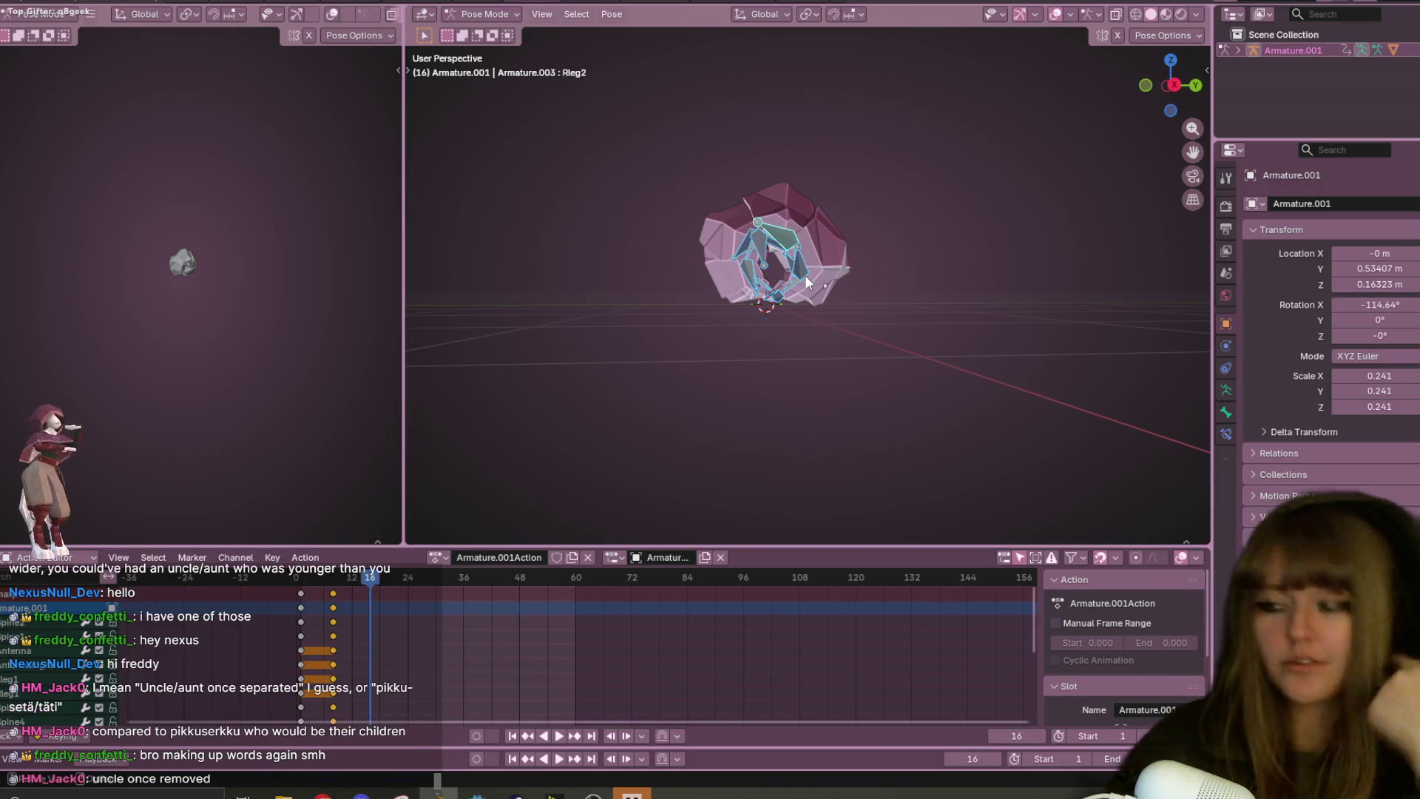
scroll(1092, 92, up, 5)
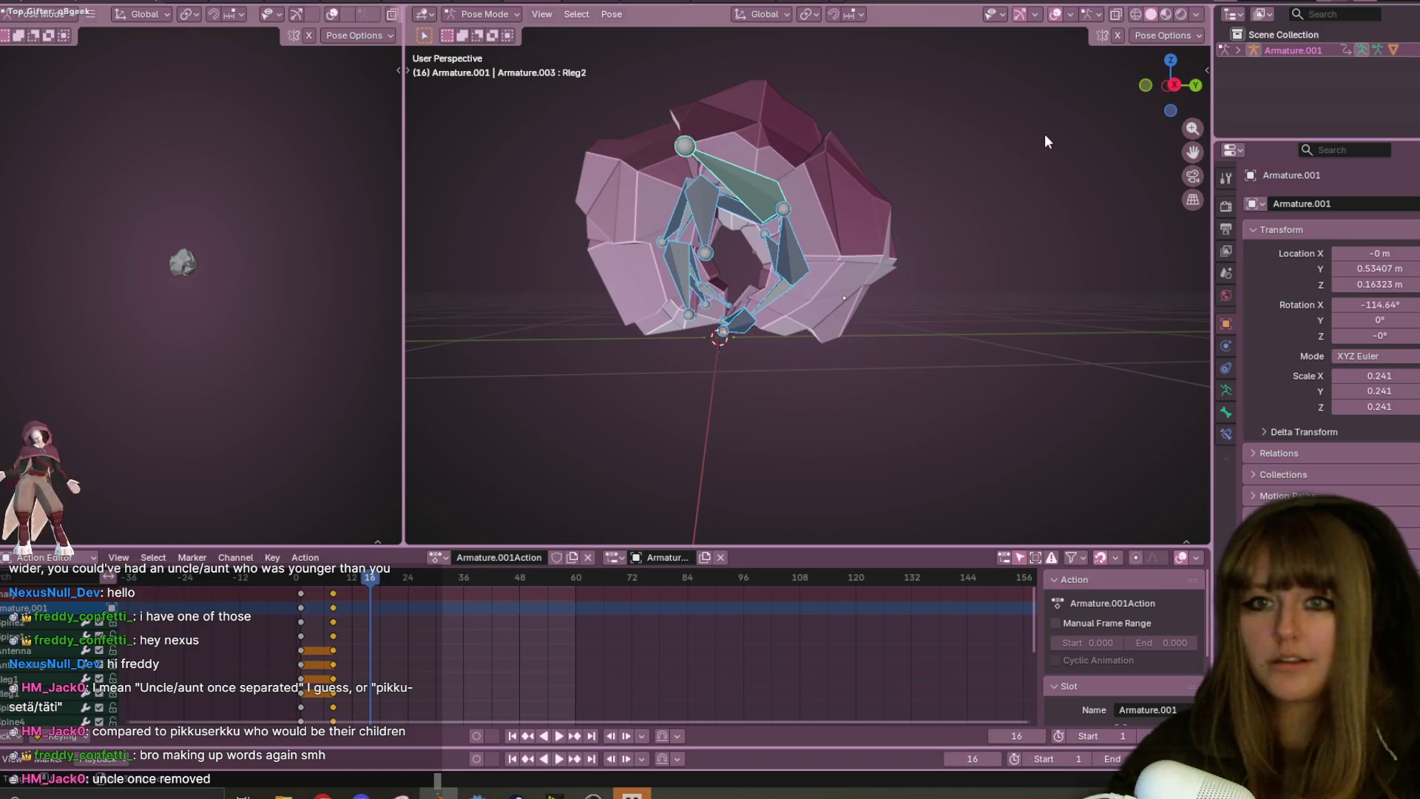
- Switch to the right side view, recentre the bug and preview the curl
key(KP_3)
shift+middle_drag(991, 169, 908, 204)
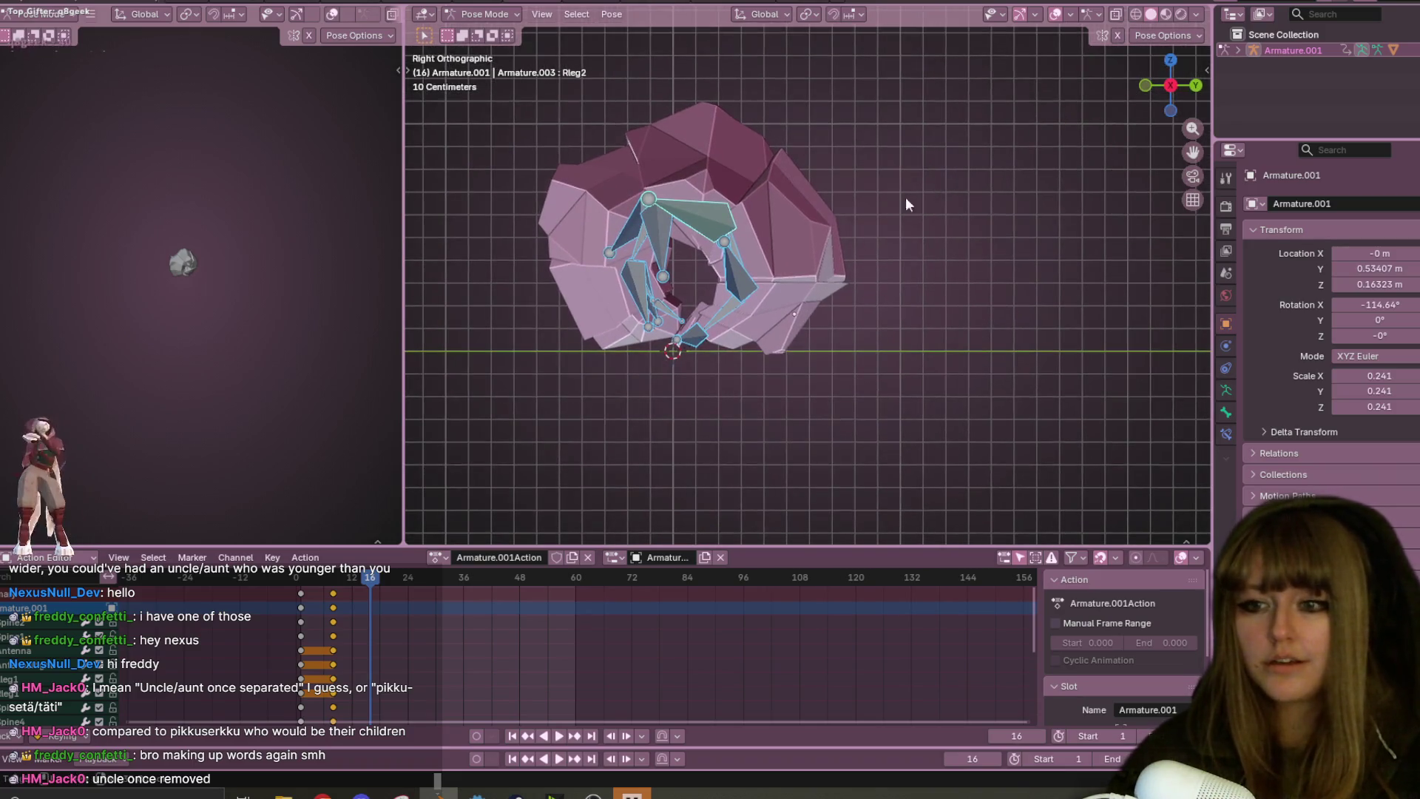
mouse_move(361, 579)
mouse_down()
mouse_move(300, 544)
mouse_move(343, 547)
mouse_move(294, 556)
mouse_move(338, 544)
mouse_move(282, 553)
mouse_move(296, 552)
mouse_up()
key(space)
key(space)
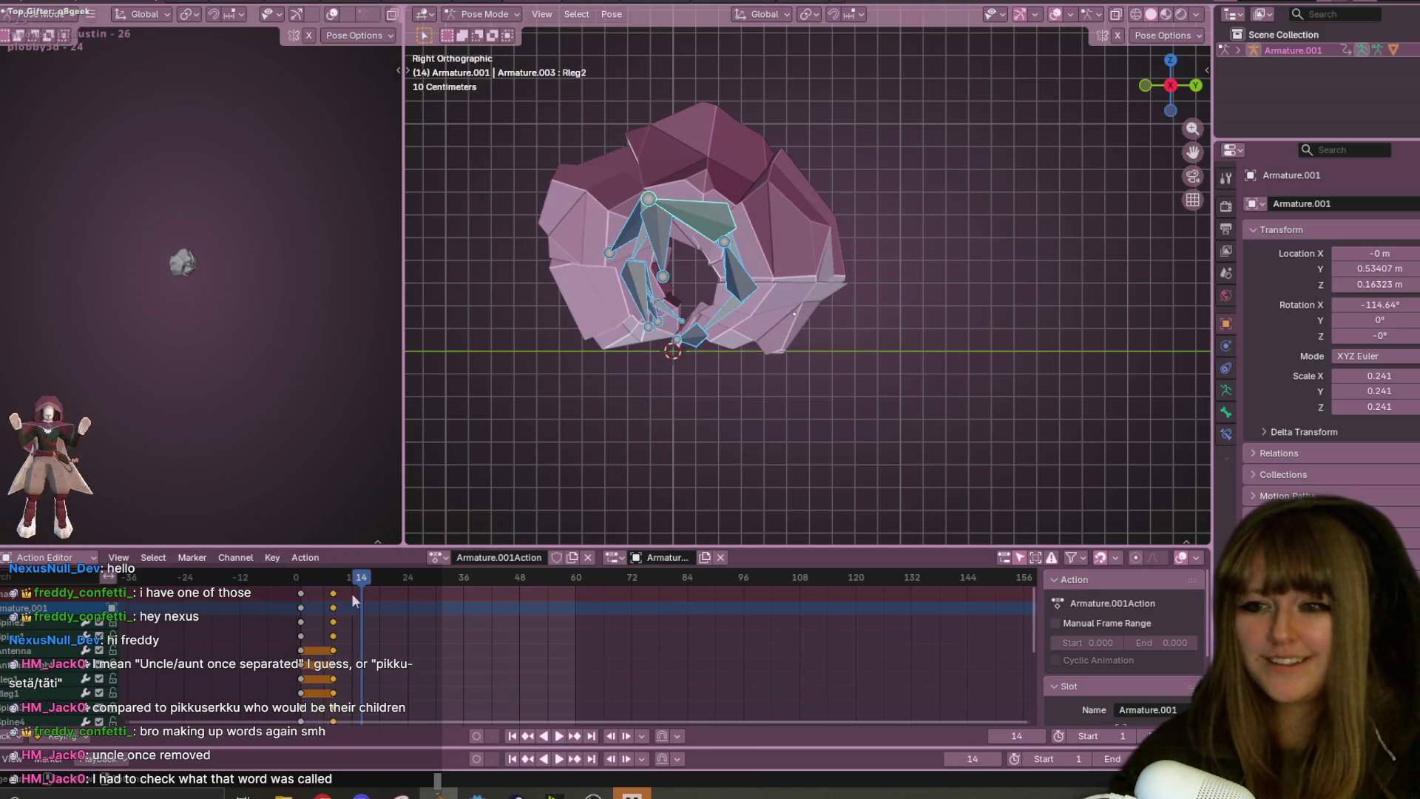
shift+middle_drag(996, 242, 1008, 286)
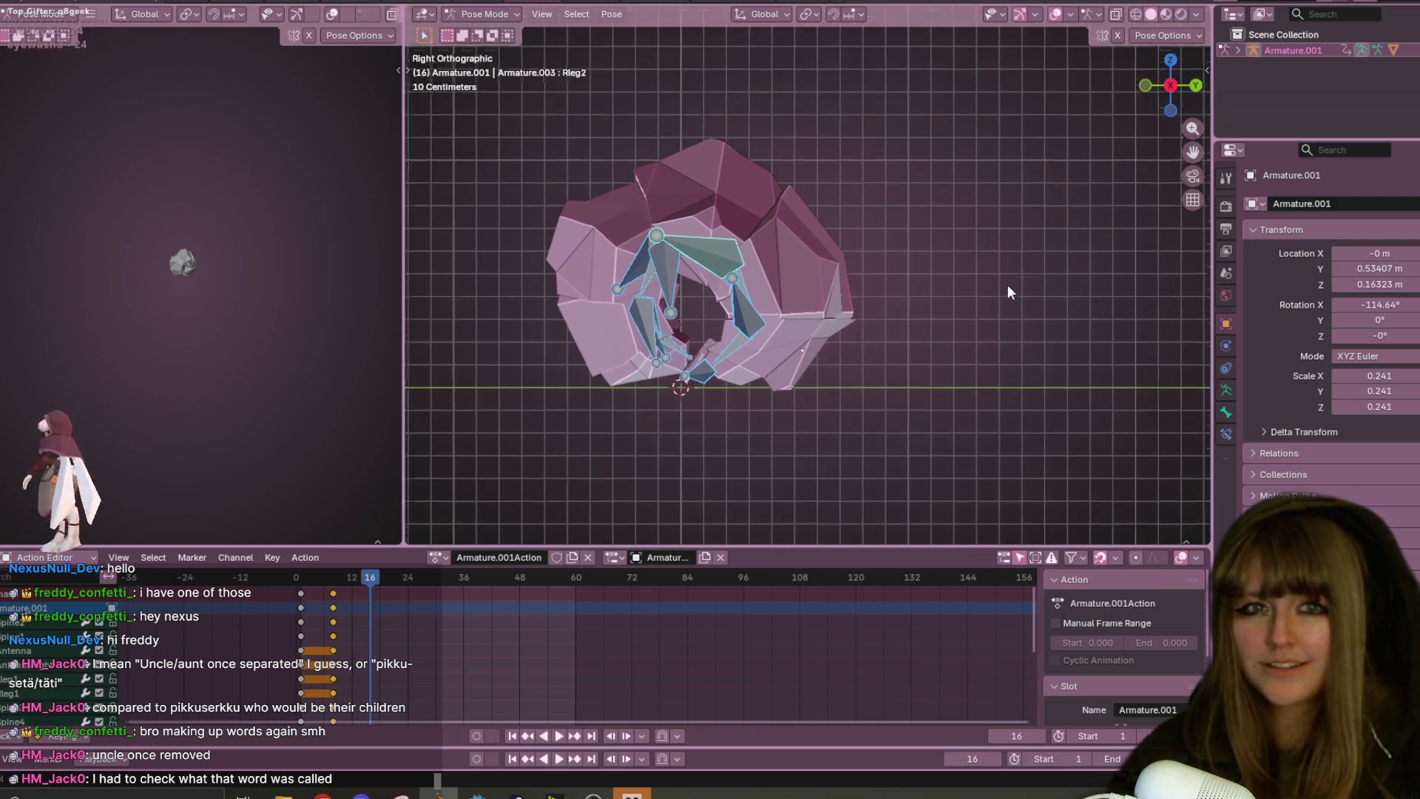
- Rotate Rleg2 further into the curl and keyframe the pose at frame 16
key(r)
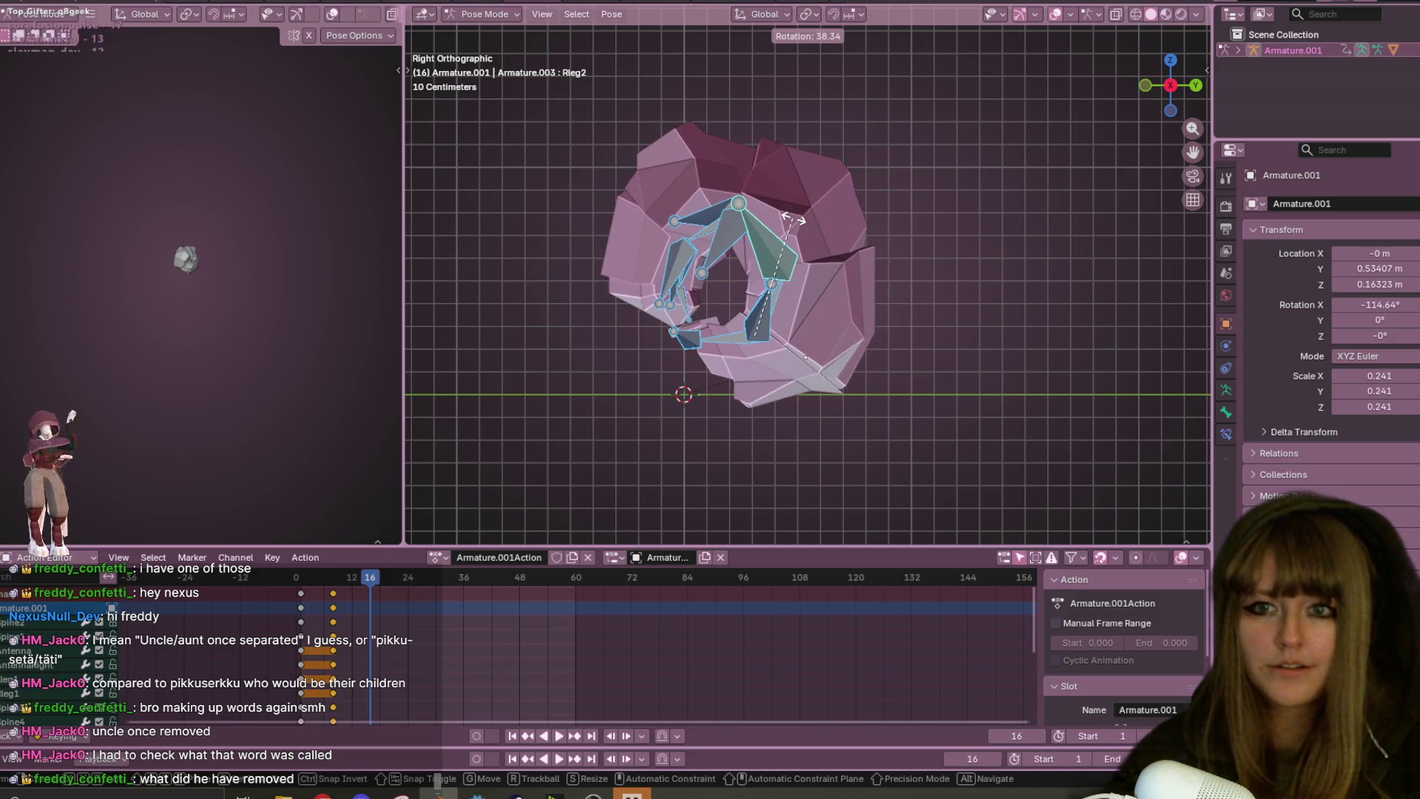
click(836, 210)
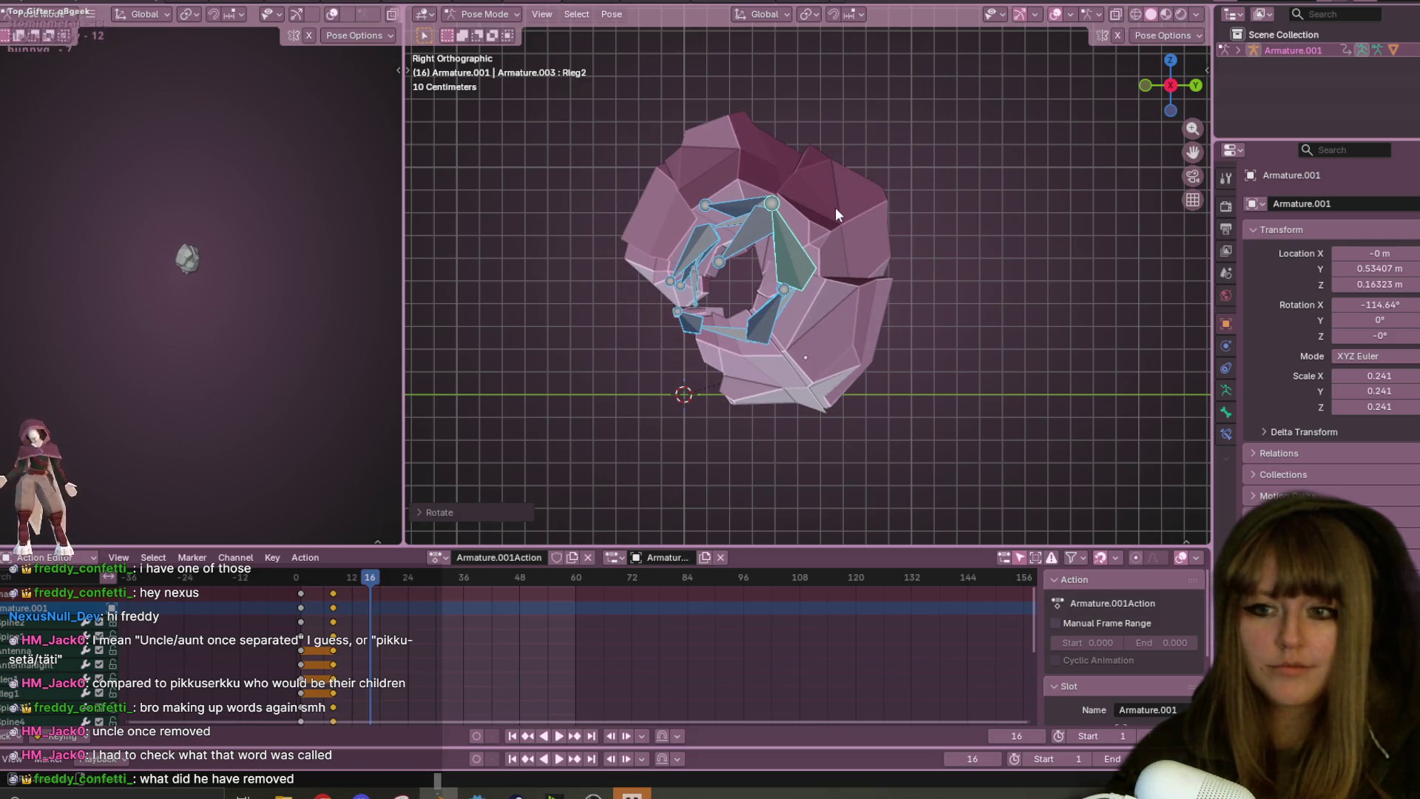
key(i)
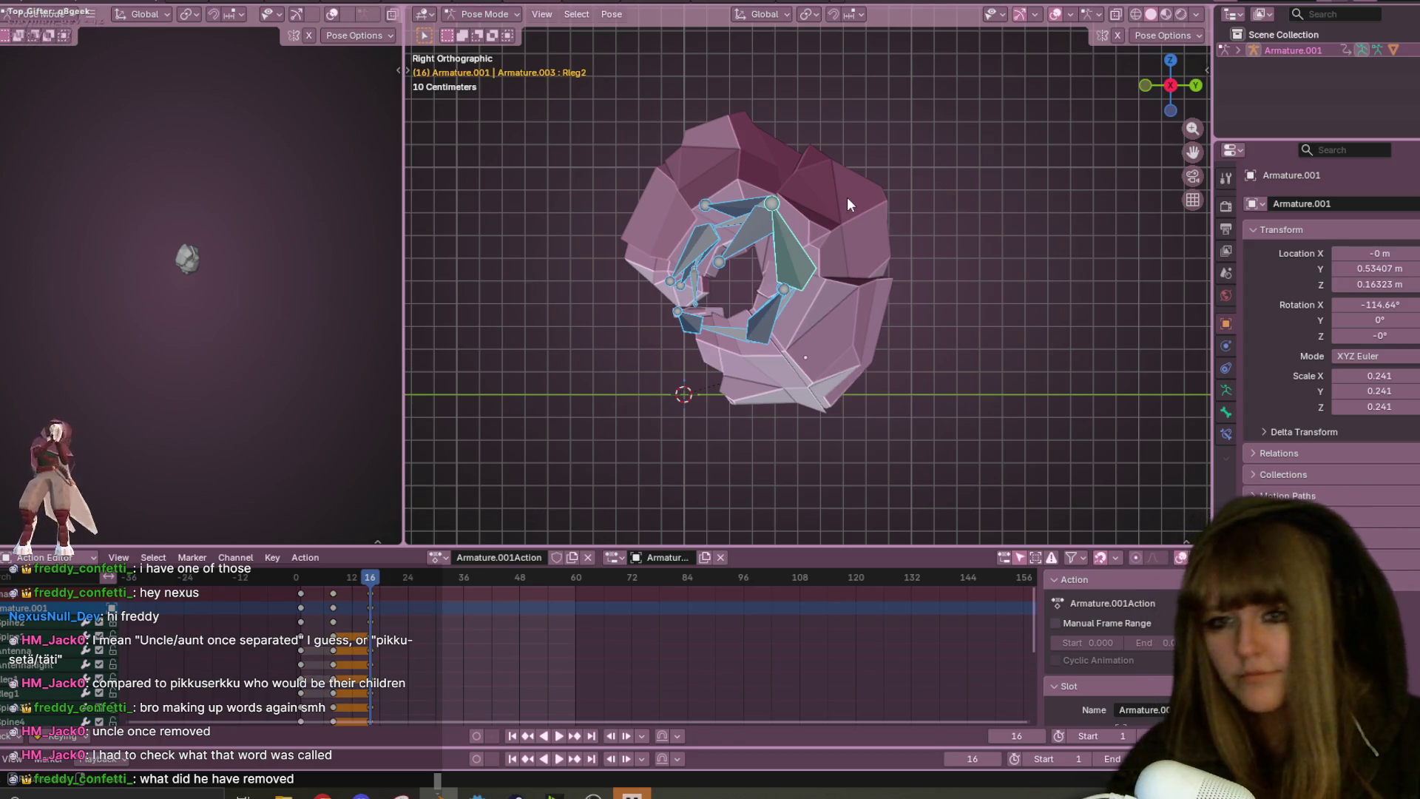
key(space)
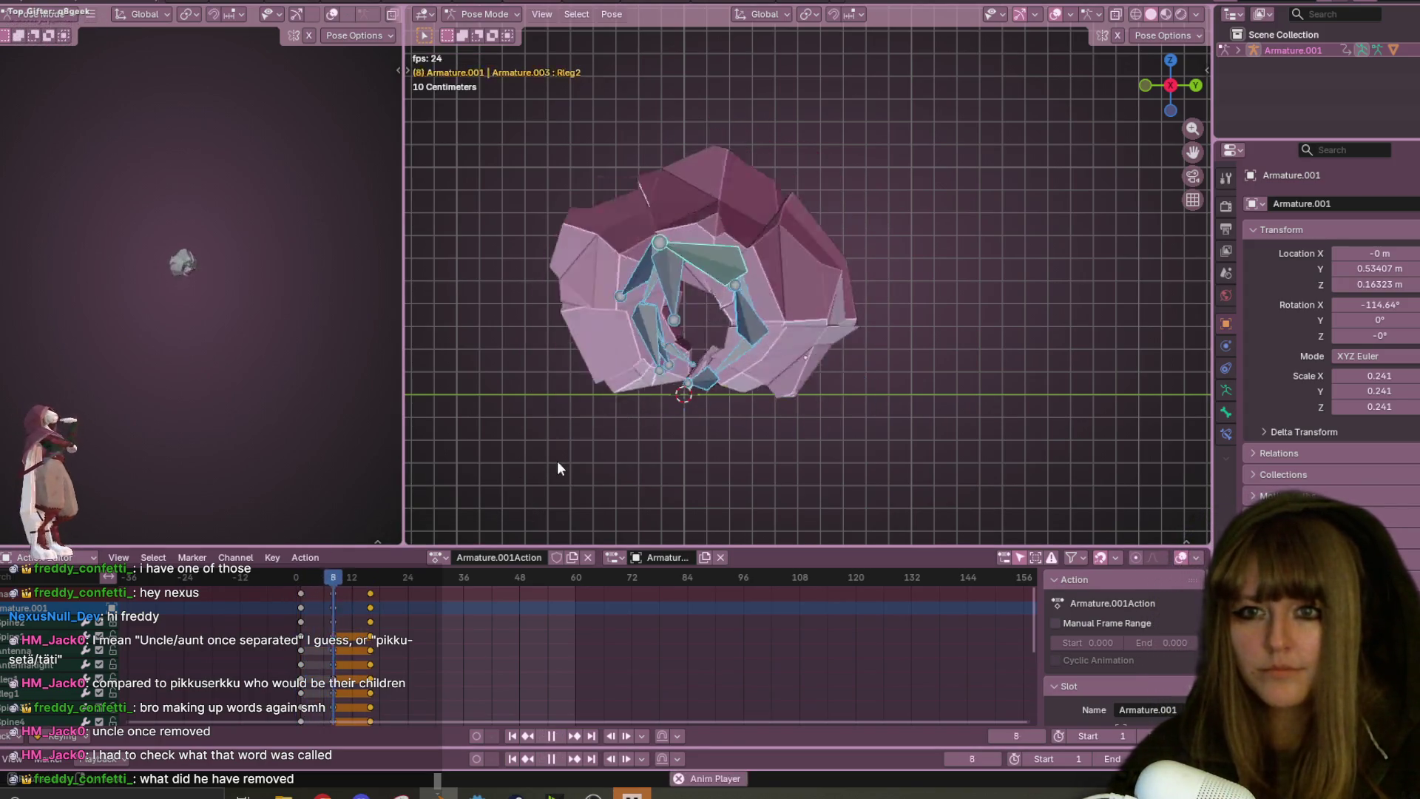
mouse_move(536, 578)
mouse_down()
mouse_move(538, 563)
mouse_move(429, 584)
mouse_up()
key(Escape)
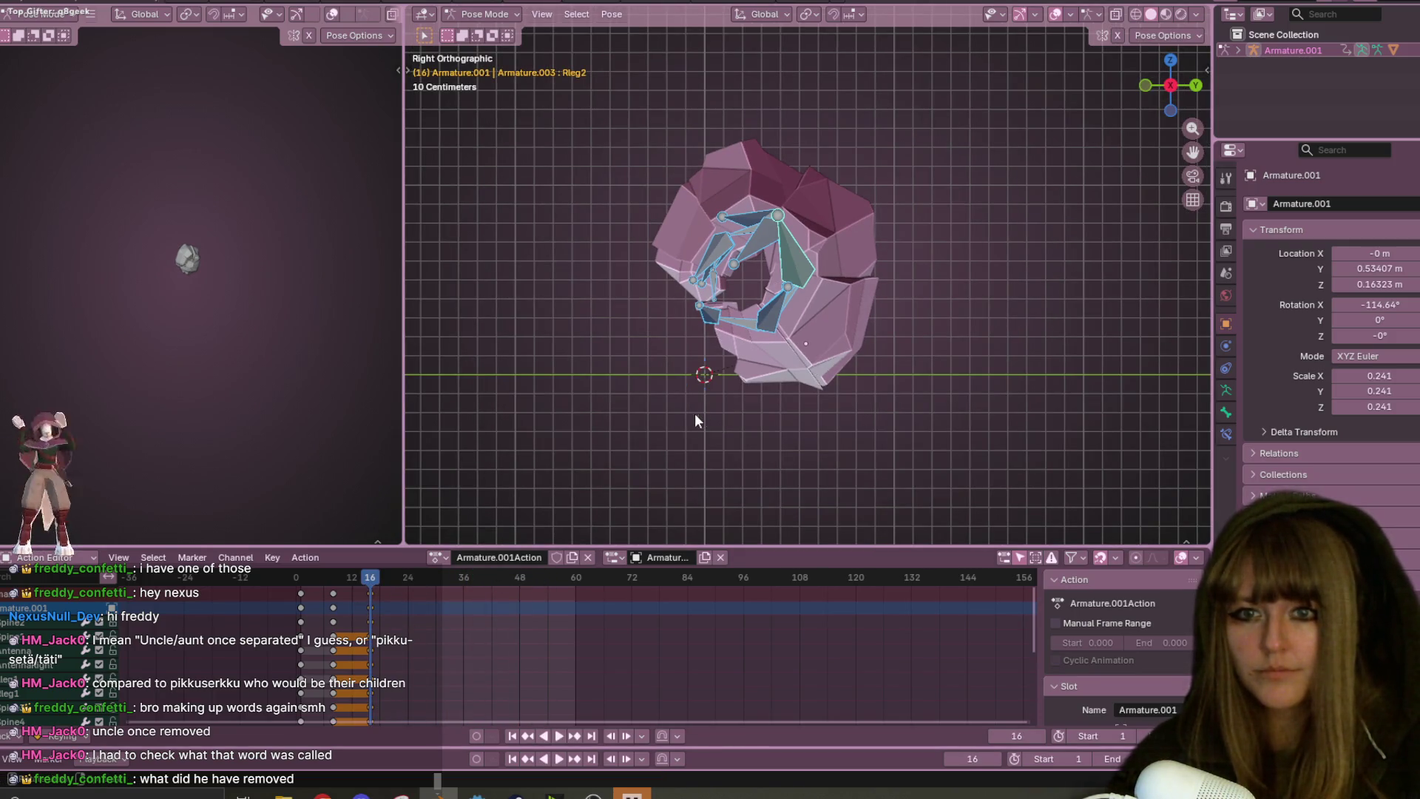
- Select the frame-16 keyframes and replay the curl in perspective, stopping at frame 34
click(370, 637)
key(shift+ctrl+space)
drag(311, 588, 372, 588)
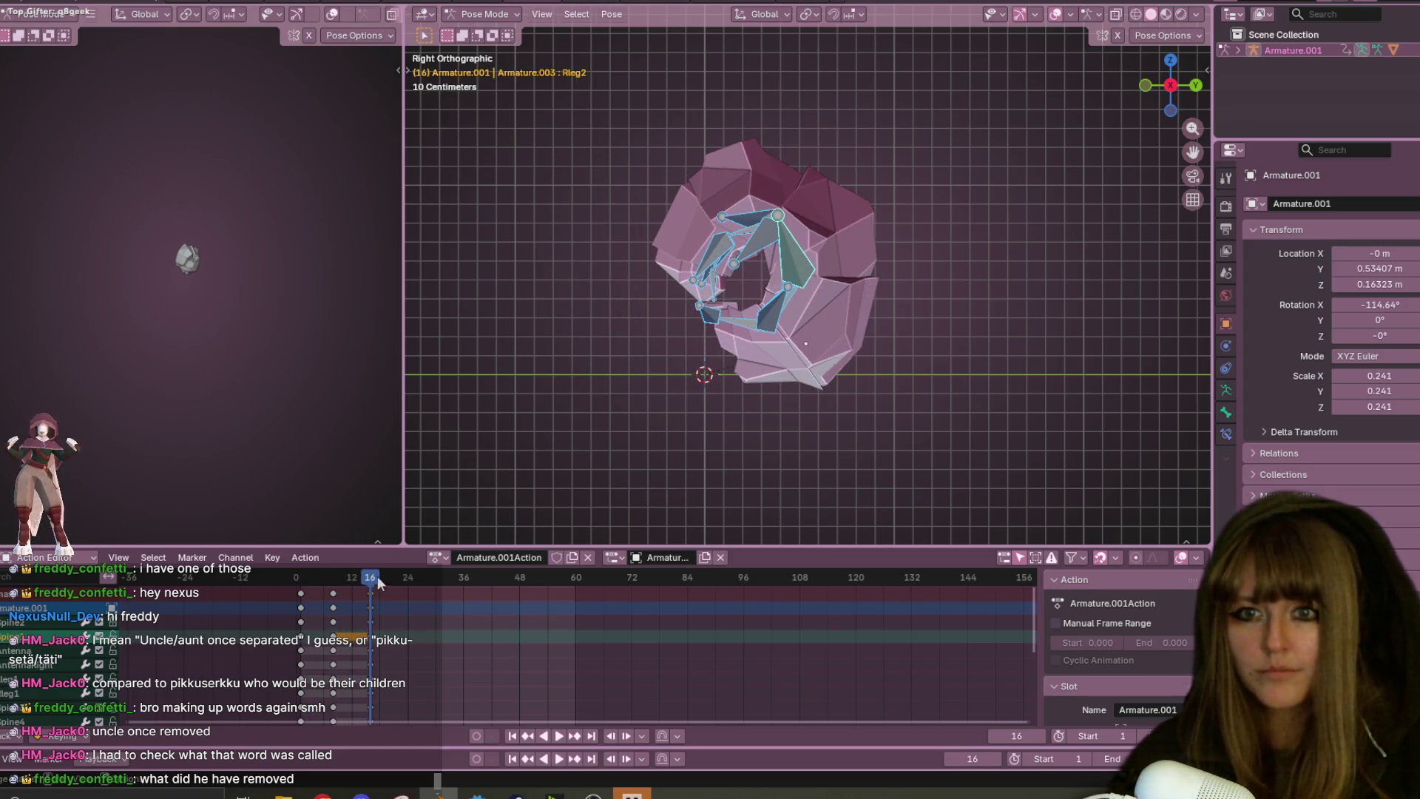
scroll(822, 379, down, 4)
key(space)
mouse_move(822, 379)
middle_down()
mouse_move(983, 395)
mouse_move(949, 180)
middle_up()
scroll(972, 251, up, 3)
mouse_move(972, 253)
middle_down()
mouse_move(980, 300)
mouse_move(951, 349)
mouse_move(532, 362)
middle_up()
key(space)
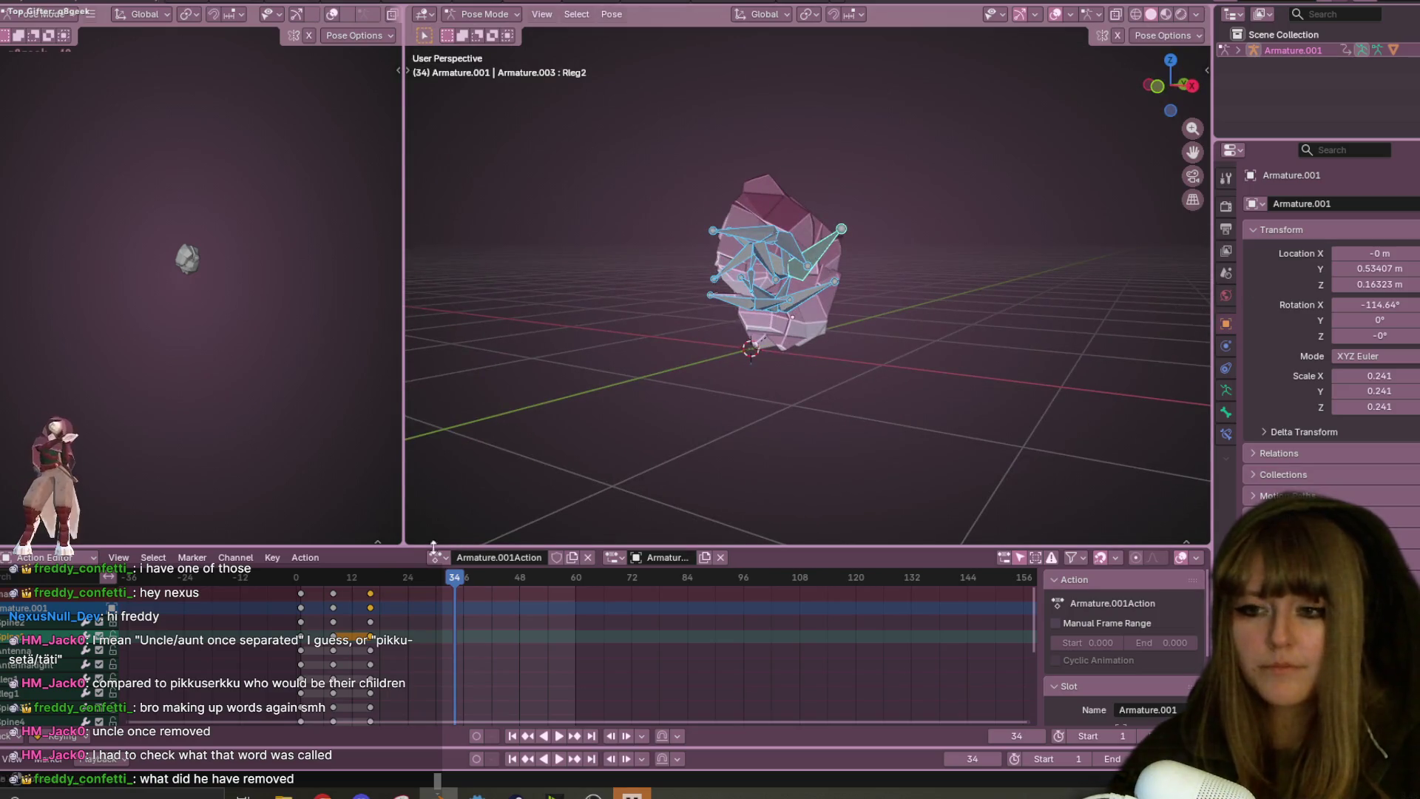
key(space)
mouse_move(595, 398)
middle_down()
mouse_move(710, 342)
mouse_move(636, 349)
mouse_move(774, 269)
mouse_move(769, 171)
mouse_move(759, 284)
mouse_move(681, 386)
mouse_move(485, 438)
mouse_move(1138, 334)
mouse_move(589, 365)
middle_up()
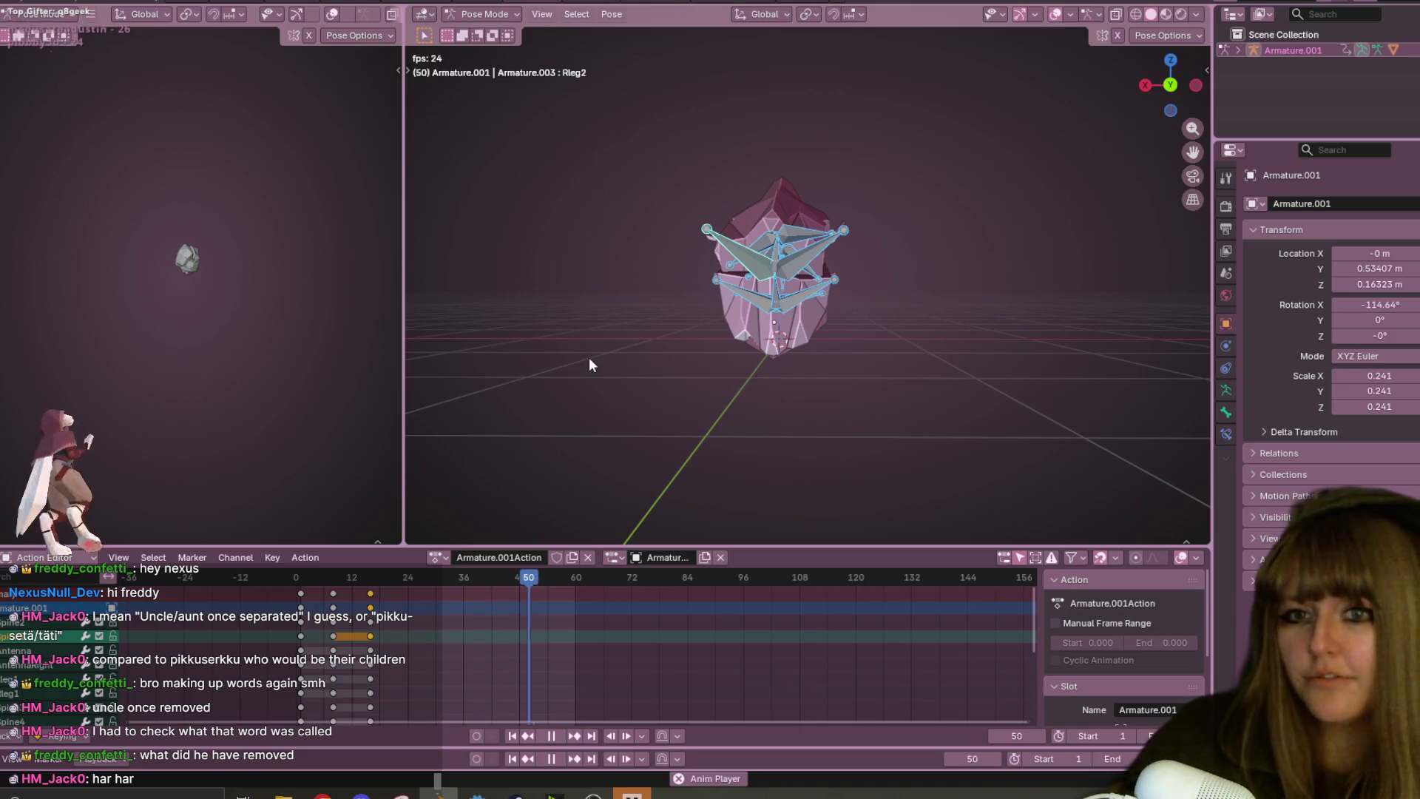
key(space)
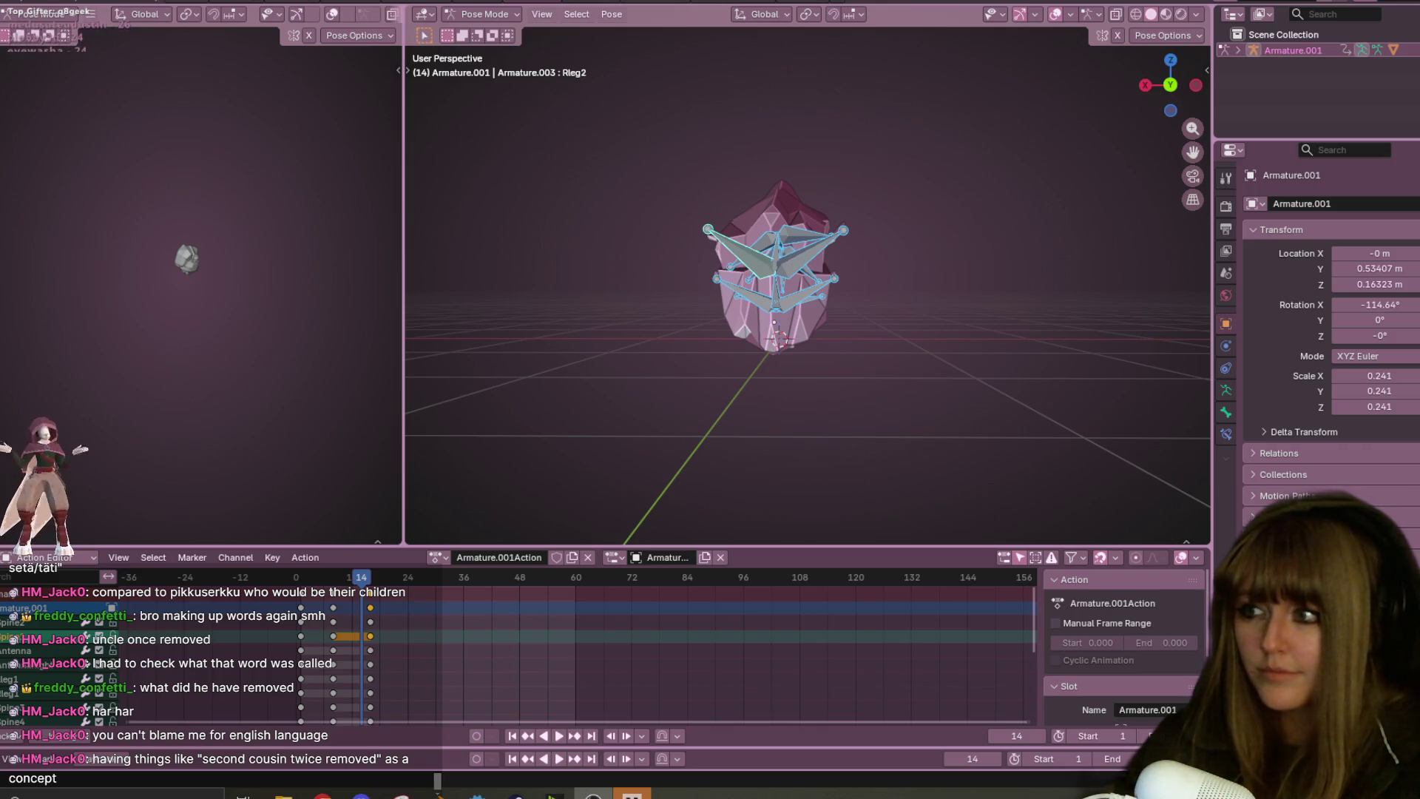
mouse_move(827, 276)
middle_down()
mouse_move(878, 372)
mouse_move(1023, 410)
mouse_move(1027, 229)
mouse_move(997, 454)
mouse_move(978, 251)
mouse_move(911, 312)
mouse_move(831, 524)
mouse_move(844, 45)
mouse_move(966, 439)
mouse_move(908, 523)
mouse_move(632, 155)
mouse_move(805, 290)
mouse_move(1161, 339)
mouse_move(960, 469)
mouse_move(1014, 338)
mouse_move(920, 148)
mouse_move(766, 444)
mouse_move(677, 90)
mouse_move(576, 220)
mouse_move(764, 230)
mouse_move(797, 150)
mouse_move(681, 264)
mouse_move(830, 325)
mouse_move(649, 304)
mouse_move(1116, 228)
mouse_move(1065, 540)
middle_up()
- Rotate the AntennaRight bone to a new angle in Bottom view
click(680, 264)
shift+click(650, 304)
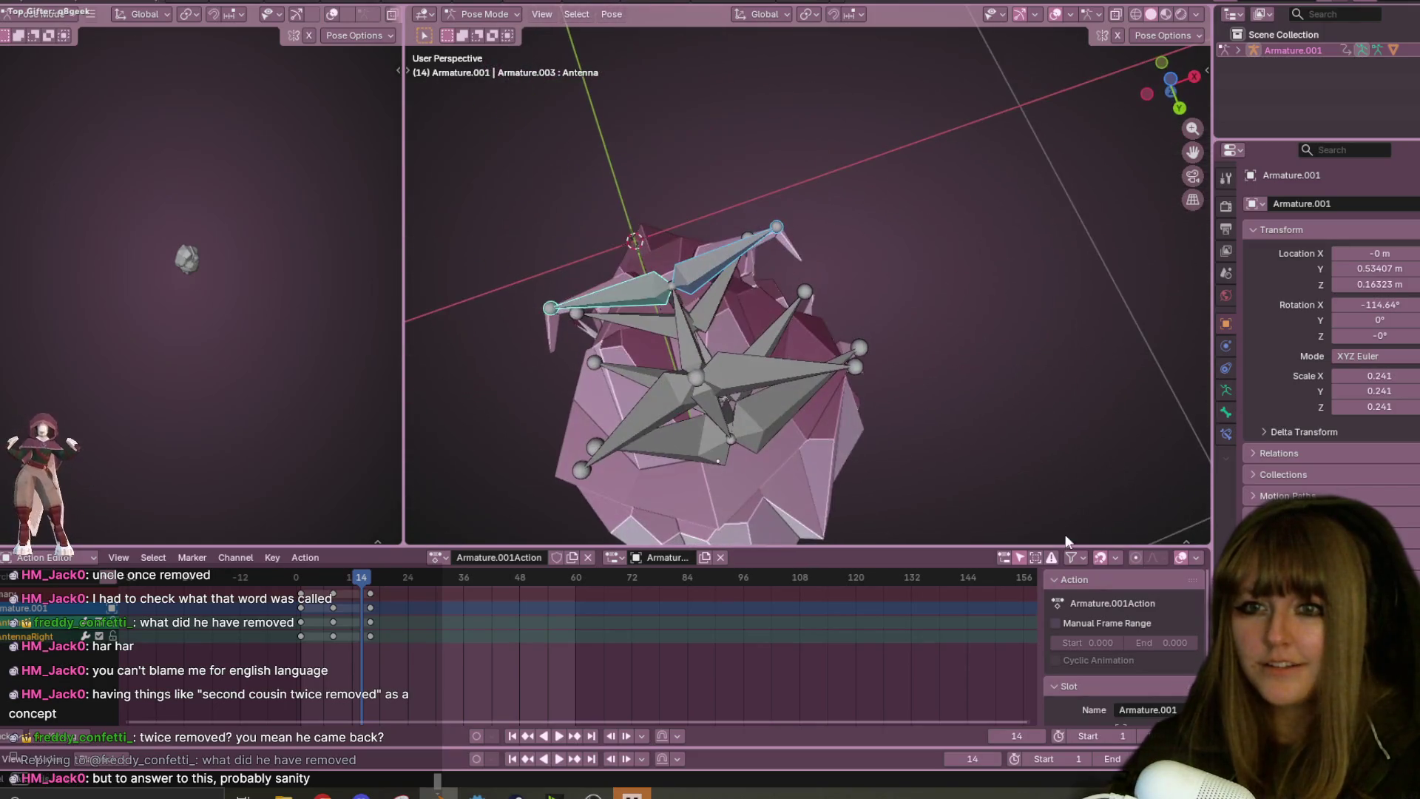
click(706, 266)
click(1166, 85)
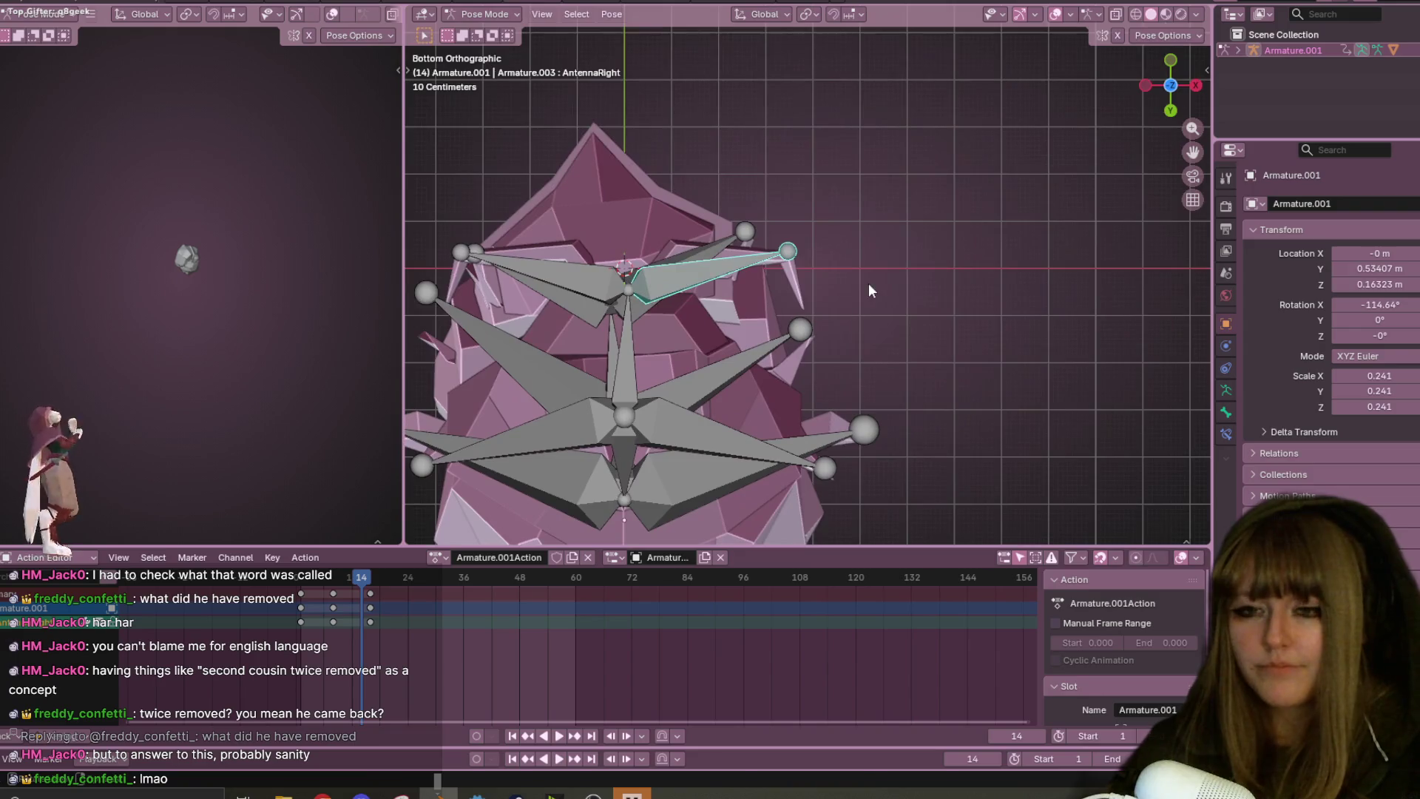
key(r)
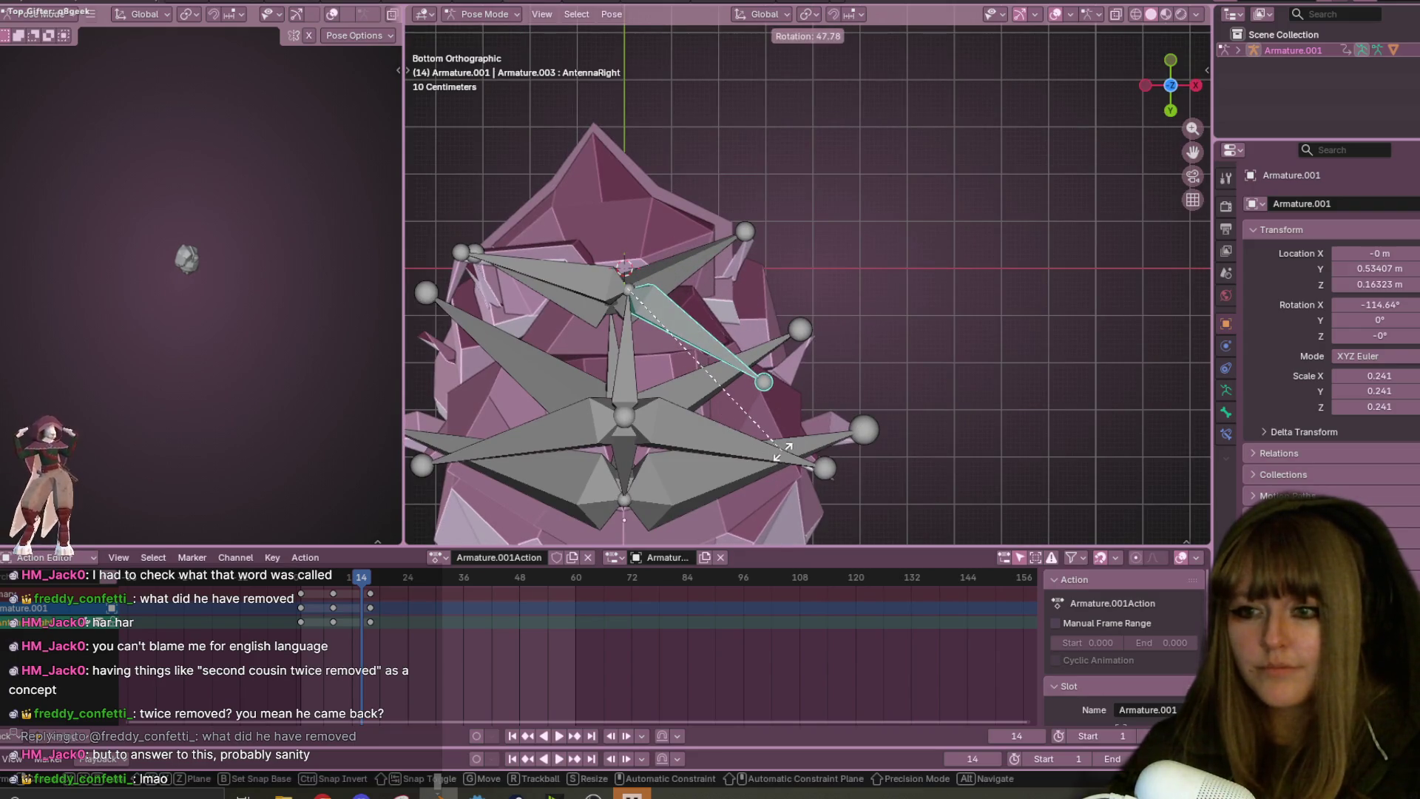
click(867, 220)
- Select everything and play the curl animation from the start in perspective
mouse_move(932, 230)
middle_down()
mouse_move(911, 412)
mouse_move(733, 472)
mouse_move(706, 418)
mouse_move(809, 307)
mouse_move(825, 153)
mouse_move(762, 424)
mouse_move(707, 198)
mouse_move(685, 547)
mouse_move(649, 503)
mouse_move(613, 185)
mouse_move(614, 487)
mouse_move(611, 33)
mouse_move(531, 296)
mouse_move(1193, 386)
mouse_move(853, 251)
mouse_move(406, 608)
middle_up()
key(a)
click(296, 577)
mouse_move(740, 296)
middle_down()
mouse_move(938, 206)
mouse_move(969, 216)
mouse_move(934, 291)
middle_up()
key(space)
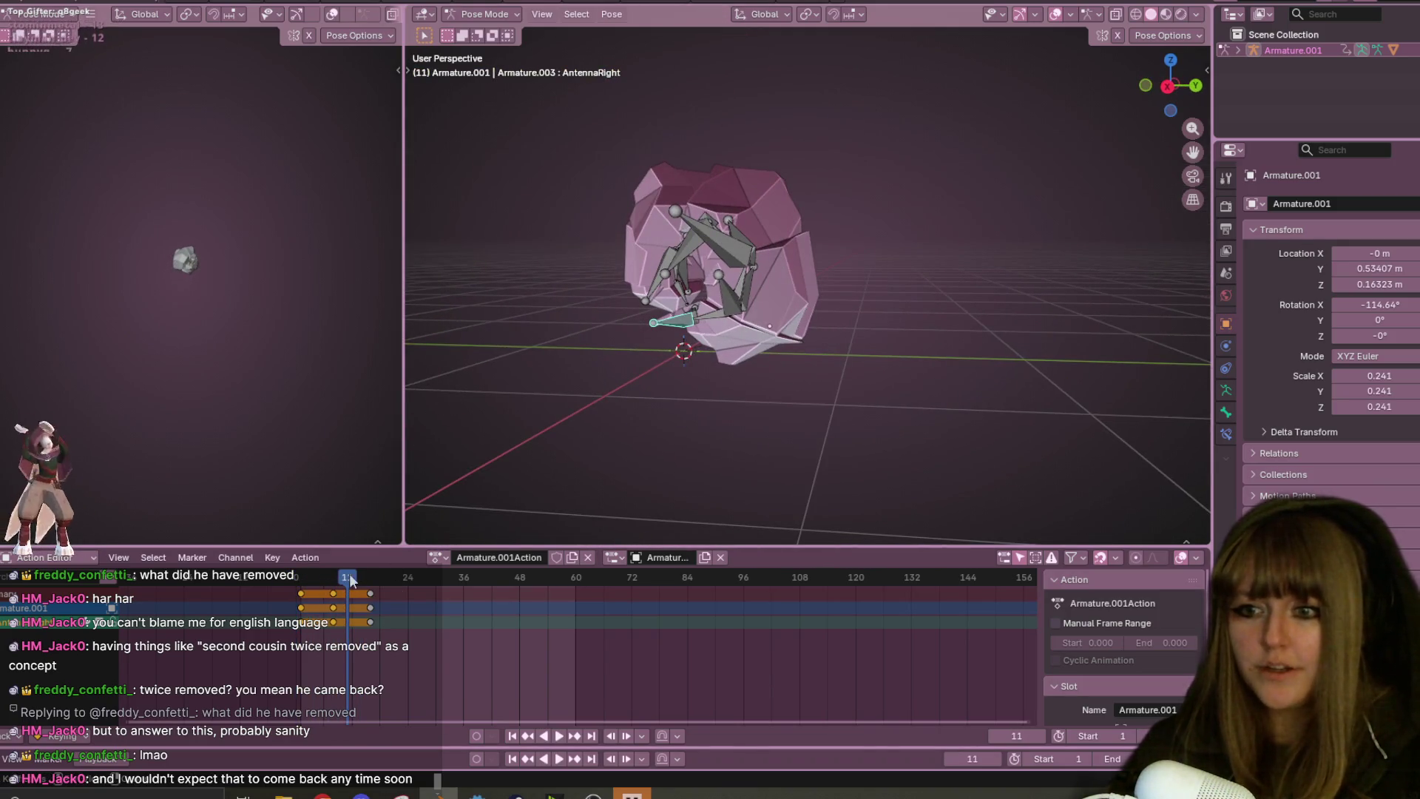
- Stop playback at frame 25, select the Spine2 bone and scale it slightly in Right view
middle_drag(611, 383, 708, 379)
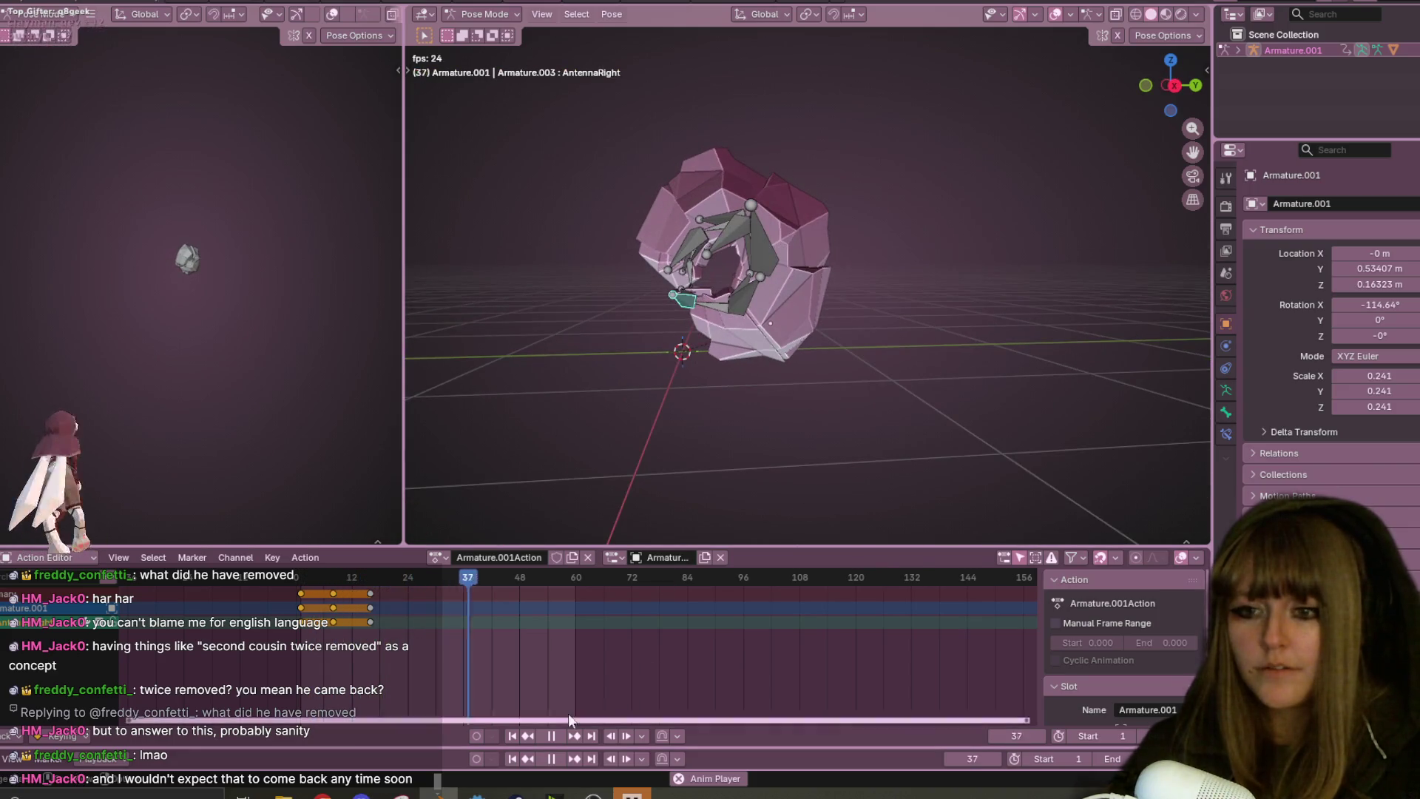
click(553, 736)
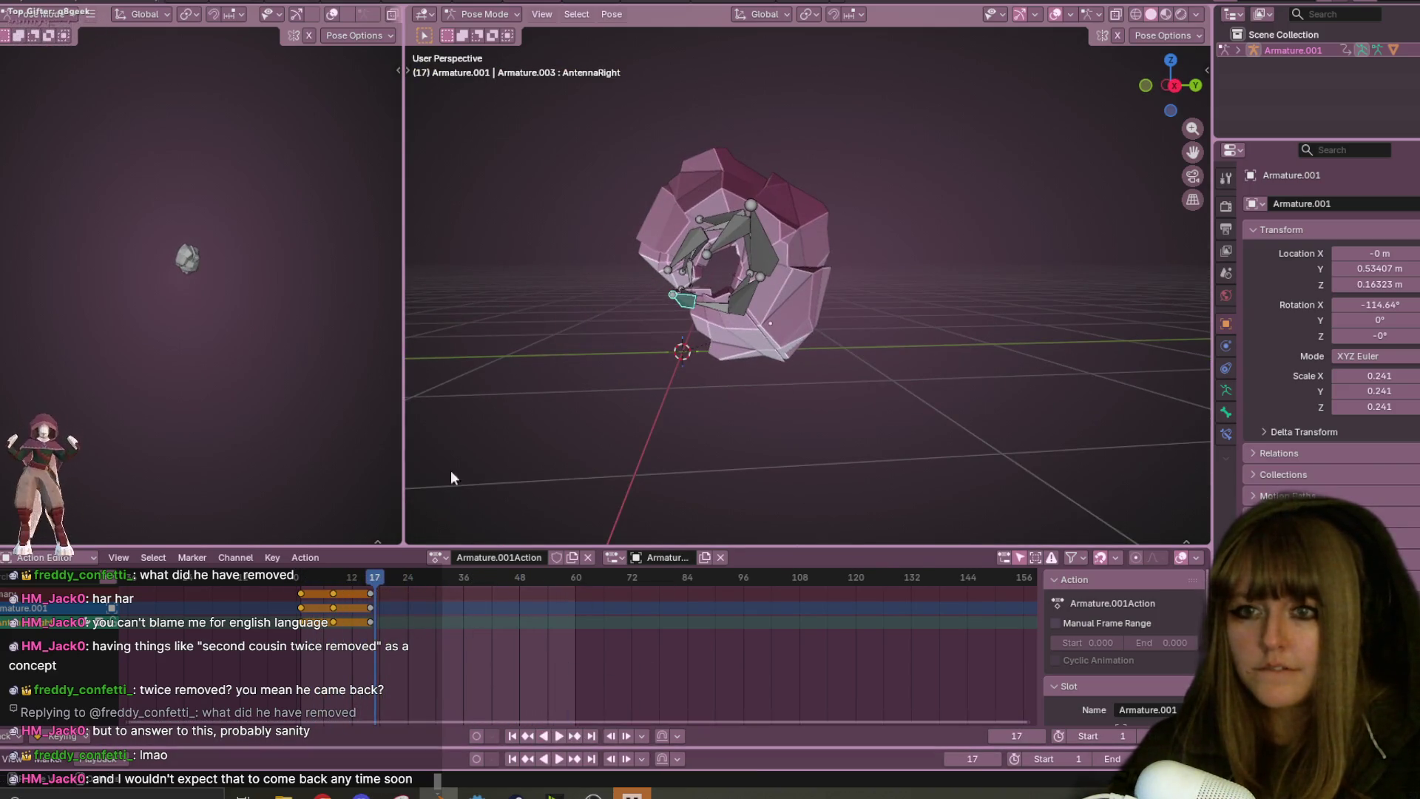
click(412, 578)
click(774, 250)
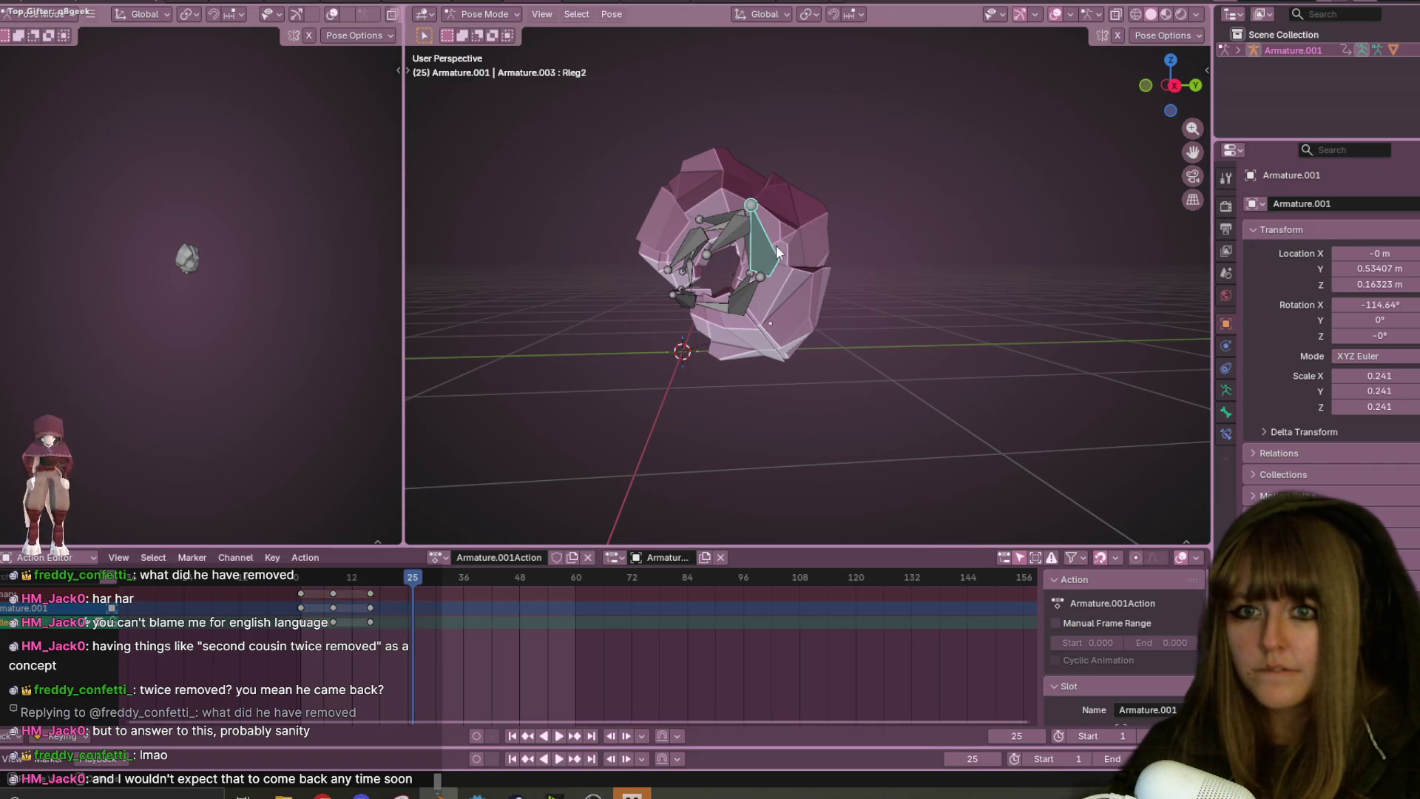
middle_drag(753, 283, 819, 306)
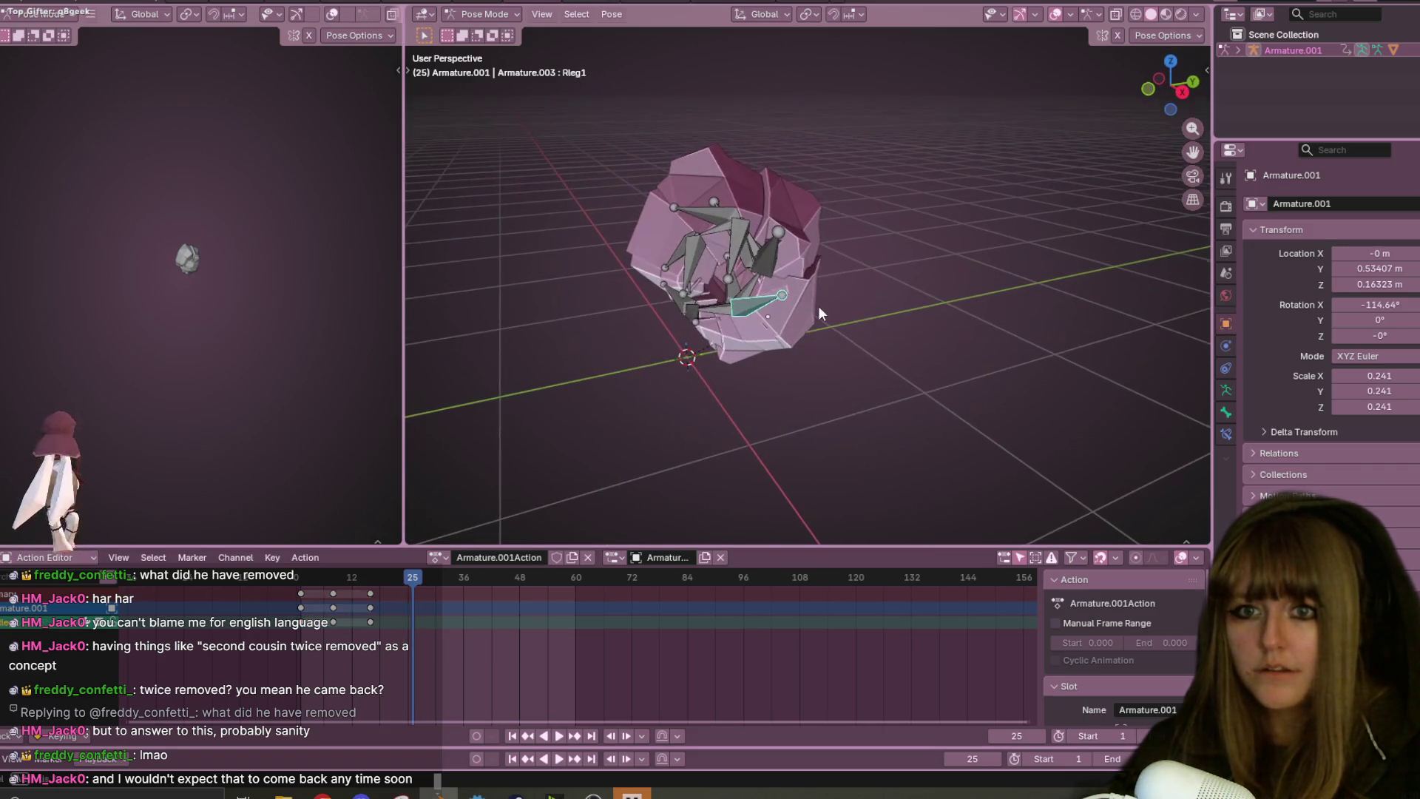
click(750, 281)
click(1182, 92)
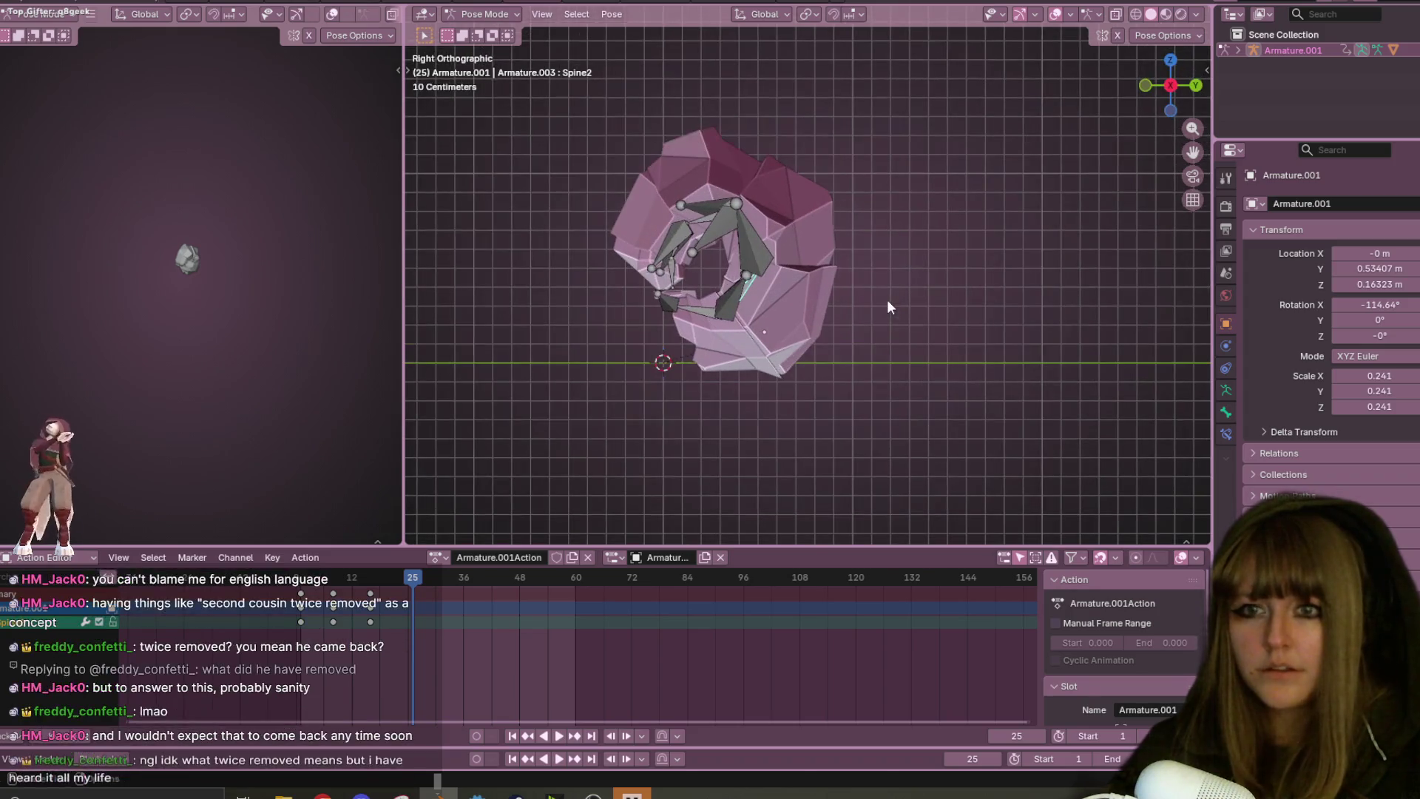
key(s)
click(880, 308)
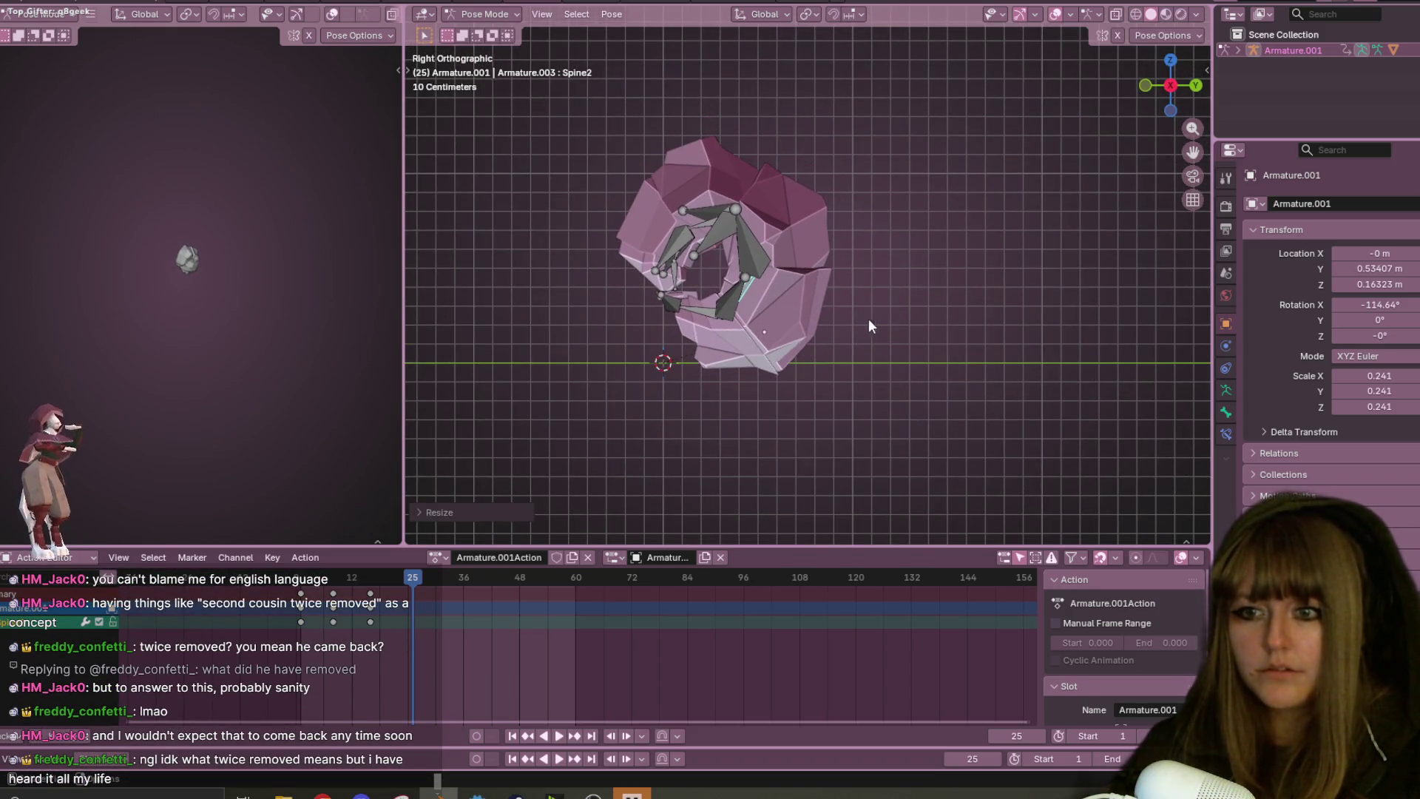
- Rotate and raise the spine bones, then keyframe the pose at frame 25
key(r)
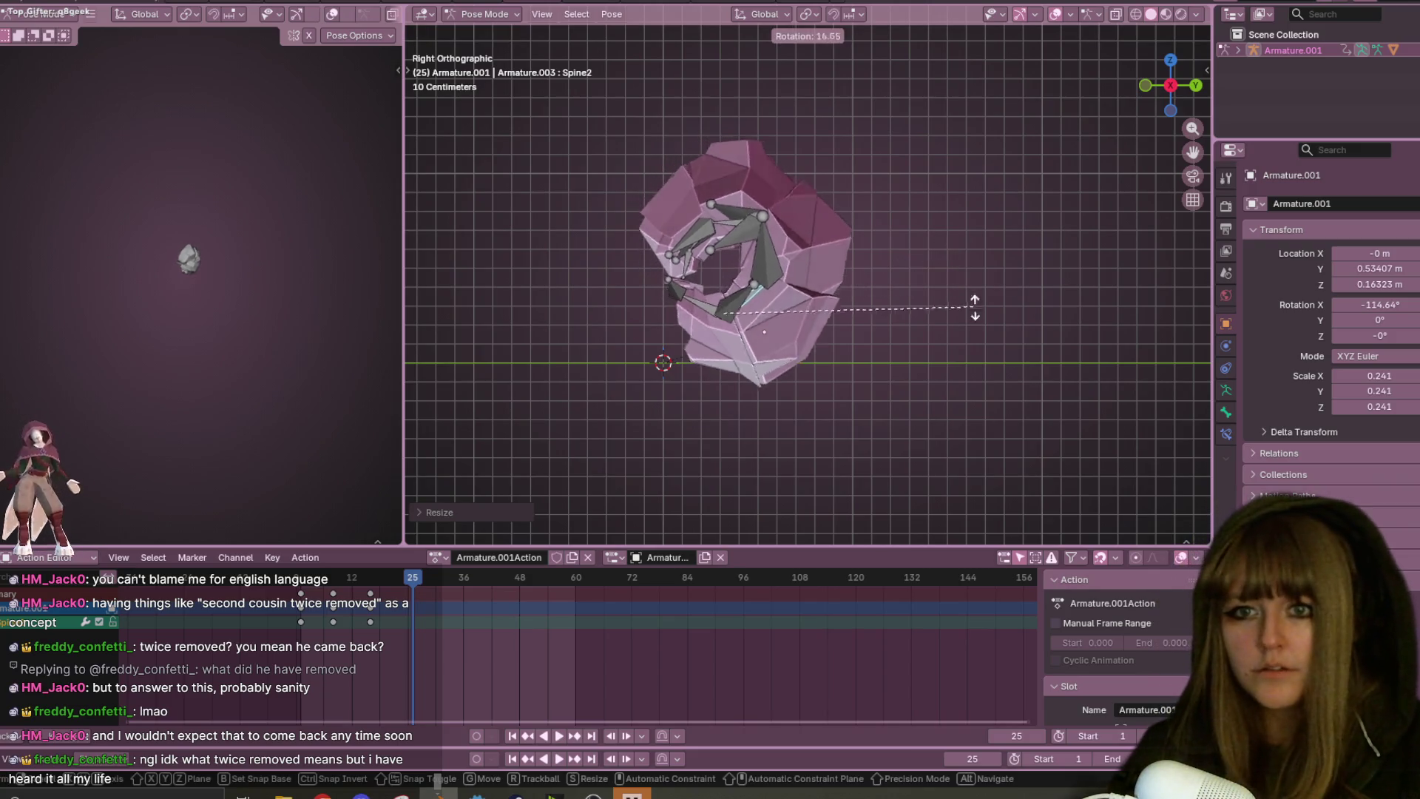
click(797, 447)
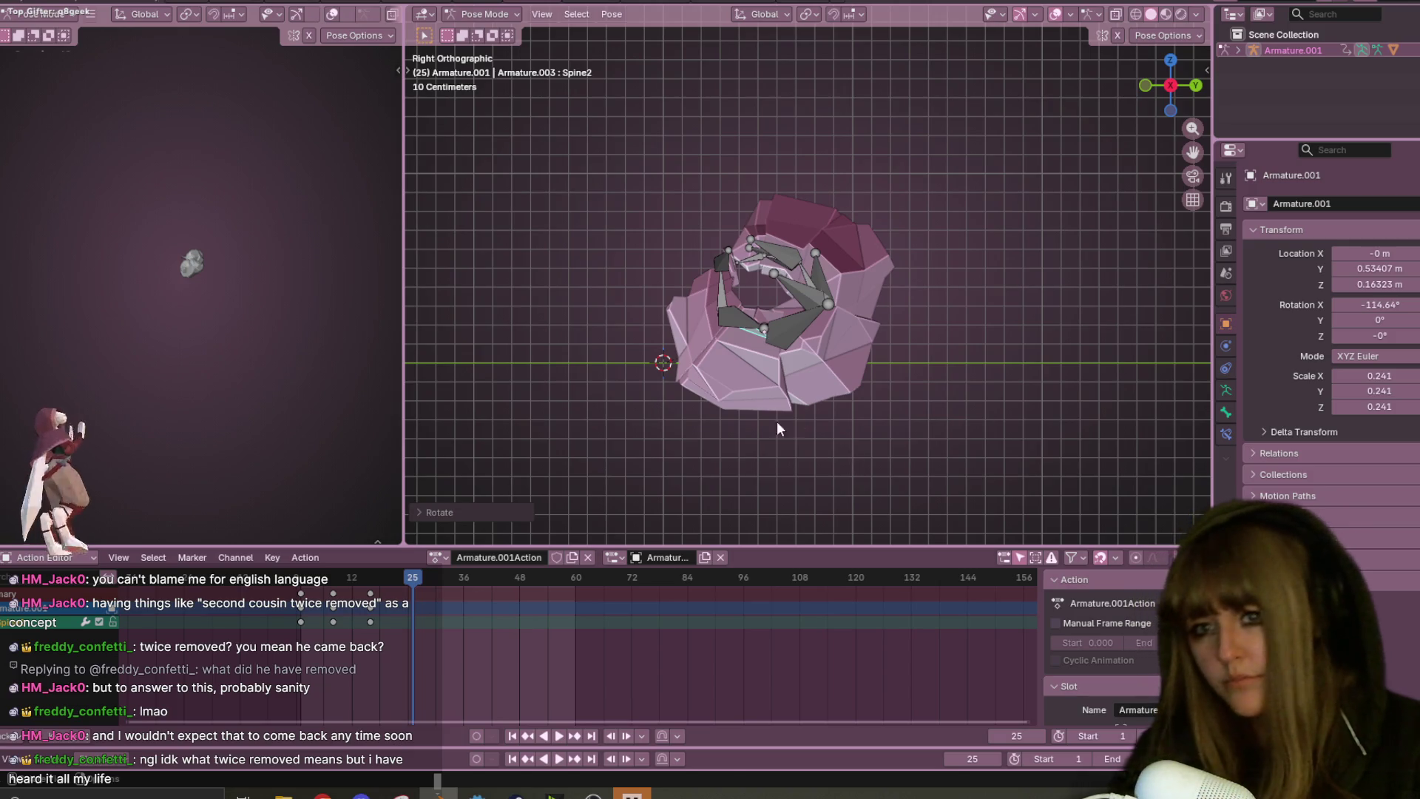
key(g)
click(810, 344)
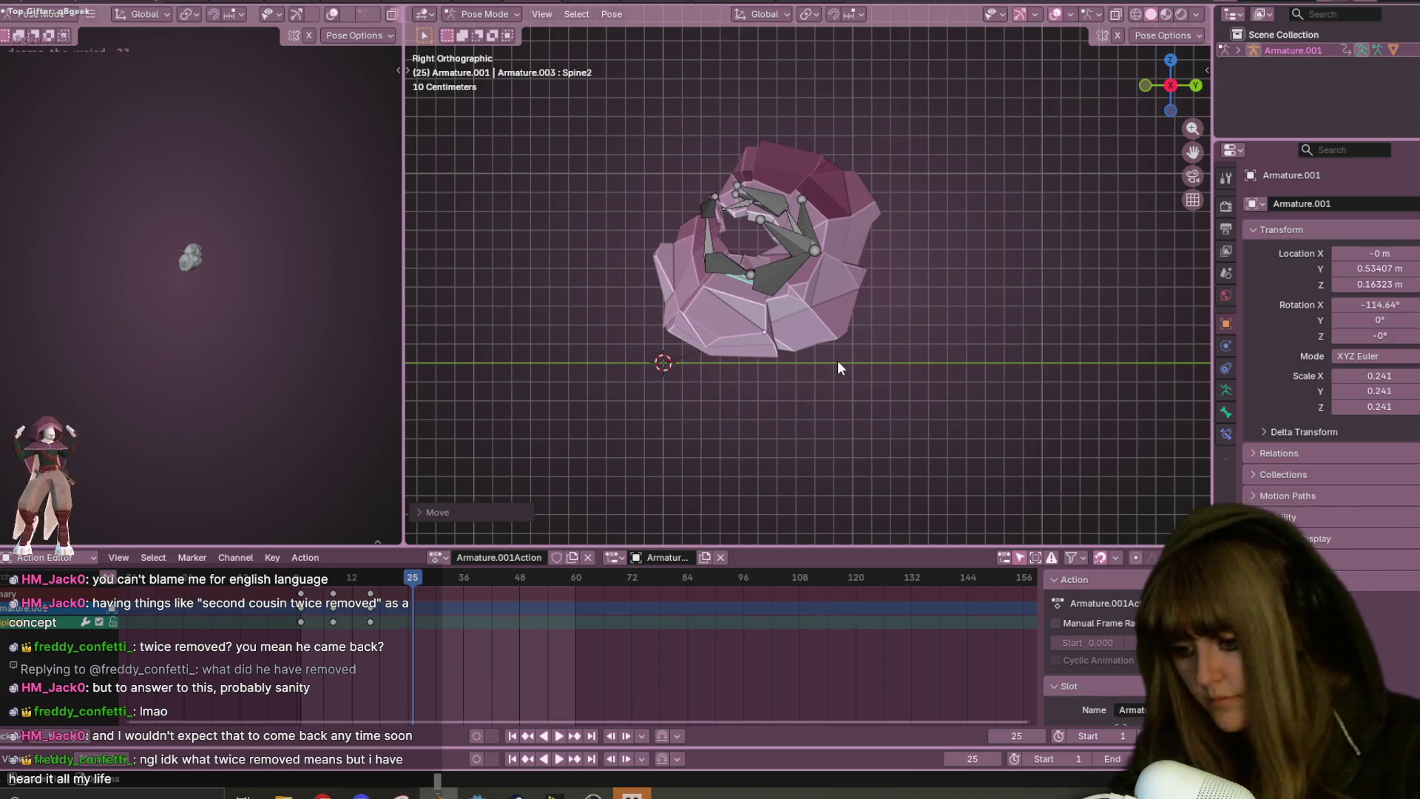
key(i)
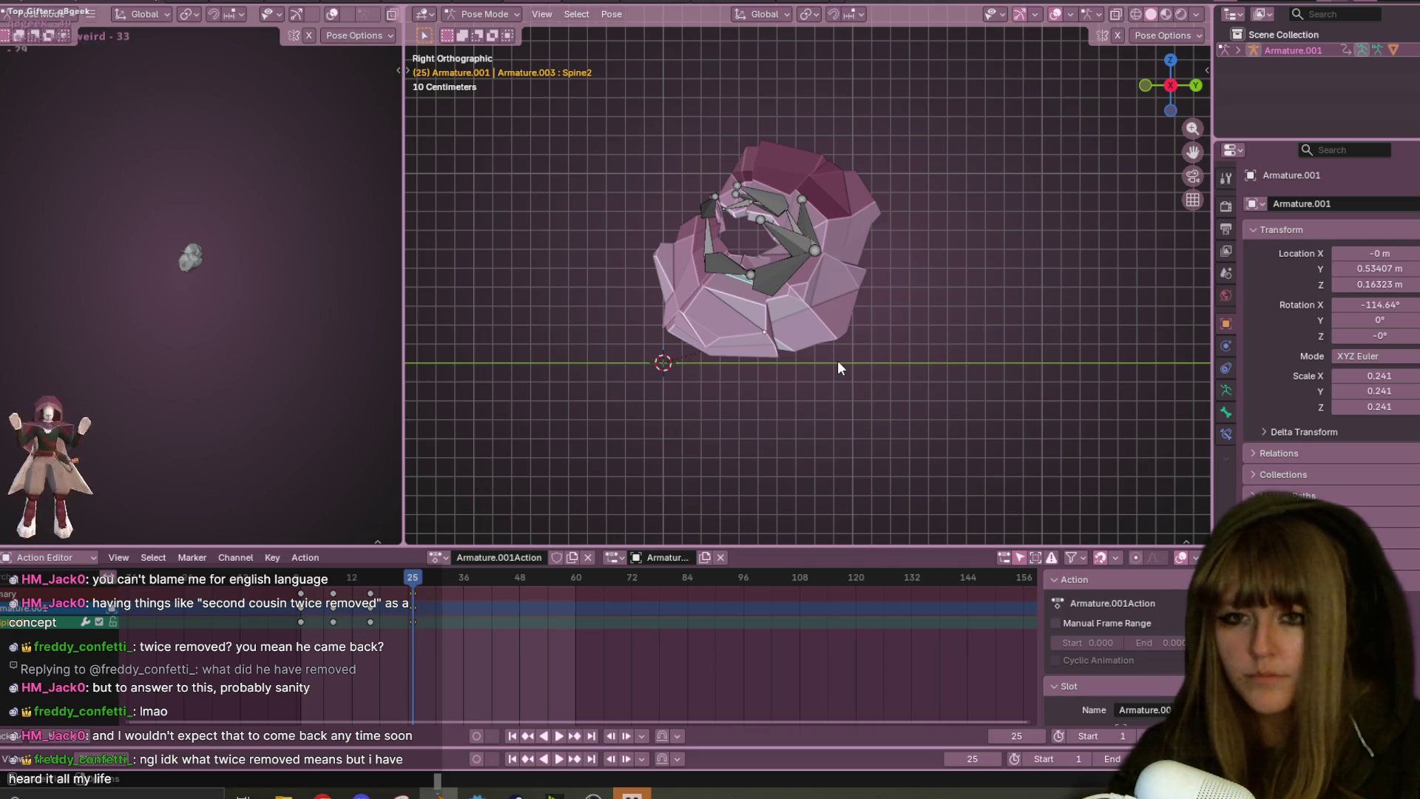
- Play back the animation, then rotate and raise the spine bones again at frame 33
key(space)
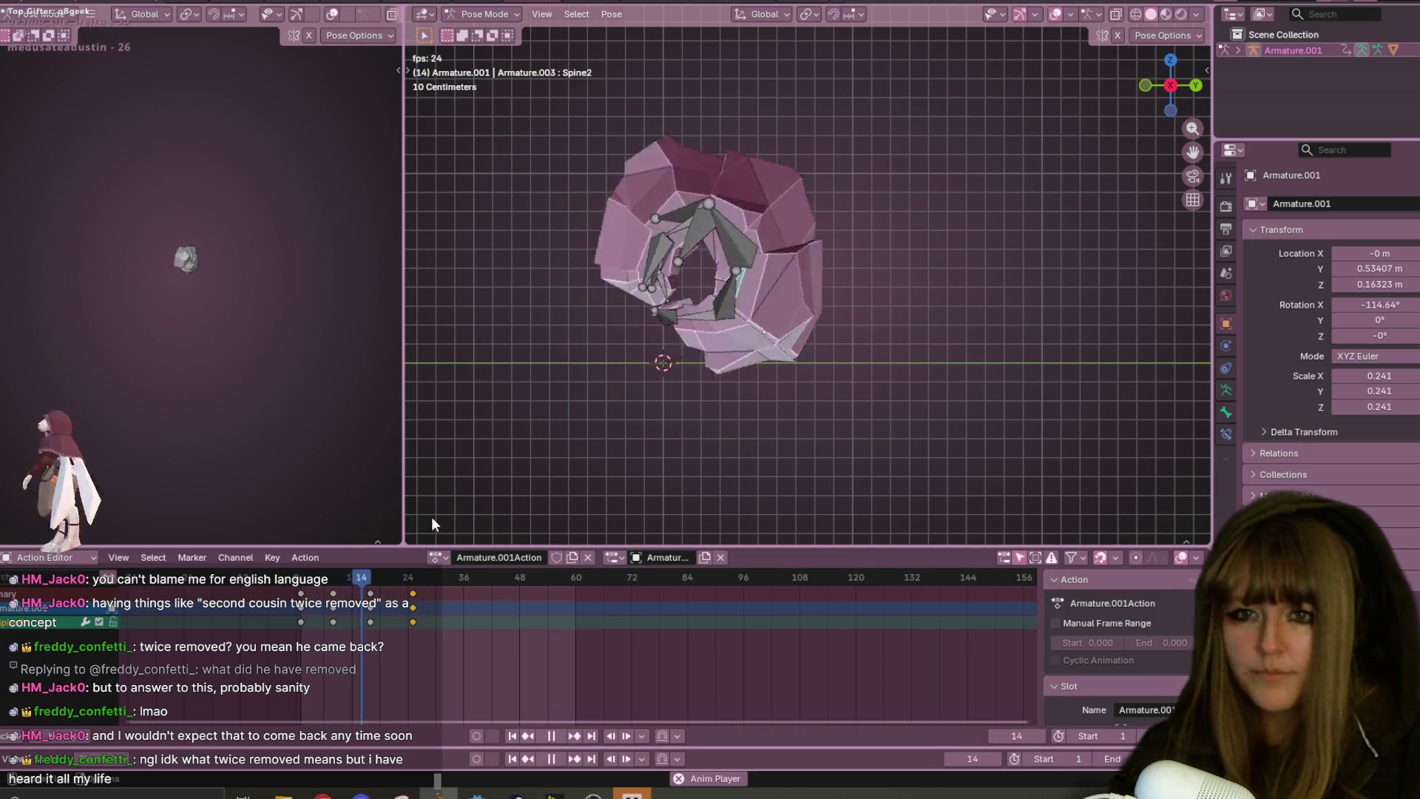
key(space)
key(space)
key(space)
key(r)
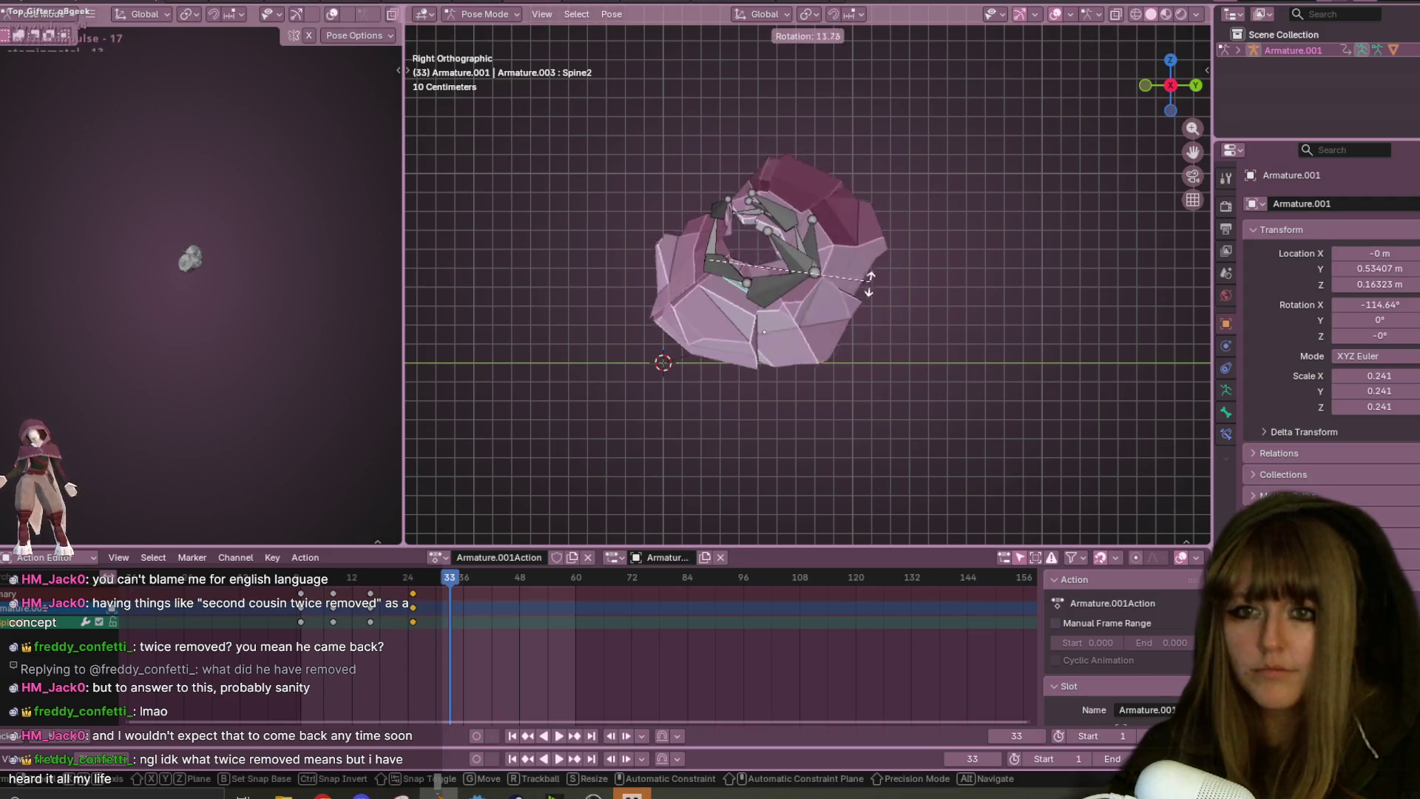
click(743, 379)
key(g)
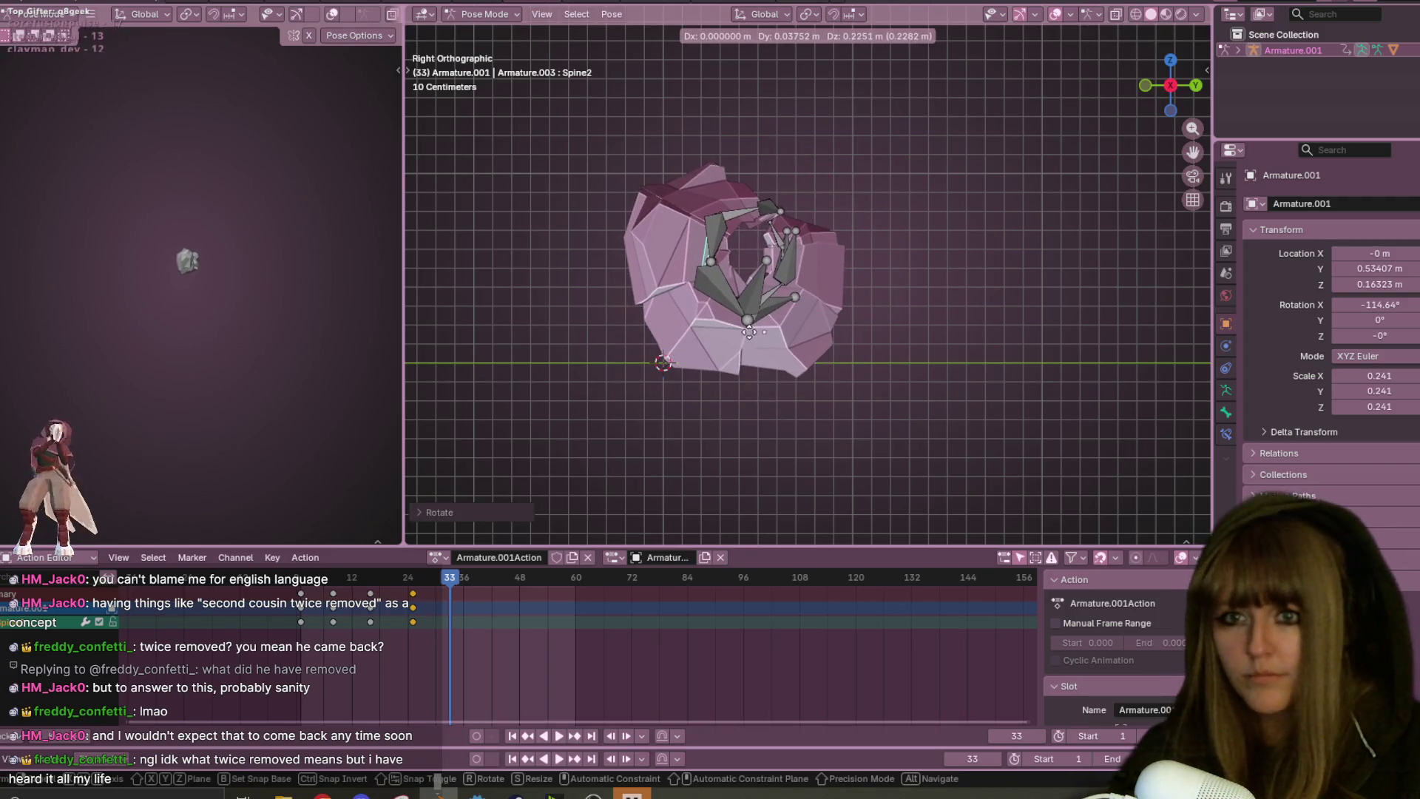
click(750, 318)
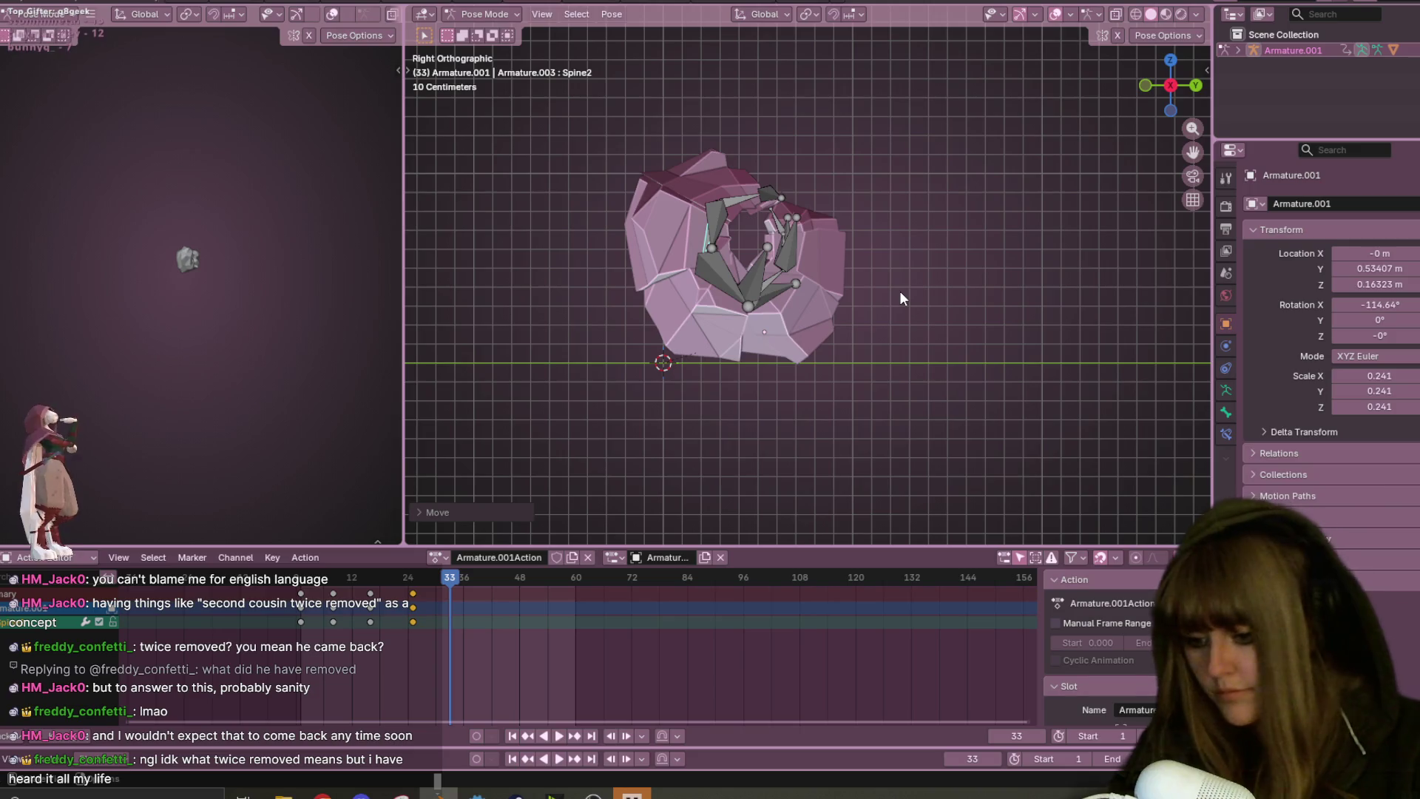
shift+middle_drag(796, 374, 819, 388)
- Keyframe the curled pose at frame 33 and play it back to check
key(i)
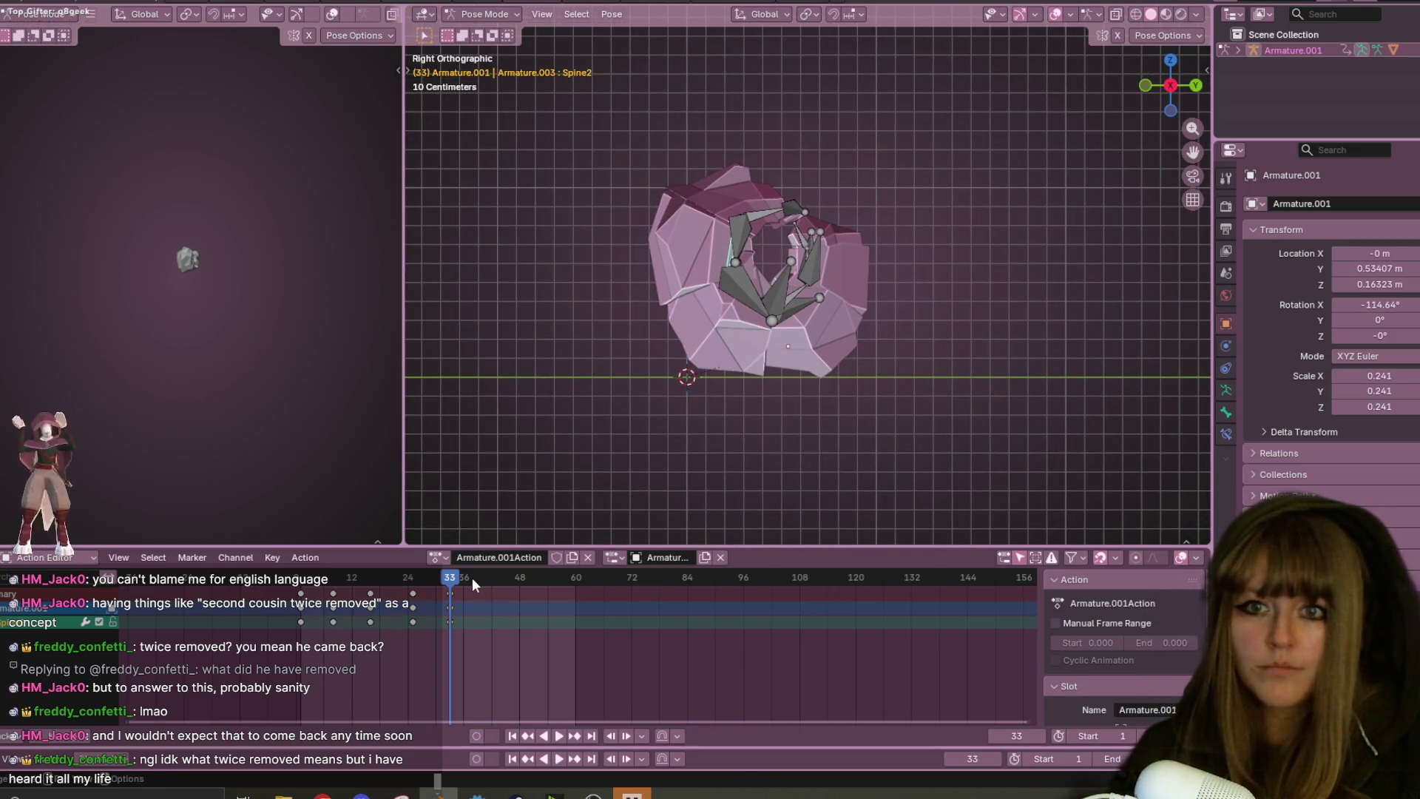
key(space)
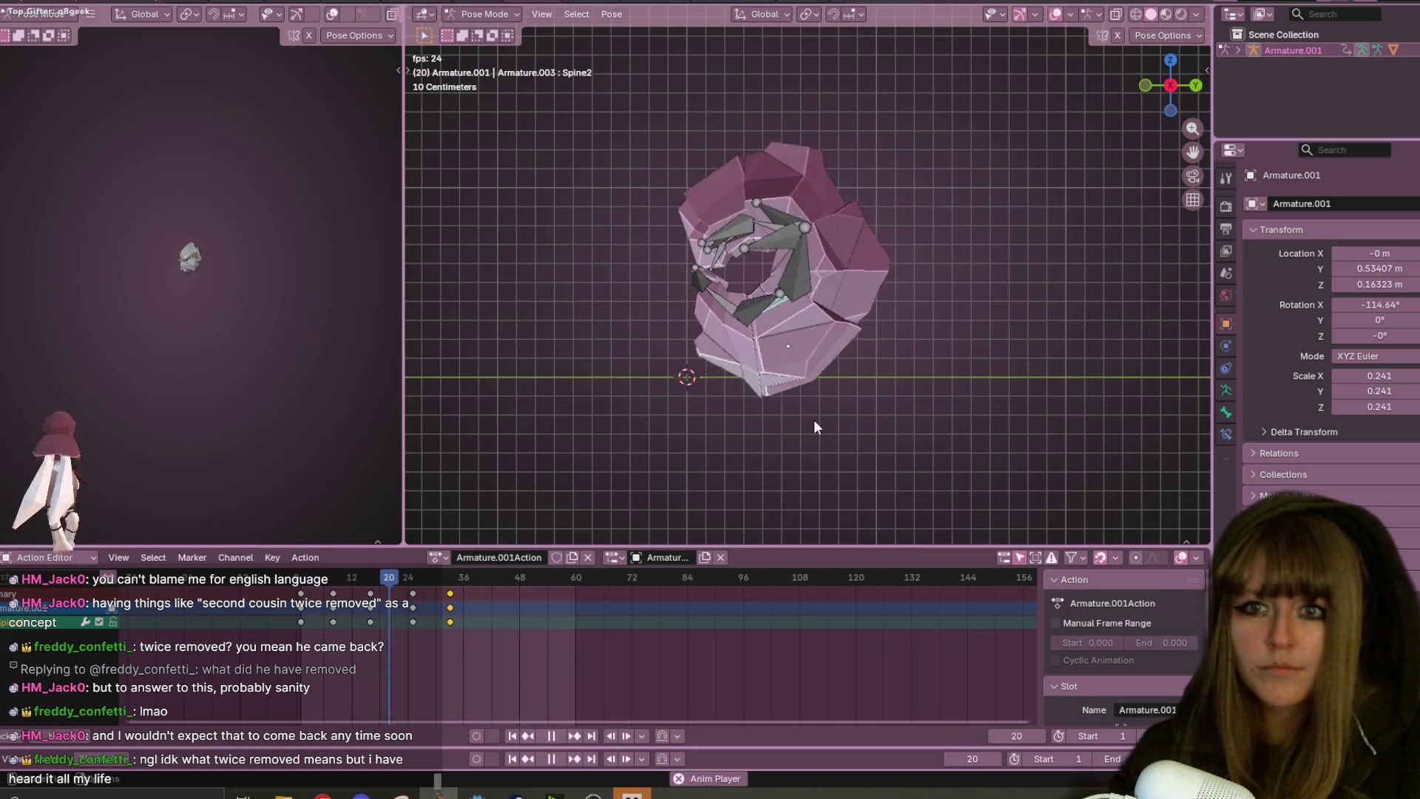
key(space)
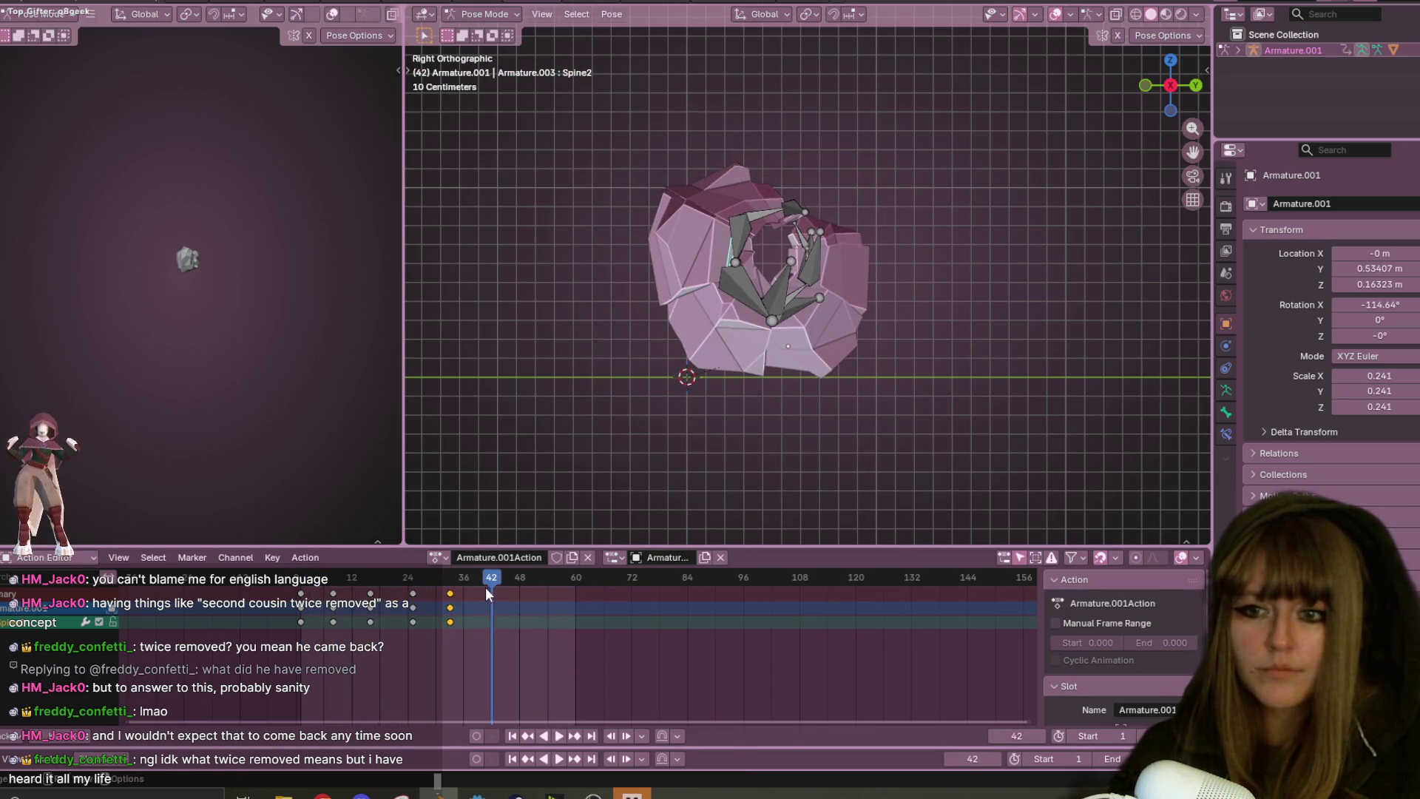
- At frame 39, rotate and move the spine bone into a rounder ball, keyframe it, and replay
click(477, 584)
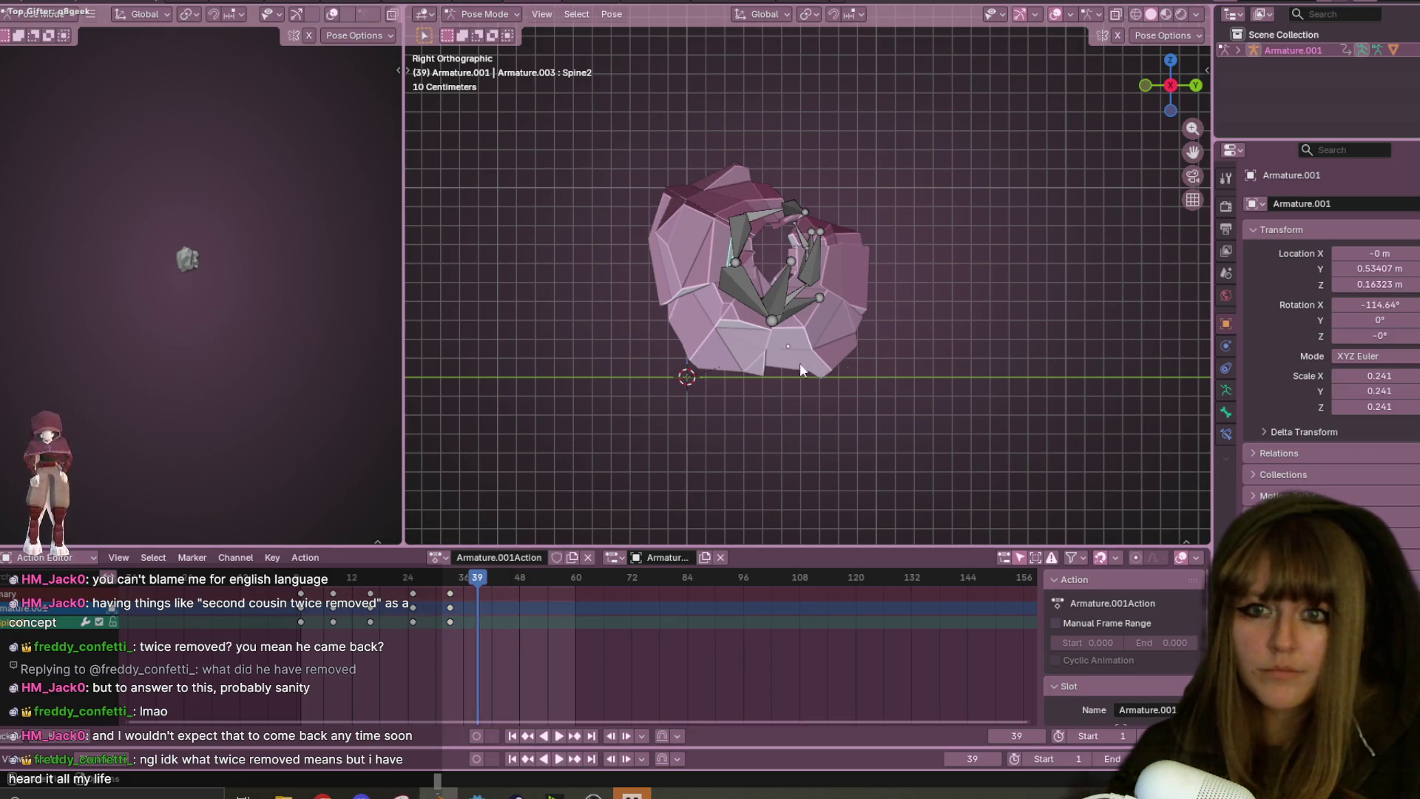
key(r)
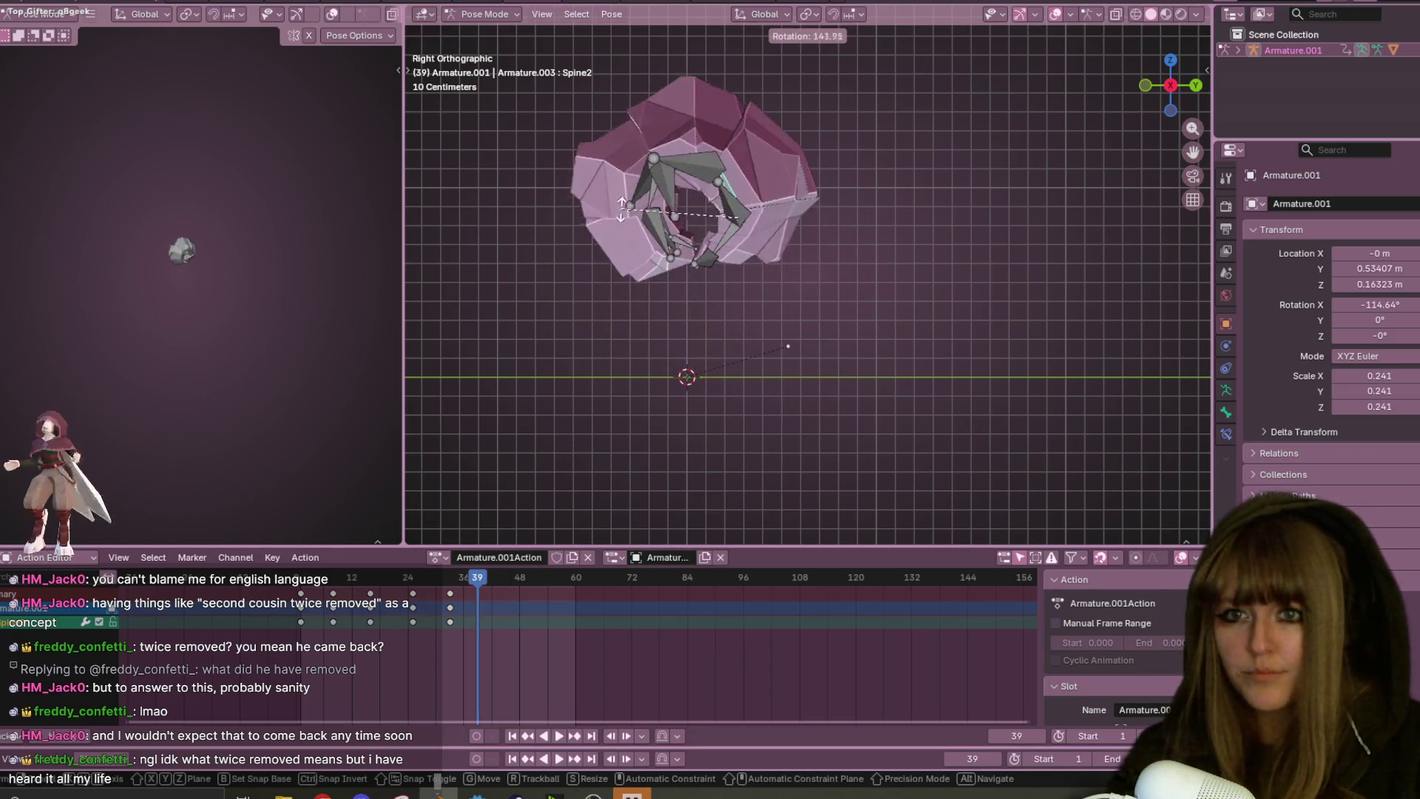
click(634, 185)
key(g)
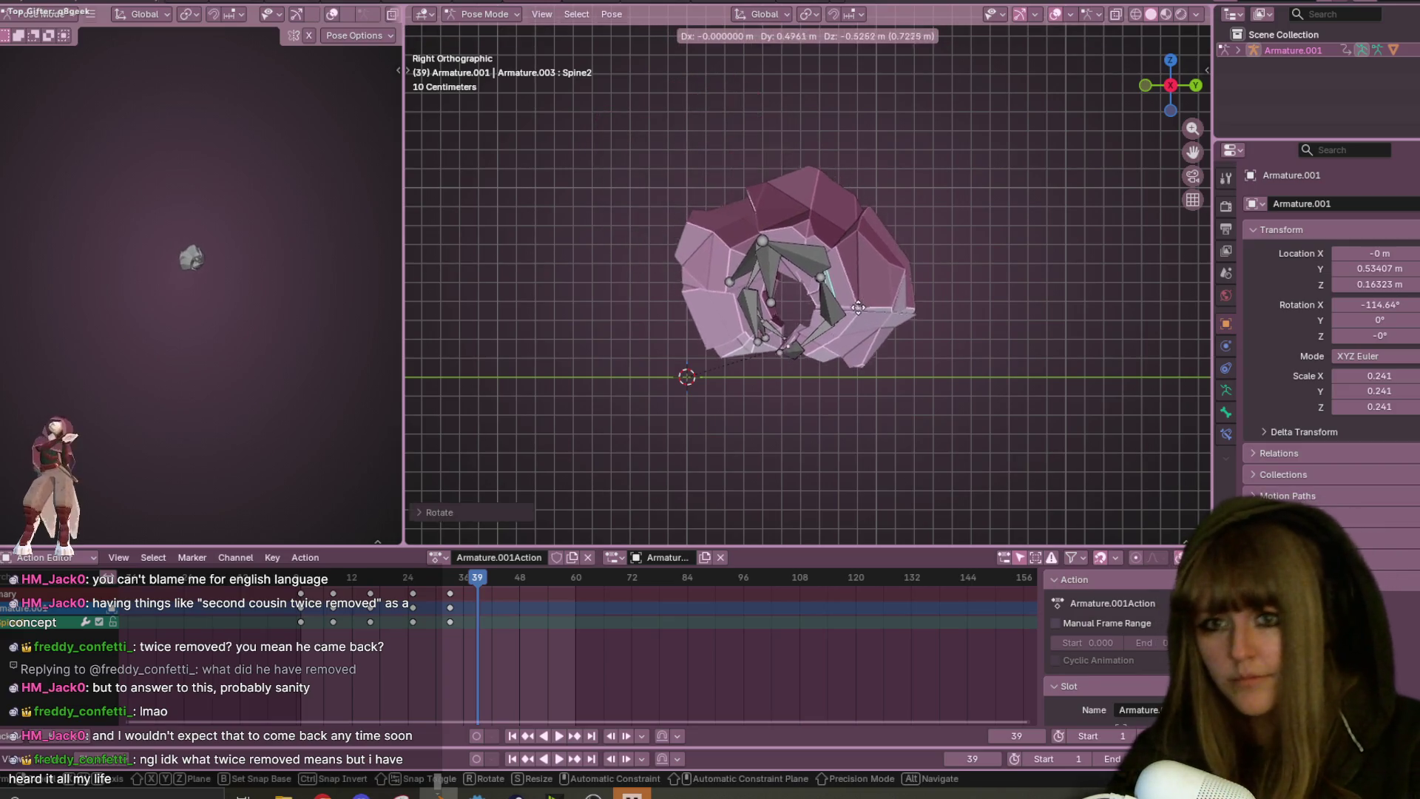
click(854, 306)
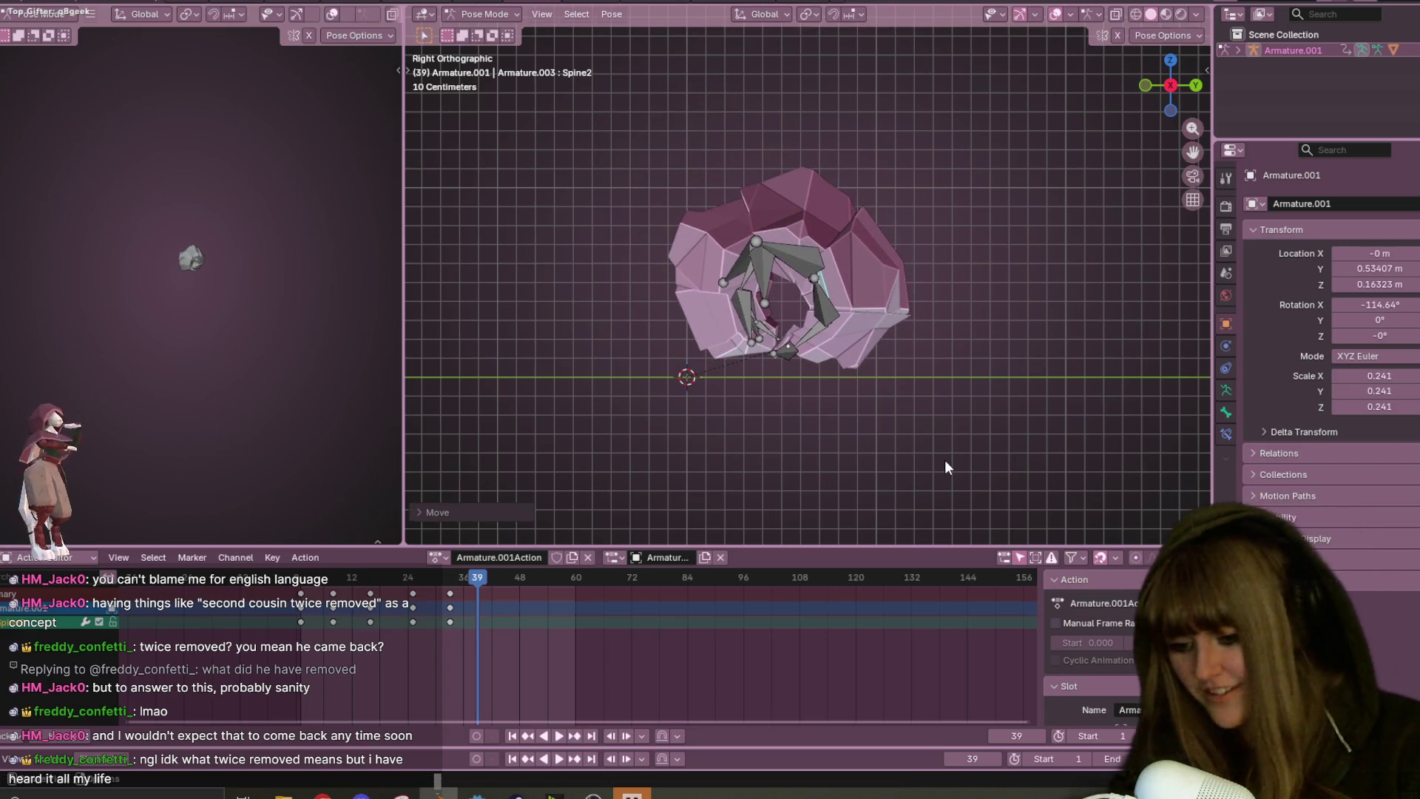
shift+middle_drag(847, 388, 858, 399)
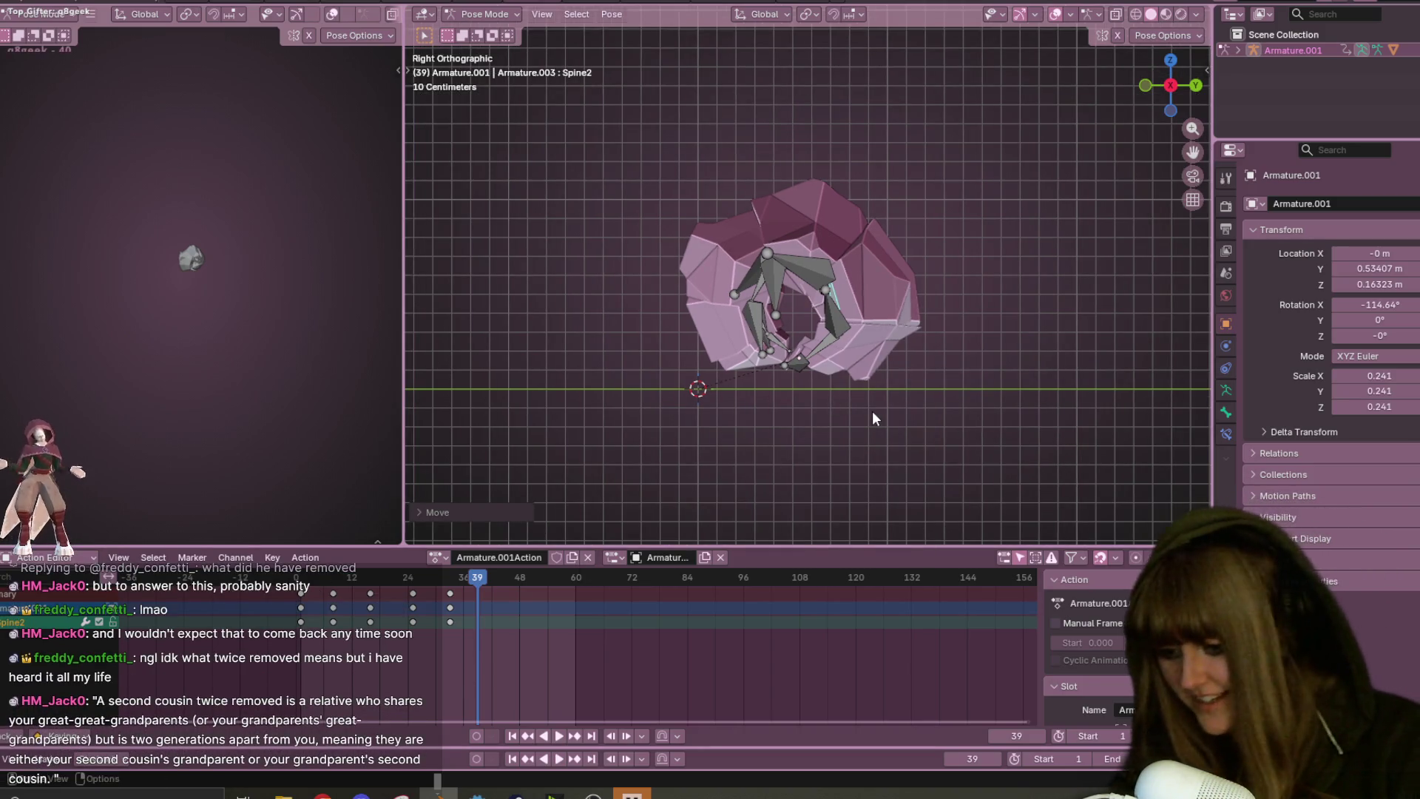
key(i)
key(space)
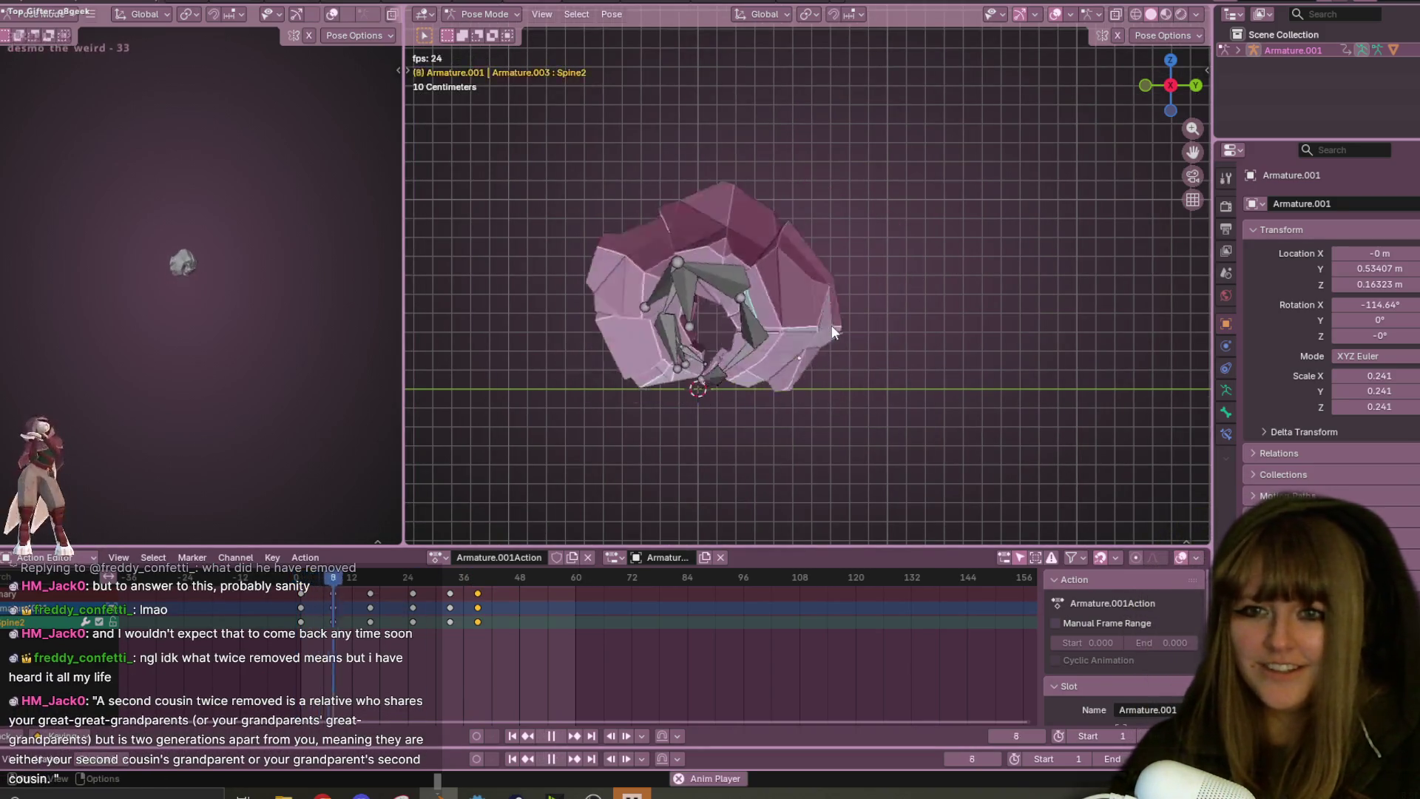
key(space)
scroll(863, 290, down, 3)
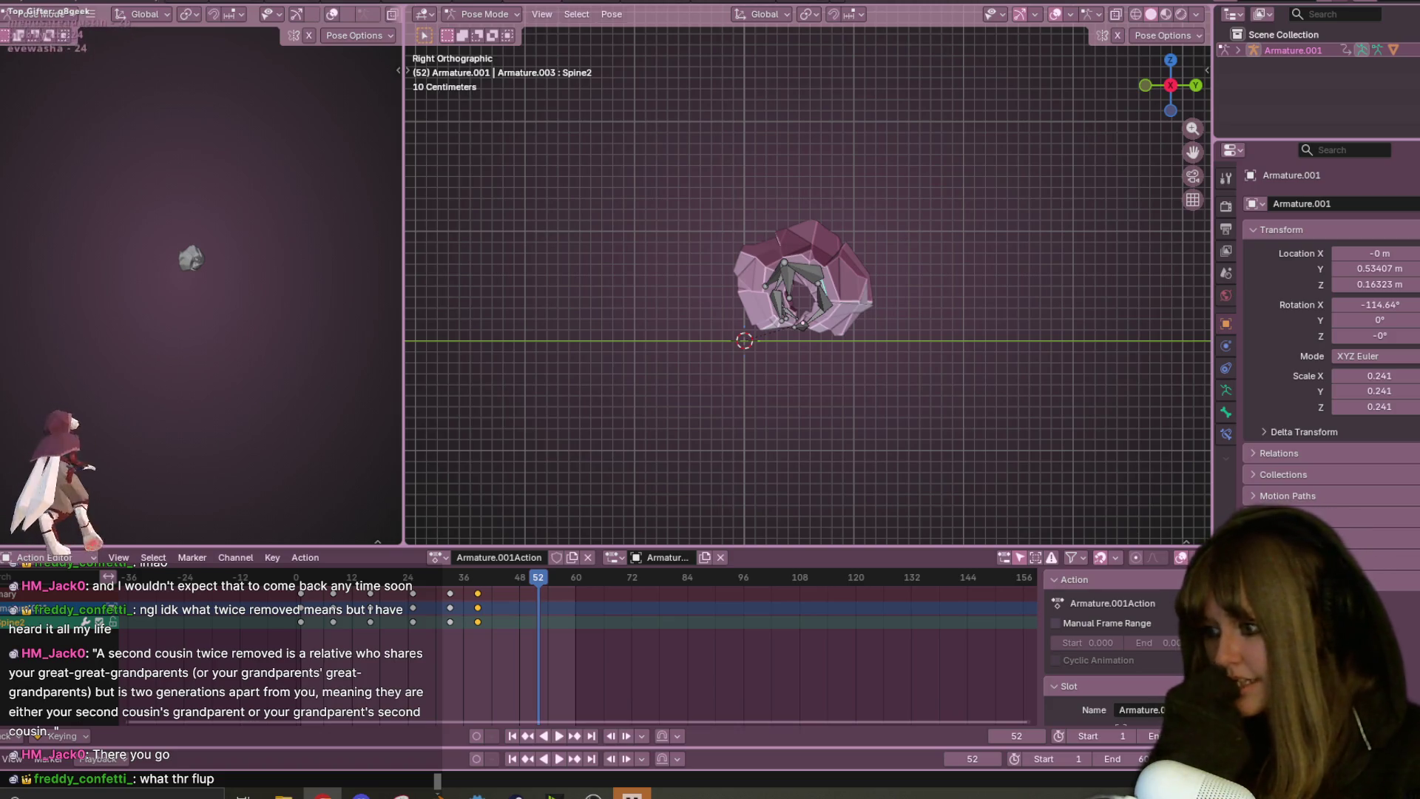
- Orbit around the rolled-up pill bug to view it in perspective from a low side angle
mouse_move(910, 133)
middle_down()
mouse_move(940, 163)
mouse_move(993, 317)
mouse_move(685, 223)
mouse_move(544, 197)
mouse_move(443, 113)
mouse_move(1118, 186)
mouse_move(1061, 291)
mouse_move(1022, 312)
mouse_move(799, 265)
mouse_move(985, 290)
mouse_move(904, 398)
mouse_move(420, 235)
mouse_move(562, 369)
mouse_move(513, 595)
middle_up()
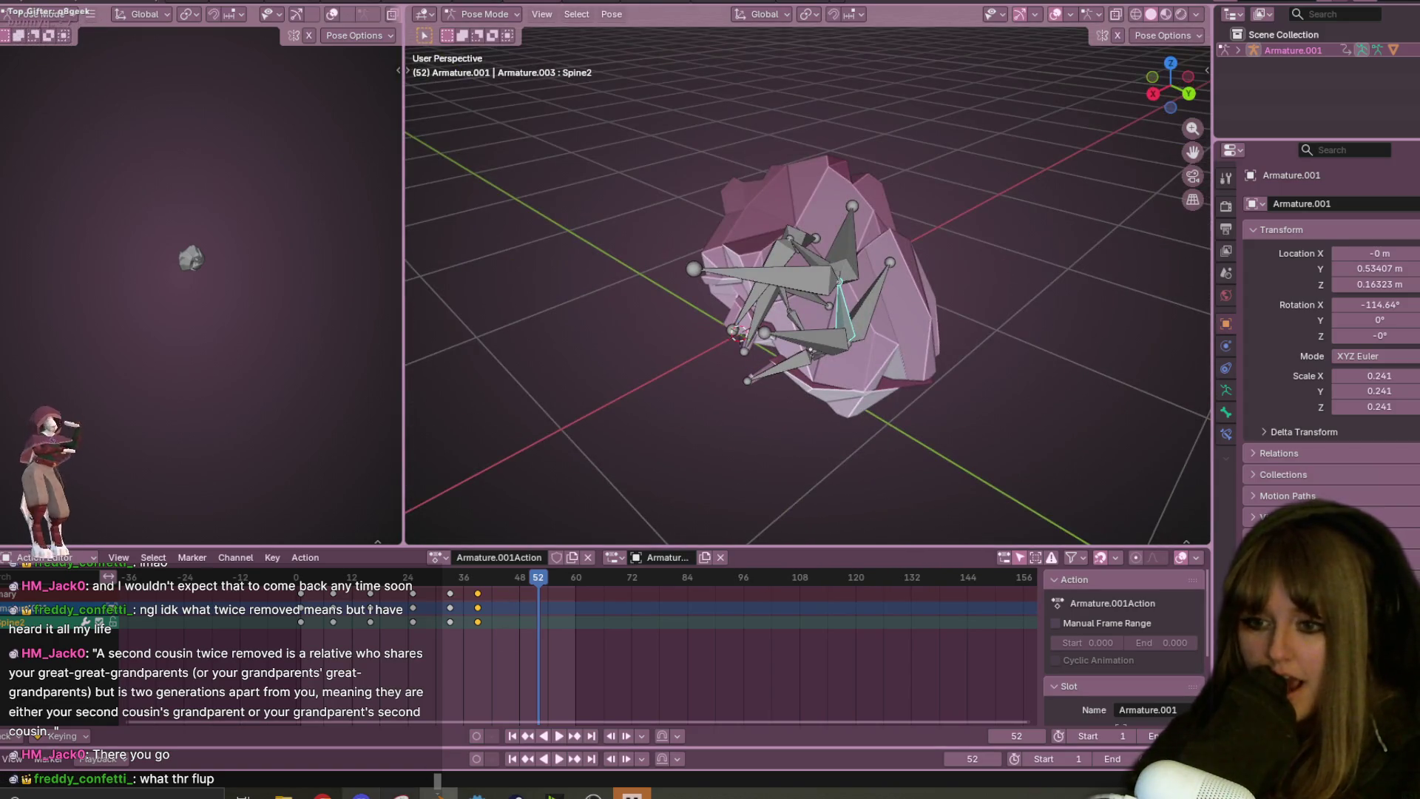
mouse_move(645, 328)
middle_down()
mouse_move(906, 318)
mouse_move(583, 284)
mouse_move(998, 339)
middle_up()
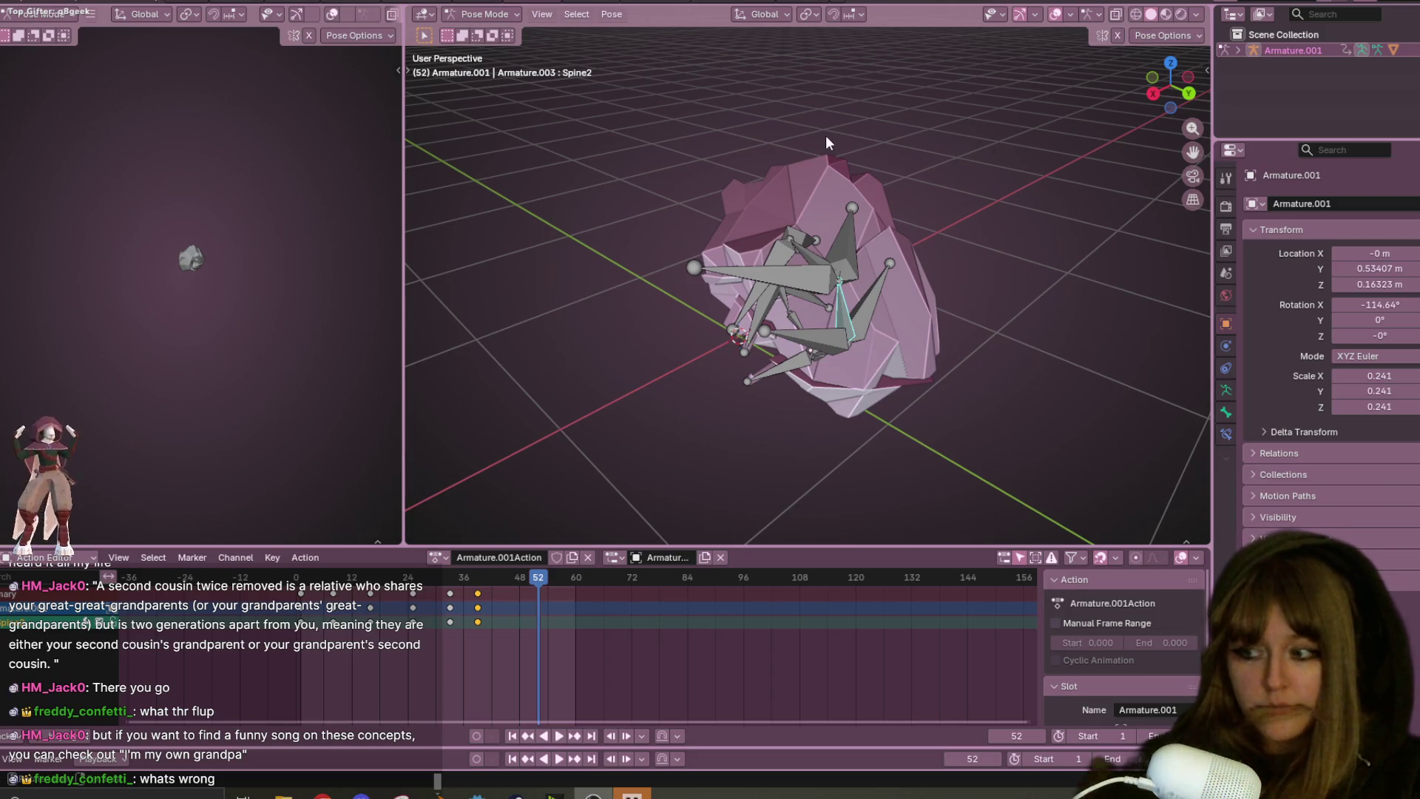
scroll(916, 225, up, 3)
mouse_move(916, 225)
middle_down()
mouse_move(953, 264)
mouse_move(972, 163)
mouse_move(995, 274)
middle_up()
- Shift the last curl keyframes about 7 frames later and replay the animation to check
key(space)
scroll(975, 189, down, 5)
drag(486, 598, 533, 580)
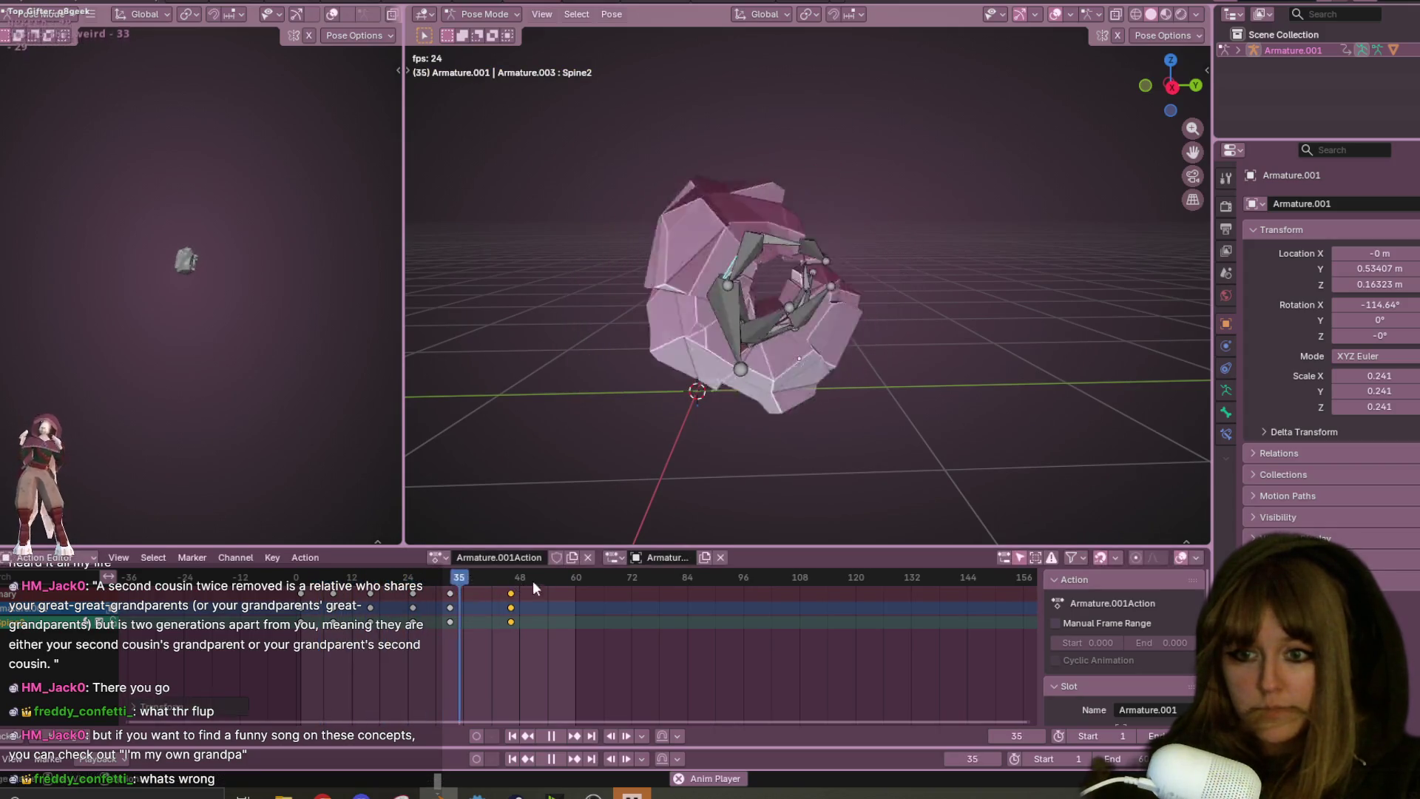
mouse_move(713, 500)
middle_down()
mouse_move(973, 309)
mouse_move(964, 264)
mouse_move(979, 328)
middle_up()
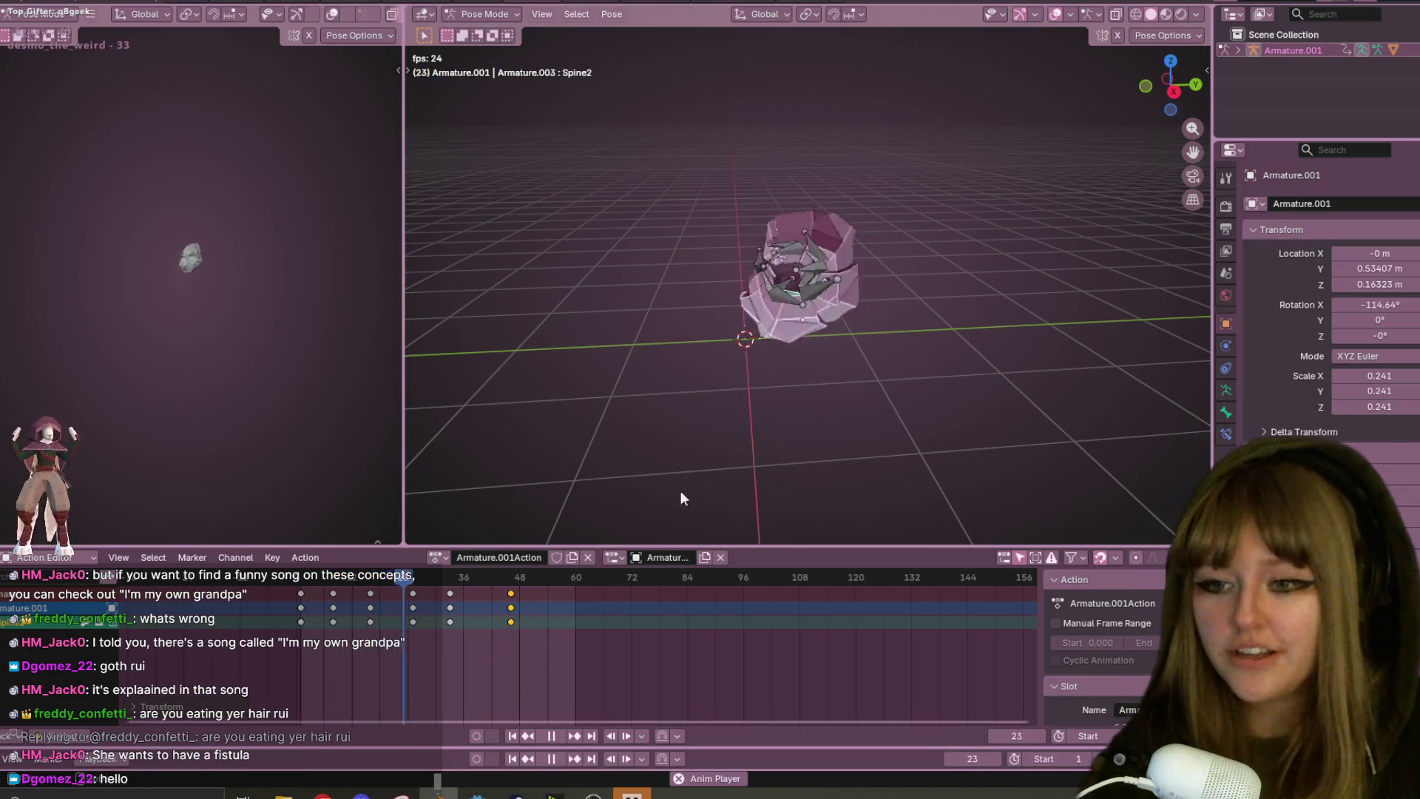
key(space)
key(space)
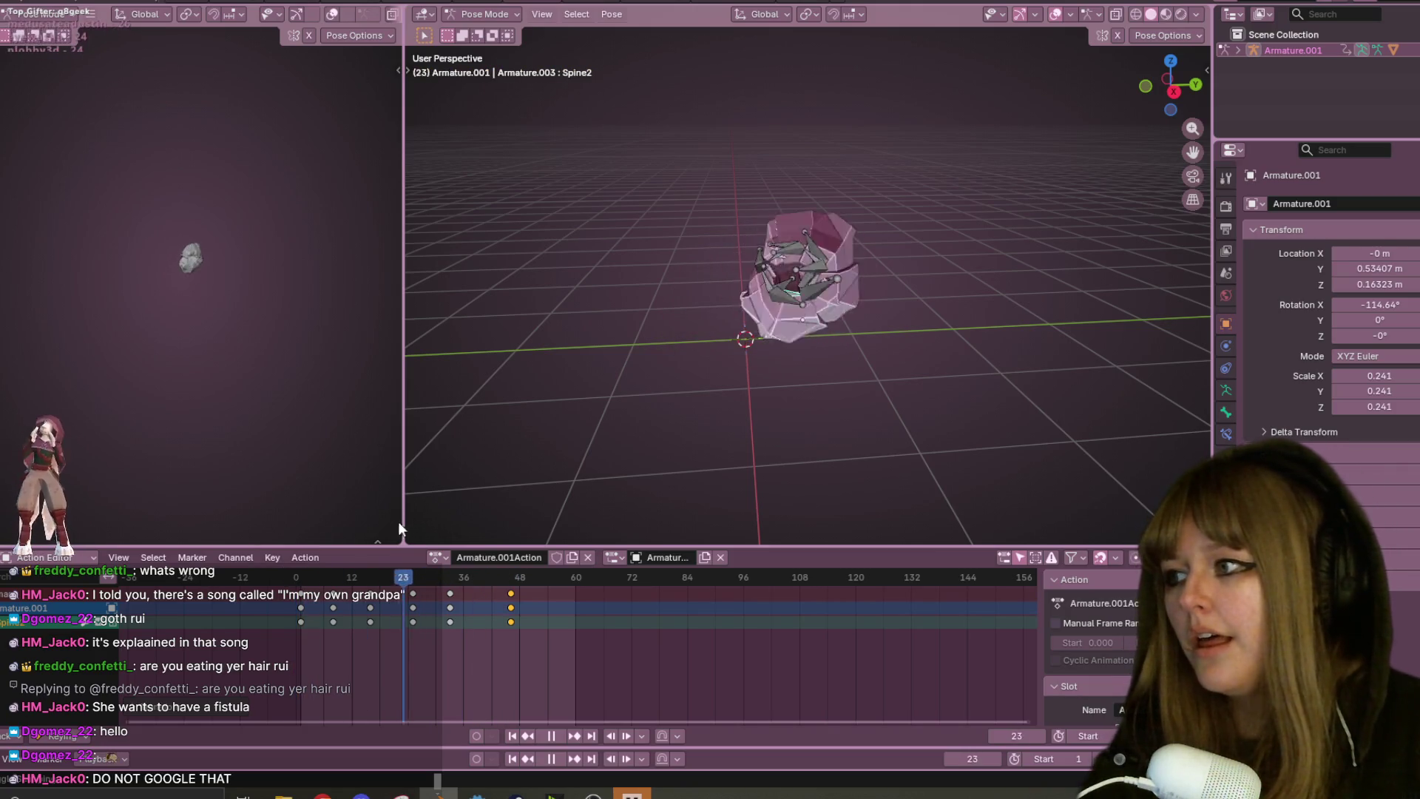
key(space)
middle_drag(524, 471, 612, 514)
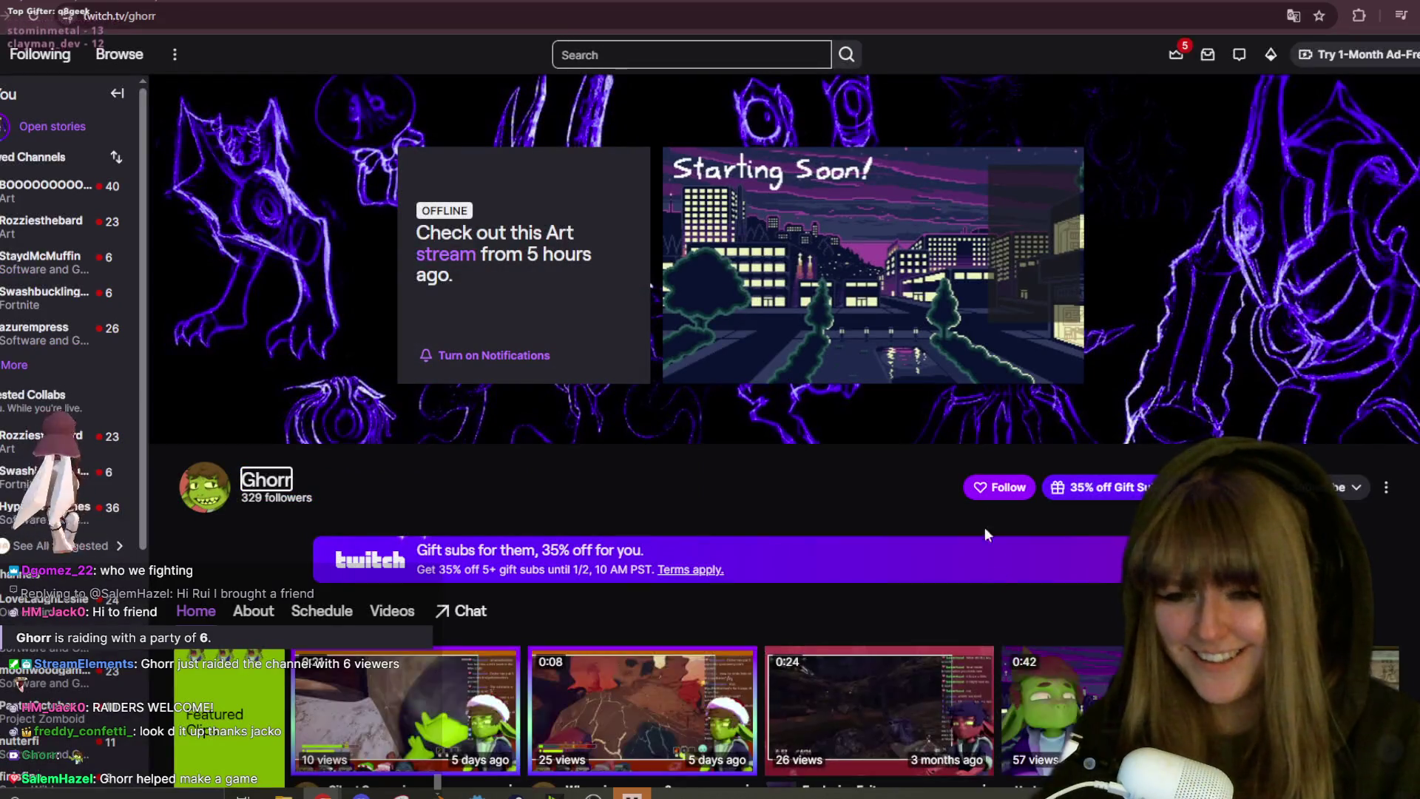
- Follow the raiding streamer's channel on Twitch
click(995, 490)
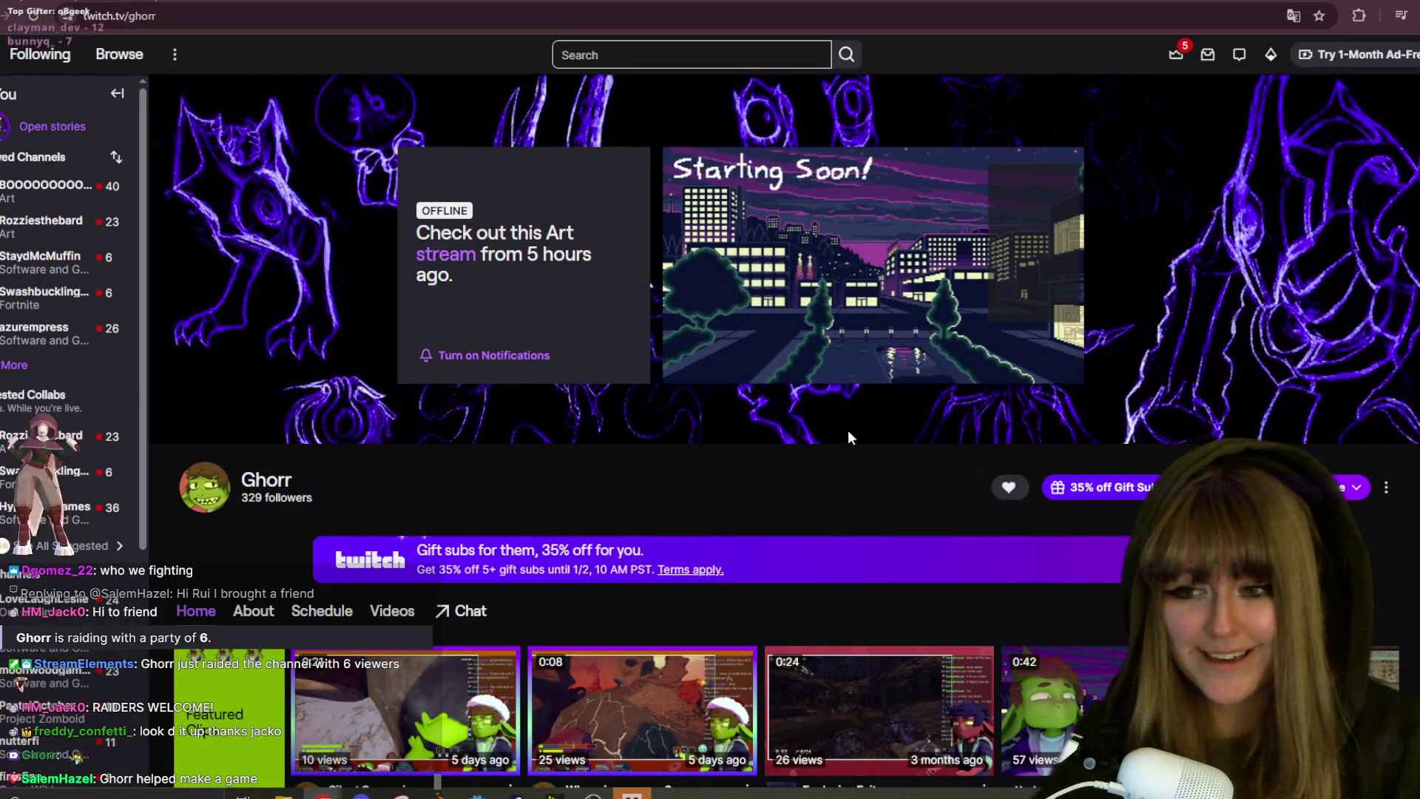
scroll(770, 496, down, 1)
scroll(762, 511, up, 1)
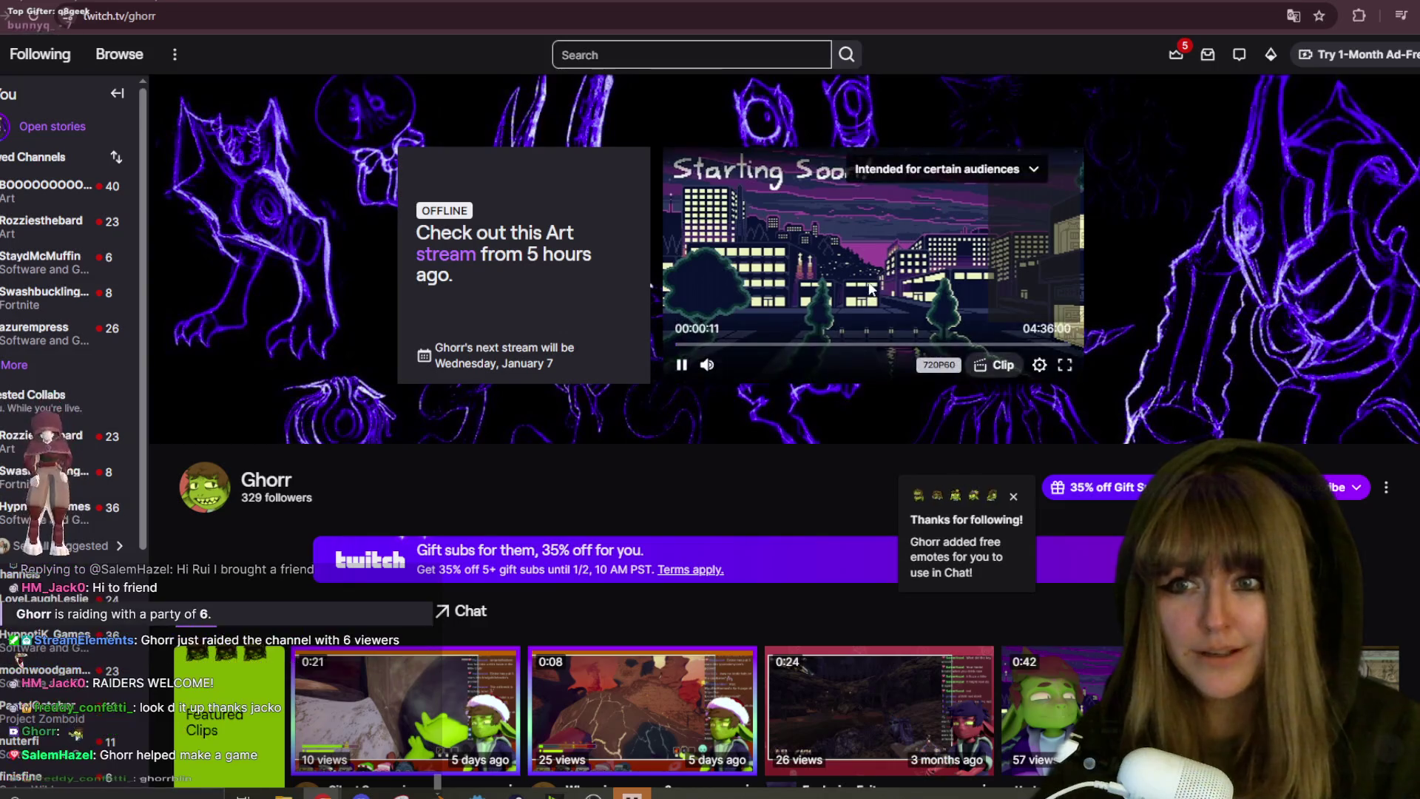
- Skip through the streamer's past broadcast full screen, then return to Blender
click(894, 345)
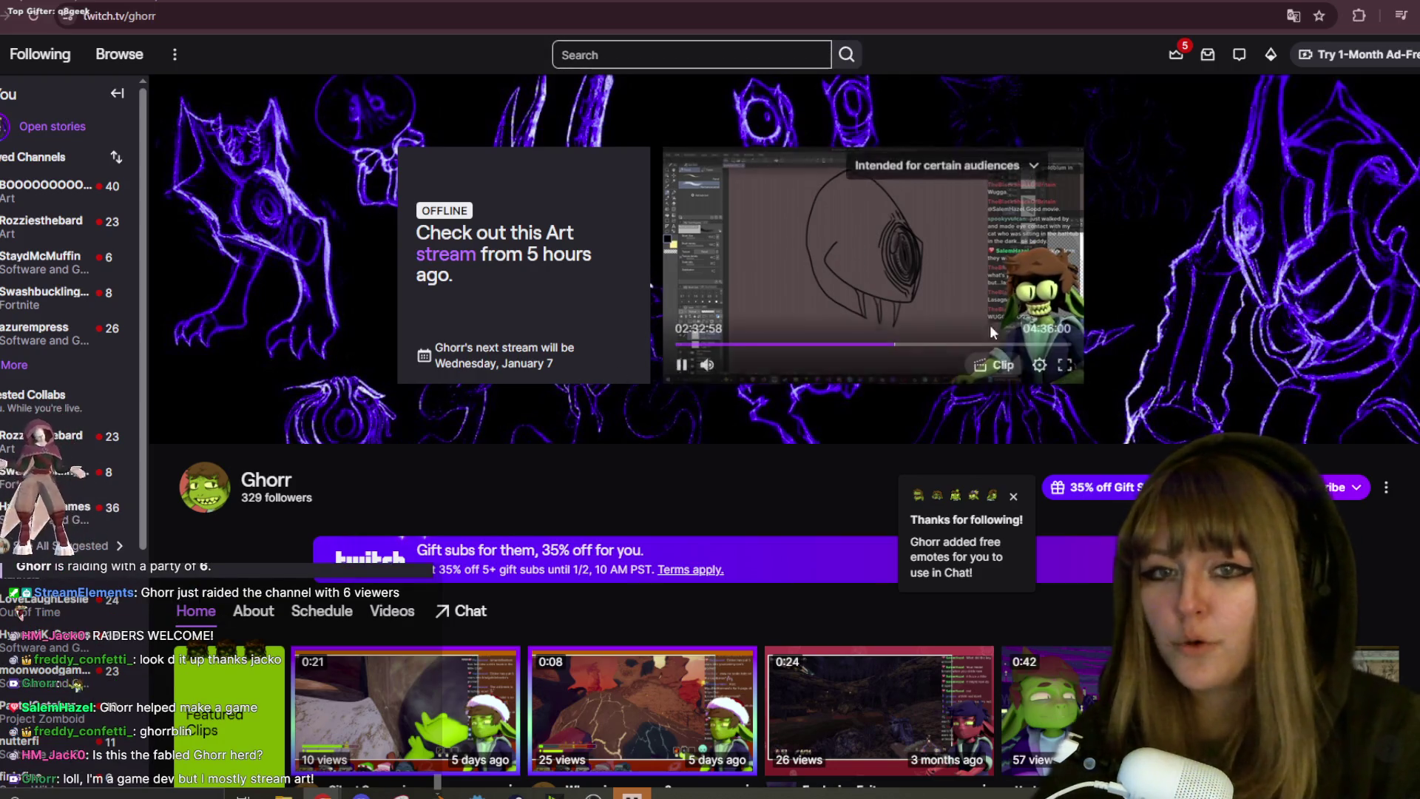
mouse_move(992, 305)
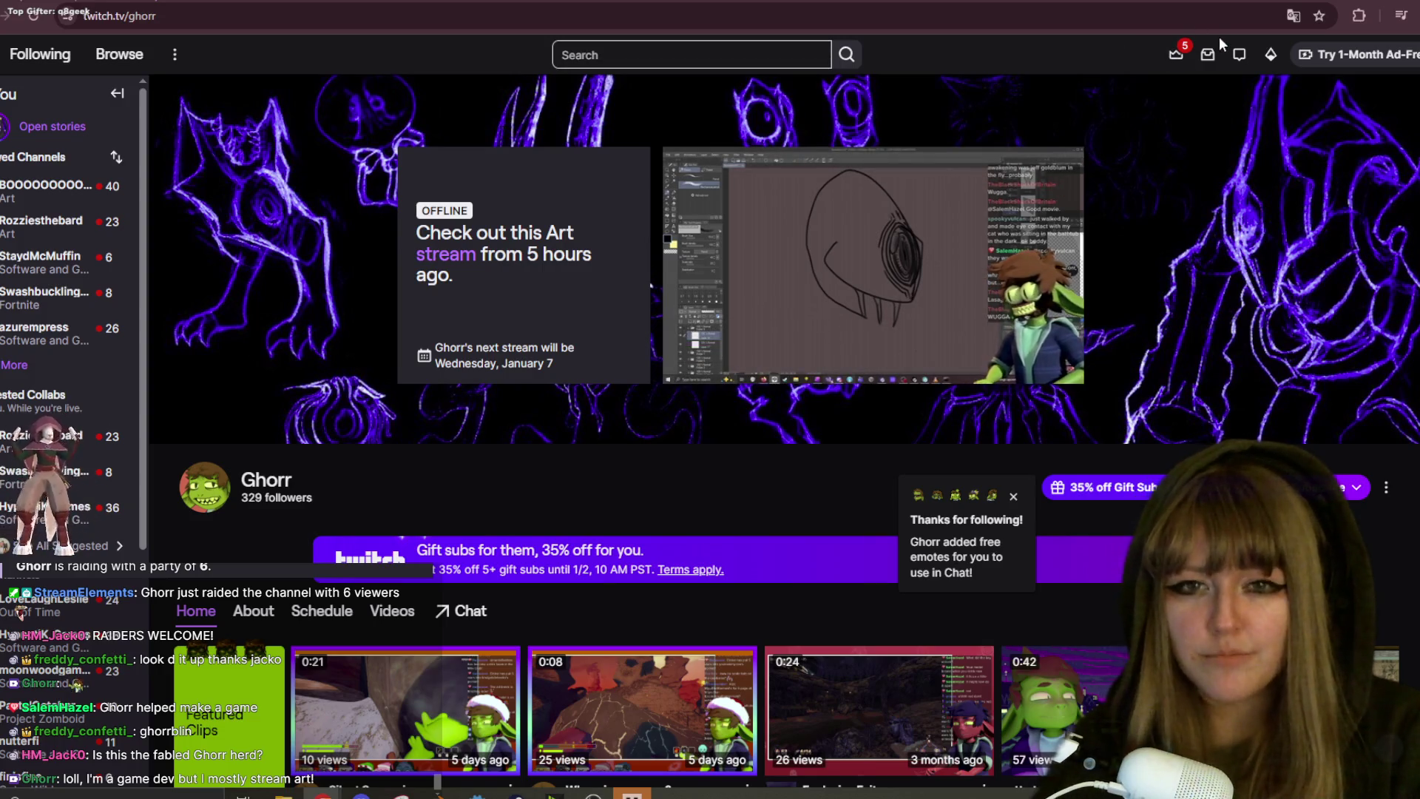
mouse_move(980, 349)
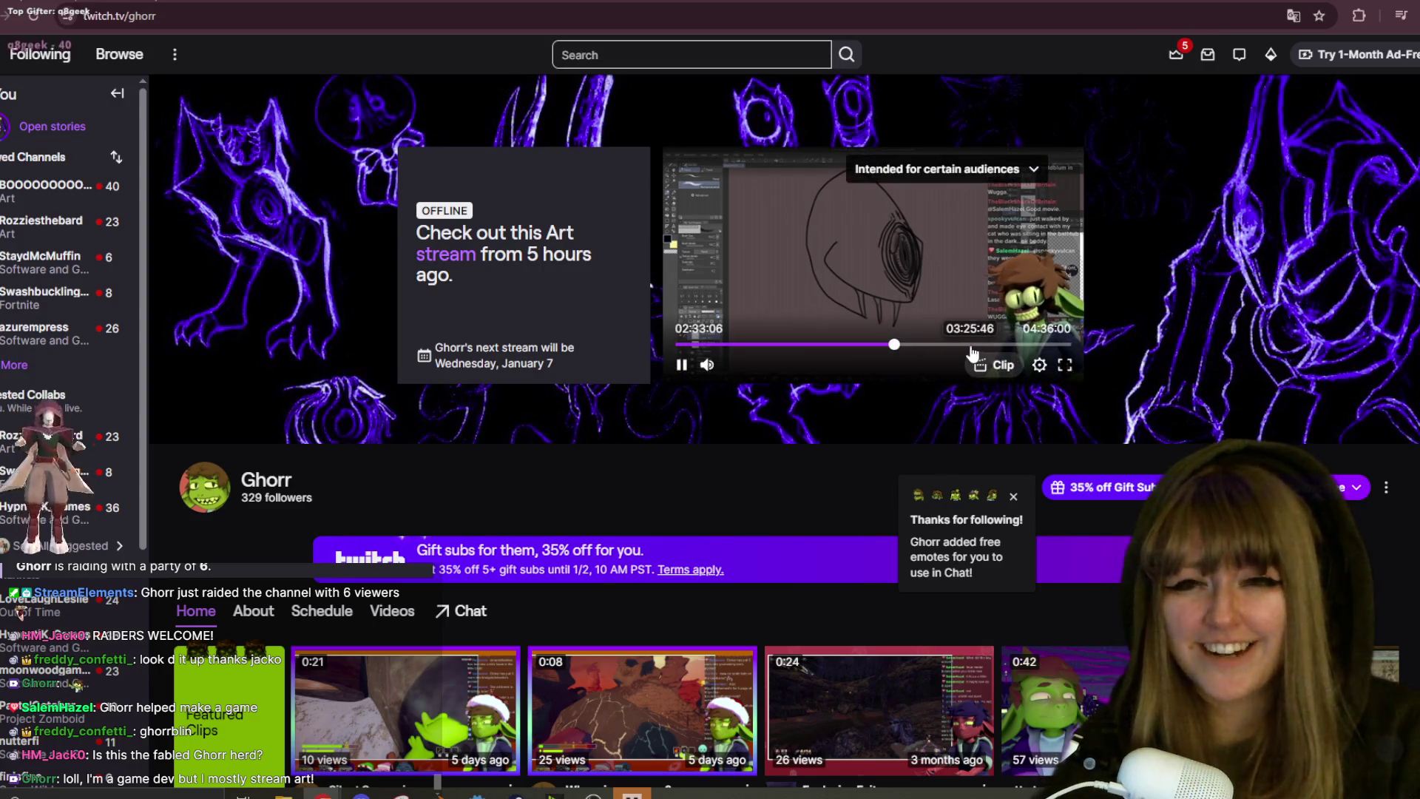
click(1004, 345)
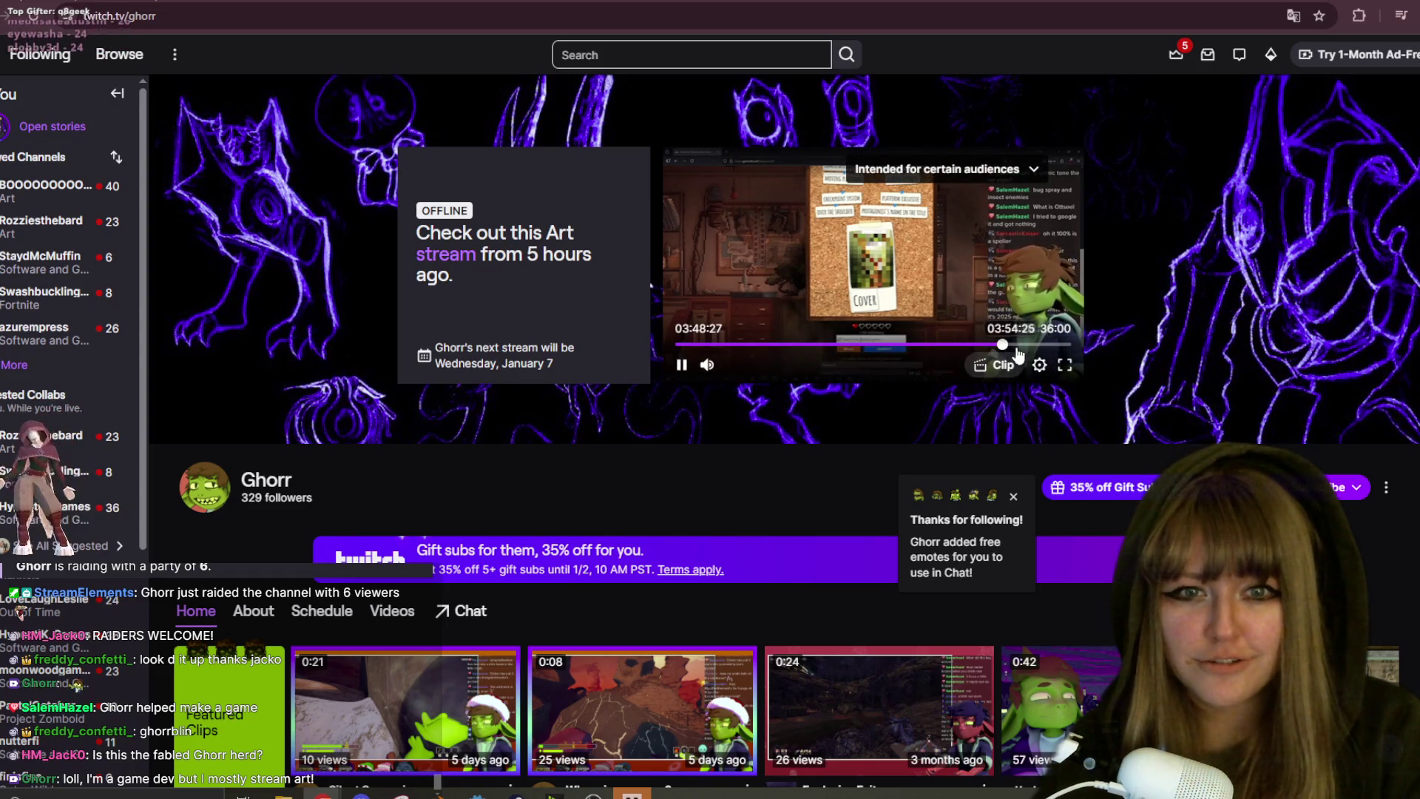
click(1026, 345)
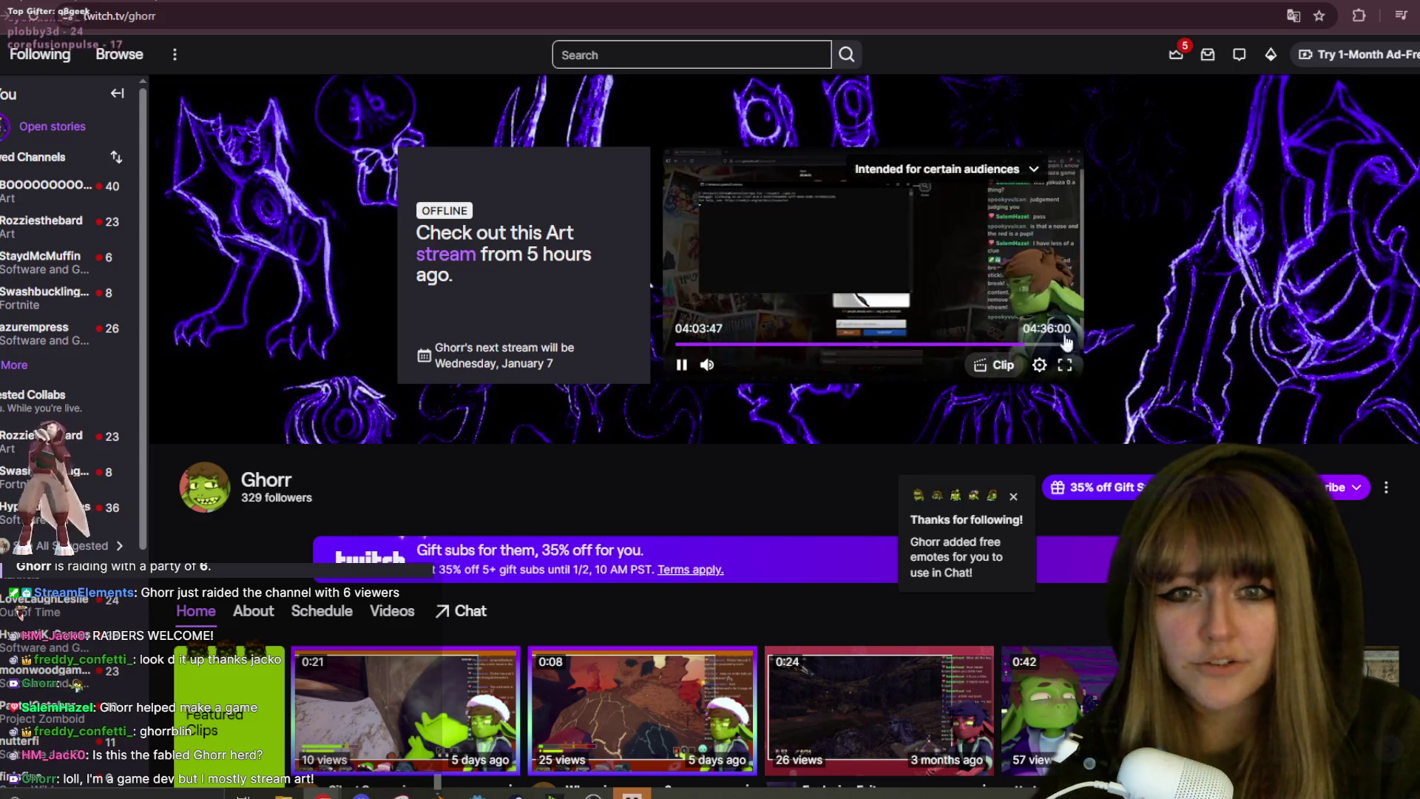
click(901, 345)
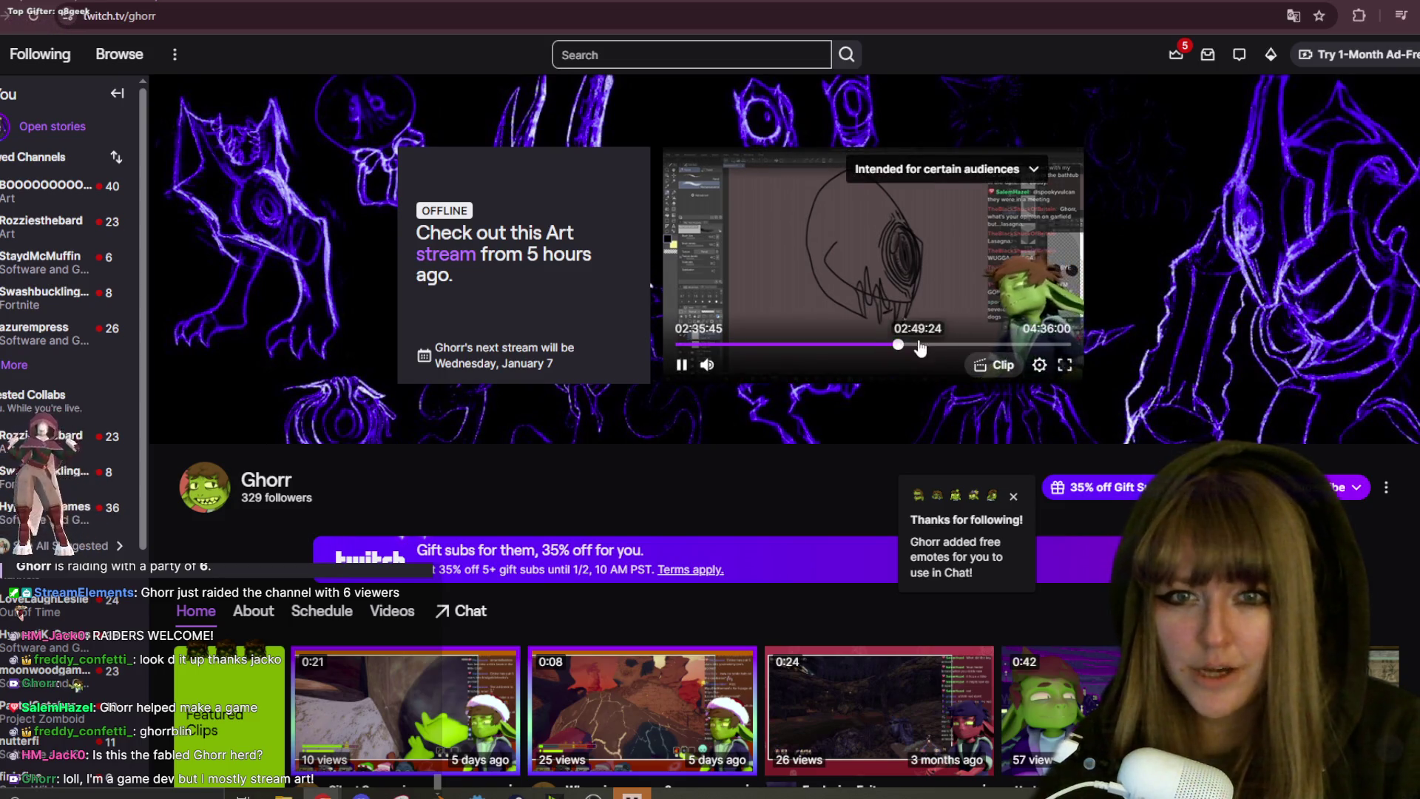
click(1065, 365)
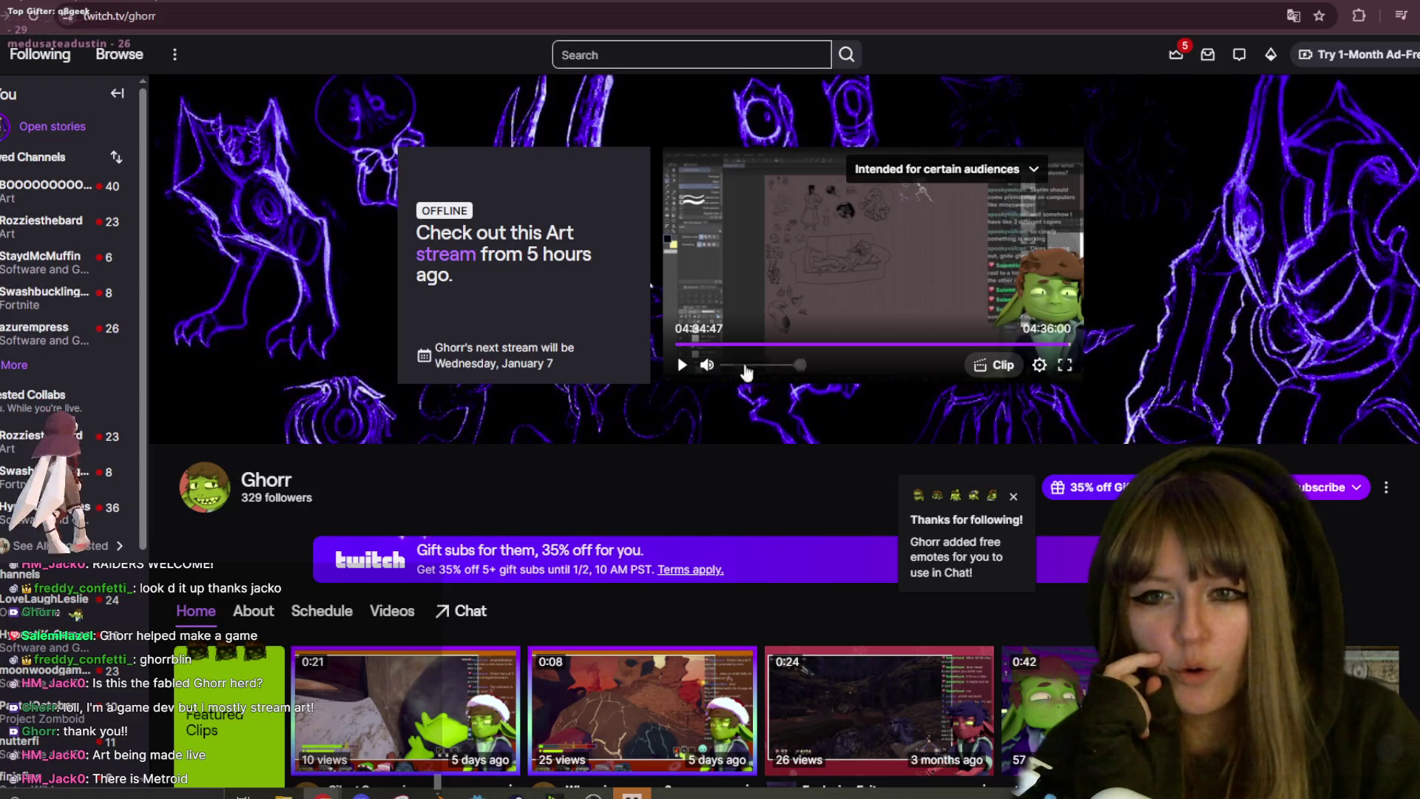
scroll(771, 375, down, 1)
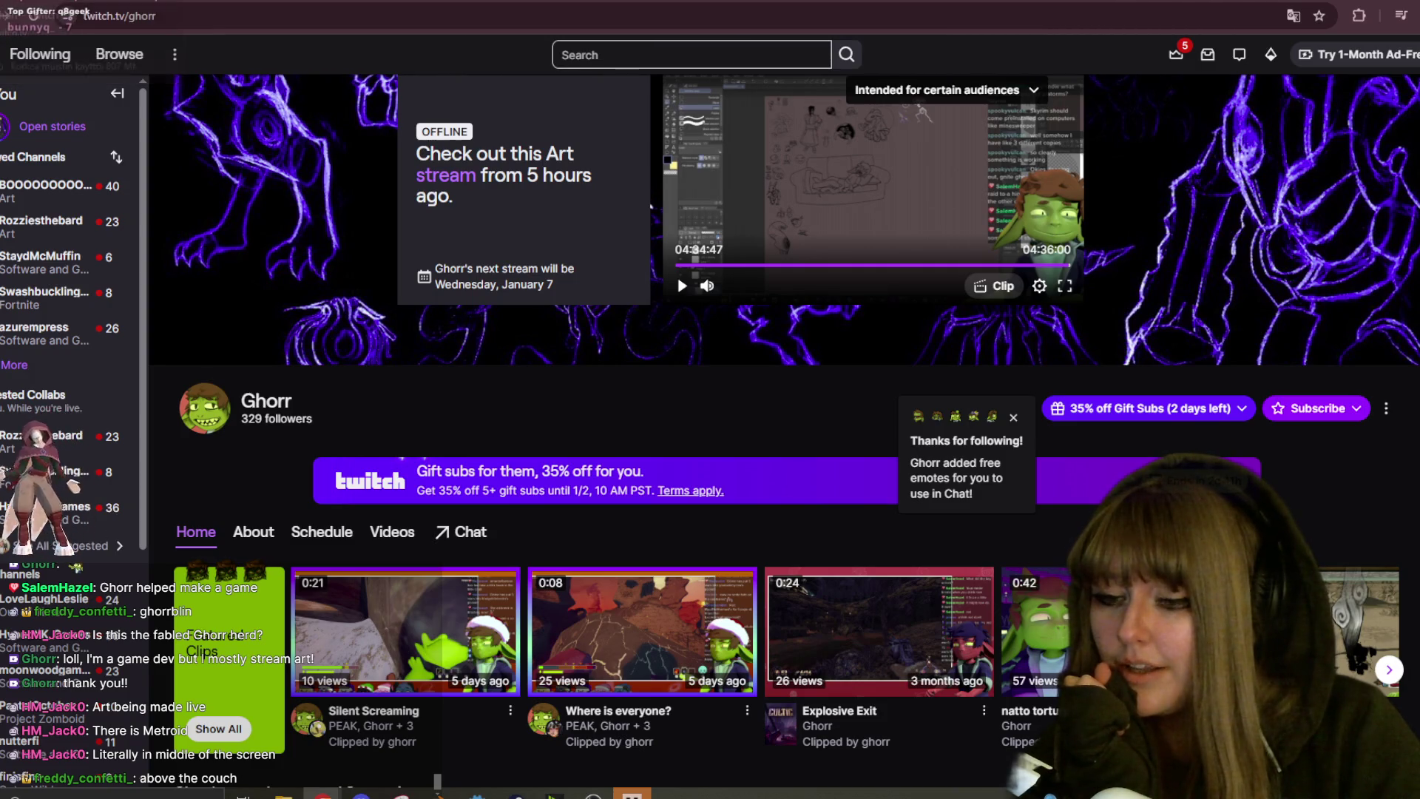
click(435, 778)
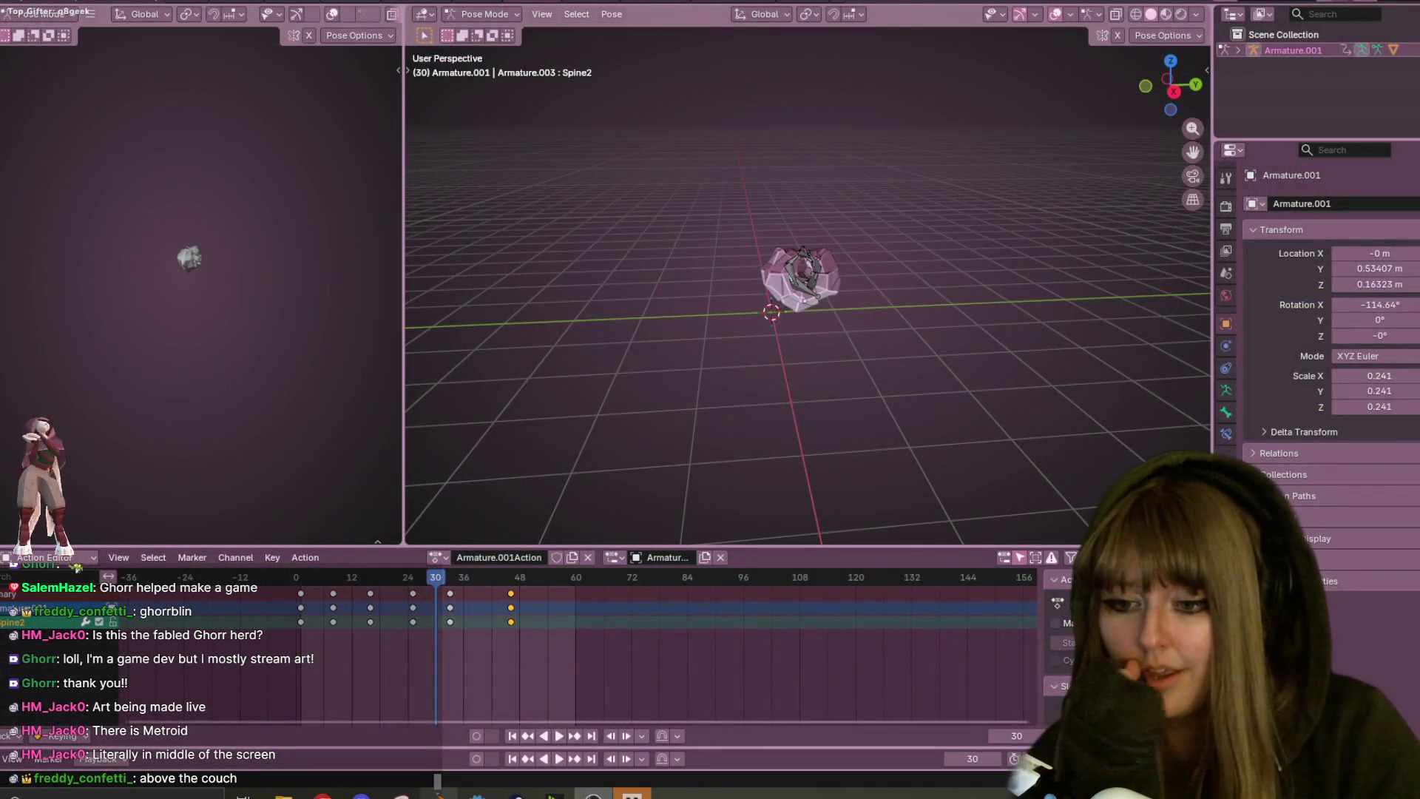